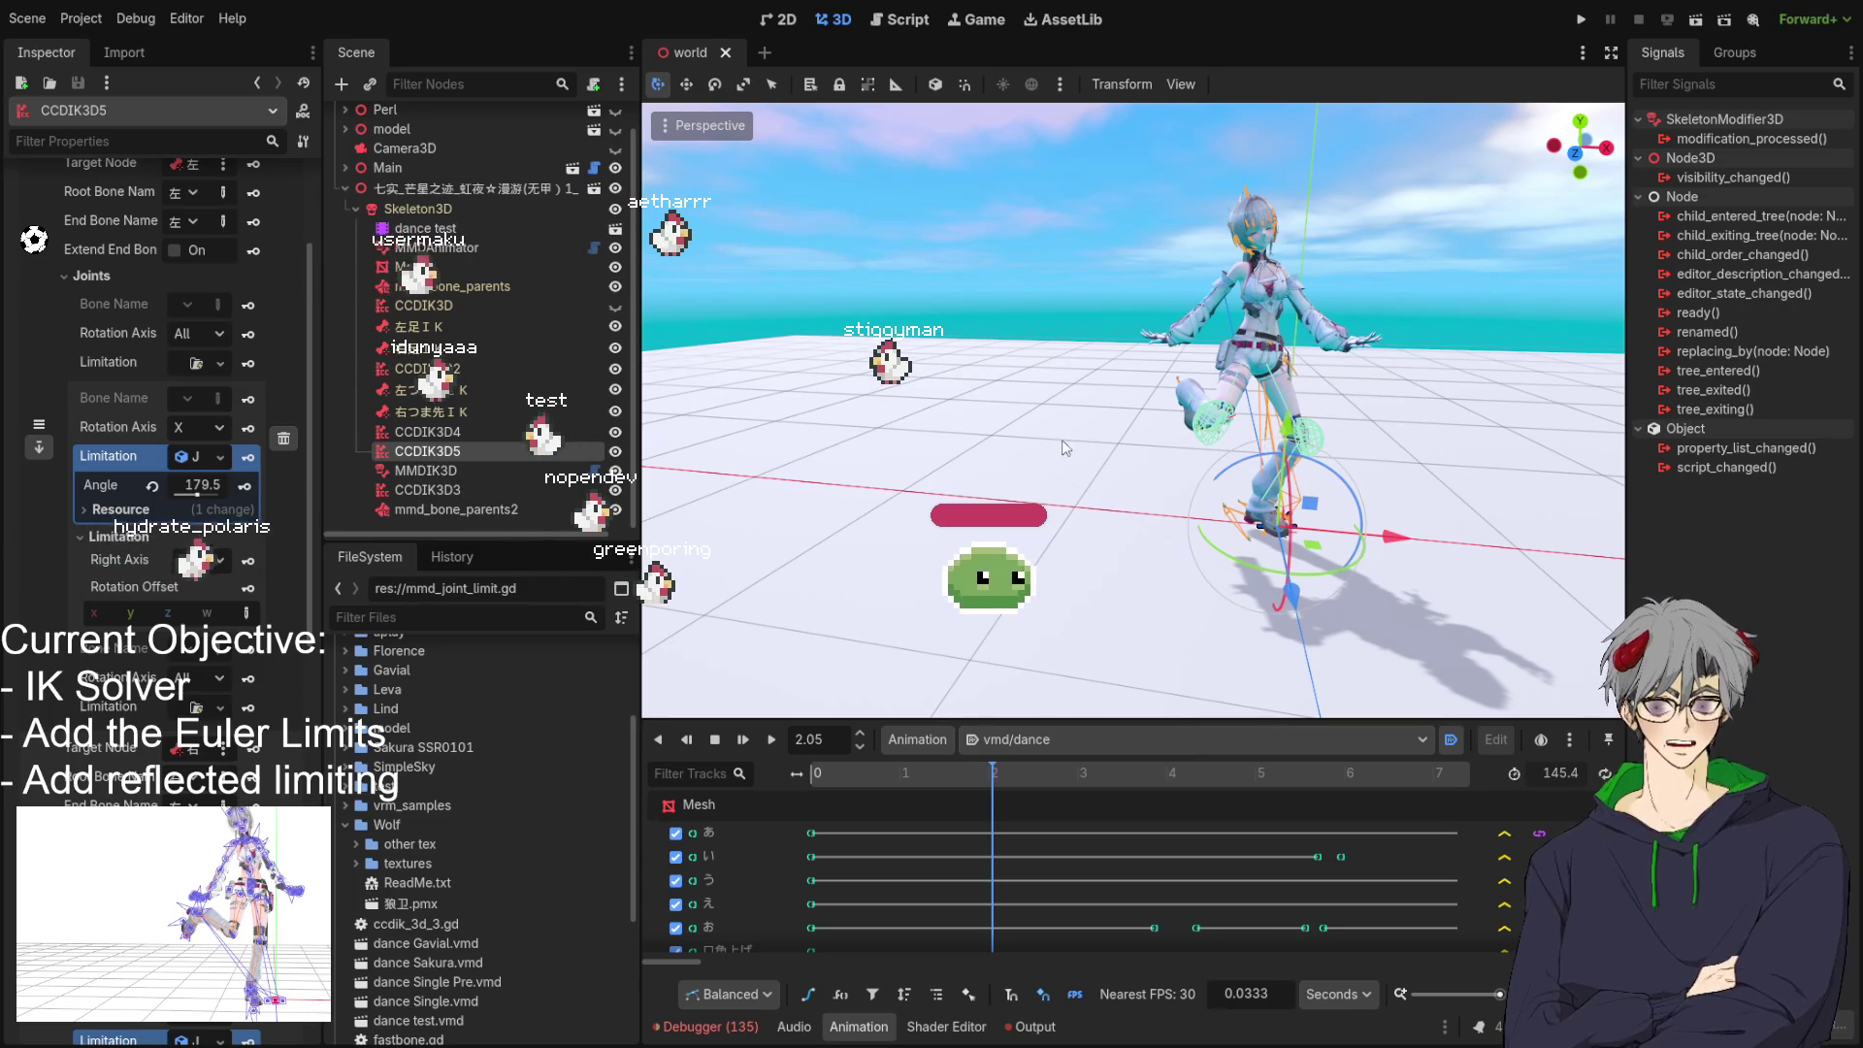
Orbit around the dancing character, then open the MMDIK3D solver's mmd_ik_solver.gd script.
{"action": "mouse_move", "coordinate": [1449, 476]}
{"action": "left_mouse_down"}
{"action": "mouse_move", "coordinate": [1200, 579]}
{"action": "mouse_move", "coordinate": [1301, 574]}
{"action": "left_mouse_up"}
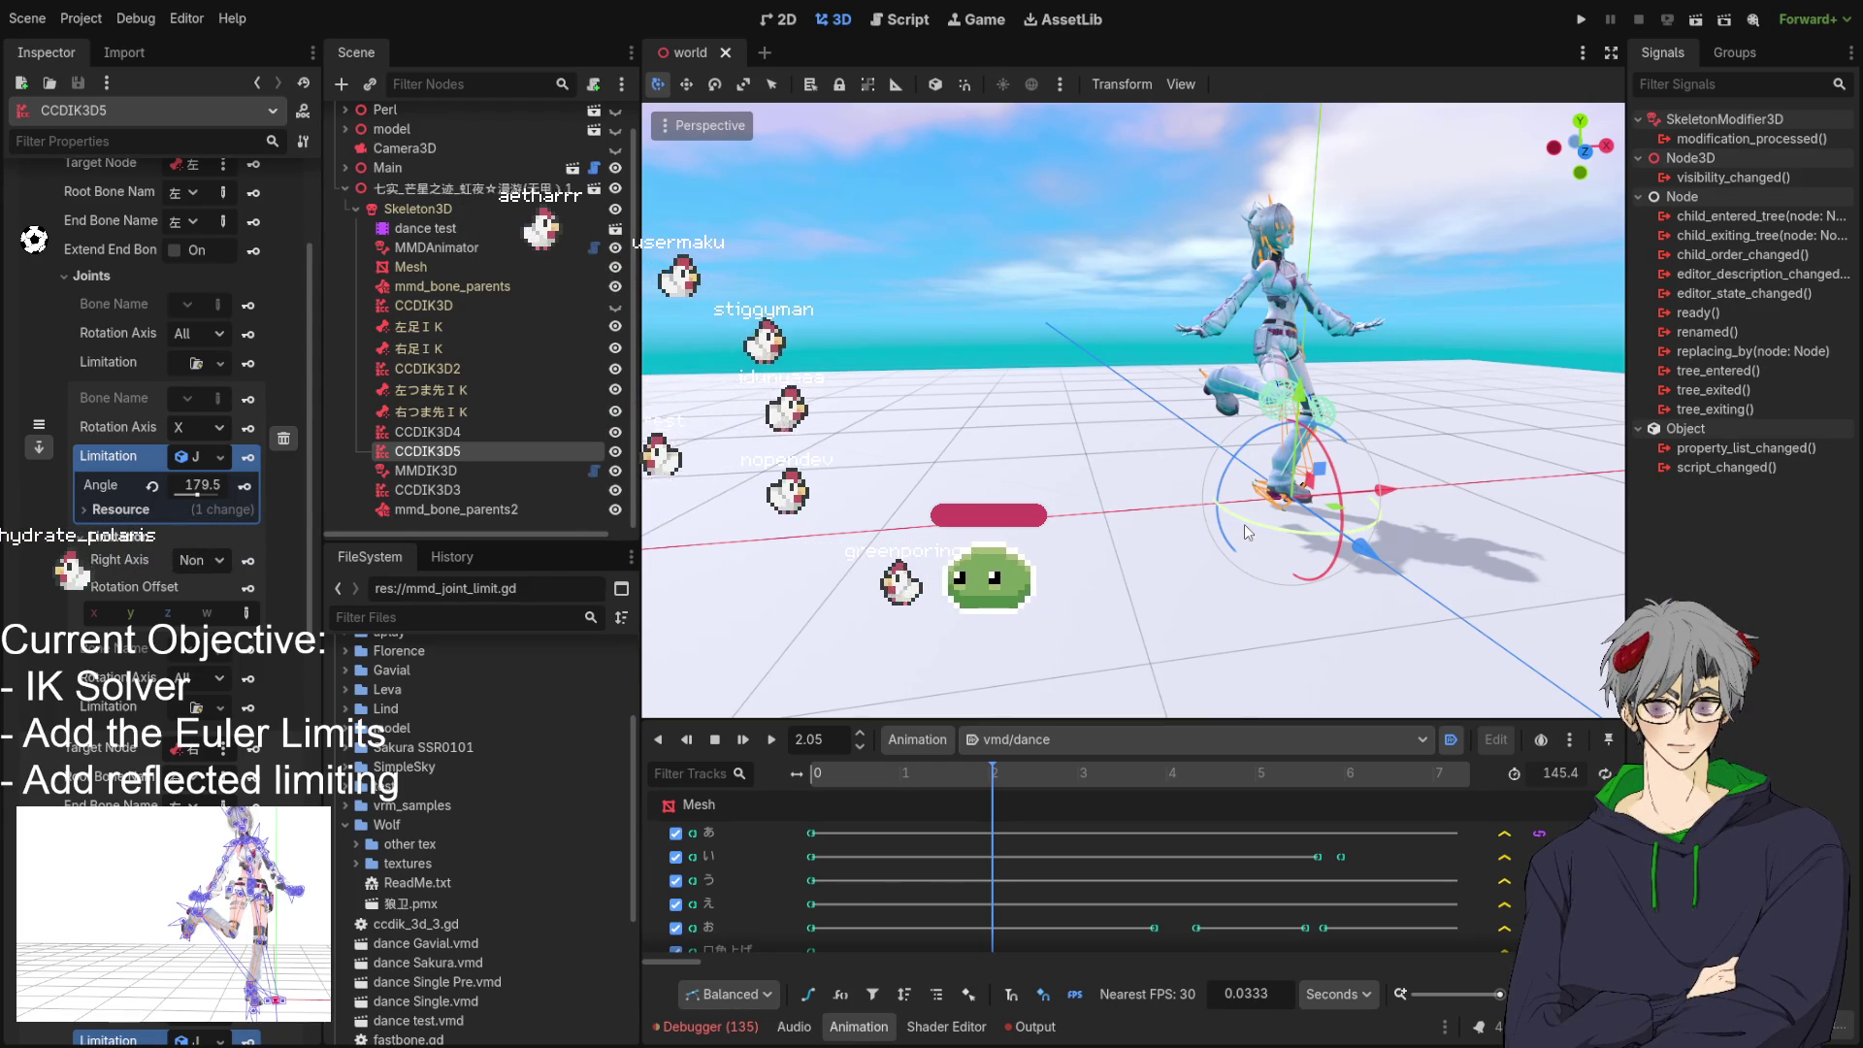
{"action": "mouse_move", "coordinate": [1488, 329]}
{"action": "left_mouse_down"}
{"action": "mouse_move", "coordinate": [1390, 439]}
{"action": "mouse_move", "coordinate": [1116, 495]}
{"action": "left_mouse_up"}
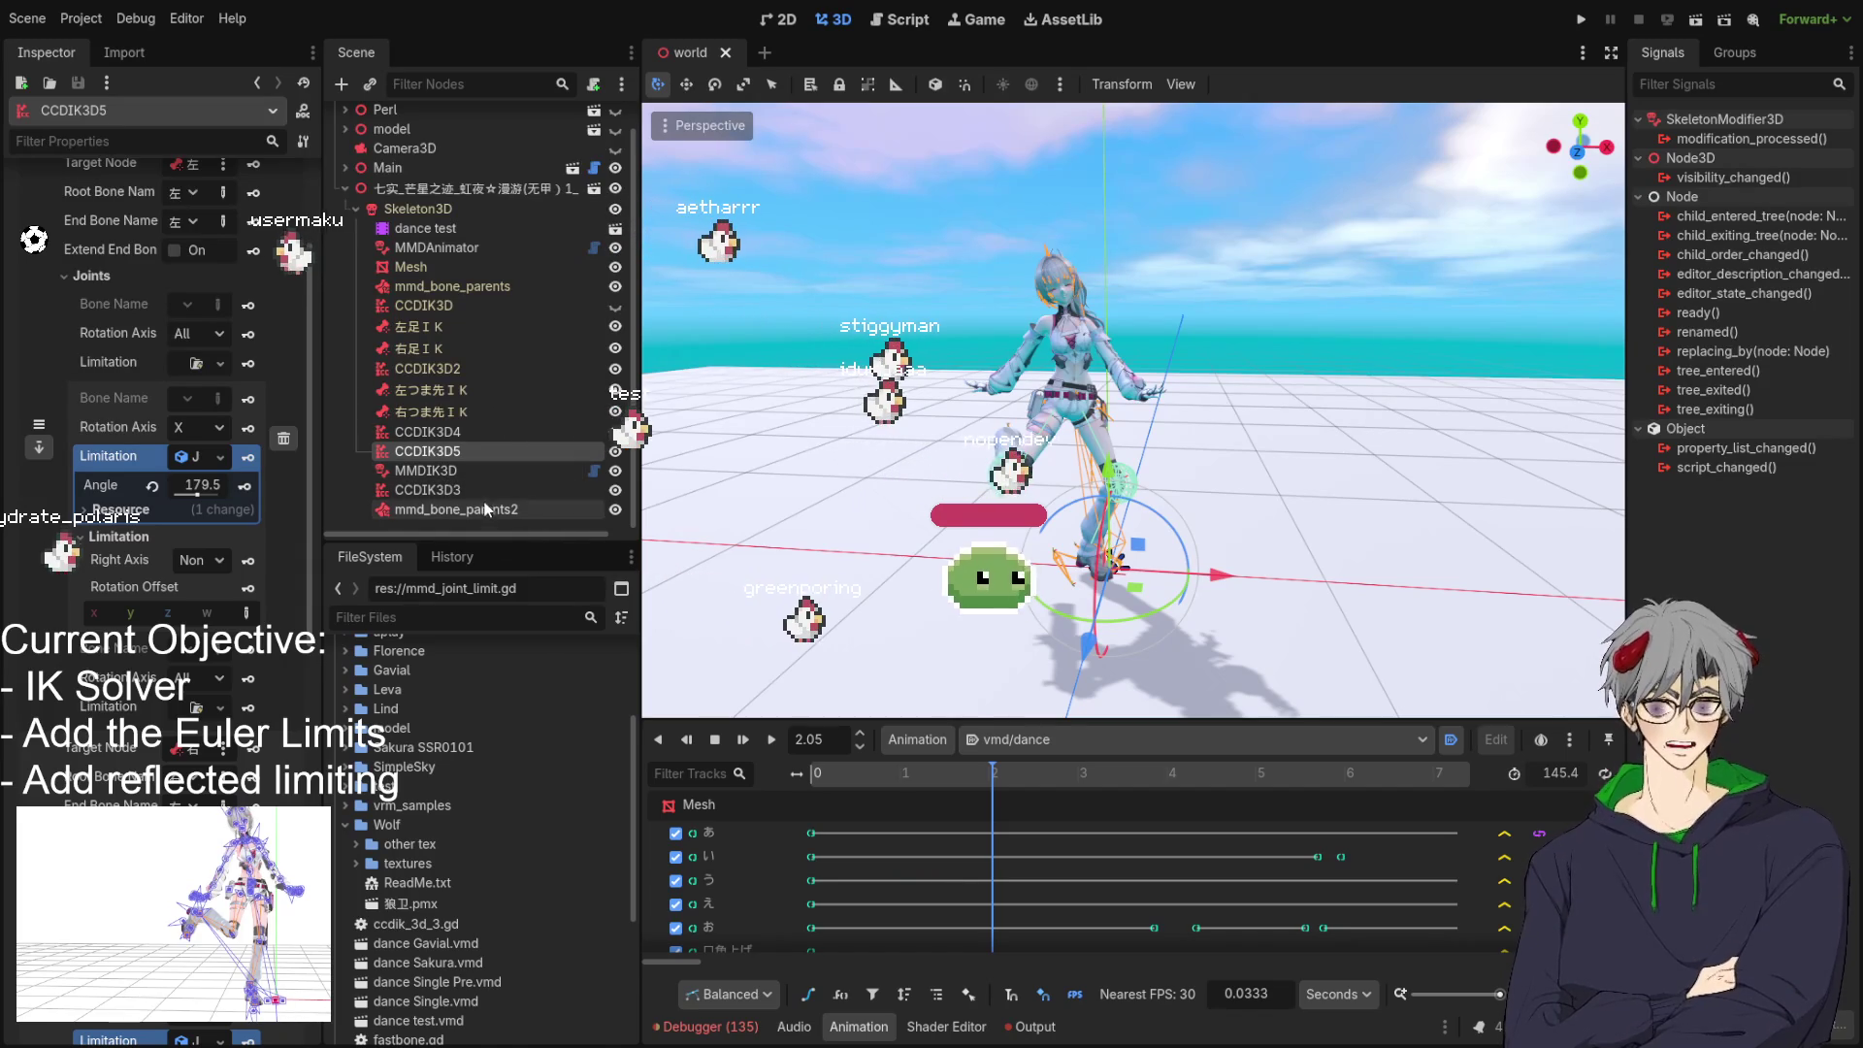
{"action": "left_click", "coordinate": [462, 473]}
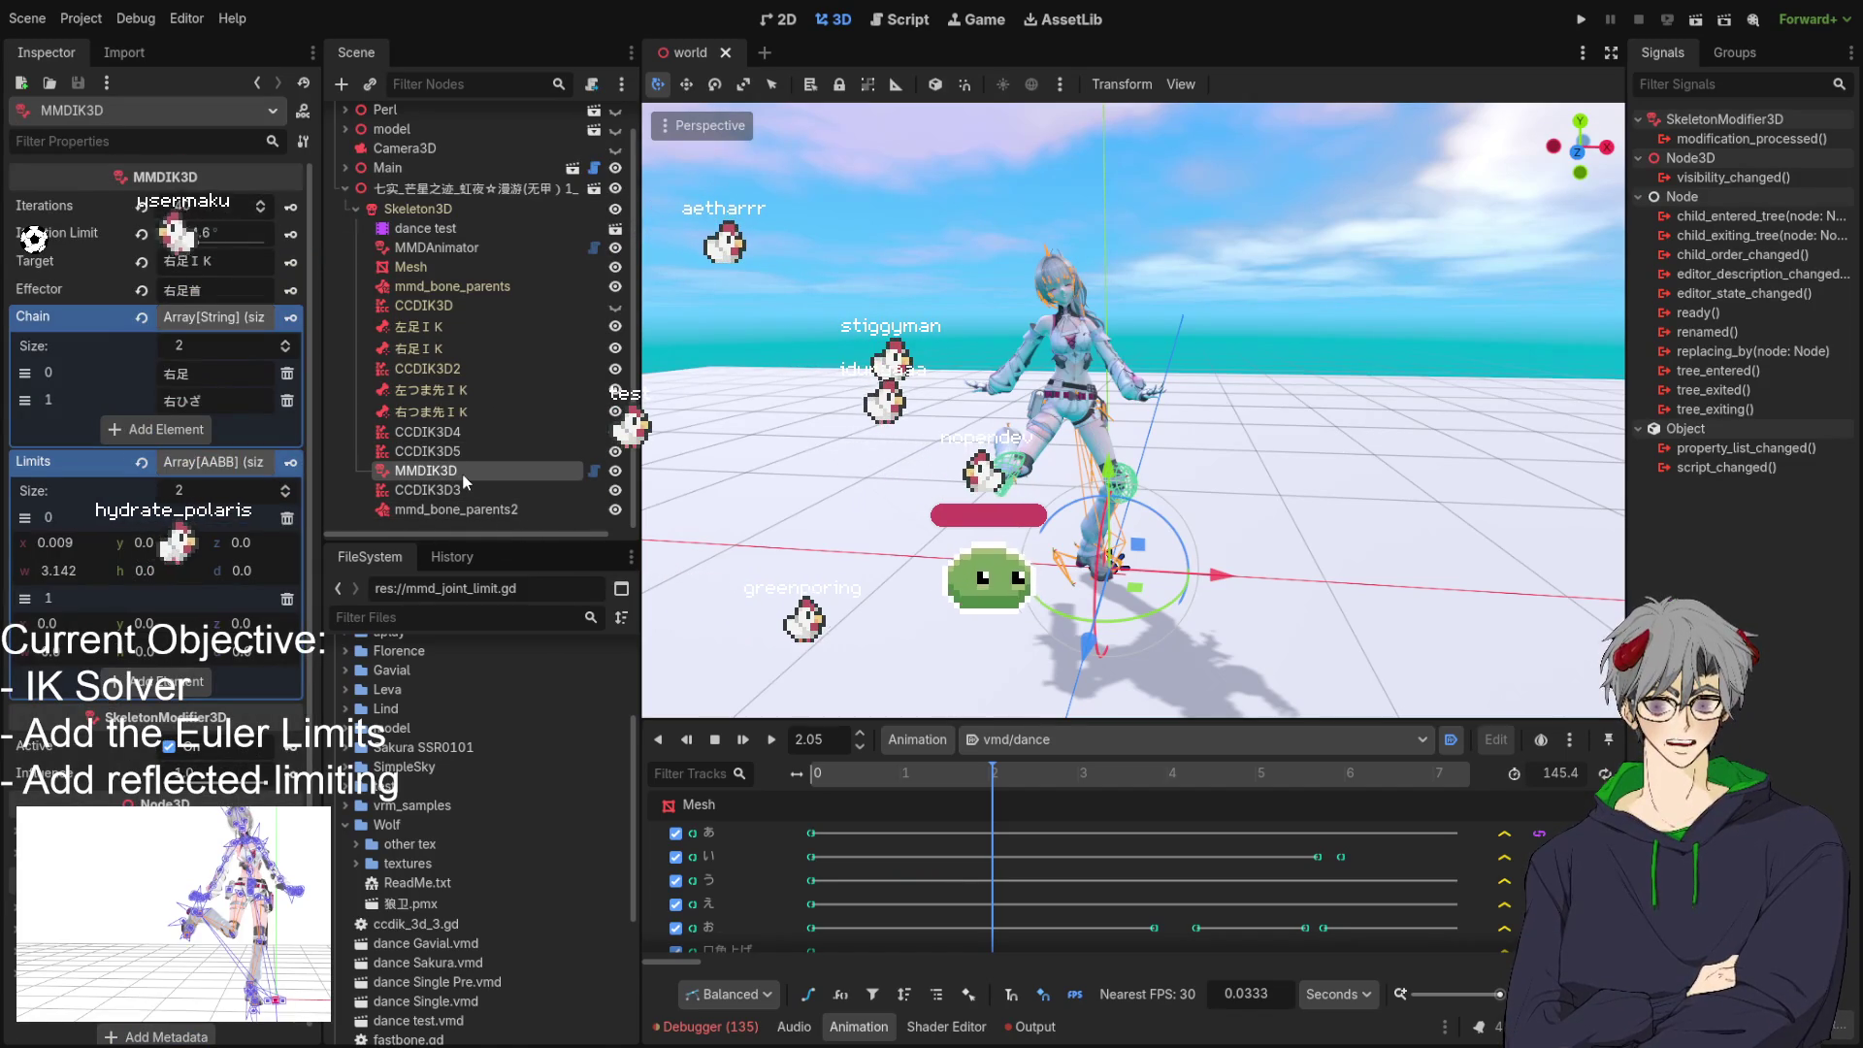
{"action": "left_click", "coordinate": [900, 19]}
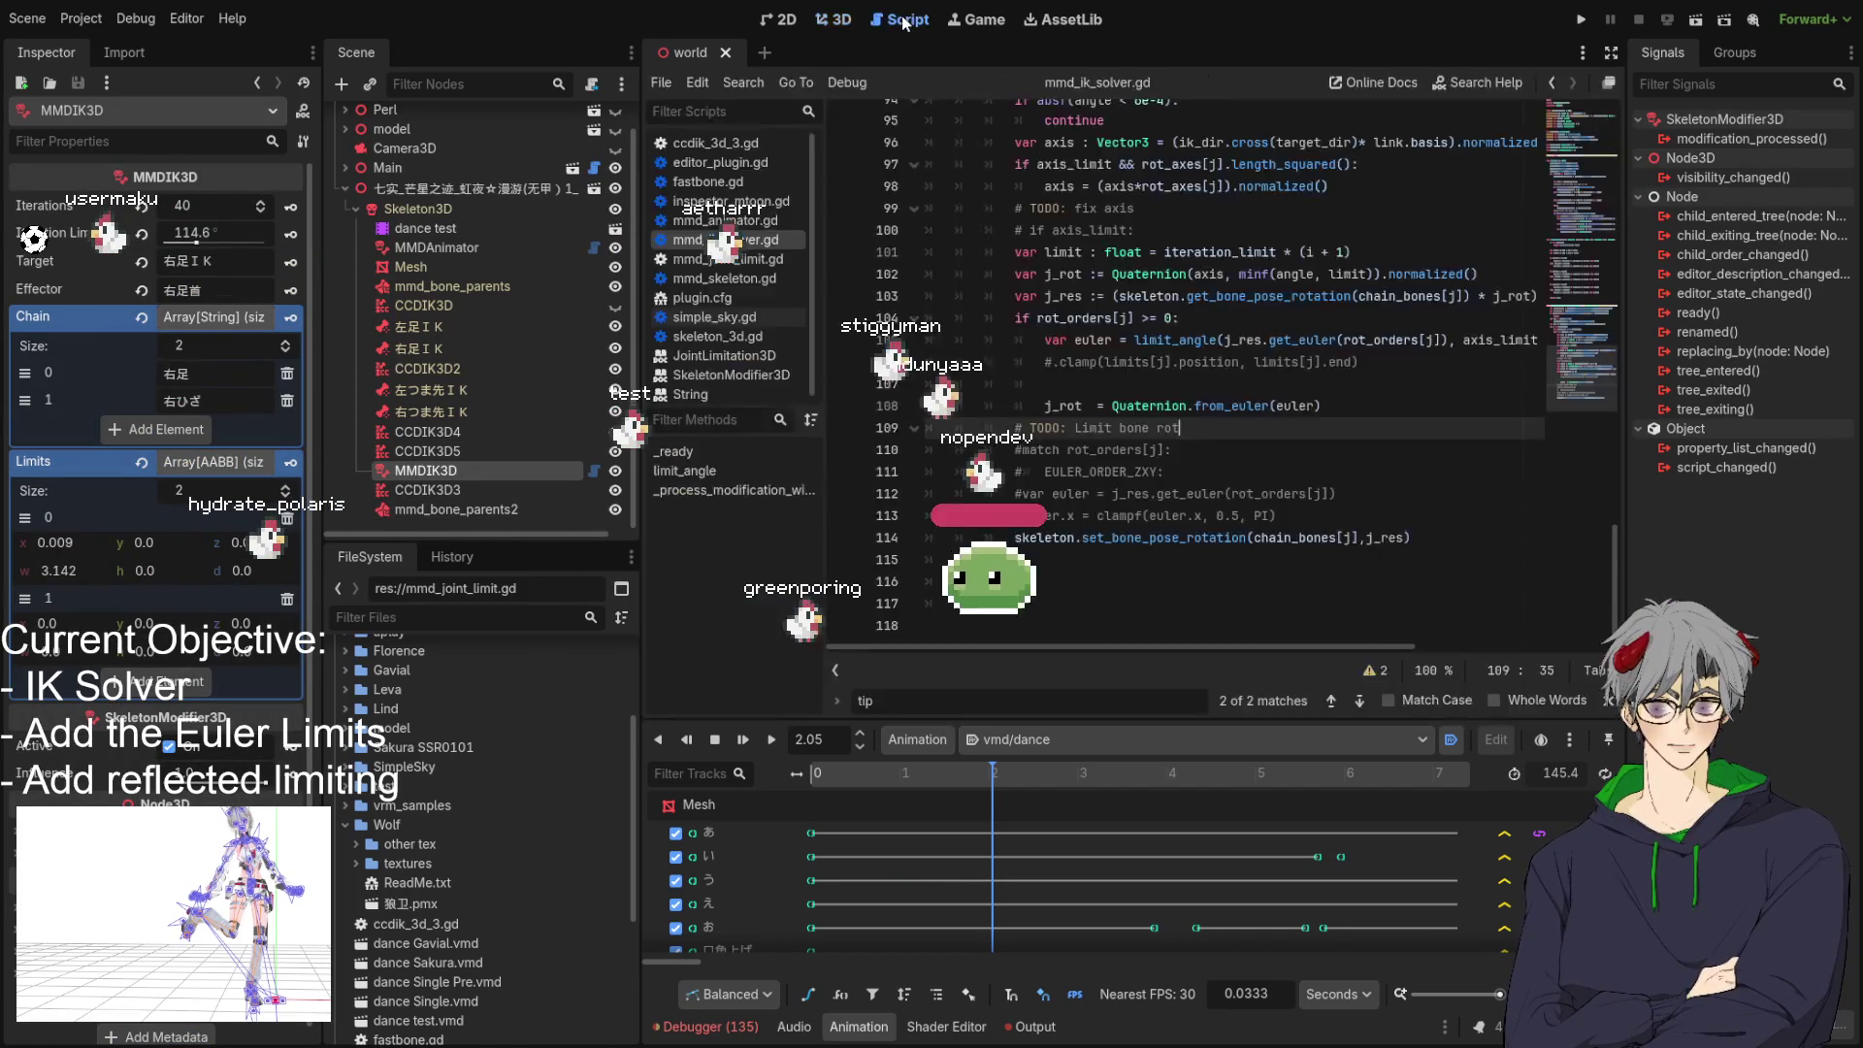
{"action": "scroll", "coordinate": [1297, 408], "scroll_direction": "up", "scroll_amount": 2}
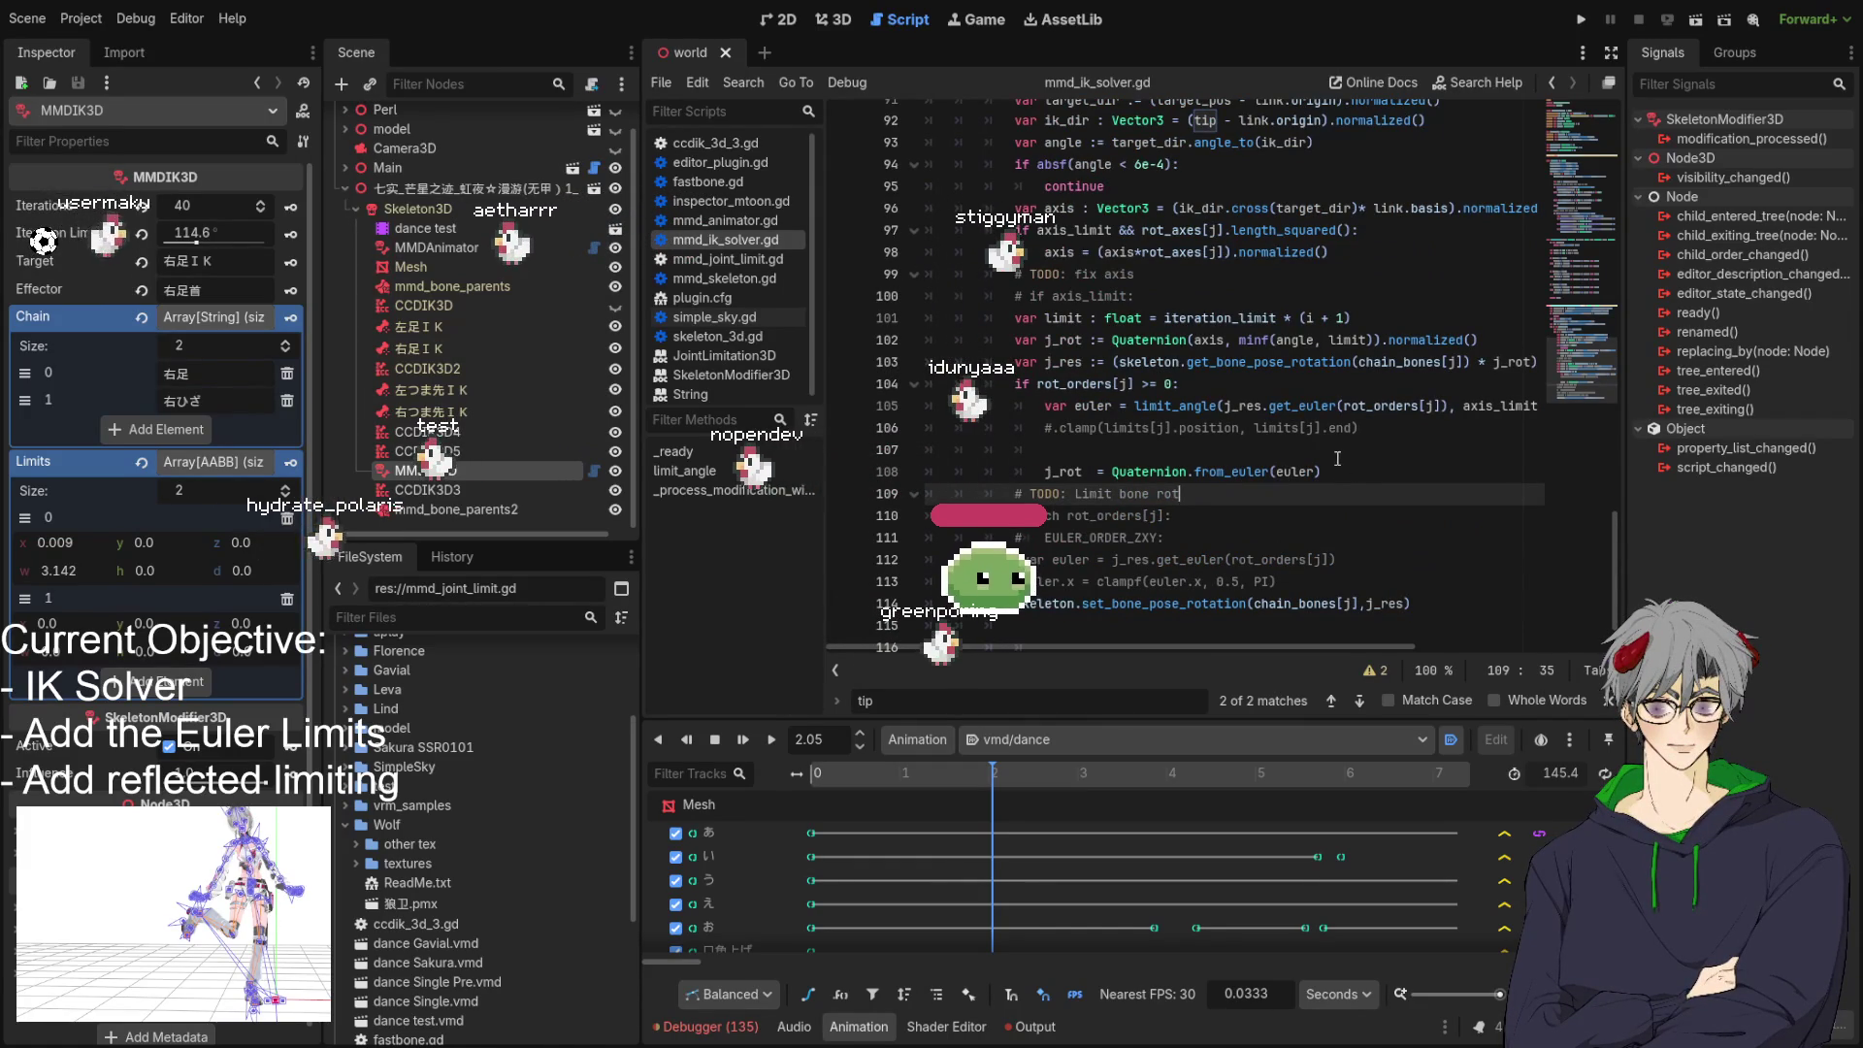
Move the 'var tip' line into the per-joint loop, restore ik_dir's tip.origin, and save.
{"action": "left_click", "coordinate": [1315, 406]}
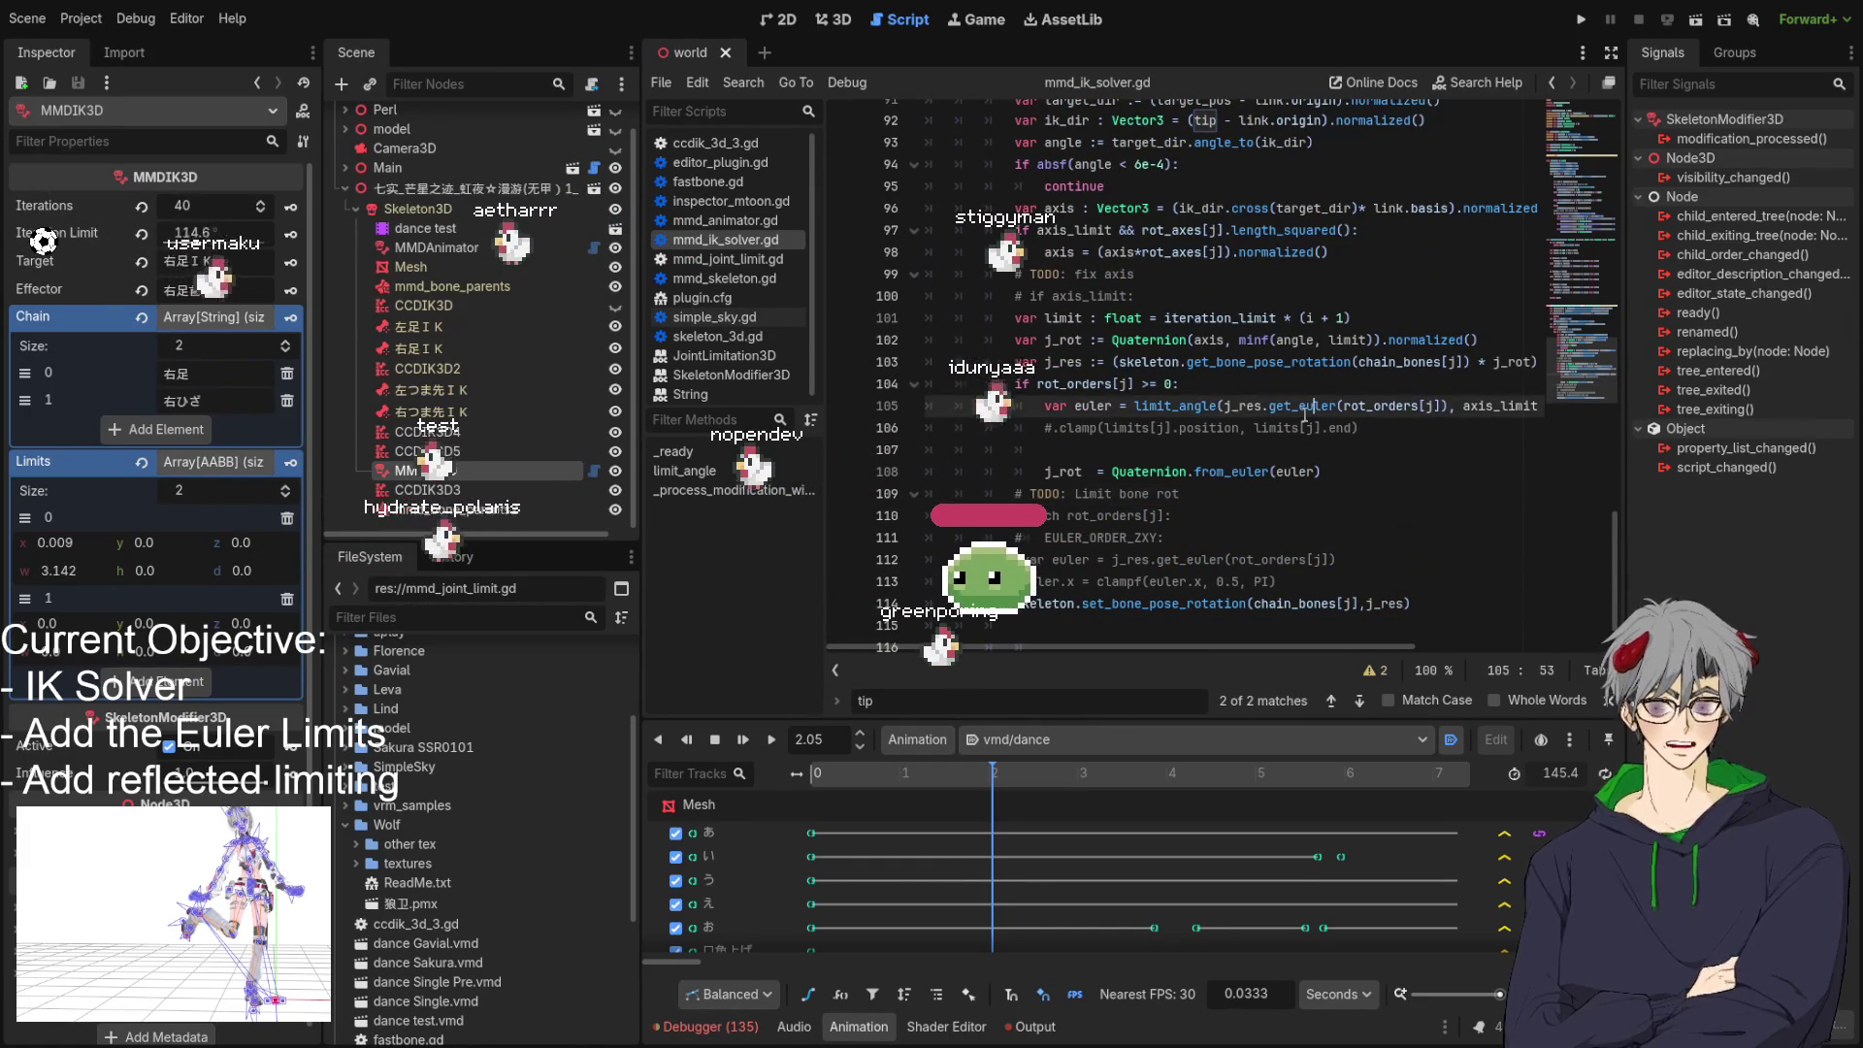
{"action": "key", "text": "ctrl+z"}
{"action": "key", "text": "ctrl+z"}
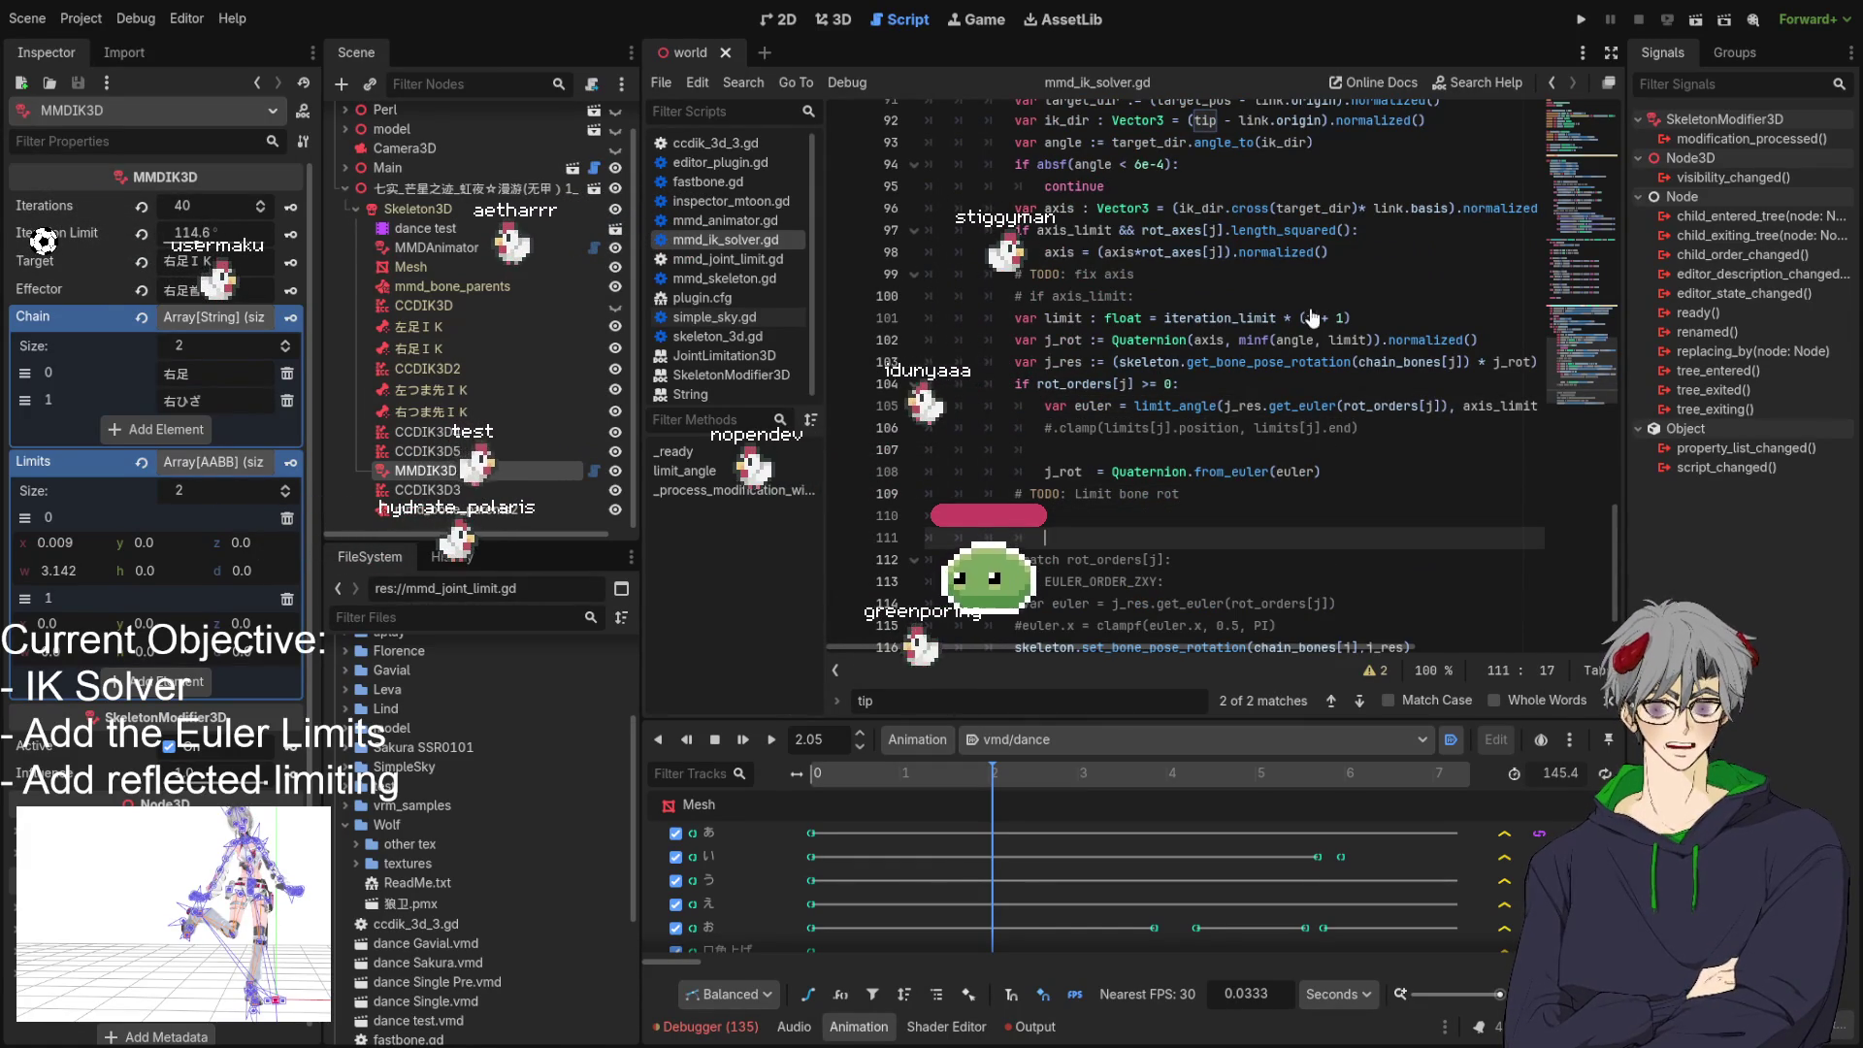
{"action": "key", "text": "ctrl+z"}
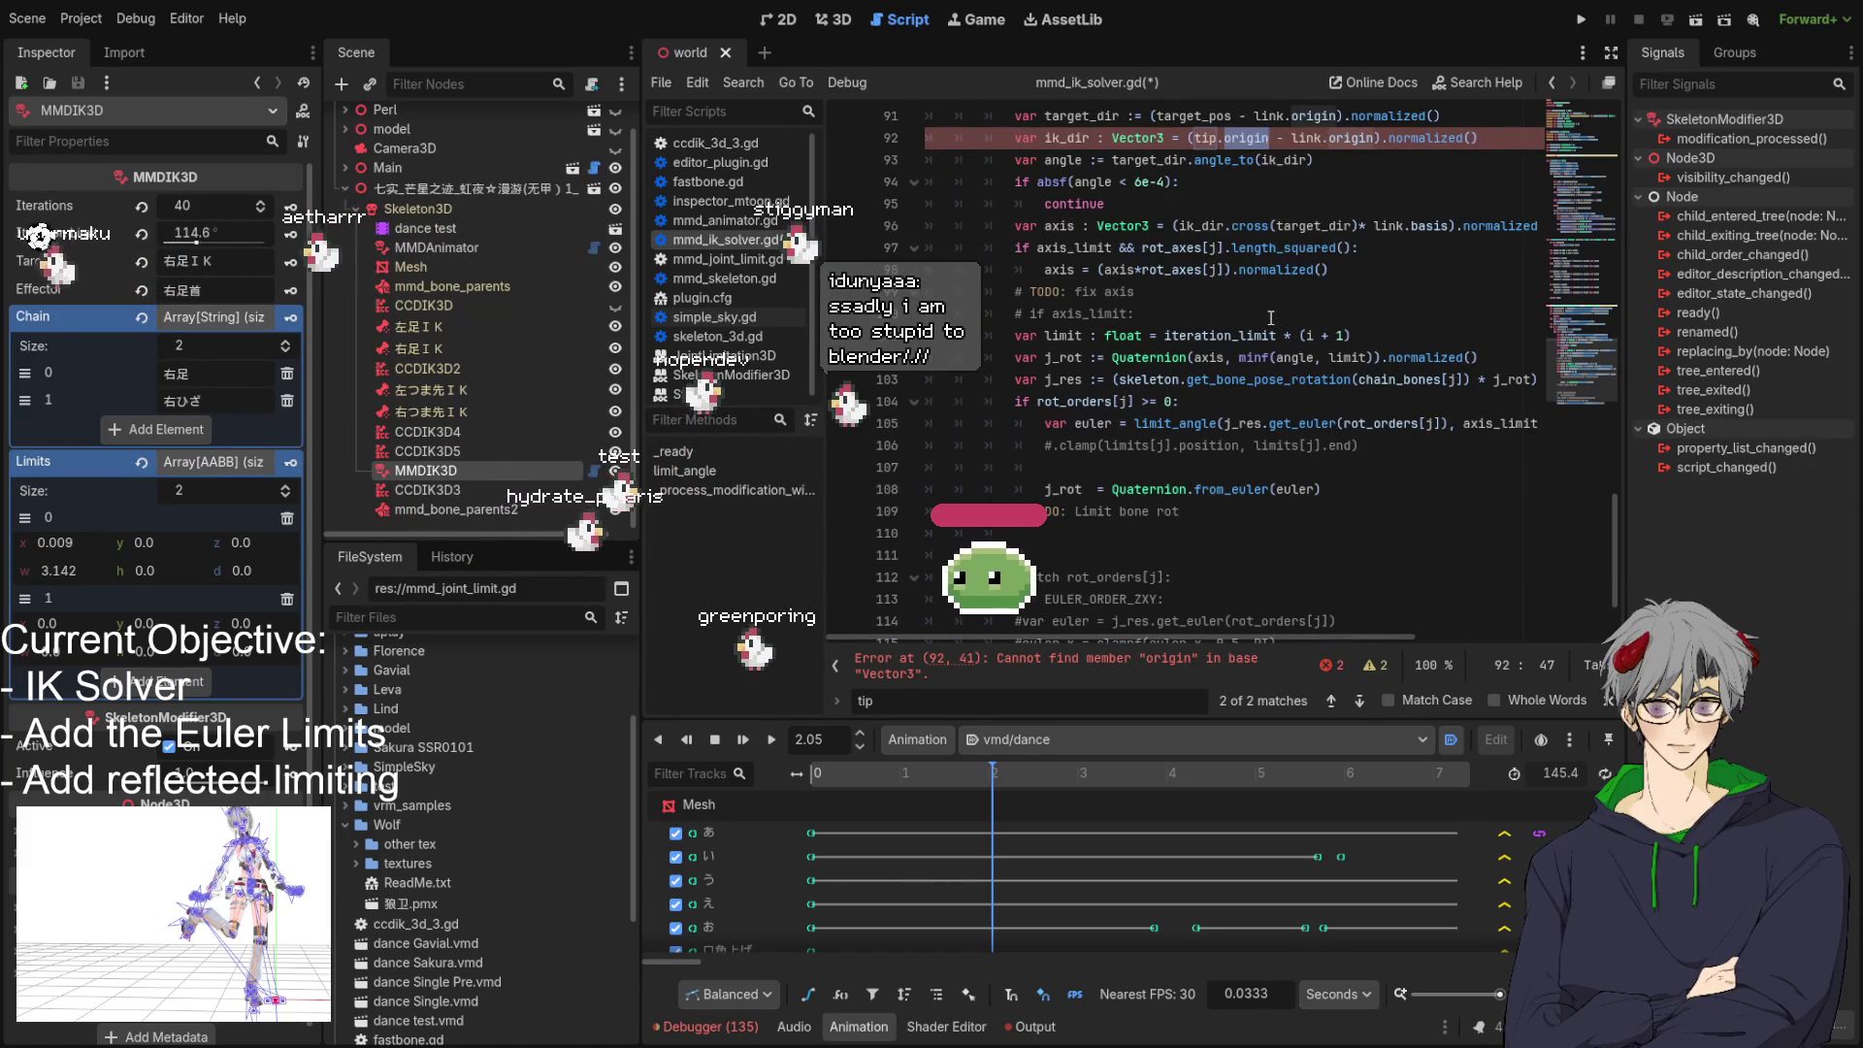
{"action": "key", "text": "ctrl+z"}
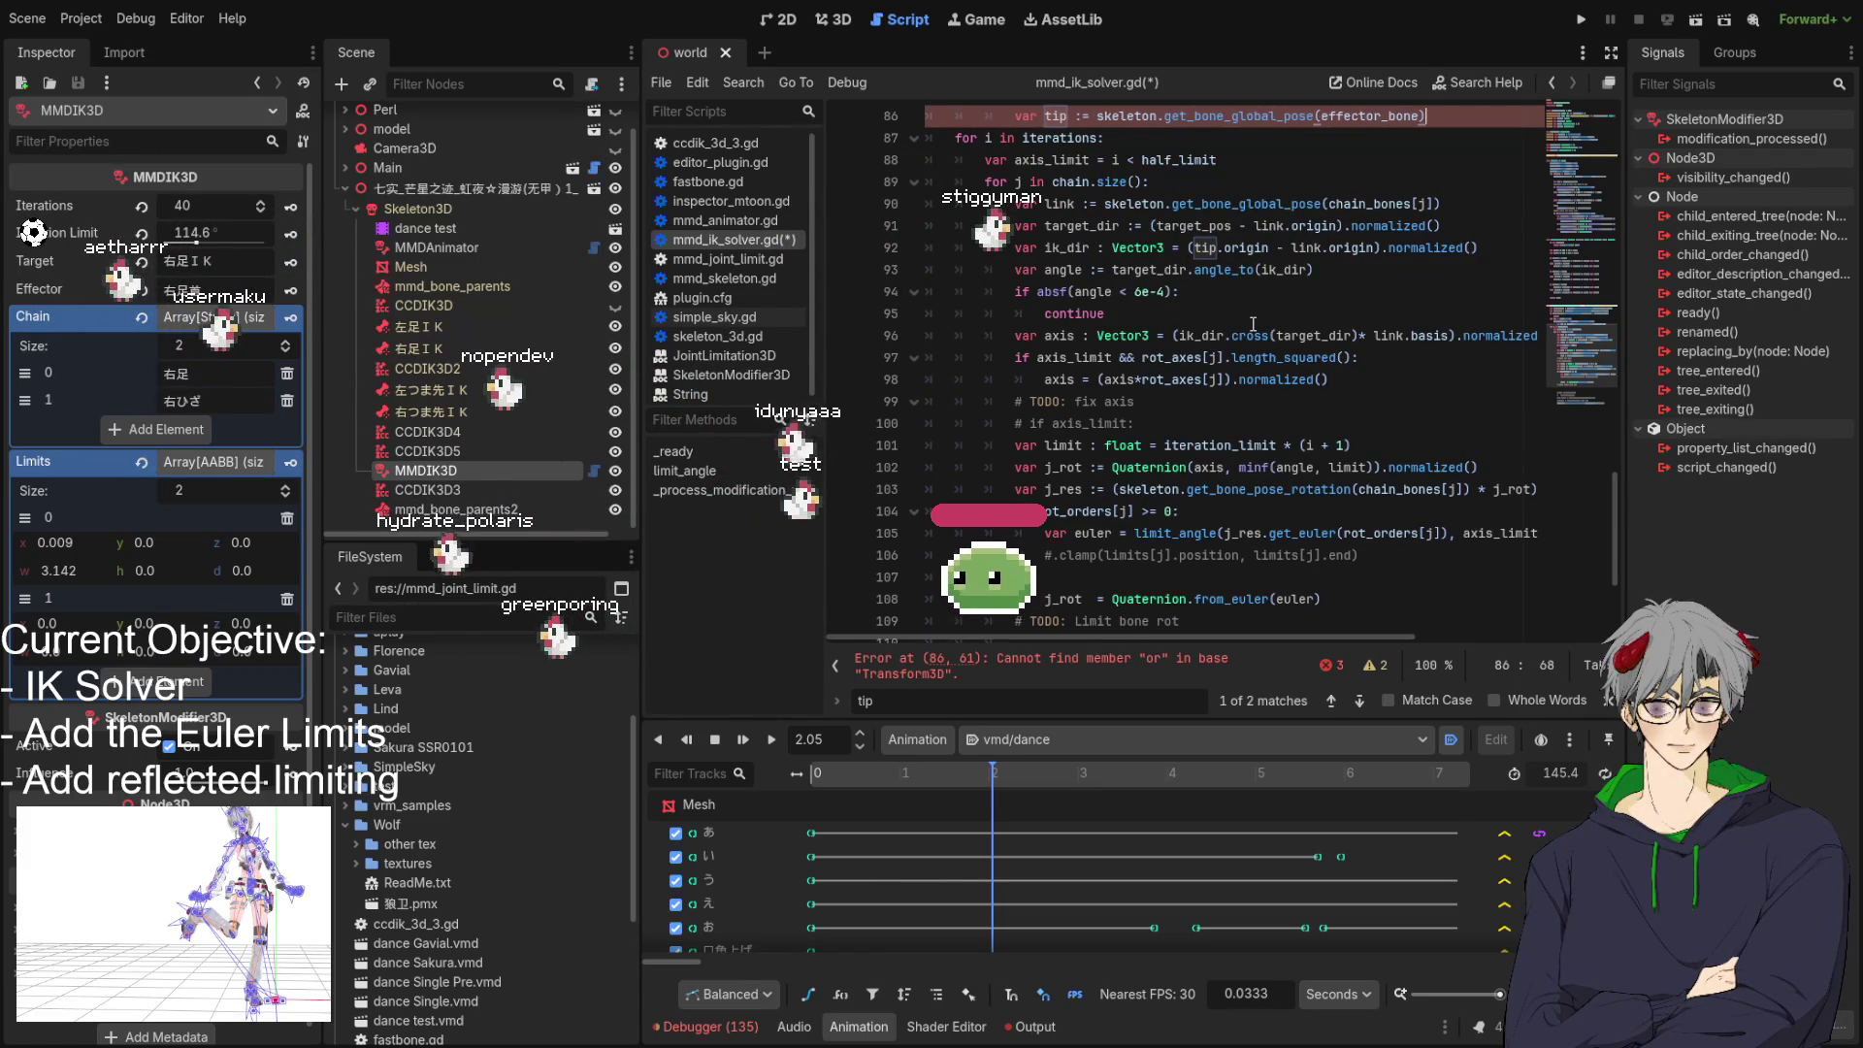
{"action": "key", "text": "alt+Down"}
{"action": "key", "text": "alt+Down"}
{"action": "key", "text": "alt+Down"}
{"action": "key", "text": "Tab"}
{"action": "key", "text": "Tab"}
{"action": "key", "text": "ctrl+s"}
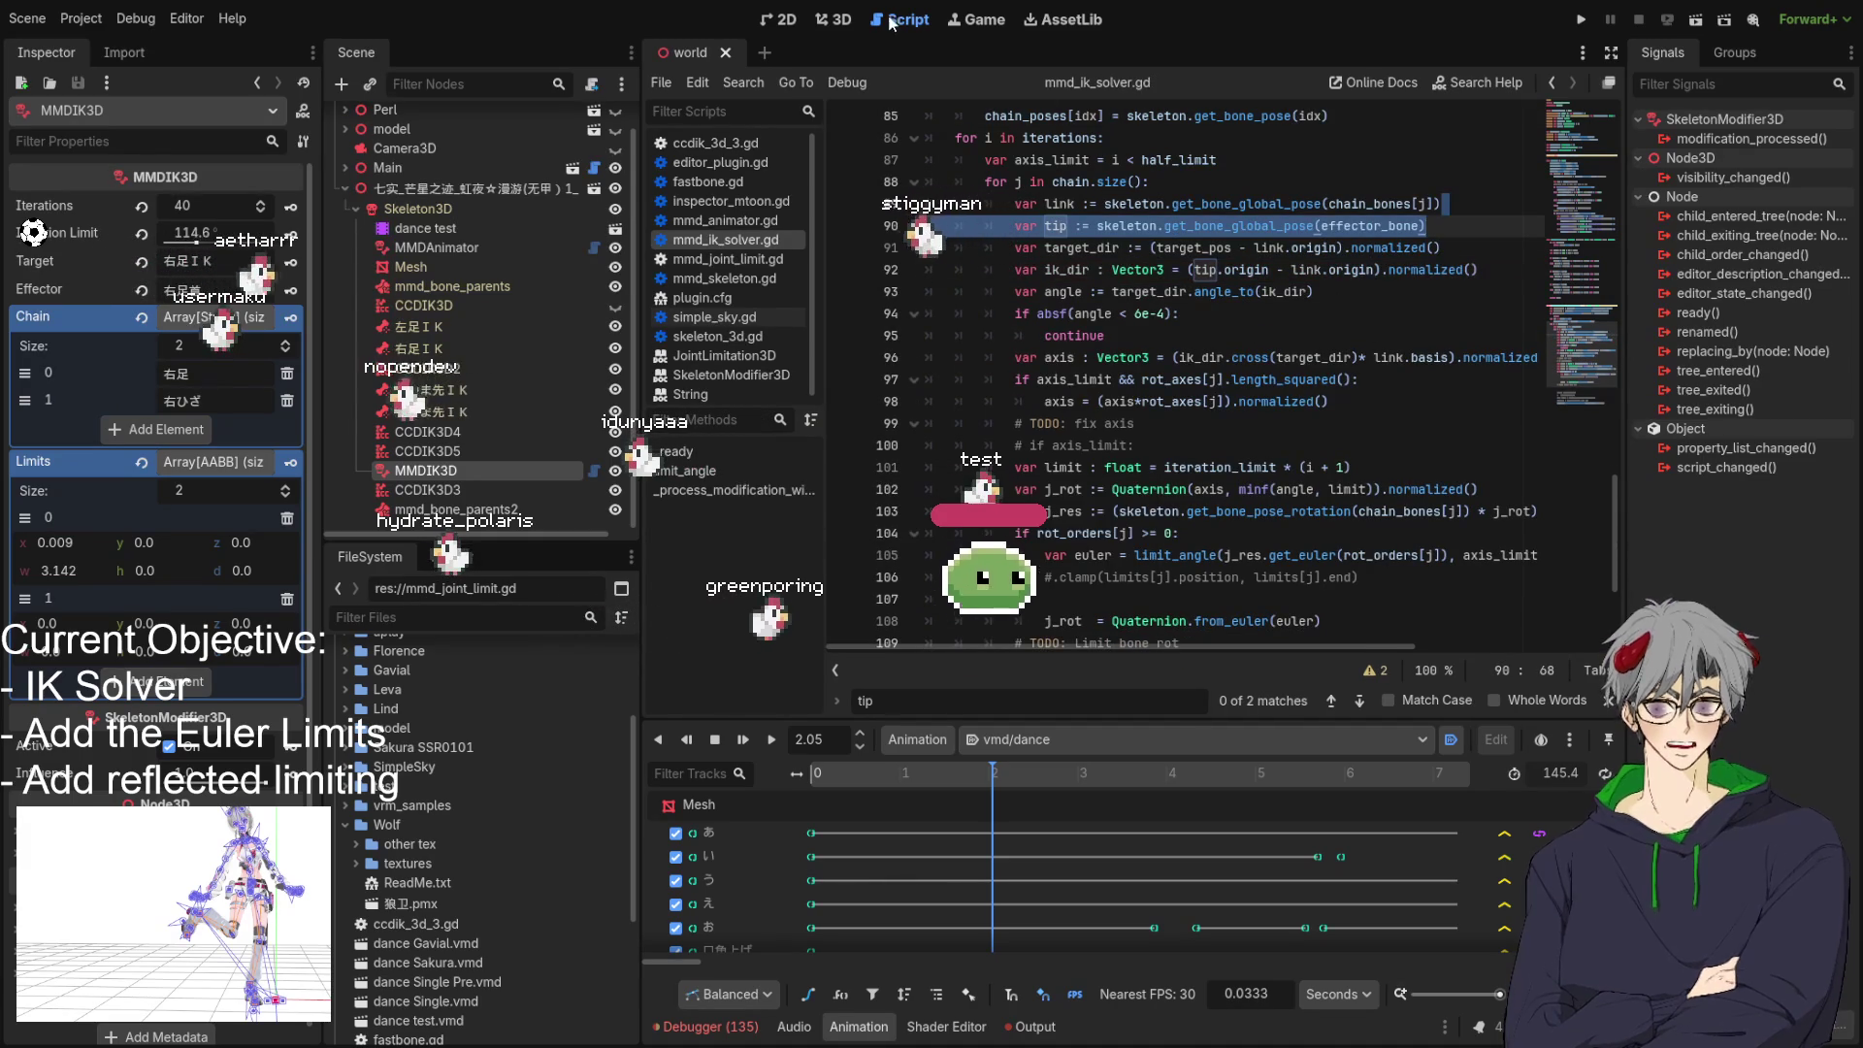
{"action": "key", "text": "ctrl+F2"}
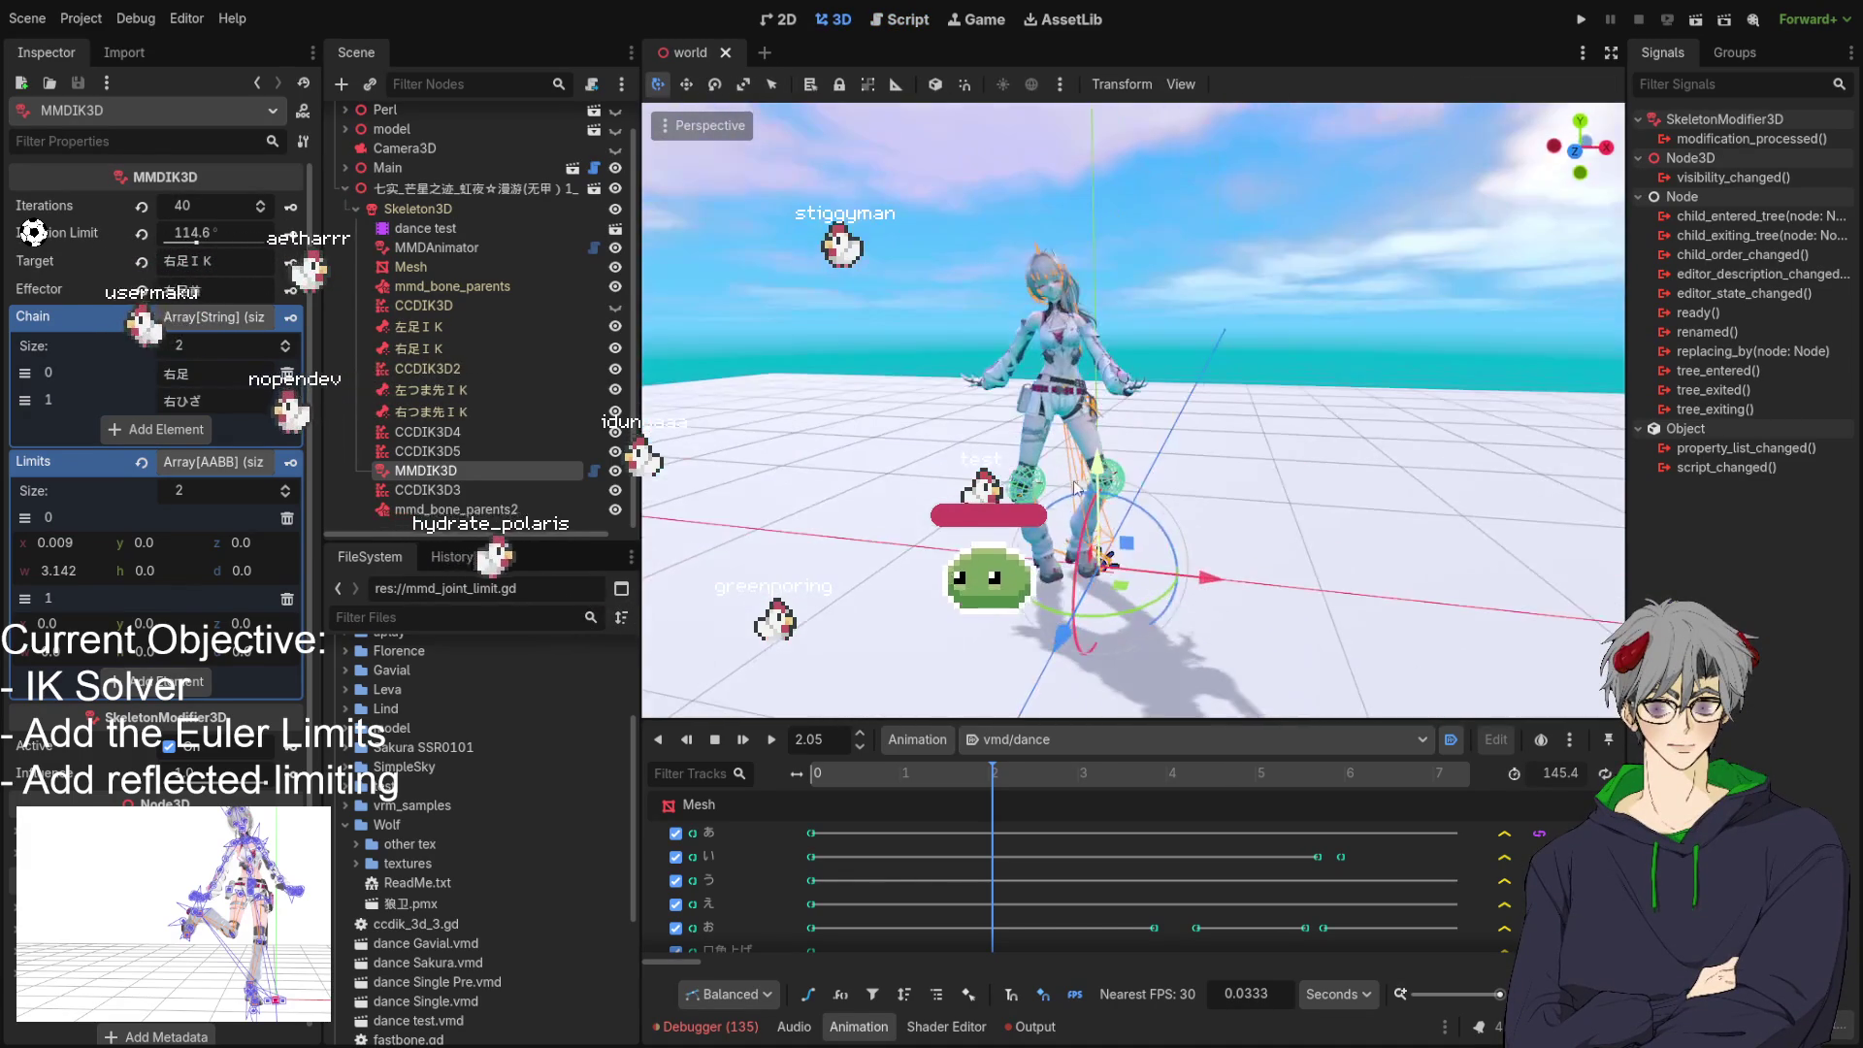
Scrub the dance to 3.4 s and hide the CCDIK3D3, CCDIK3D4 and CCDIK3D5 nodes.
{"action": "mouse_move", "coordinate": [980, 781]}
{"action": "left_mouse_down"}
{"action": "mouse_move", "coordinate": [869, 800]}
{"action": "mouse_move", "coordinate": [1034, 796]}
{"action": "mouse_move", "coordinate": [1114, 820]}
{"action": "left_mouse_up"}
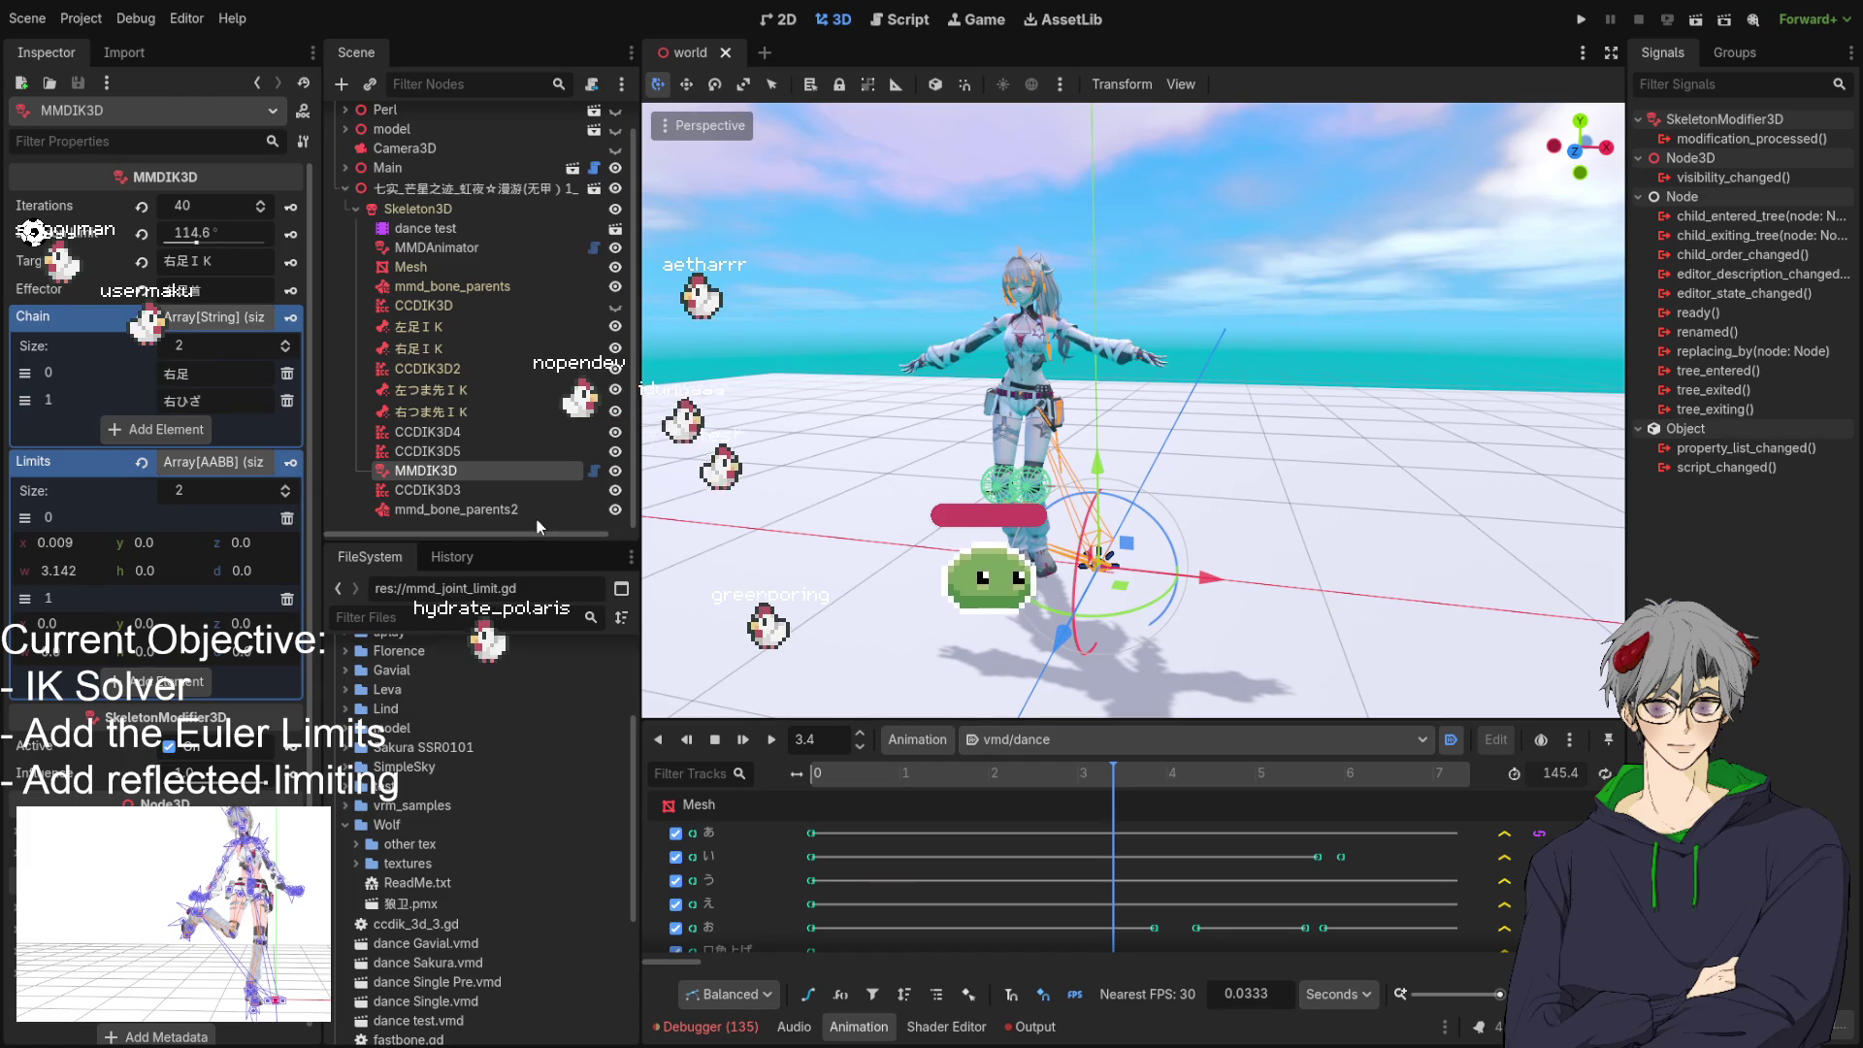
{"action": "left_click_drag", "start_coordinate": [893, 570], "coordinate": [629, 652]}
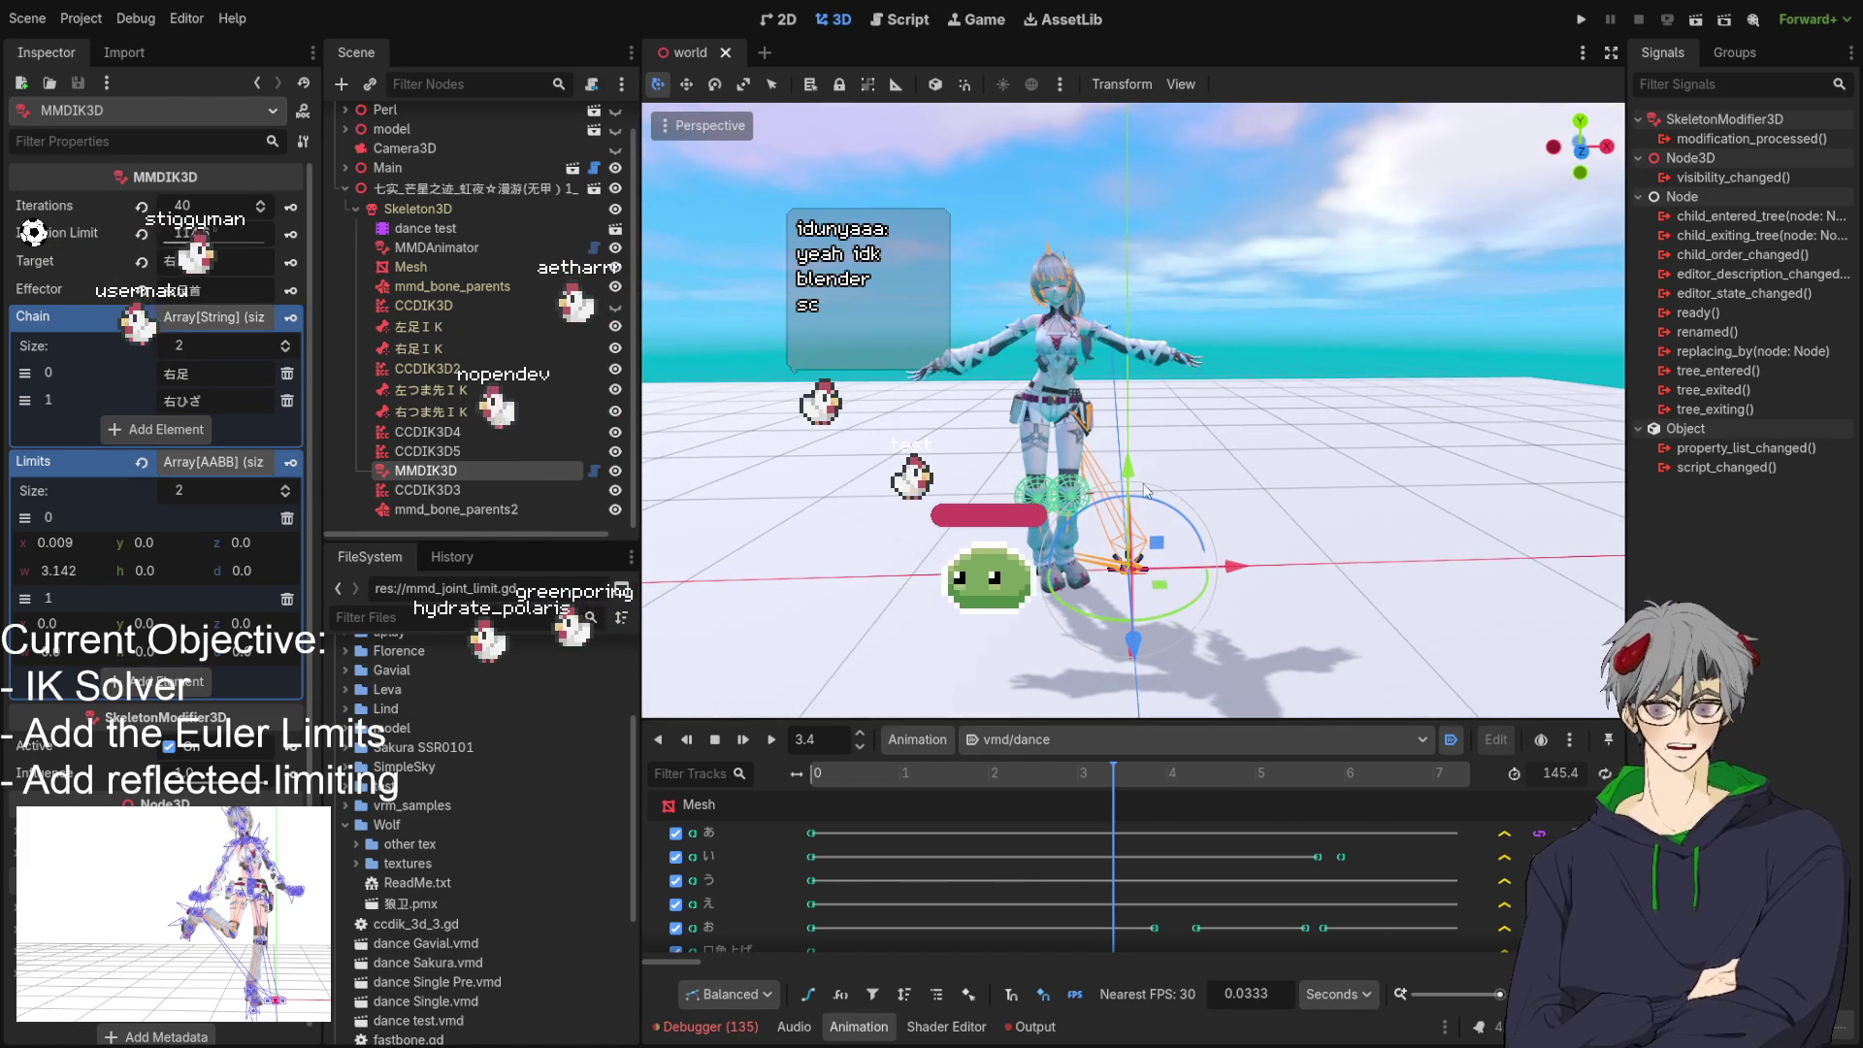
{"action": "left_click", "coordinate": [615, 491]}
{"action": "left_click", "coordinate": [614, 432]}
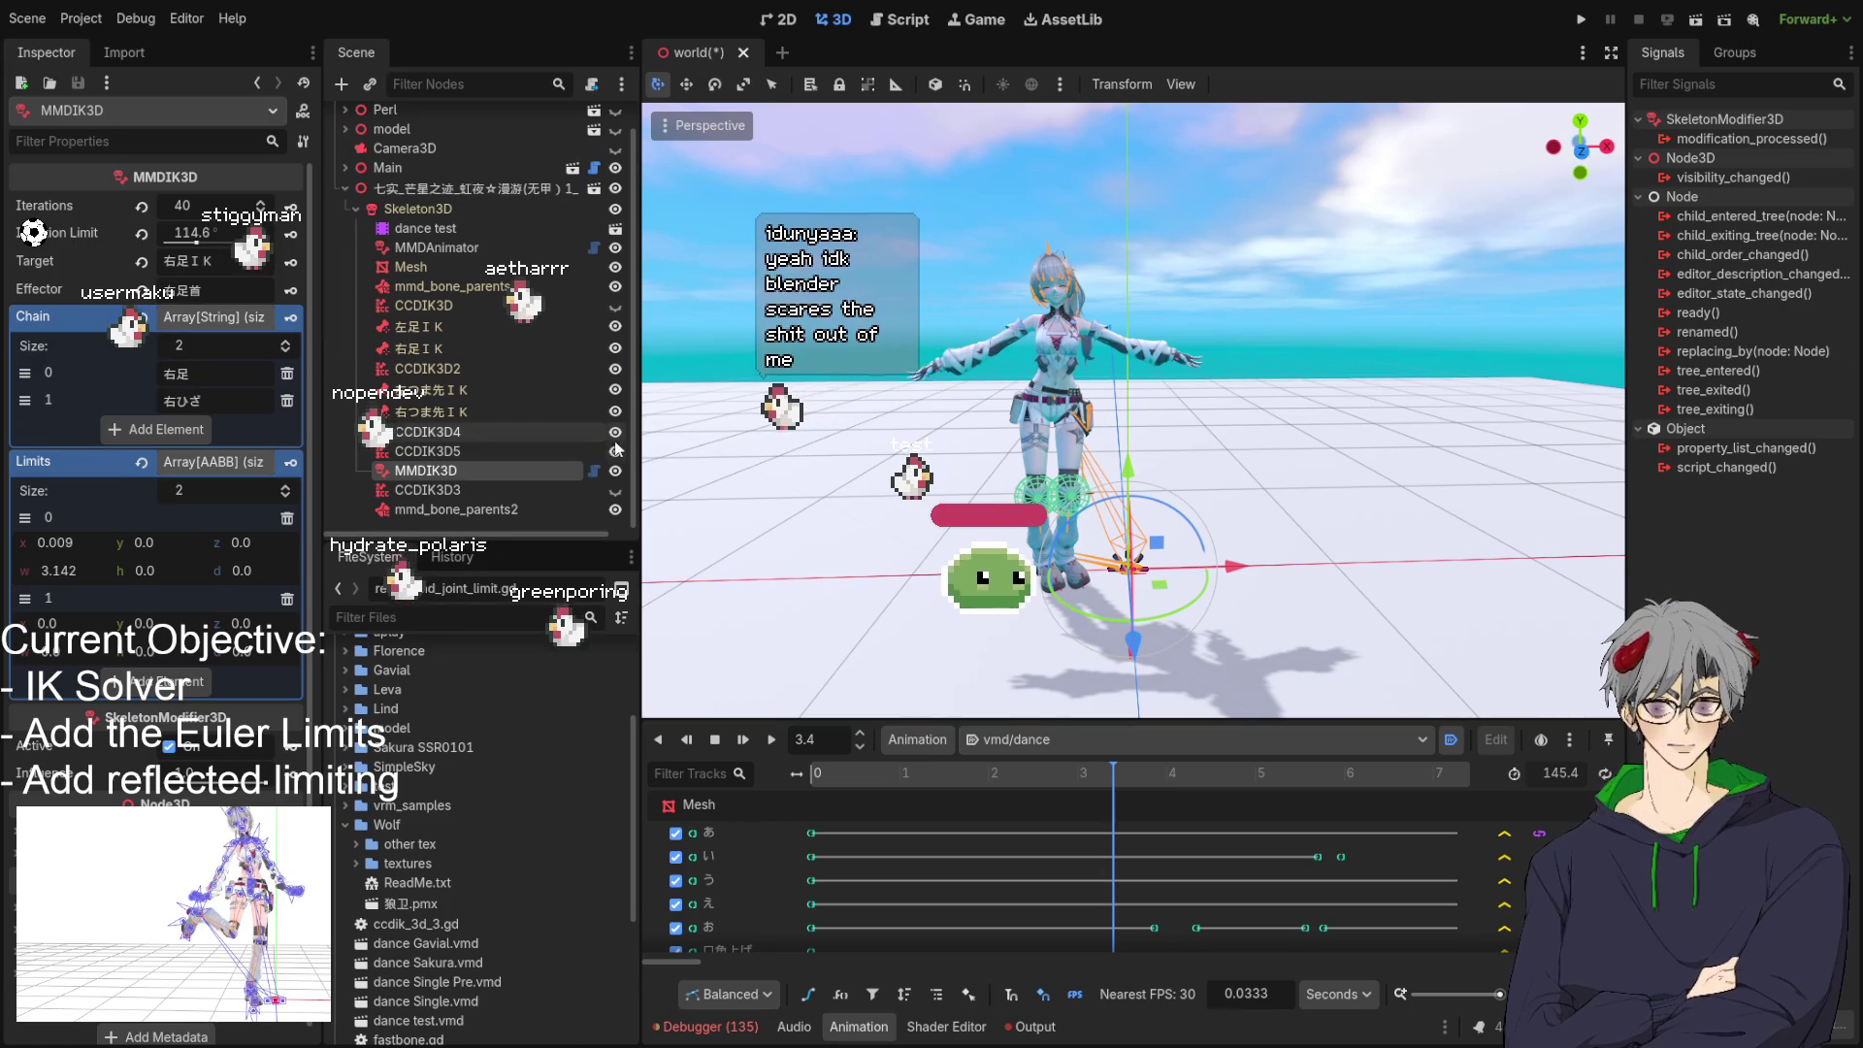
{"action": "left_click", "coordinate": [615, 452]}
{"action": "left_click_drag", "start_coordinate": [660, 427], "coordinate": [696, 389]}
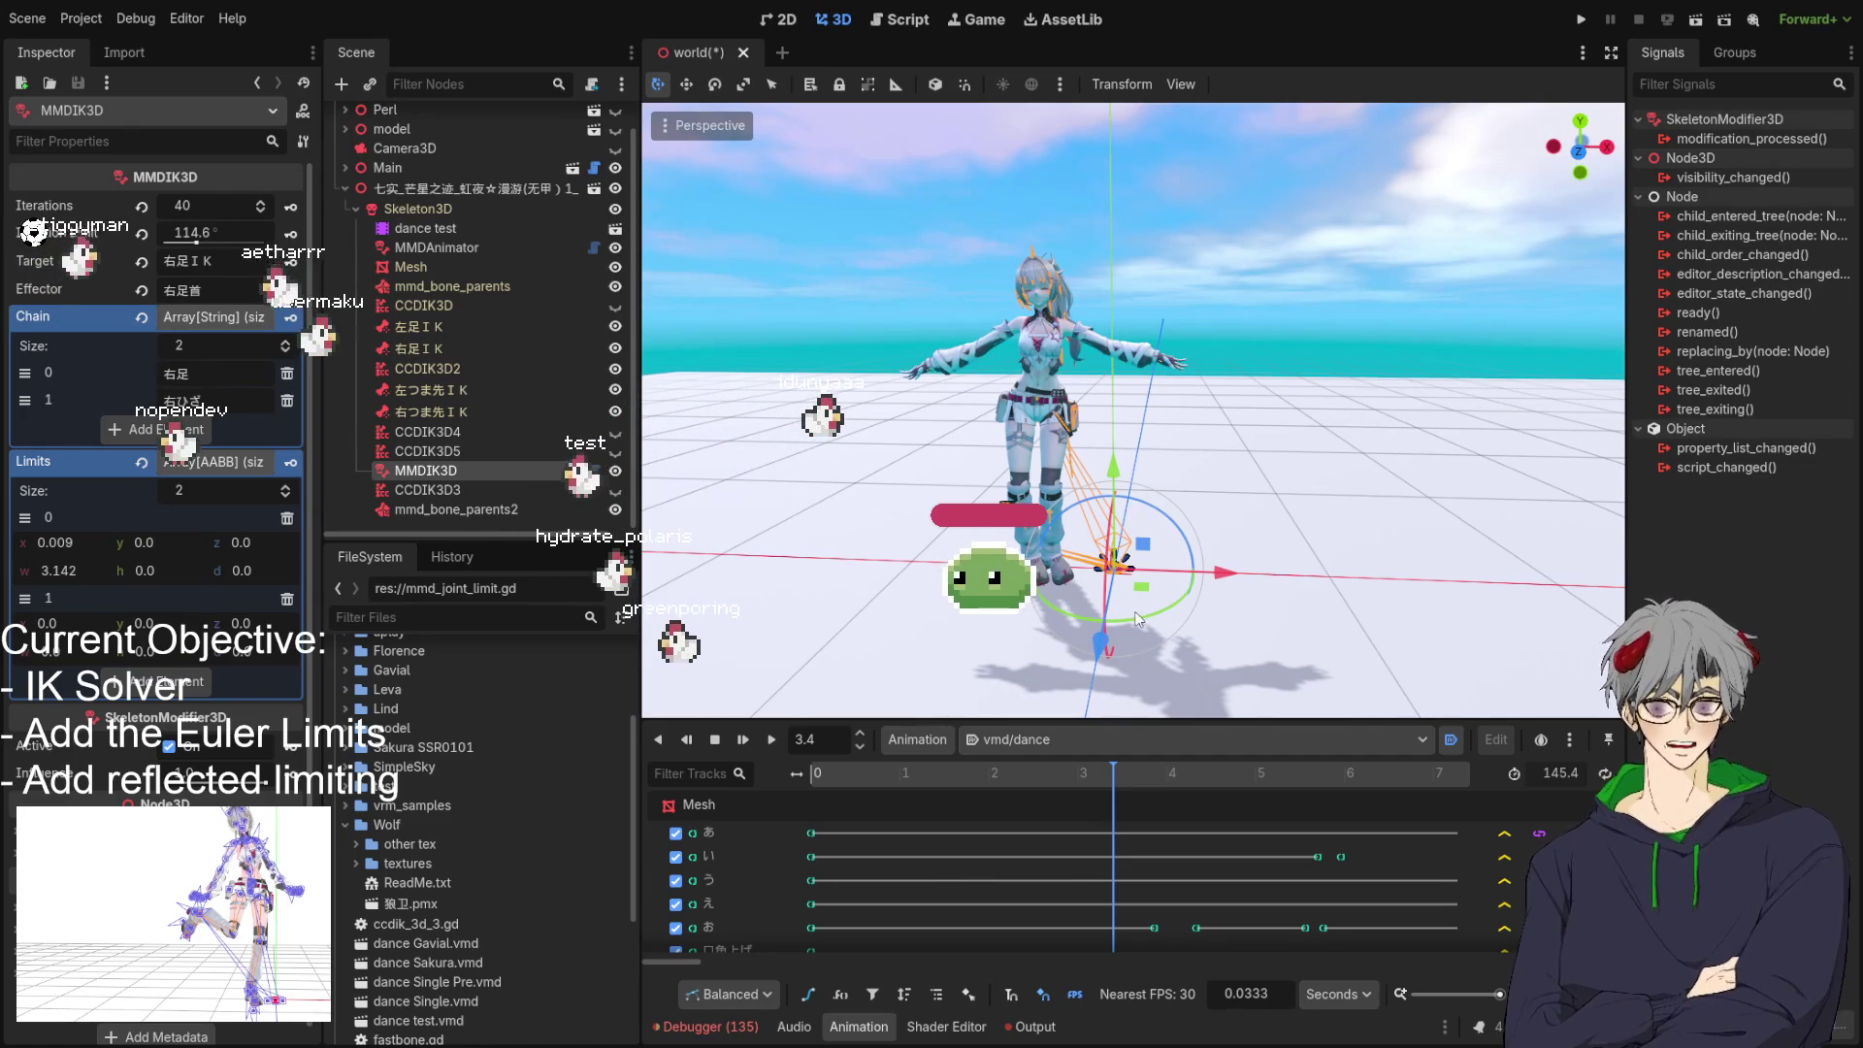
Play the vmd/dance animation and zoom the viewport in and out to watch the legs.
{"action": "left_click", "coordinate": [773, 742]}
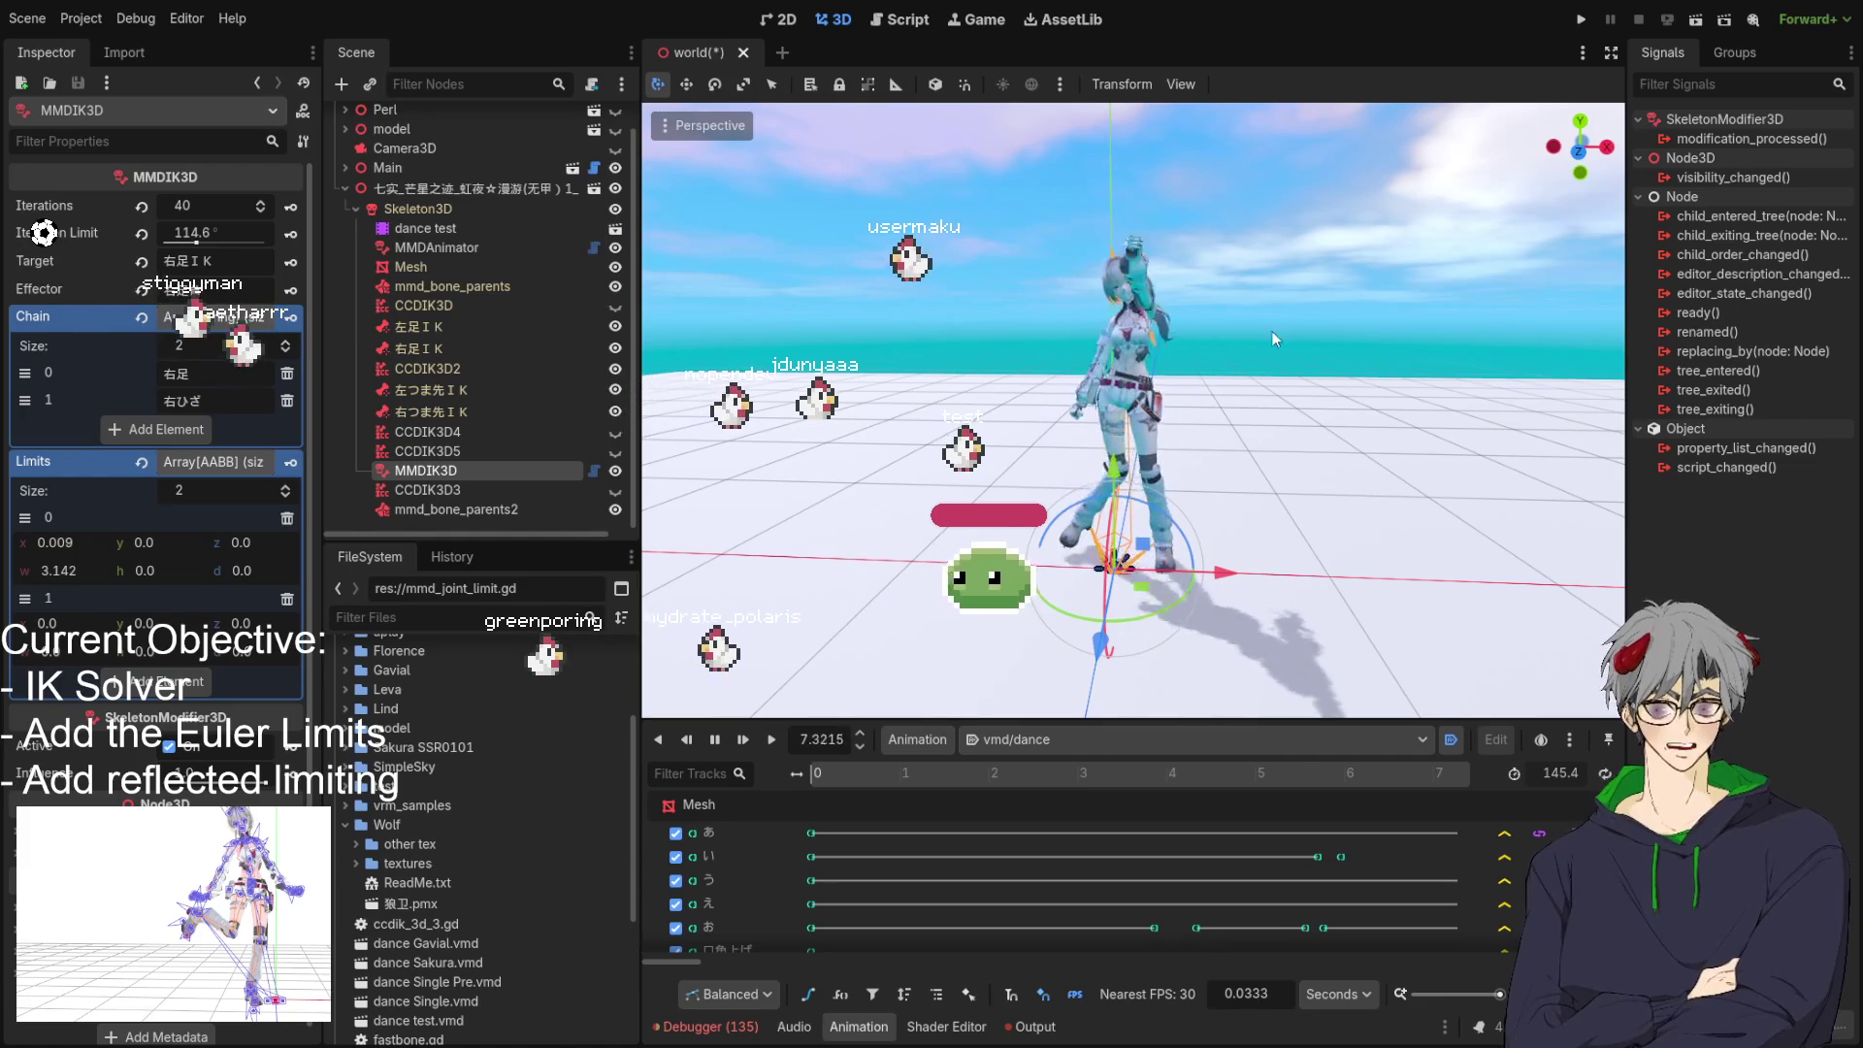
{"action": "scroll", "coordinate": [1014, 439], "scroll_direction": "up", "scroll_amount": 4}
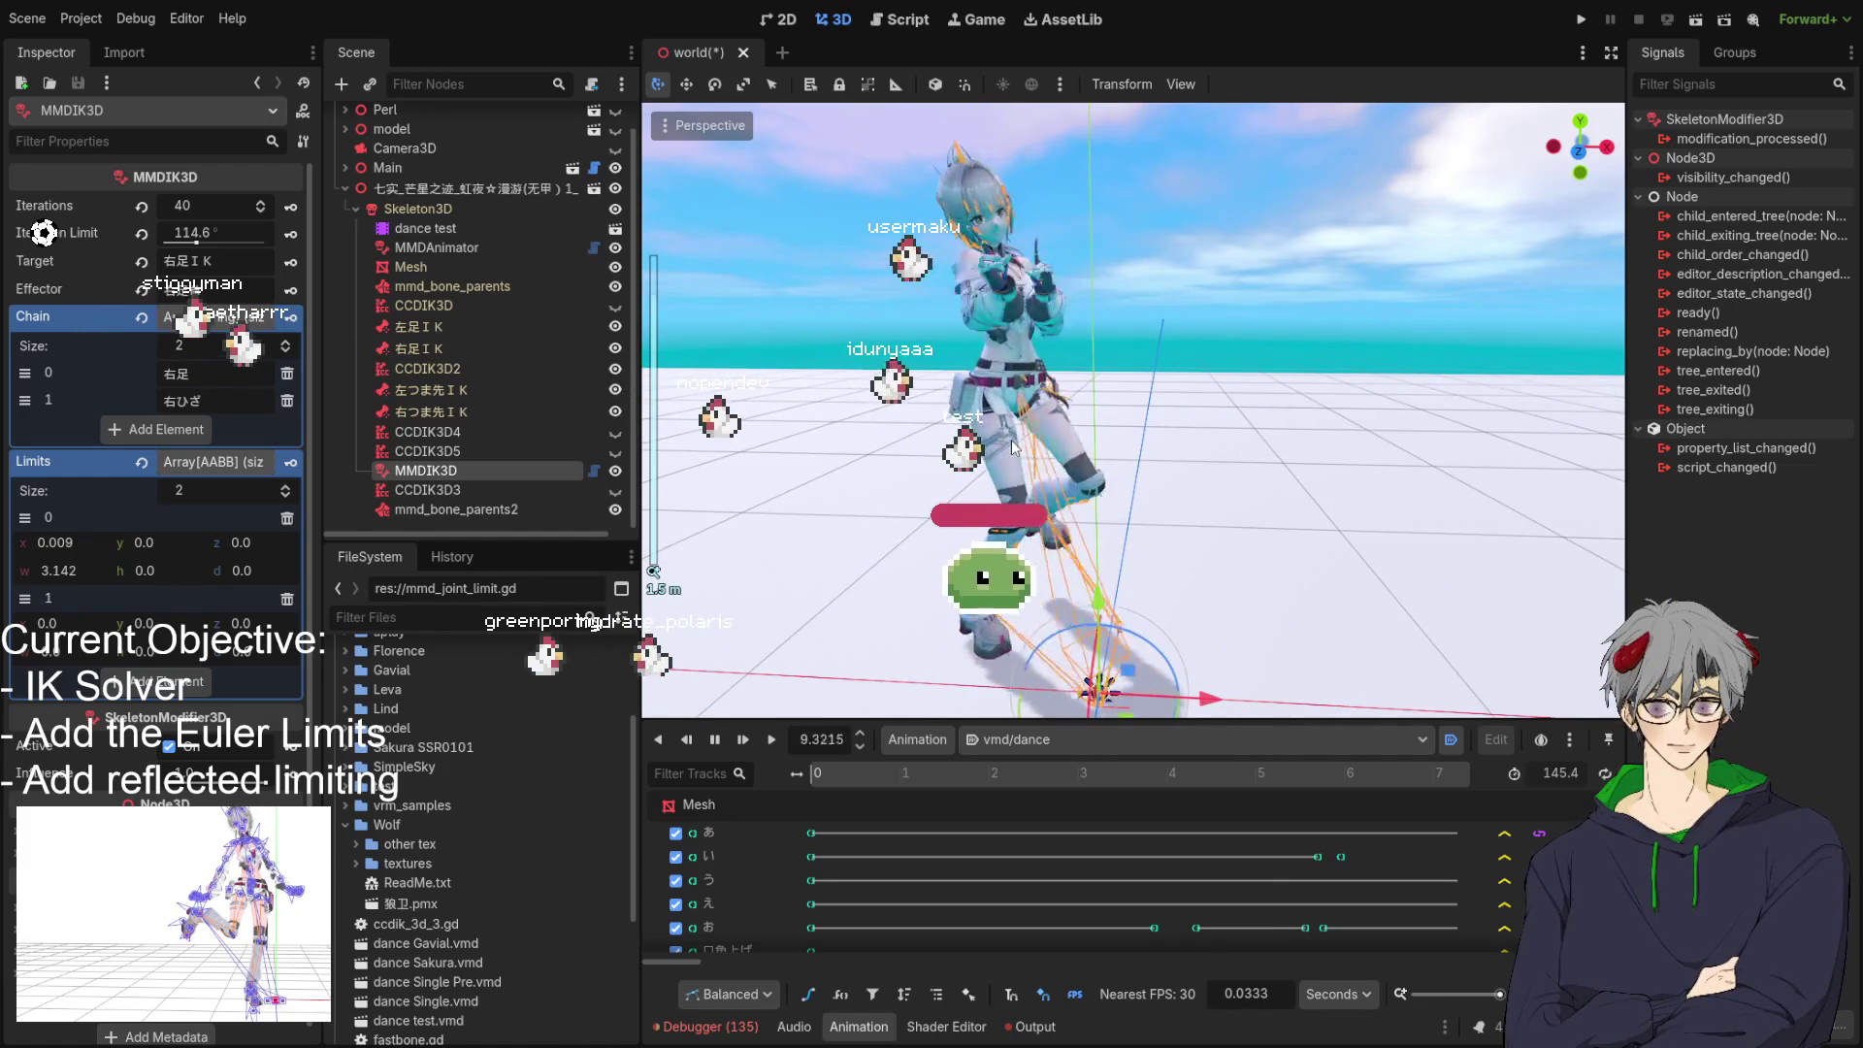
{"action": "scroll", "coordinate": [1013, 438], "scroll_direction": "down", "scroll_amount": 3}
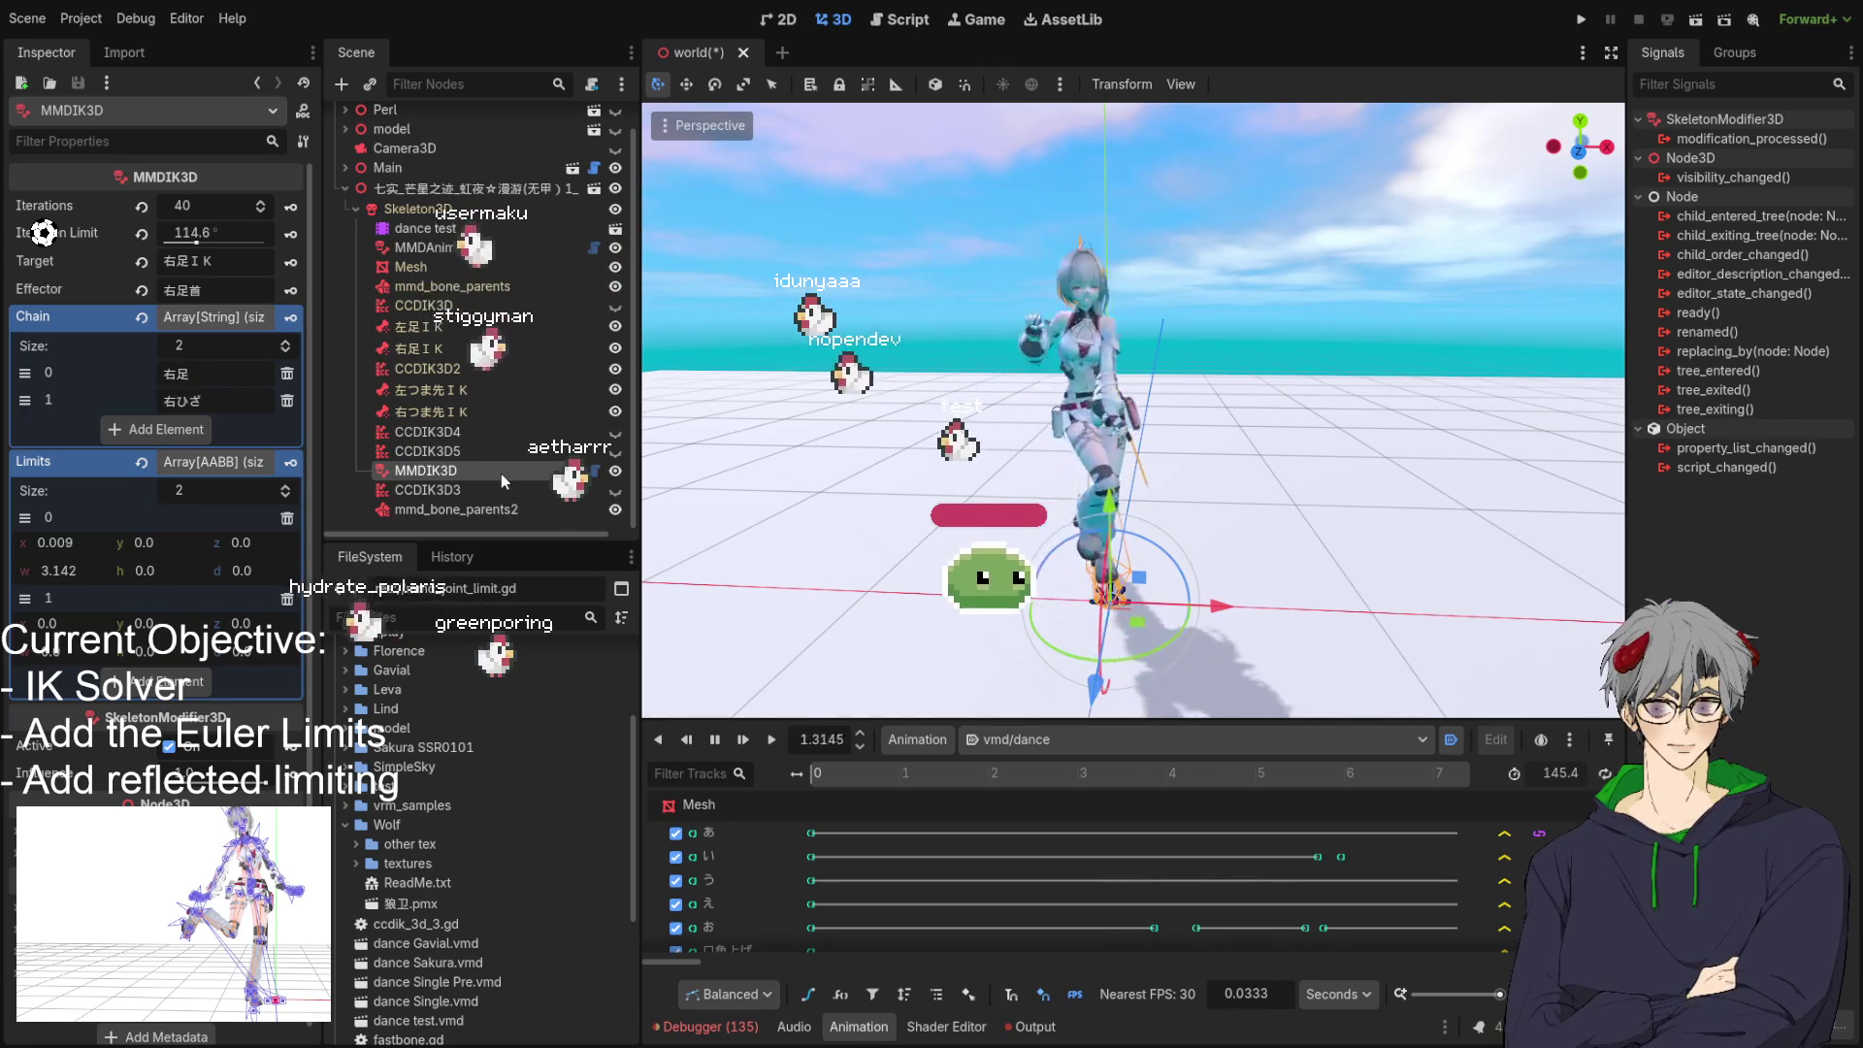
{"action": "left_click", "coordinate": [195, 204]}
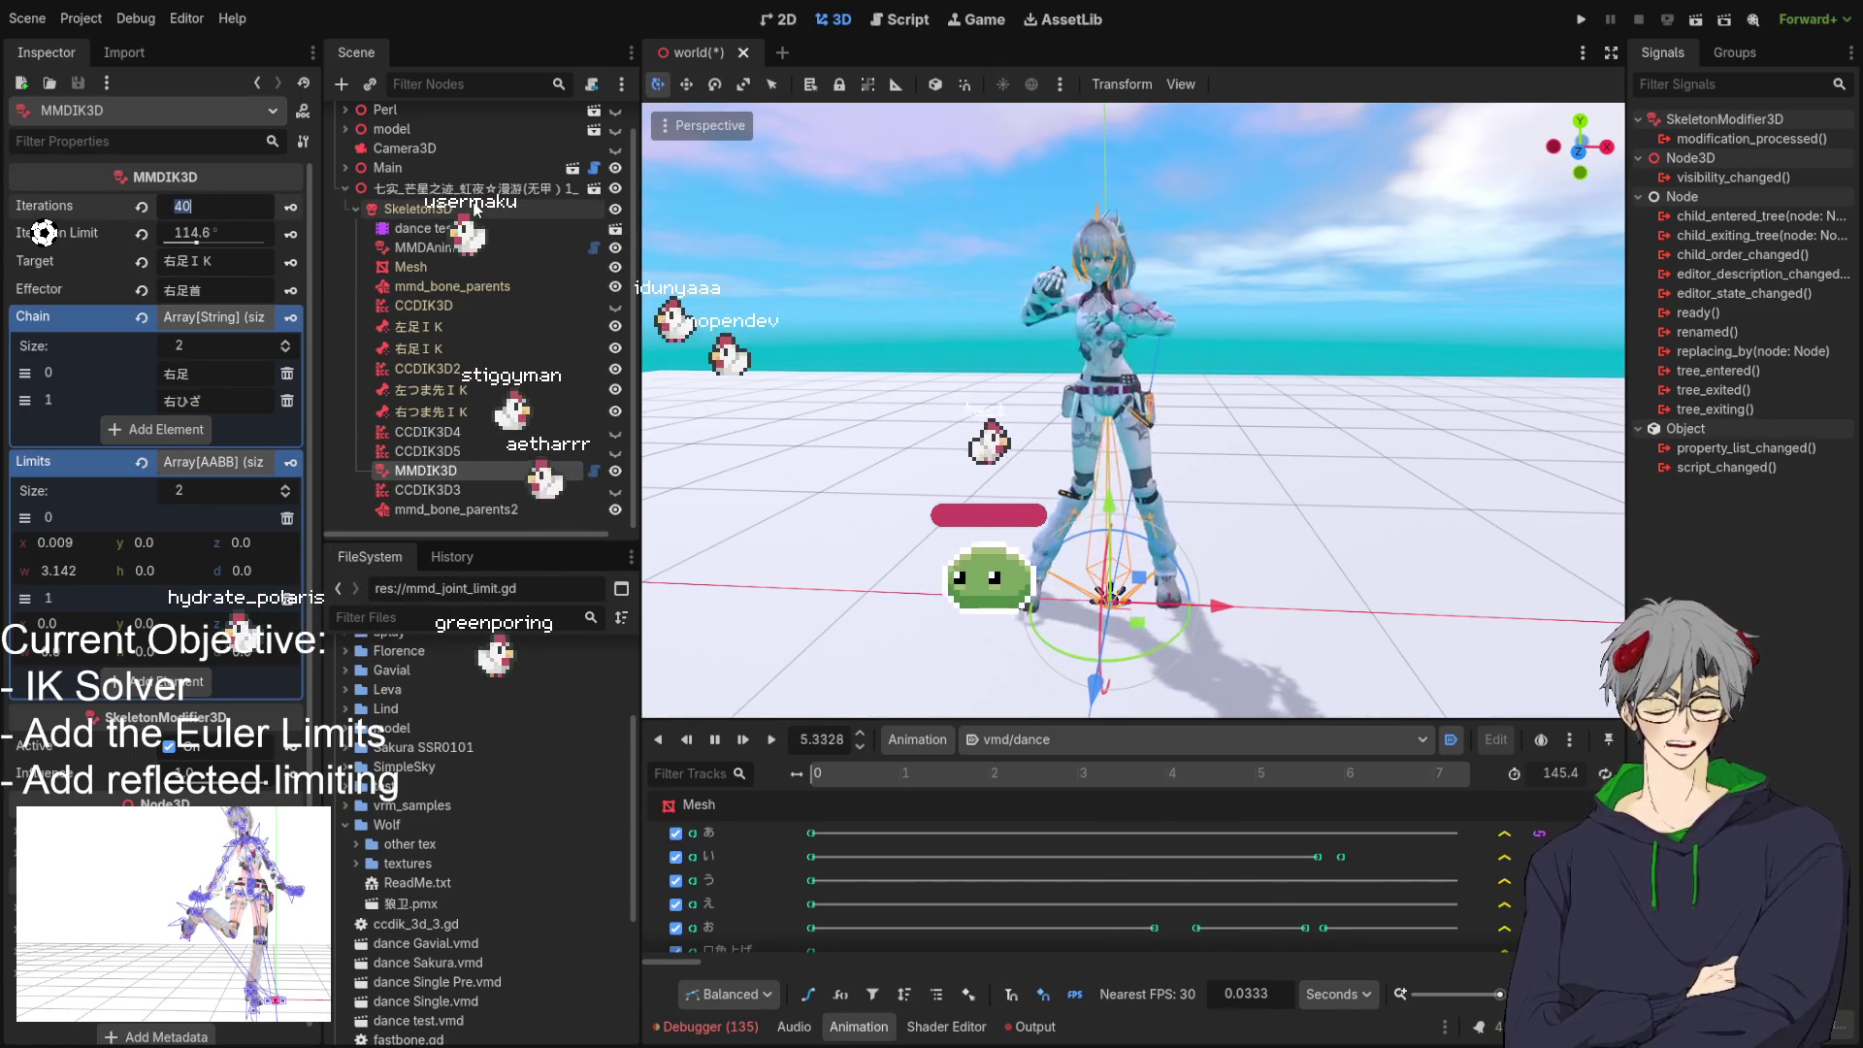
Set MMDIK3D Iterations to 400 and lower its Iteration Limit to 28.6°.
{"action": "type", "text": "400"}
{"action": "key", "text": "Return"}
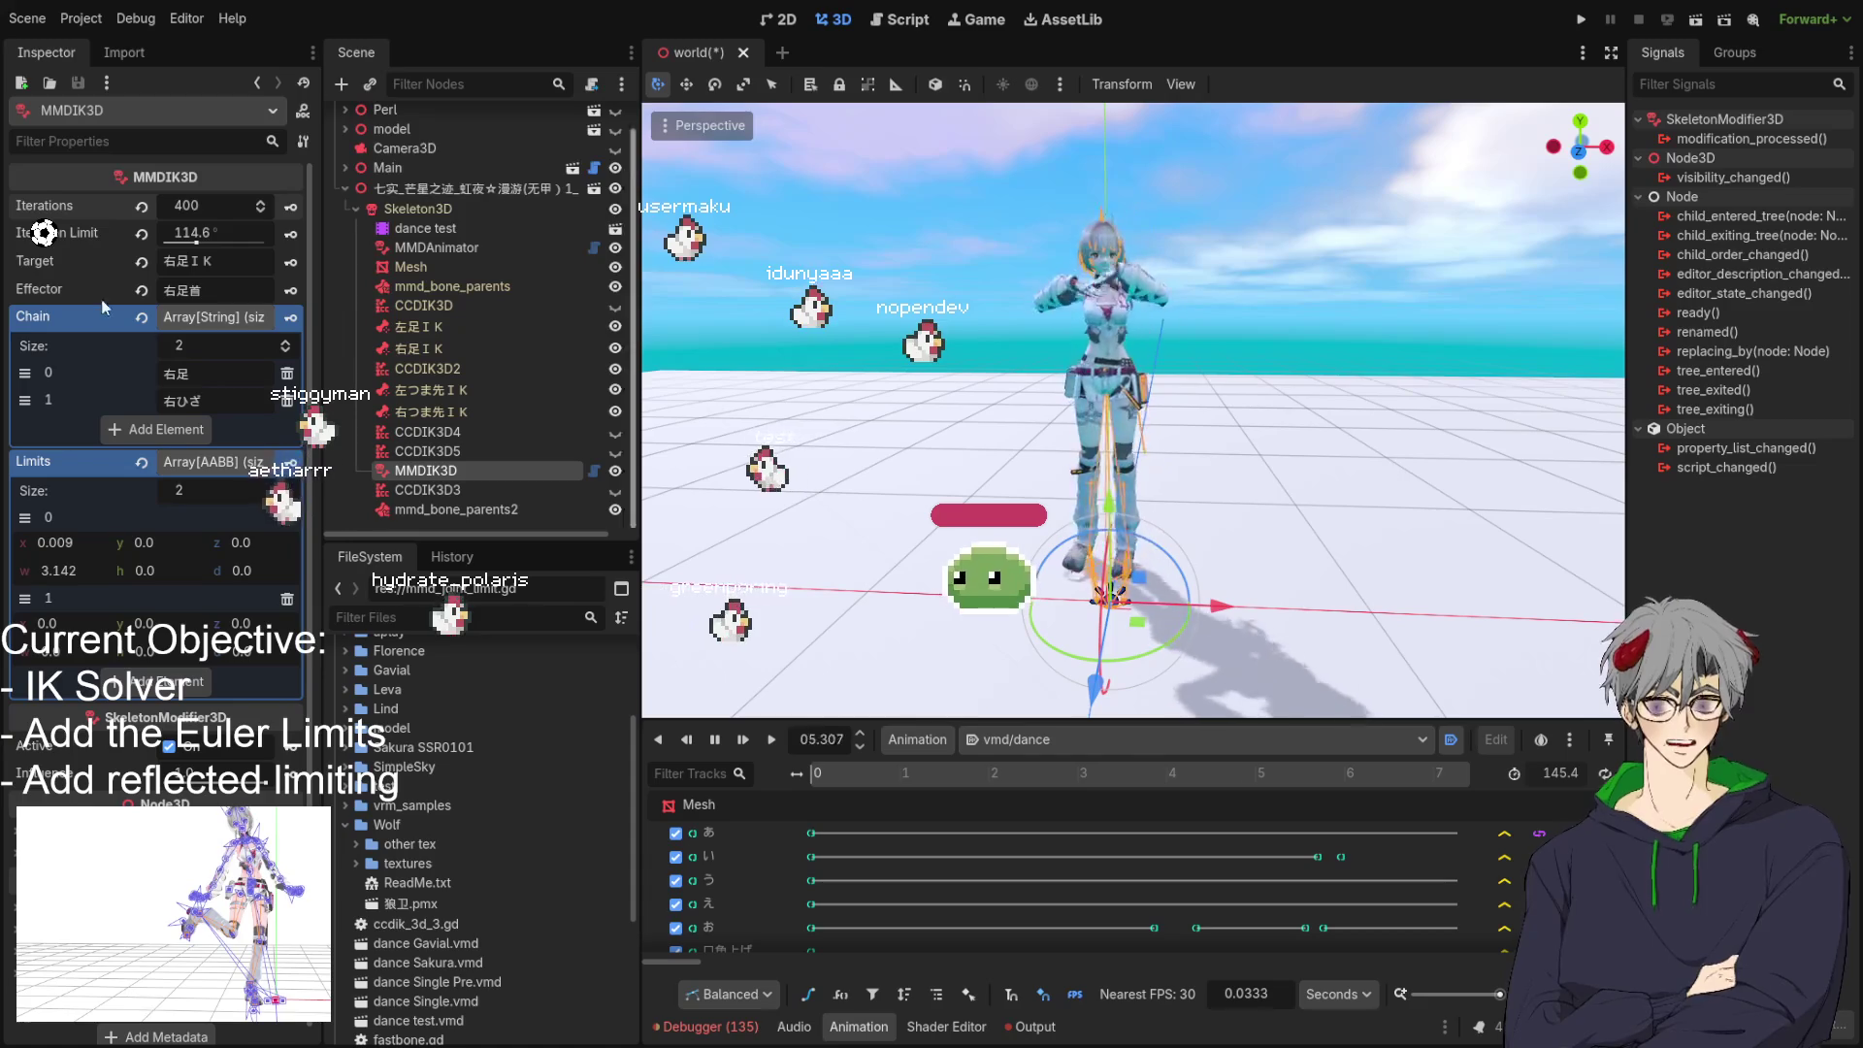
{"action": "left_click_drag", "start_coordinate": [197, 242], "coordinate": [178, 243]}
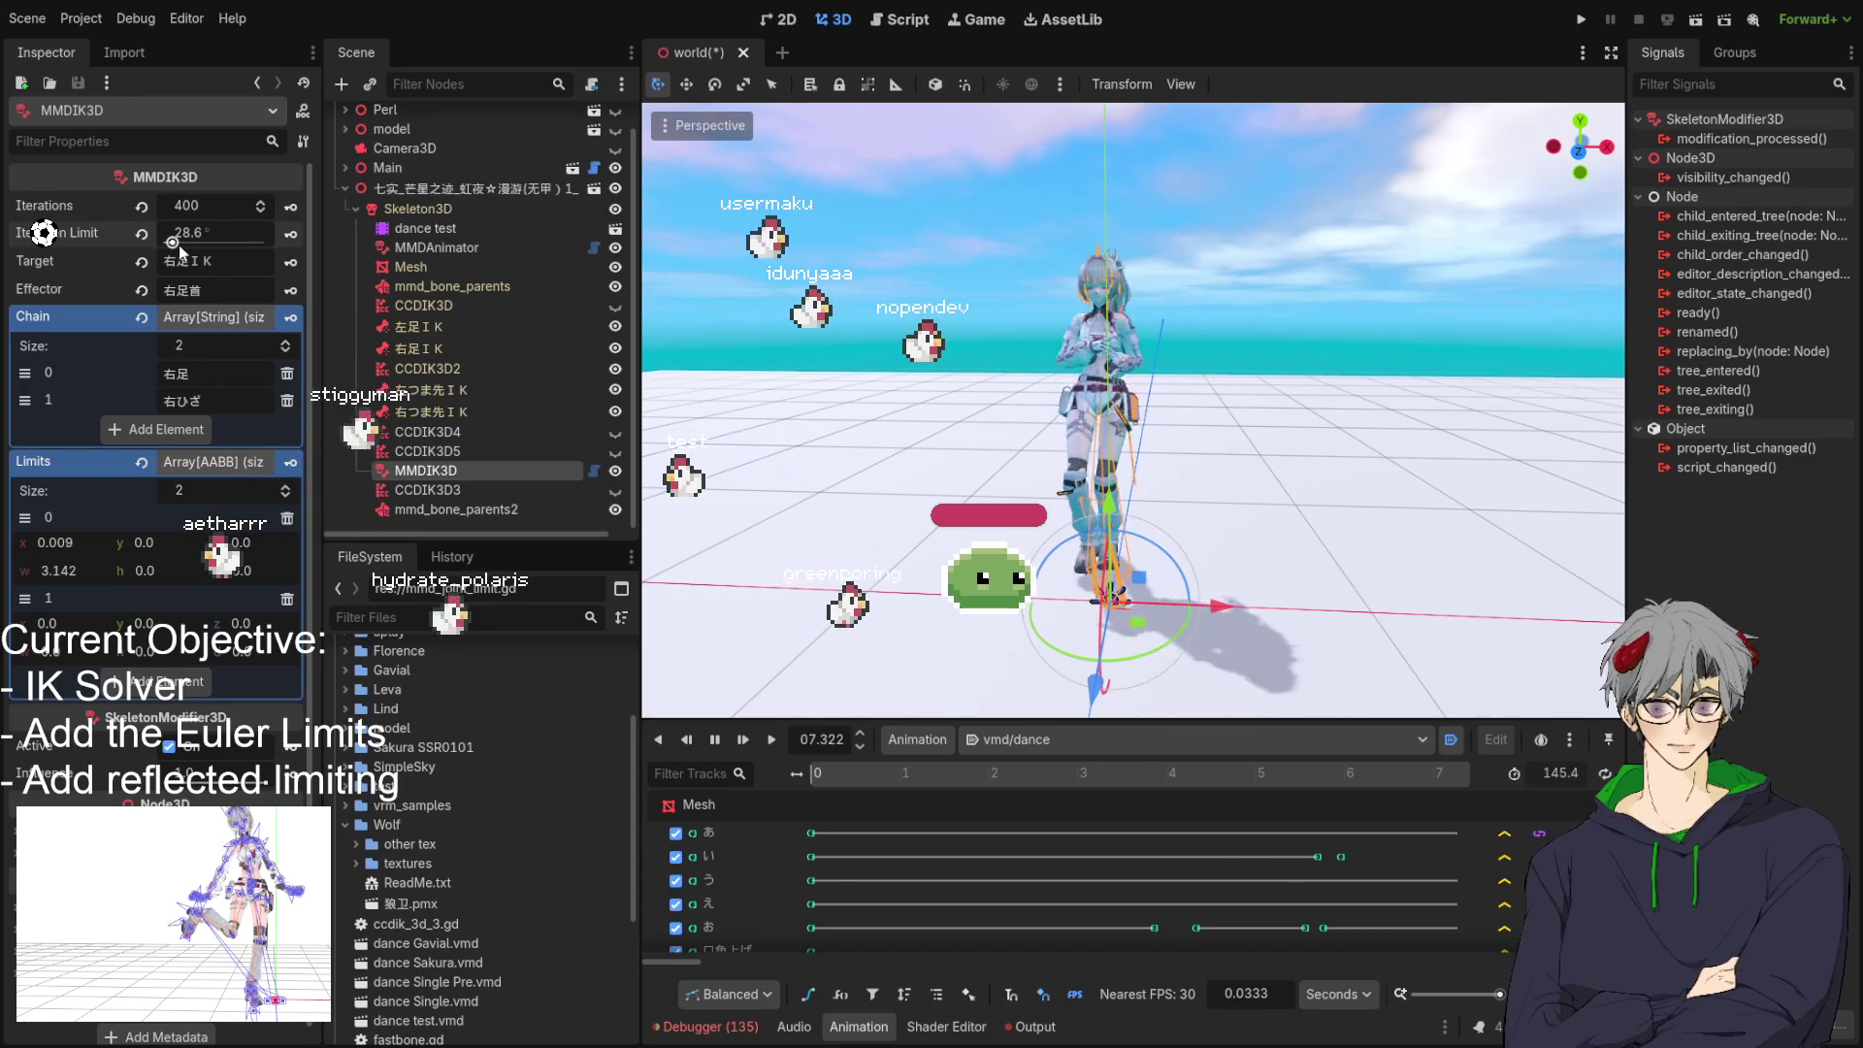
{"action": "left_click", "coordinate": [1009, 498]}
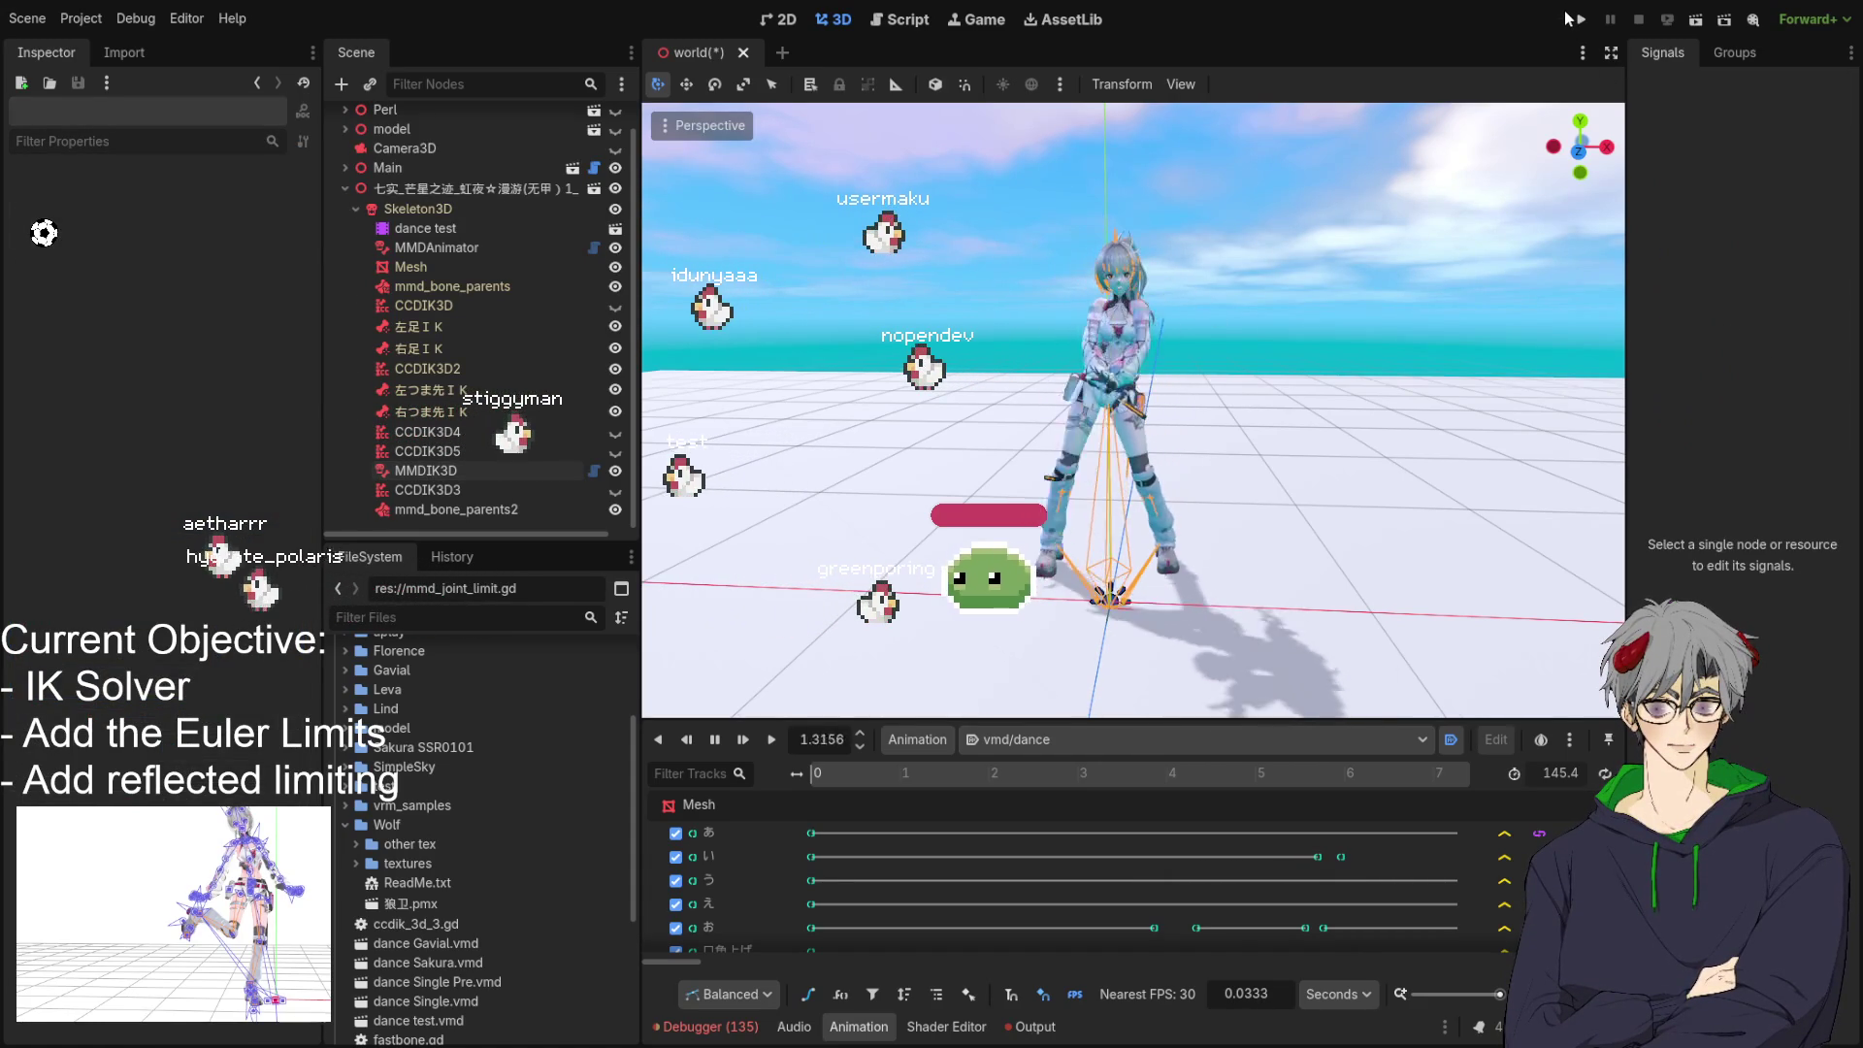
Save the world scene and orbit around the dancing character.
{"action": "key", "text": "ctrl+s"}
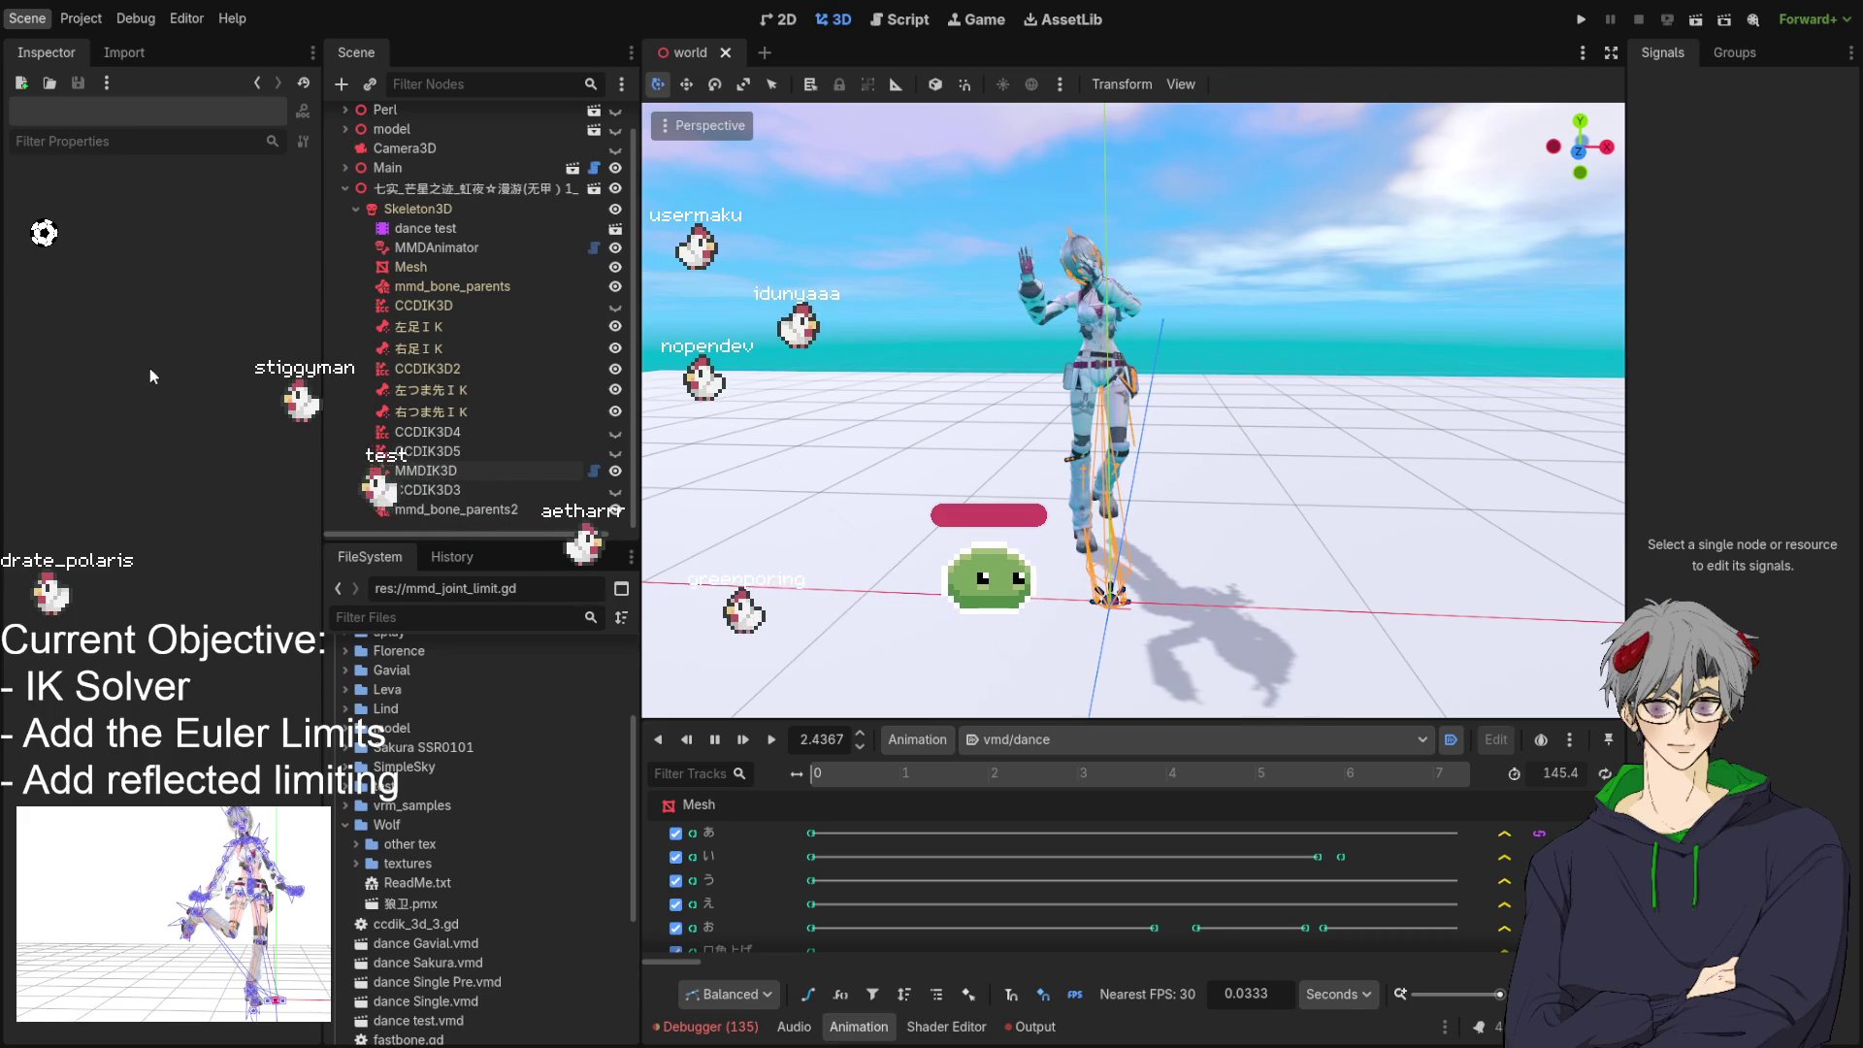
{"action": "mouse_move", "coordinate": [1325, 452]}
{"action": "left_mouse_down"}
{"action": "mouse_move", "coordinate": [1313, 503]}
{"action": "mouse_move", "coordinate": [1254, 481]}
{"action": "mouse_move", "coordinate": [932, 476]}
{"action": "left_mouse_up"}
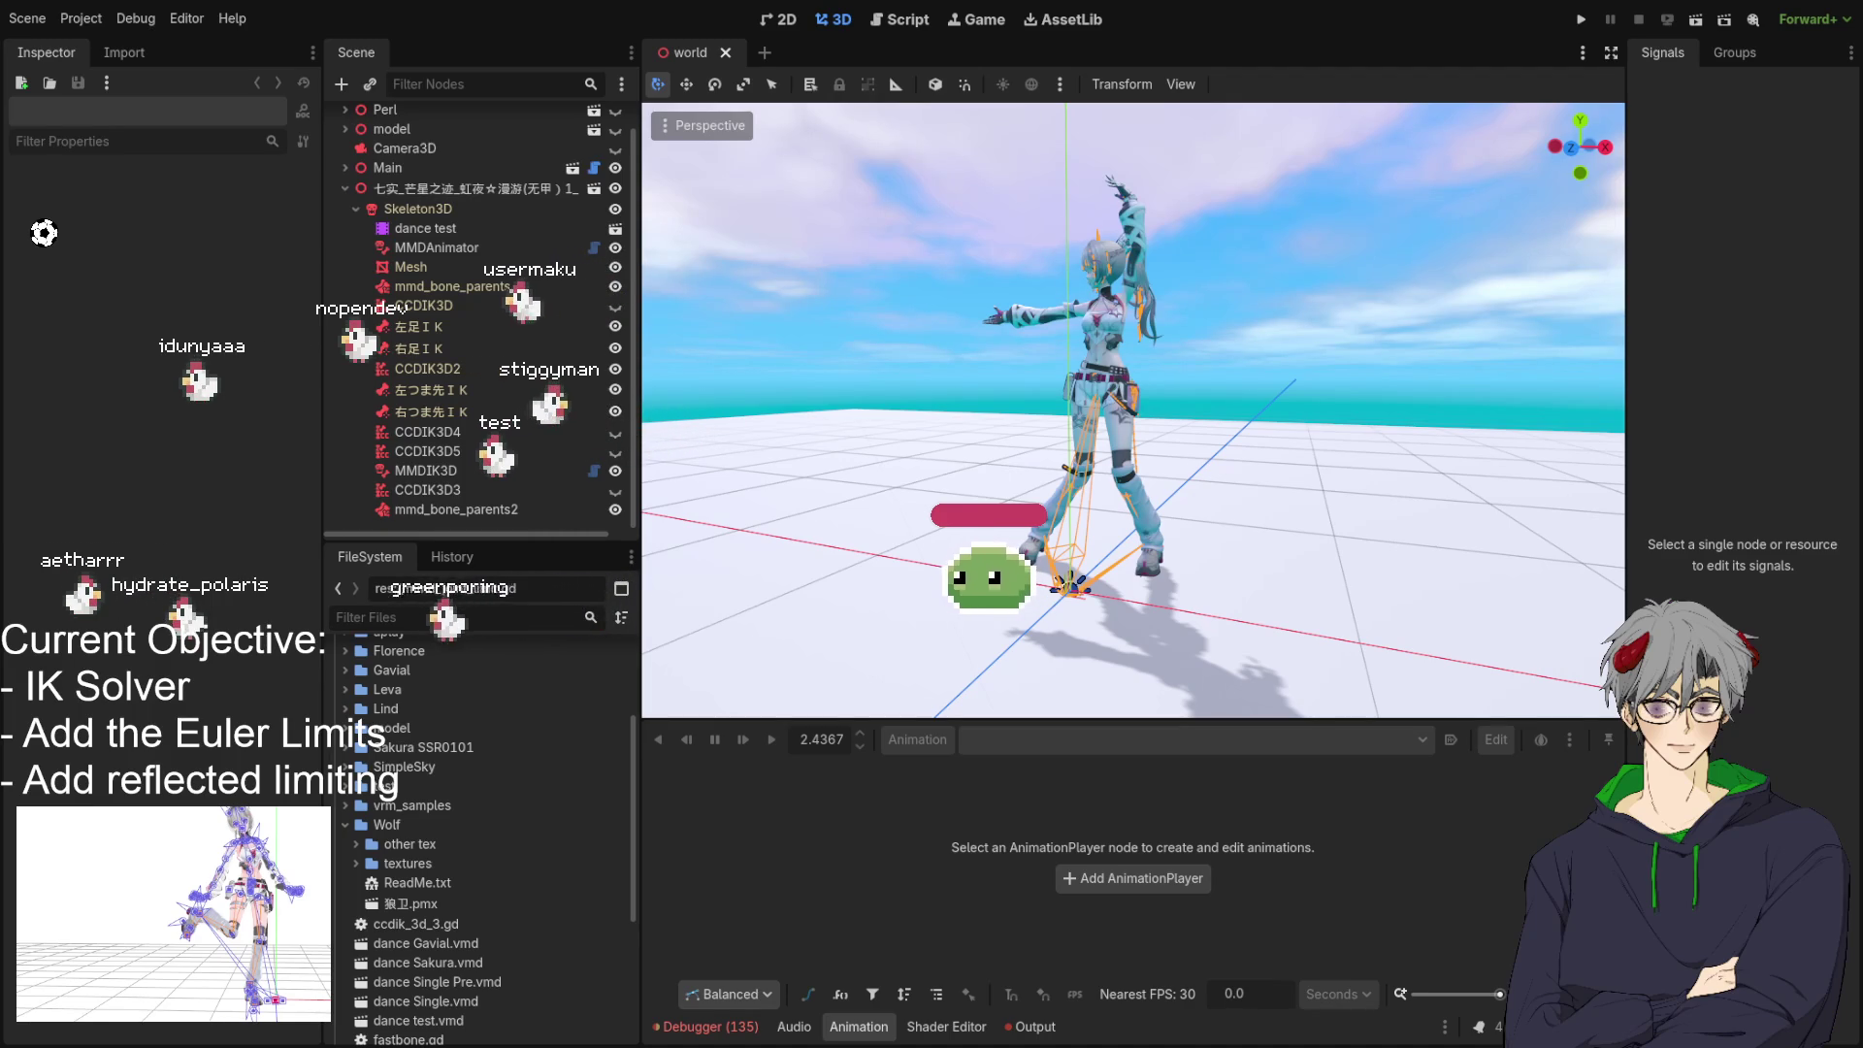
{"action": "scroll", "coordinate": [1170, 618], "scroll_direction": "up", "scroll_amount": 5}
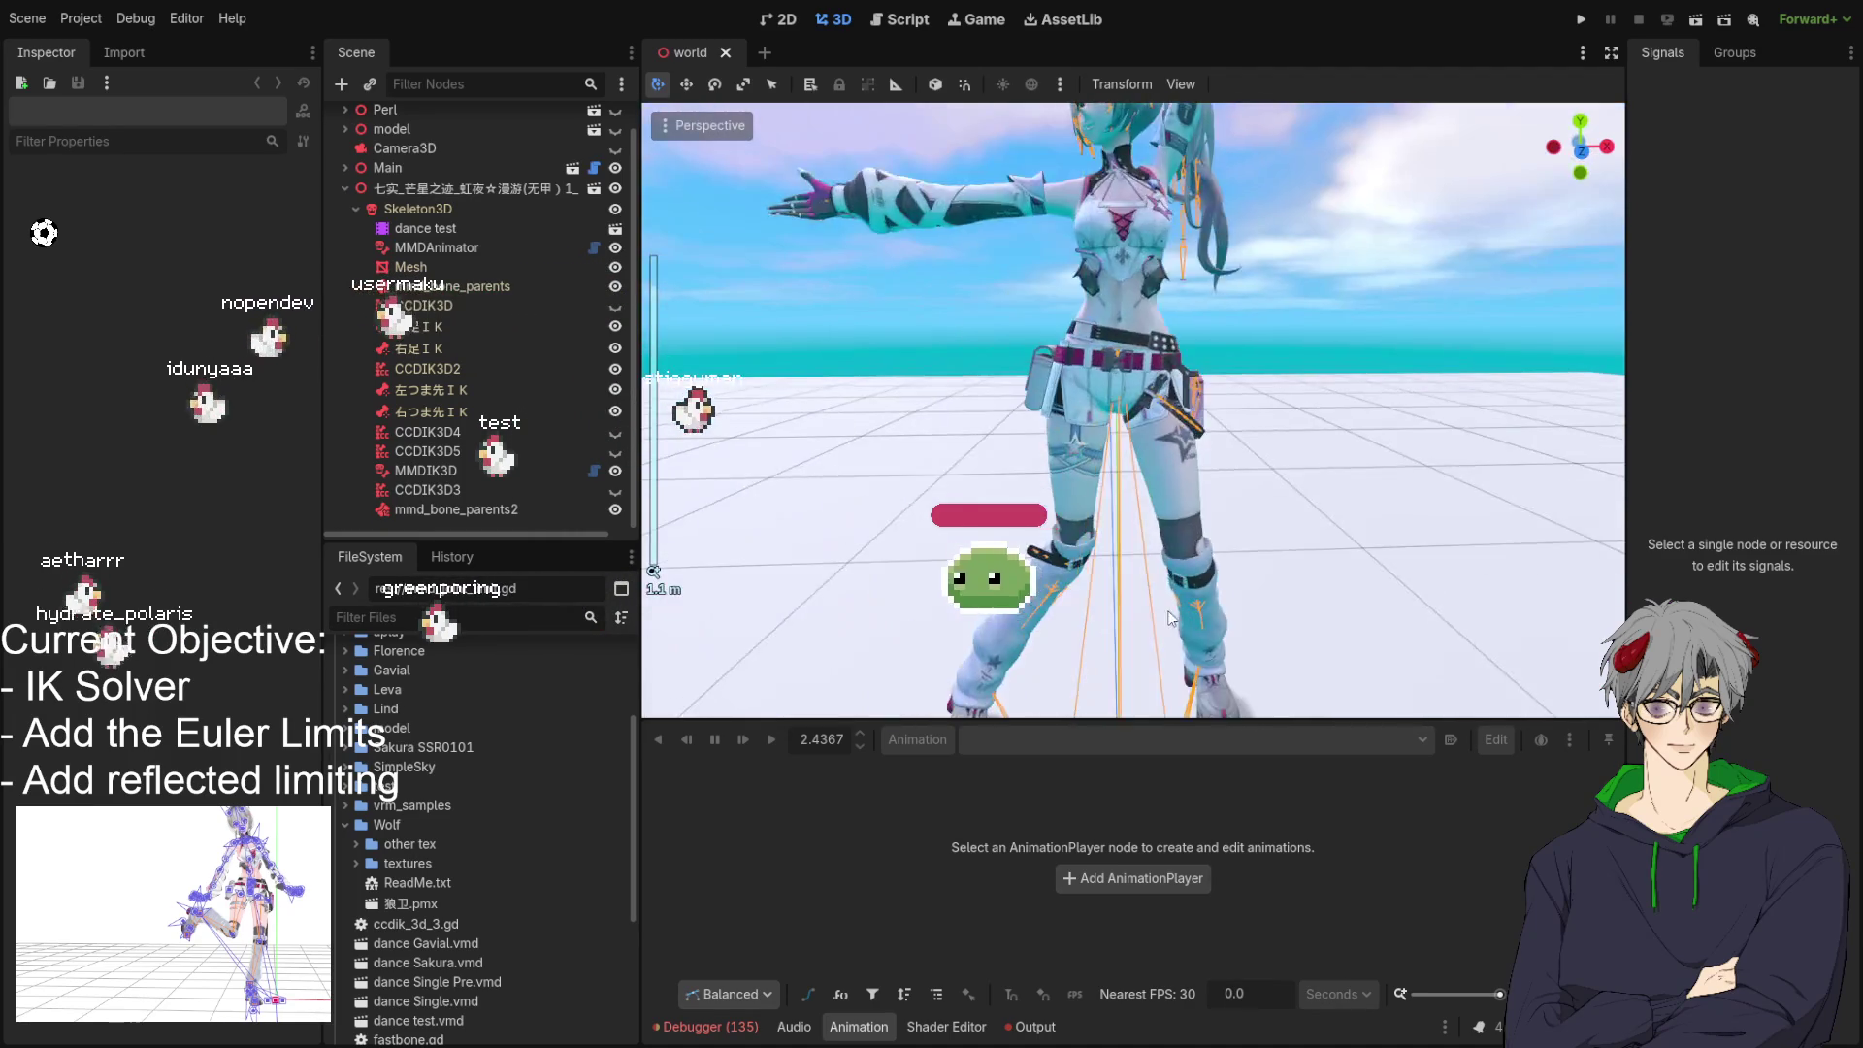
{"action": "scroll", "coordinate": [1075, 597], "scroll_direction": "down", "scroll_amount": 5}
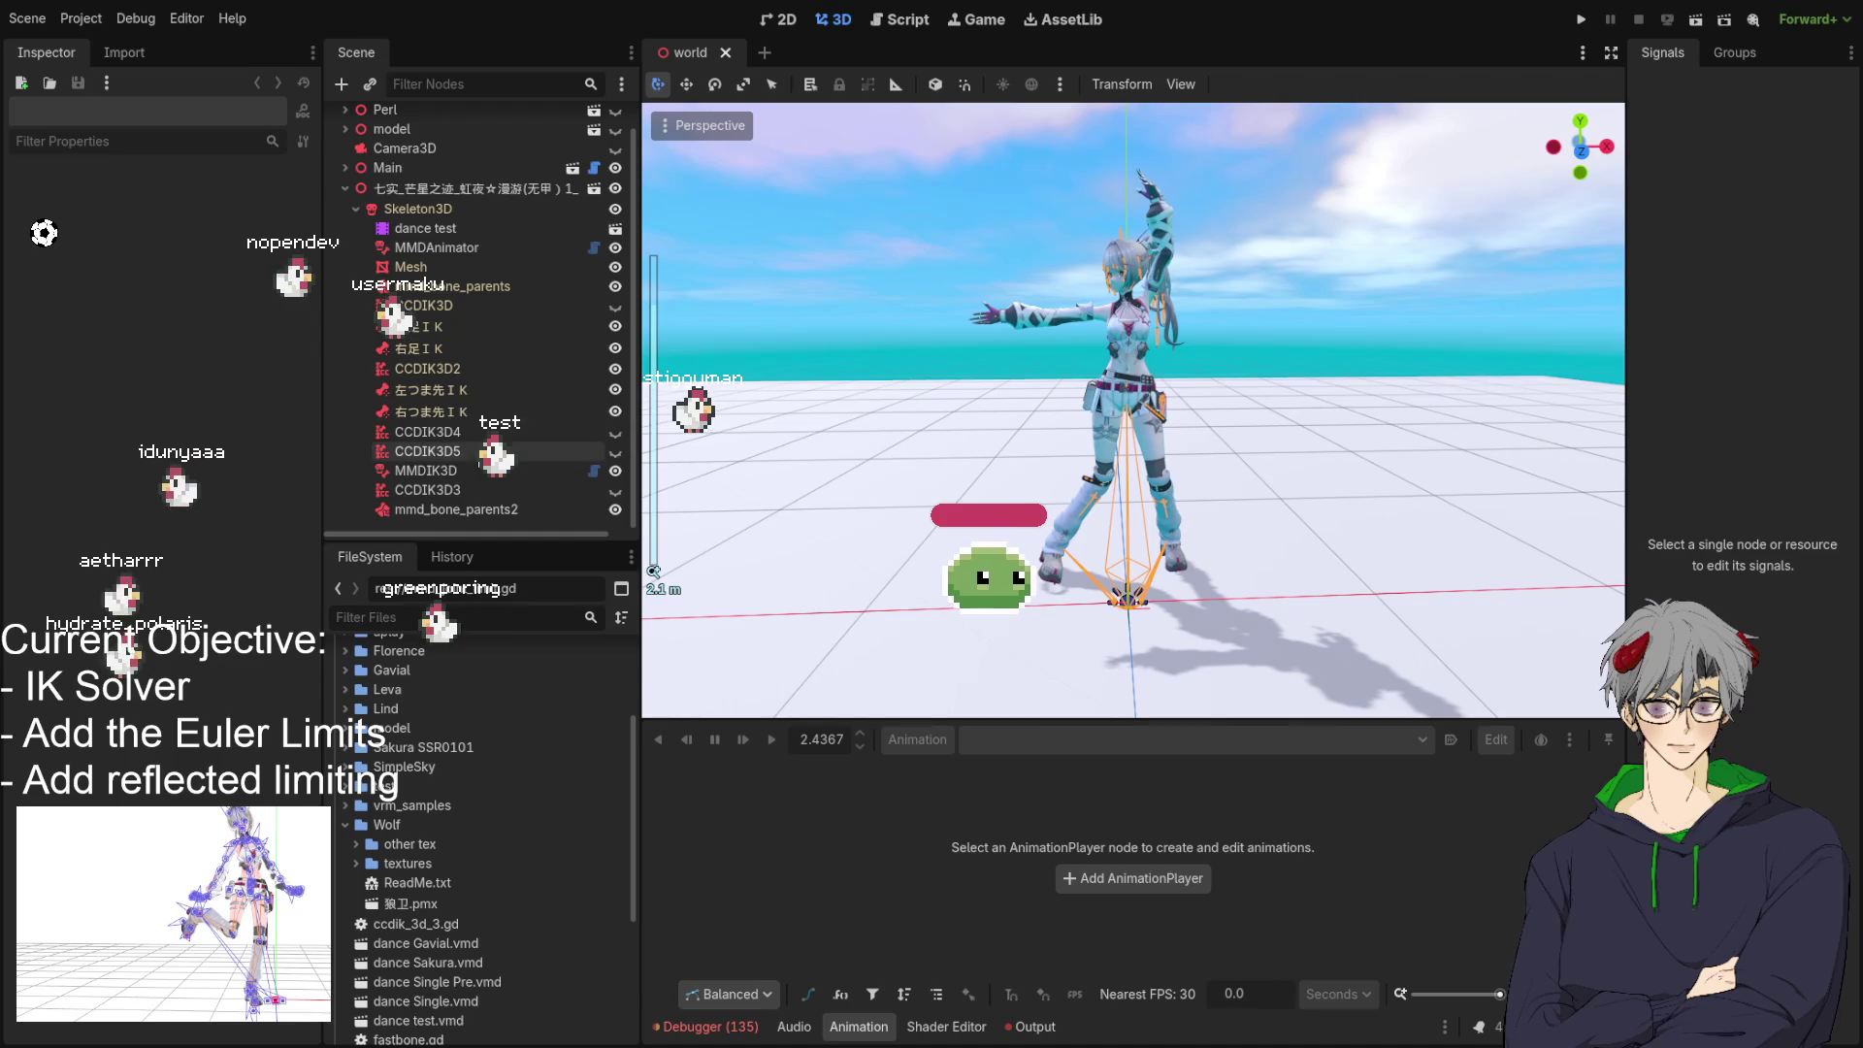
{"action": "mouse_move", "coordinate": [1009, 514]}
{"action": "left_mouse_down"}
{"action": "mouse_move", "coordinate": [1085, 513]}
{"action": "mouse_move", "coordinate": [1029, 506]}
{"action": "left_mouse_up"}
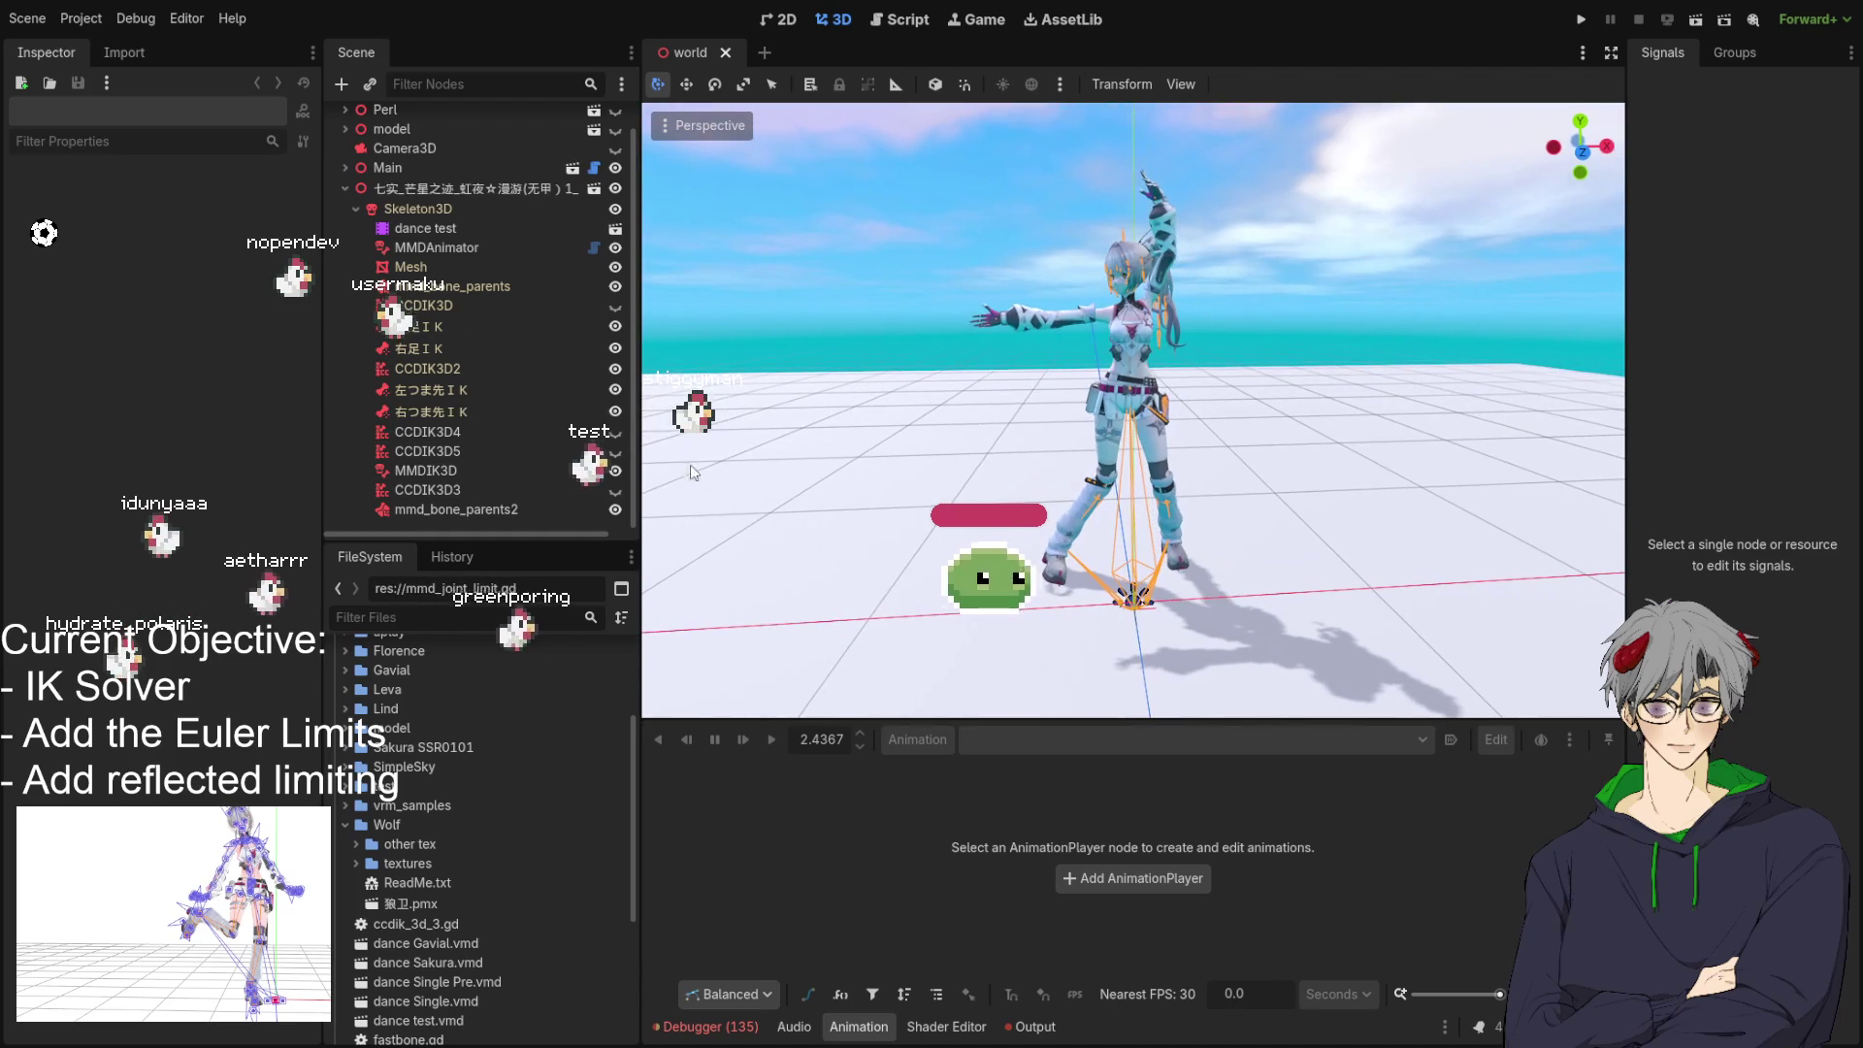
Open the MMDIK3D node's attached mmd_ik_solver.gd script at the per-joint loop.
{"action": "left_click", "coordinate": [445, 472]}
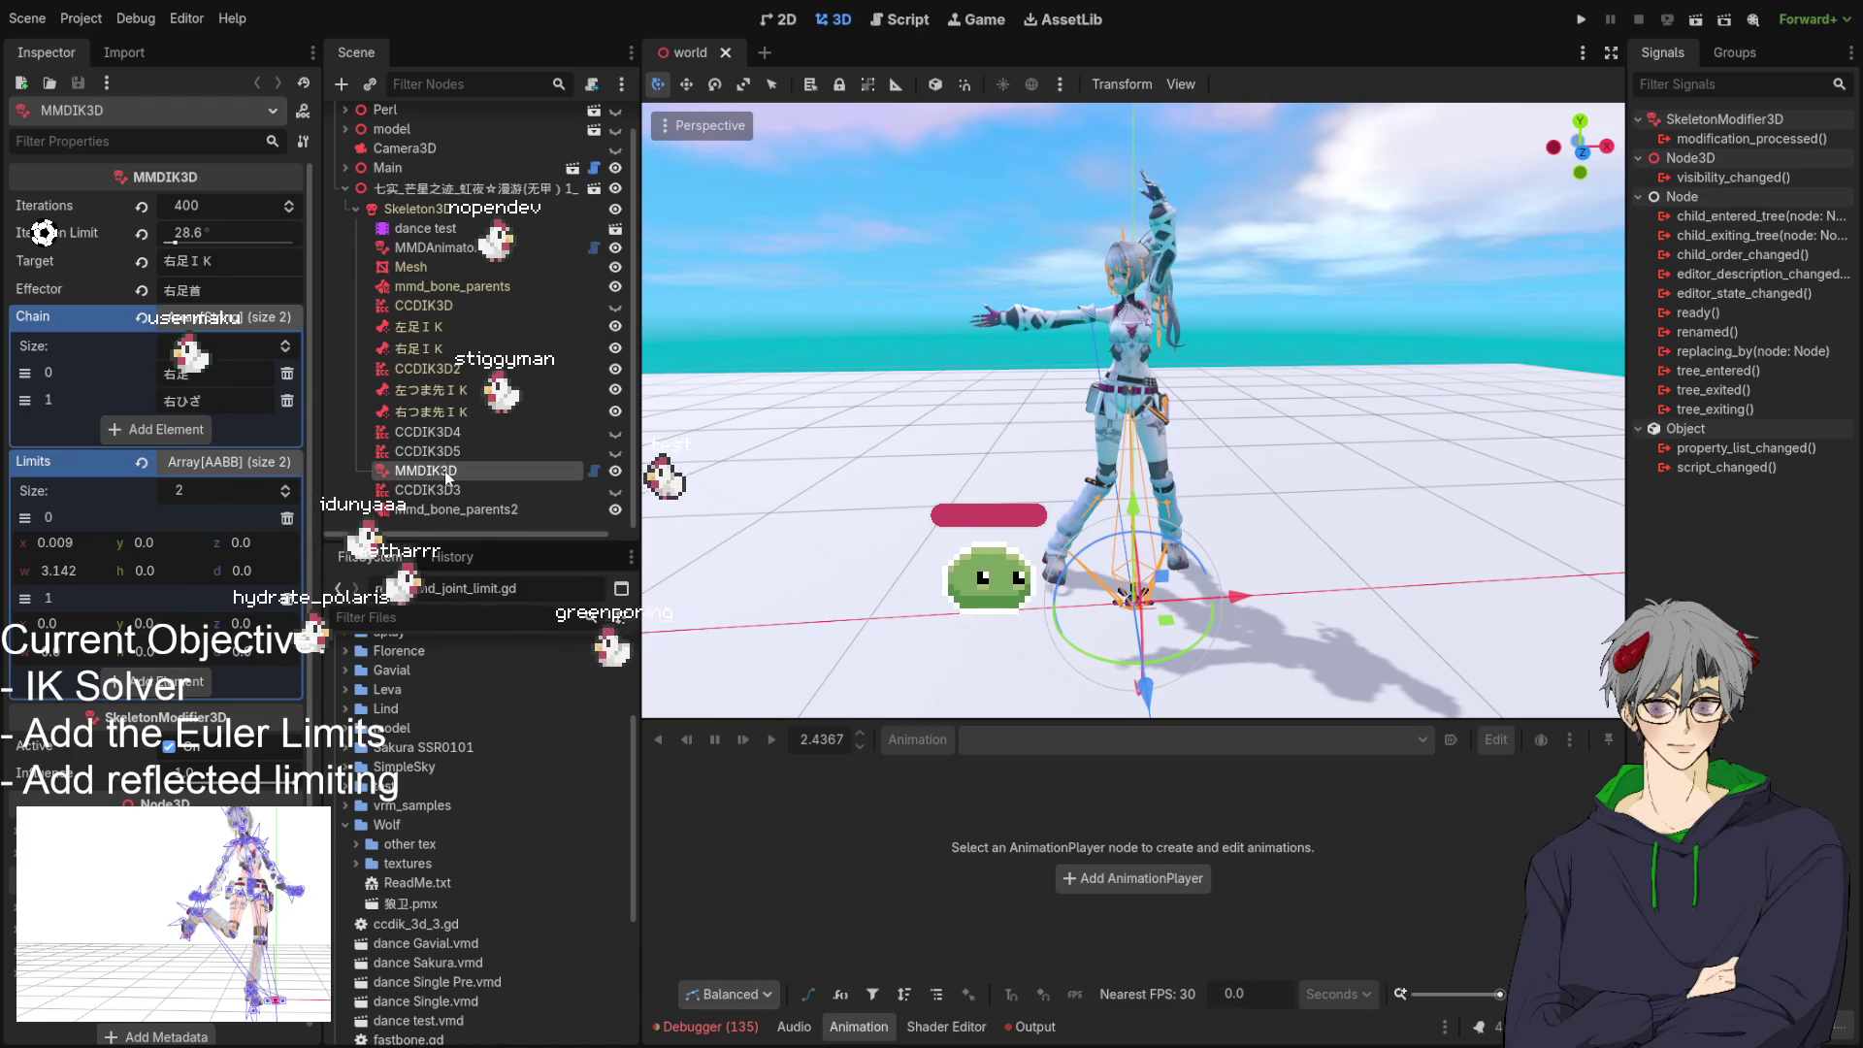
{"action": "left_click", "coordinate": [595, 472]}
{"action": "scroll", "coordinate": [1265, 422], "scroll_direction": "up", "scroll_amount": 1}
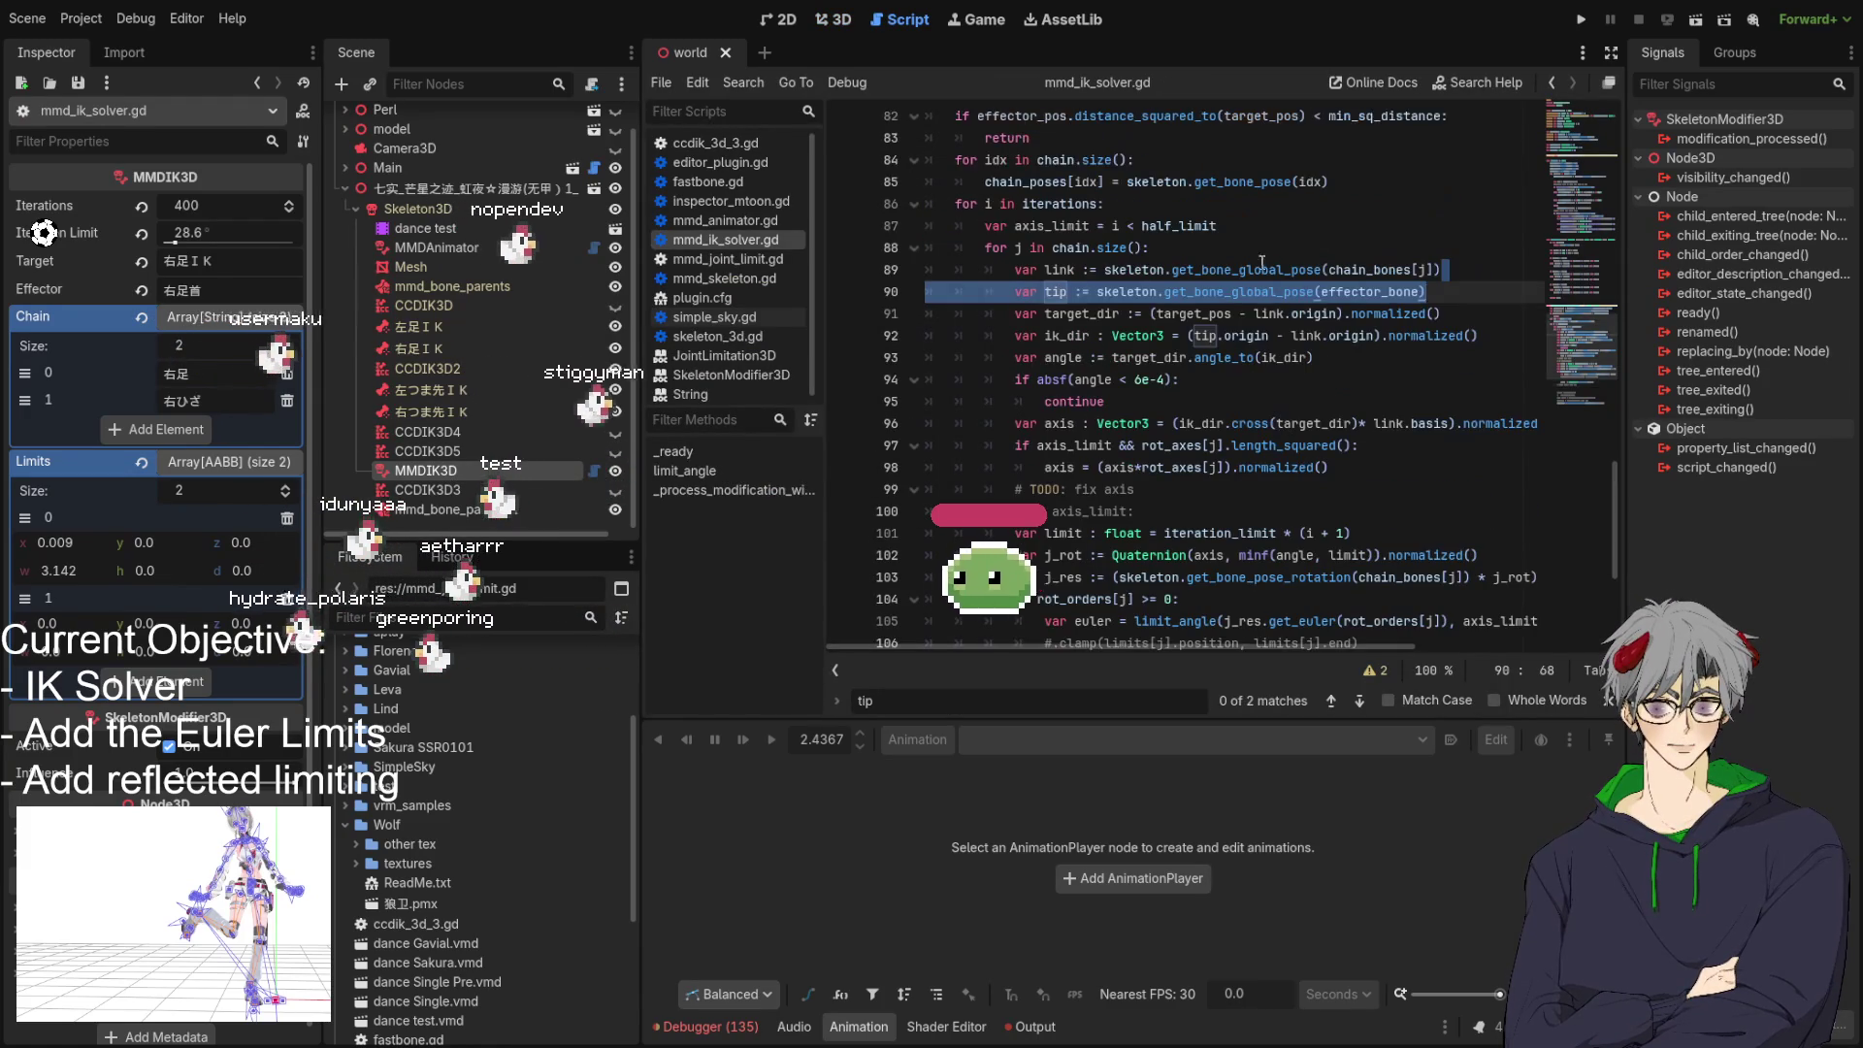
{"action": "scroll", "coordinate": [1144, 390], "scroll_direction": "down", "scroll_amount": 2}
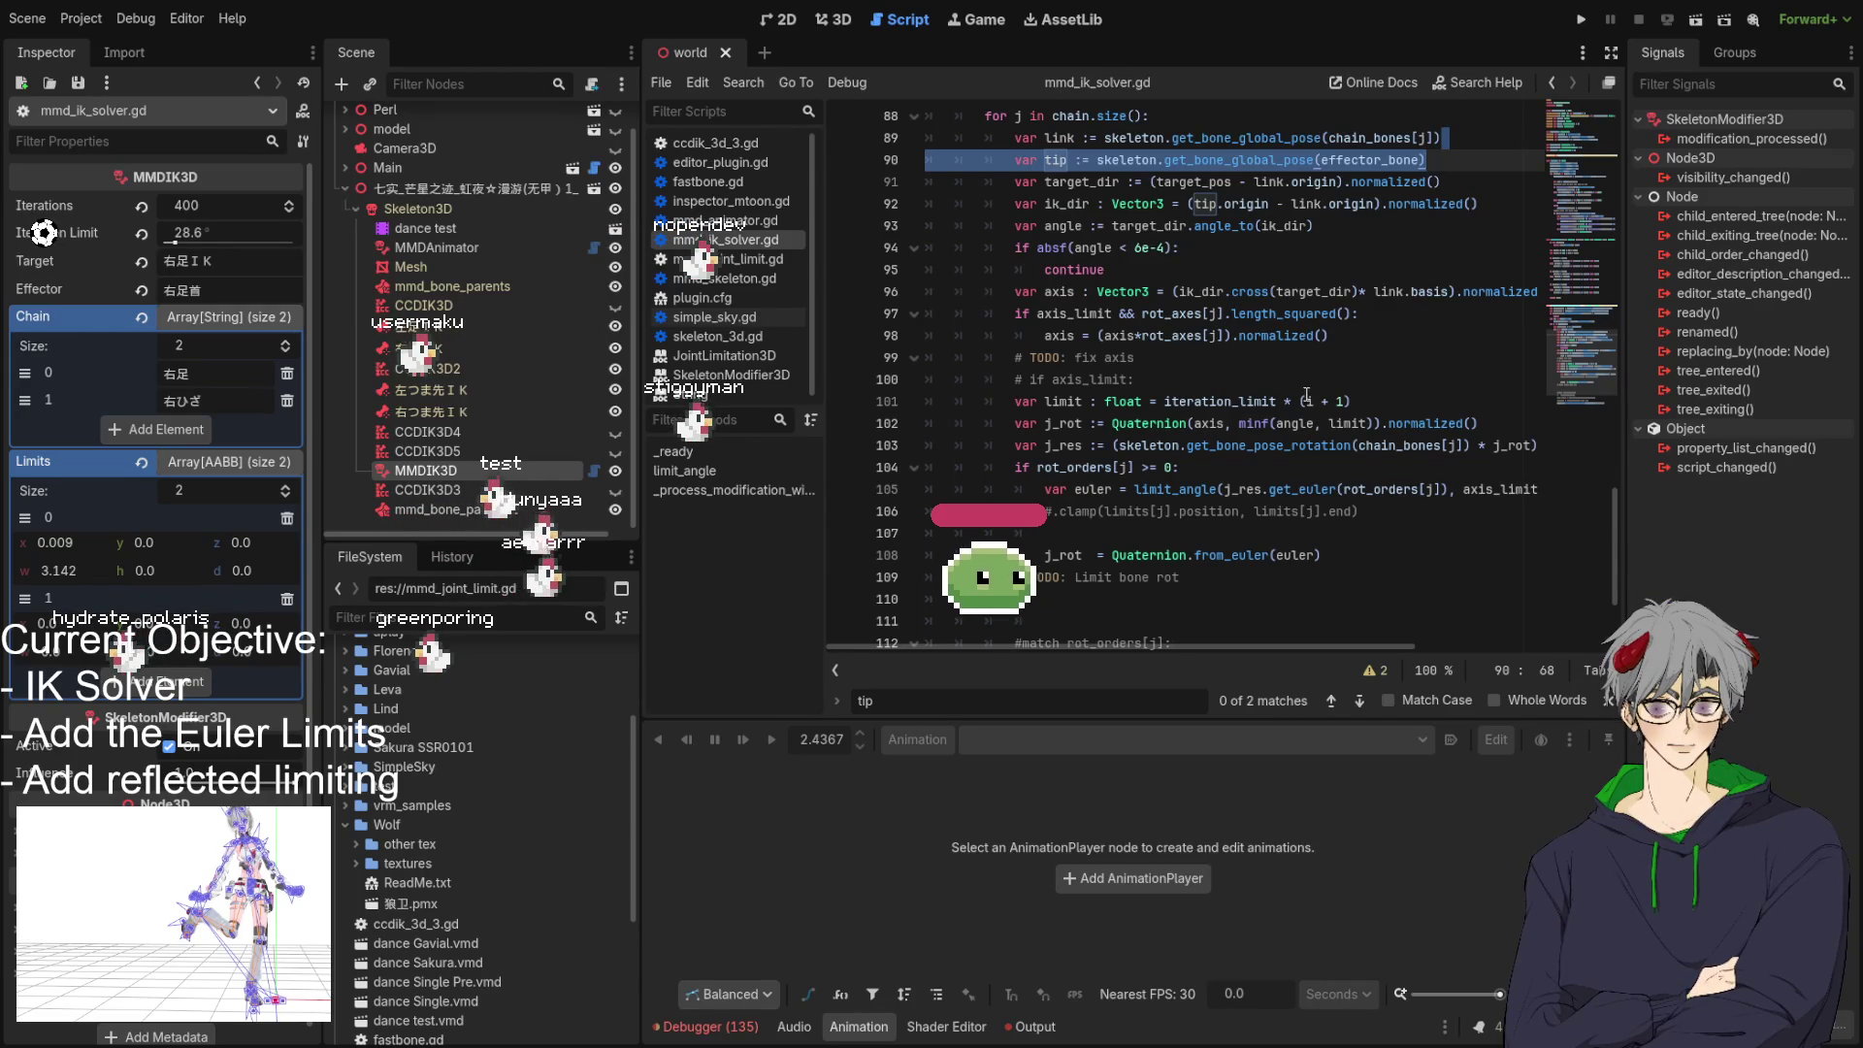
{"action": "scroll", "coordinate": [969, 370], "scroll_direction": "up", "scroll_amount": 2}
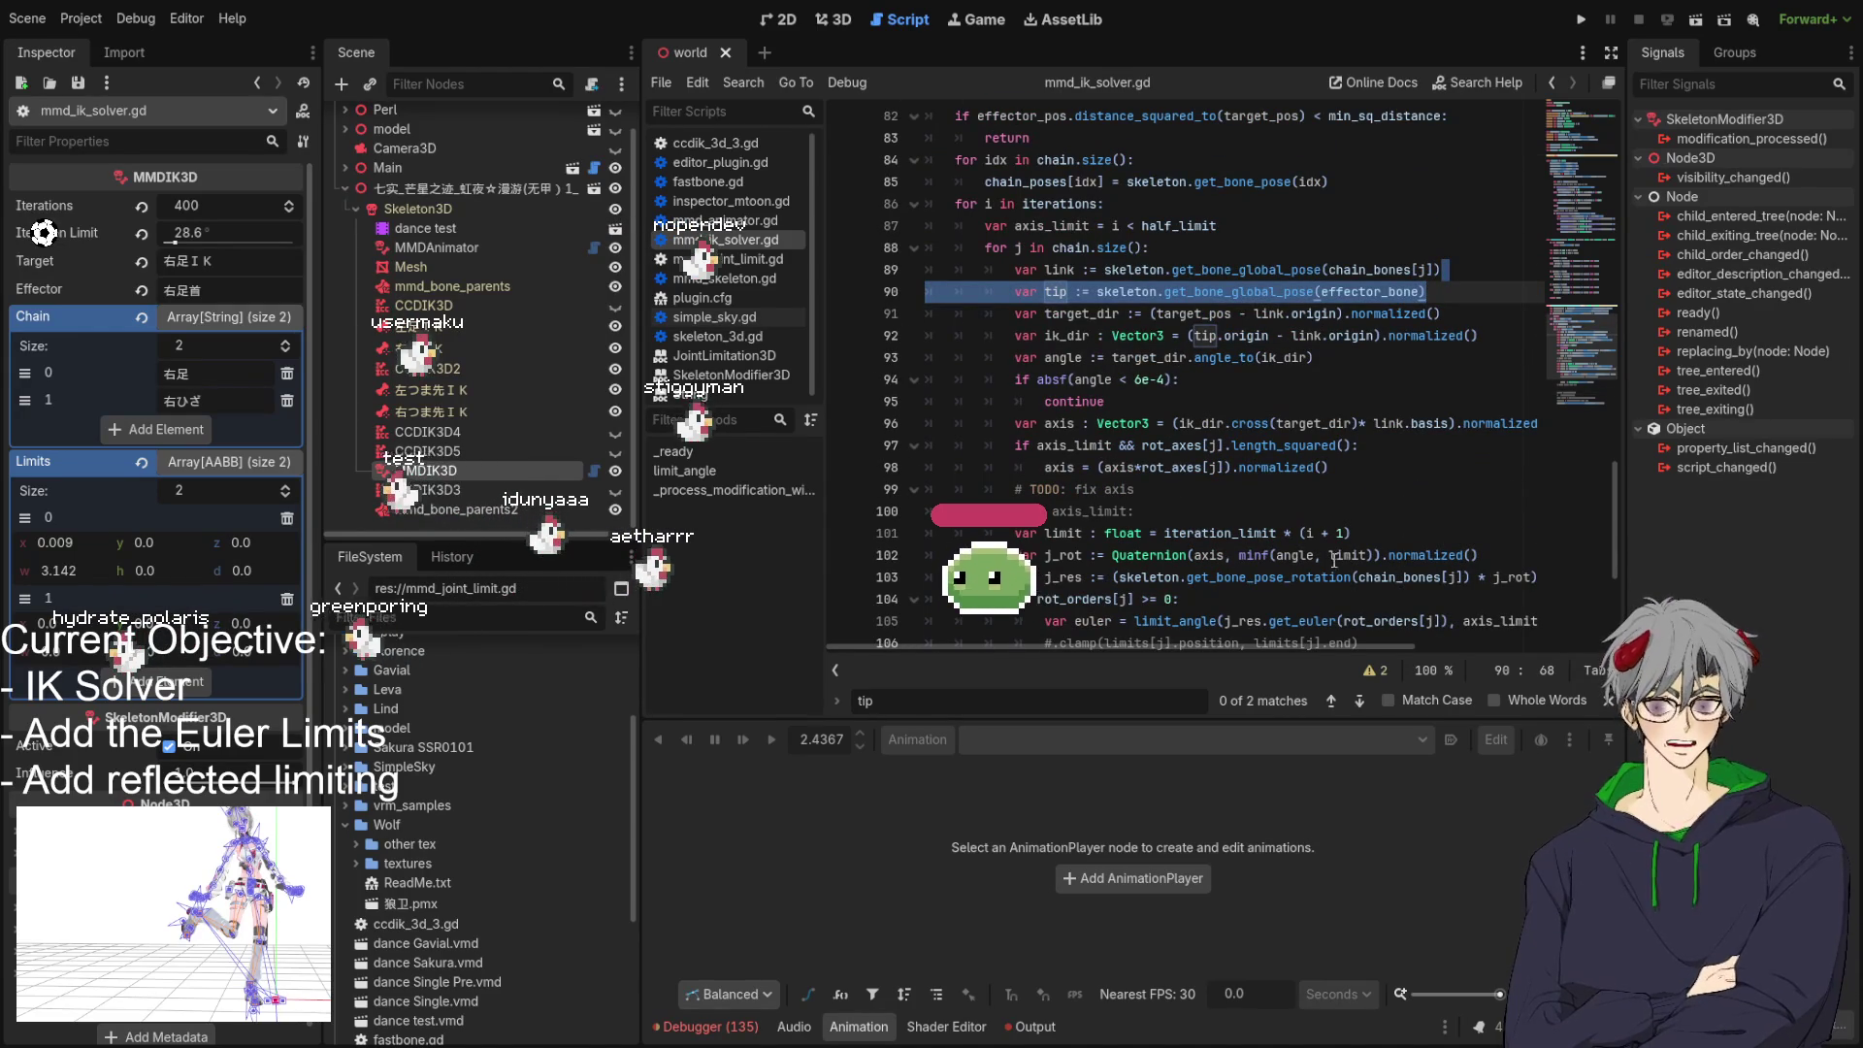
{"action": "scroll", "coordinate": [1095, 420], "scroll_direction": "down", "scroll_amount": 2}
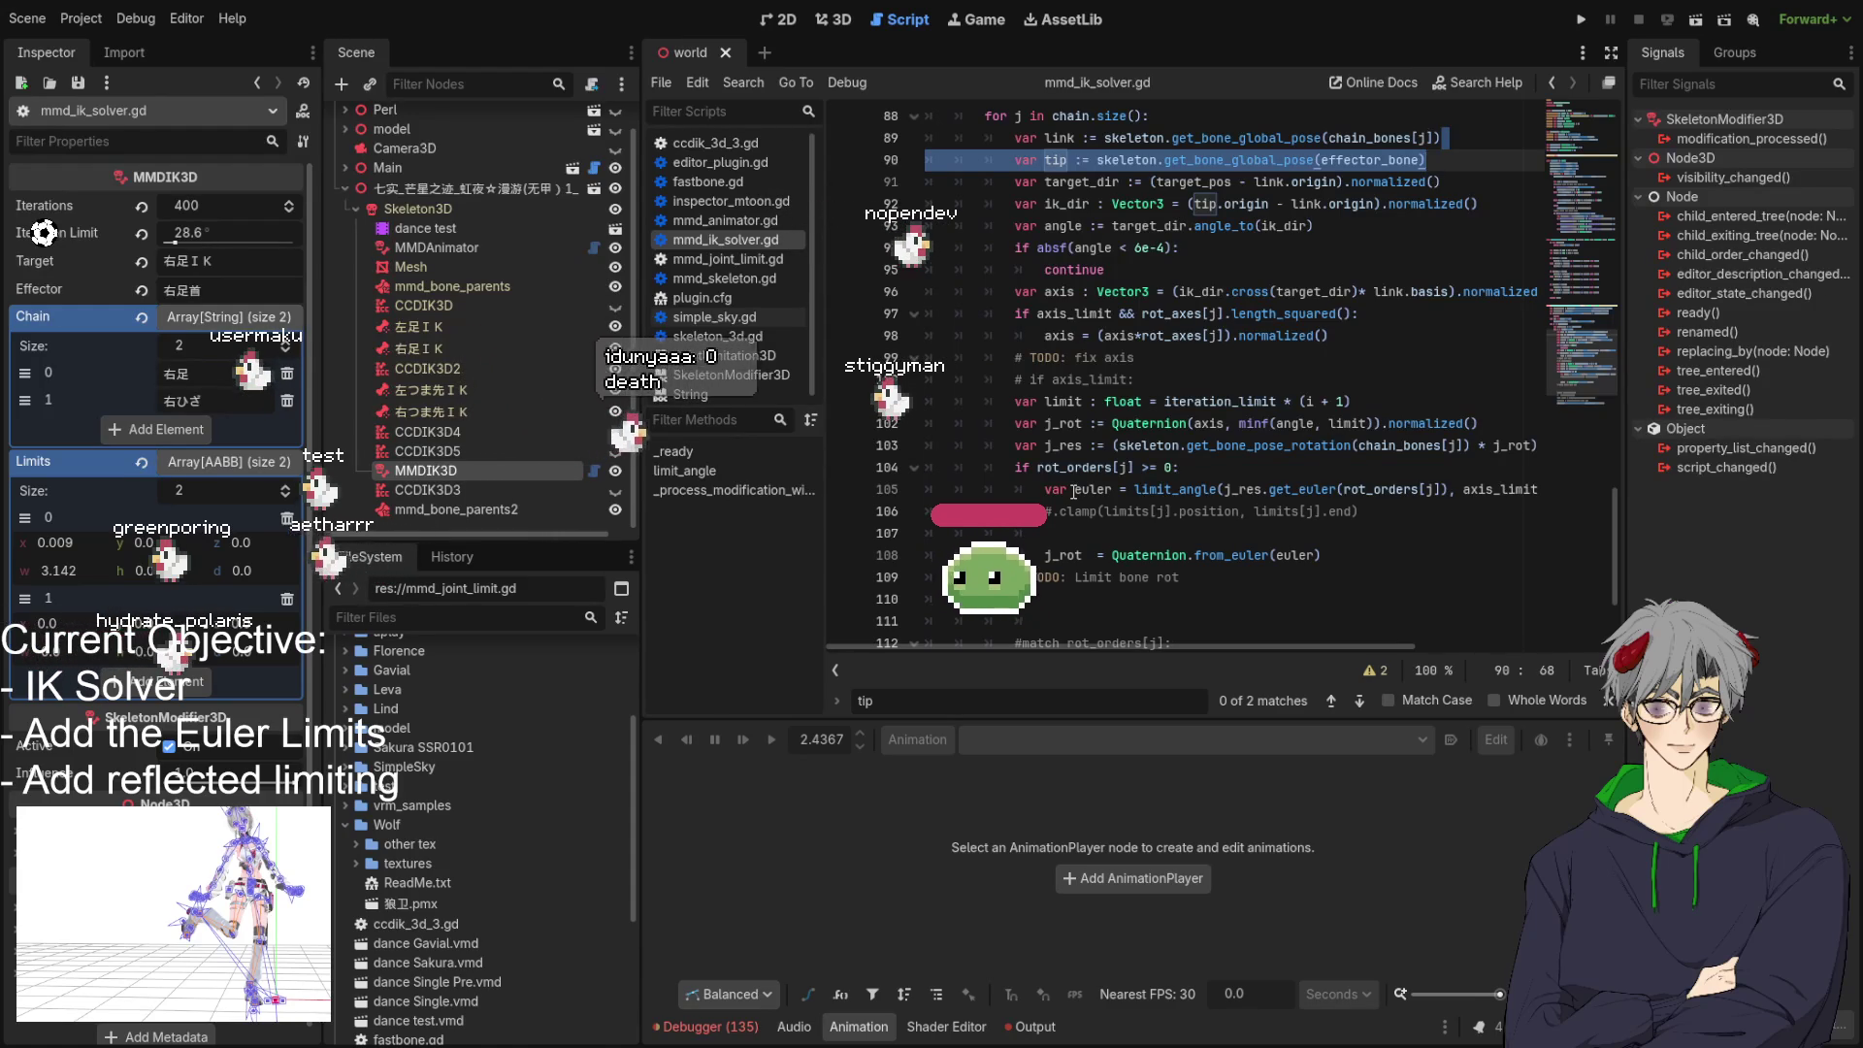
{"action": "scroll", "coordinate": [1175, 506], "scroll_direction": "up", "scroll_amount": 1}
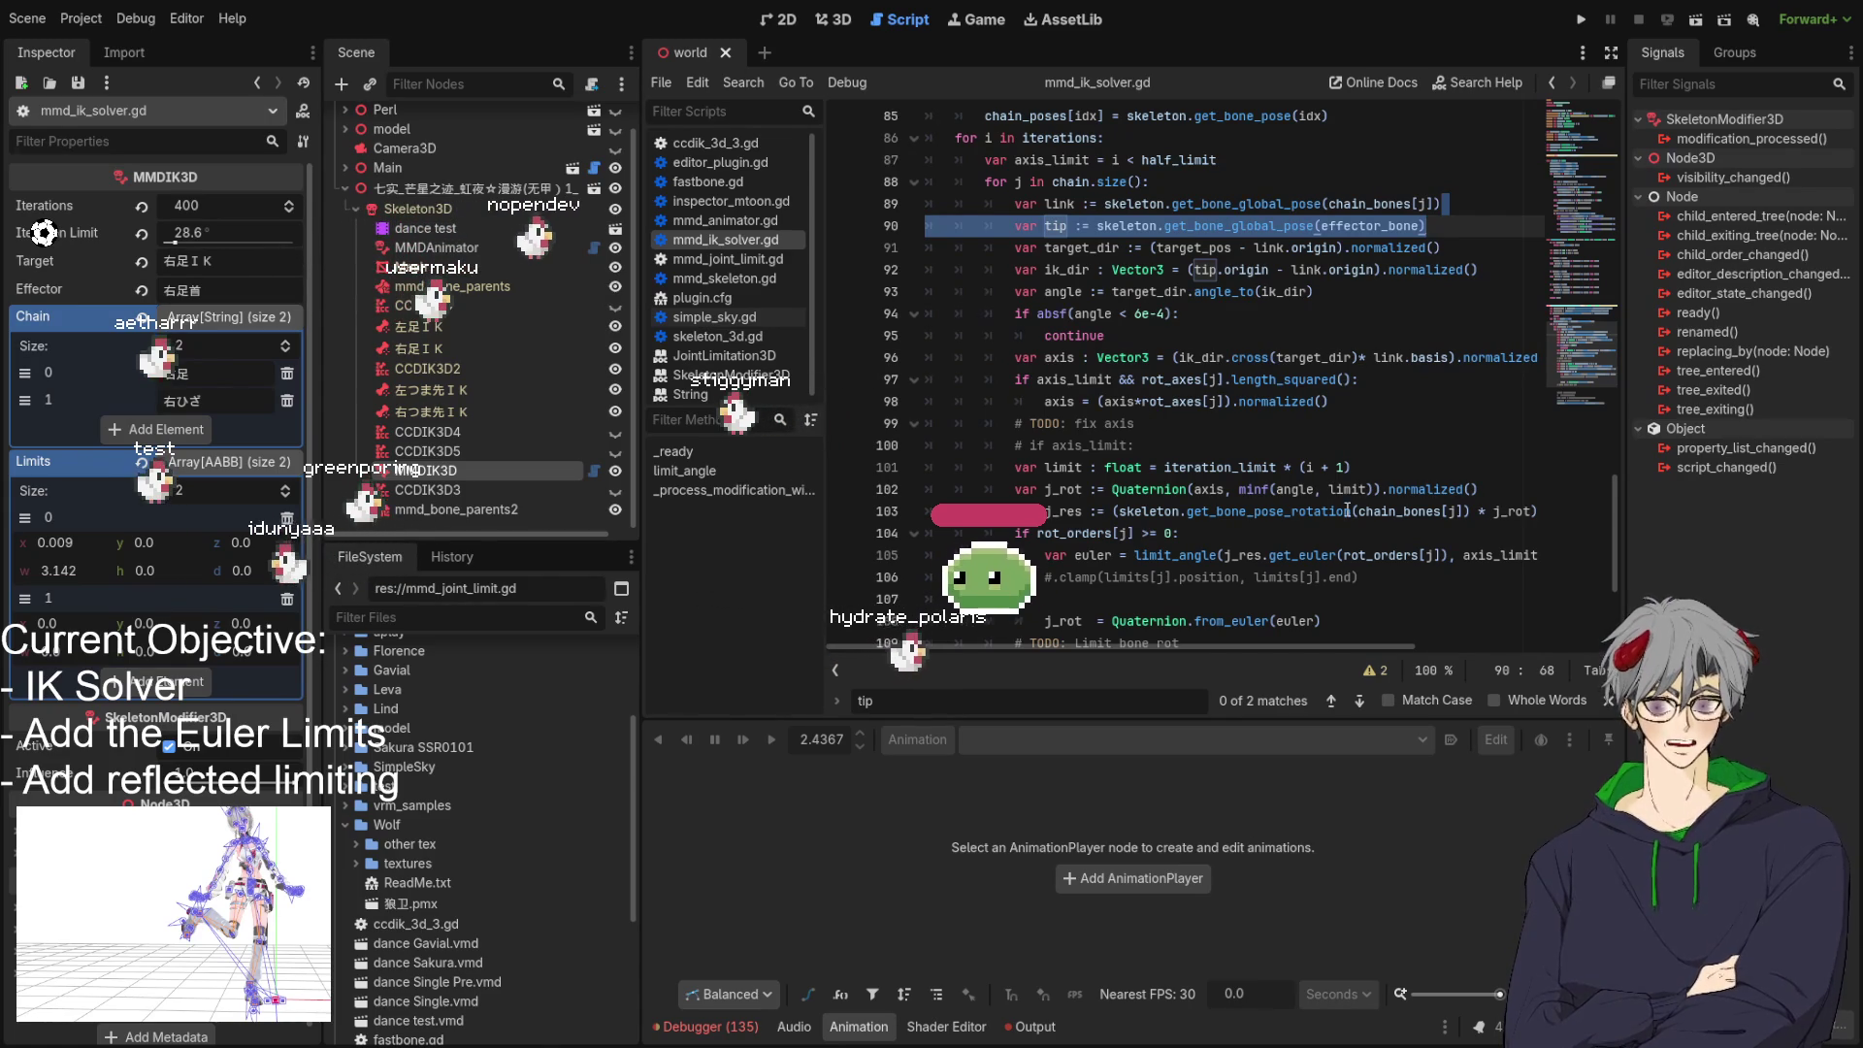
{"action": "scroll", "coordinate": [1347, 511], "scroll_direction": "down", "scroll_amount": 3}
{"action": "scroll", "coordinate": [1116, 468], "scroll_direction": "up", "scroll_amount": 1}
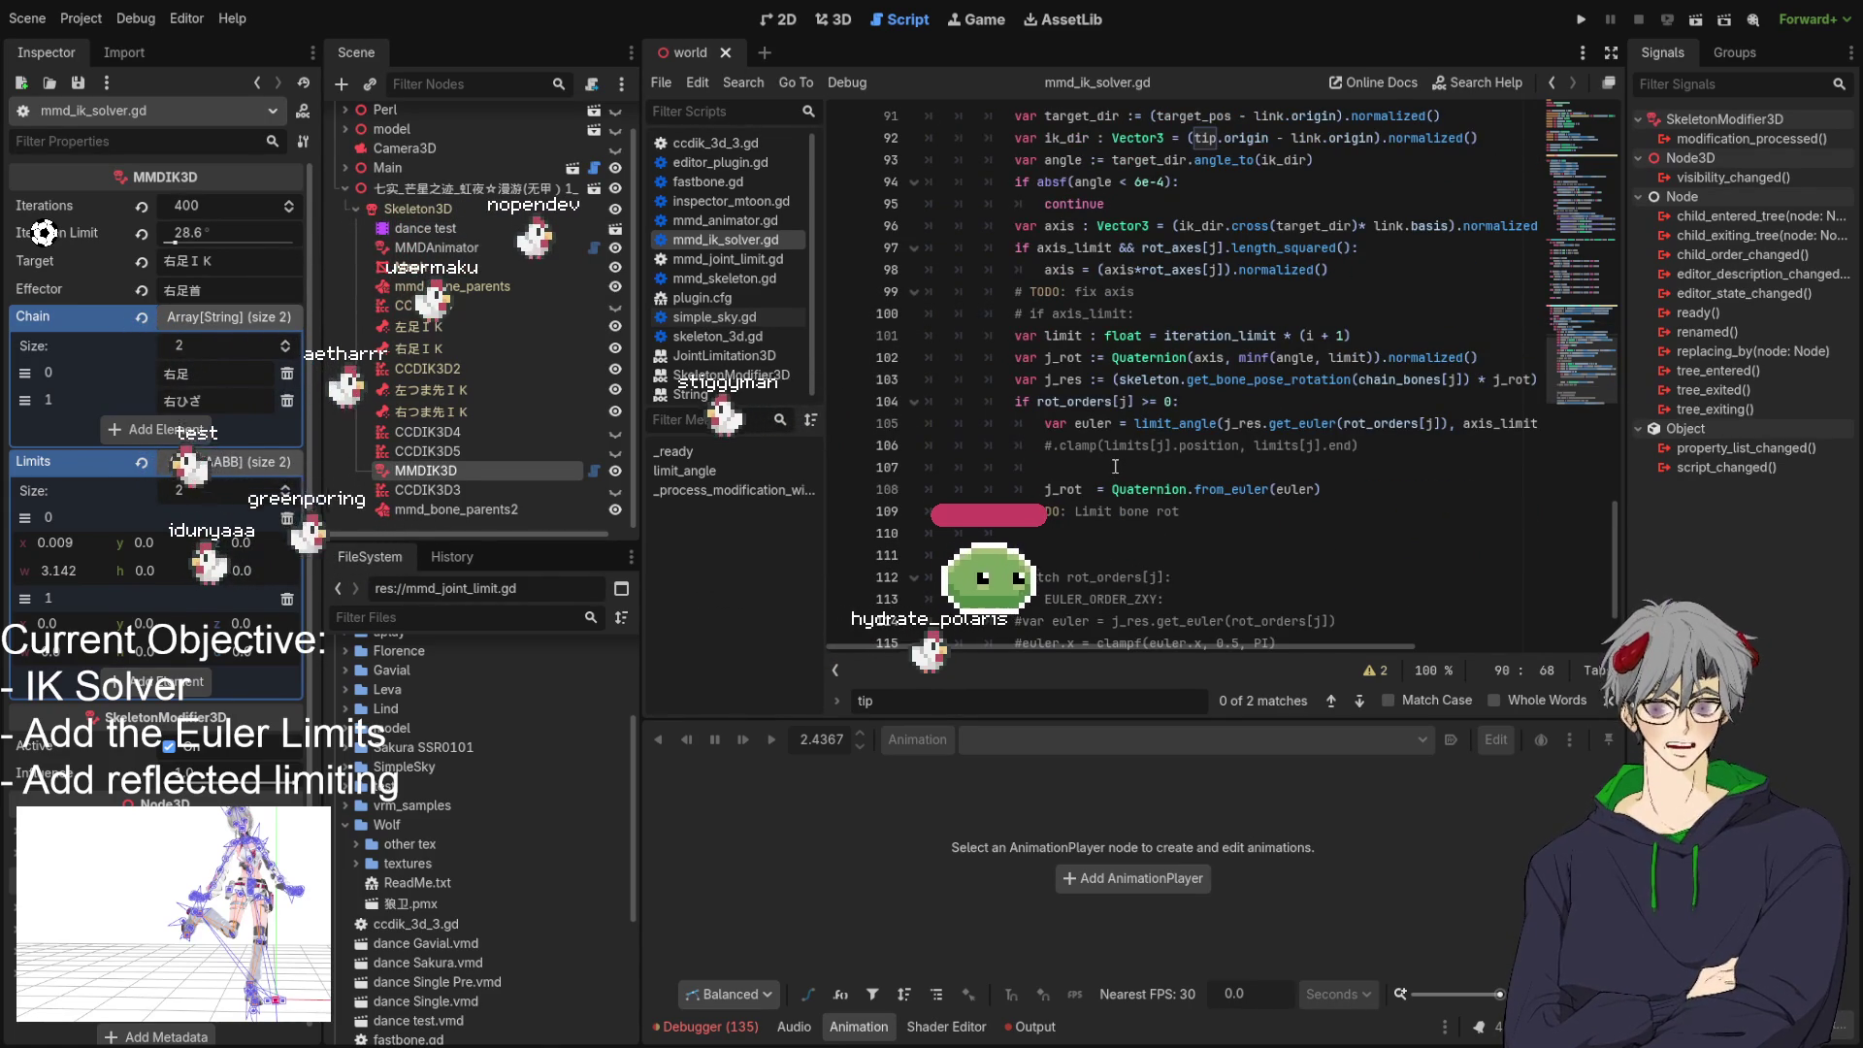
{"action": "scroll", "coordinate": [1116, 467], "scroll_direction": "up", "scroll_amount": 2}
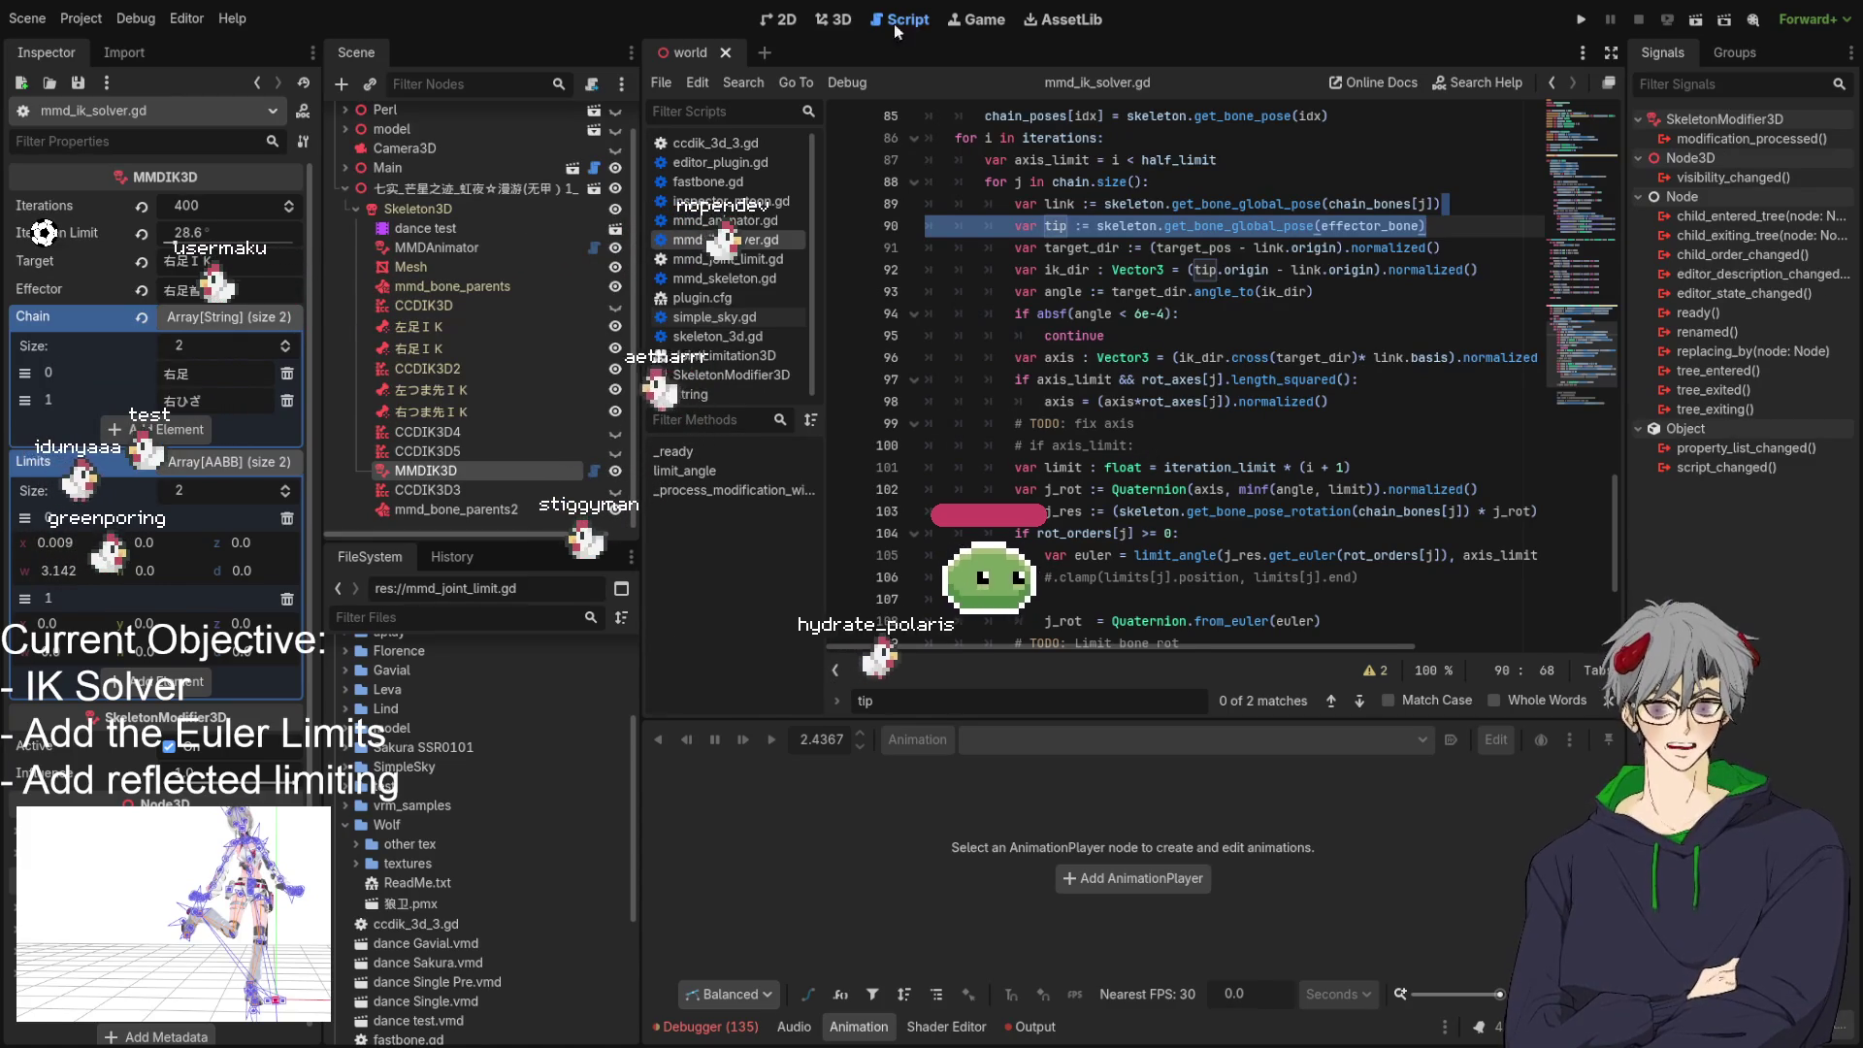
{"action": "left_click", "coordinate": [832, 20]}
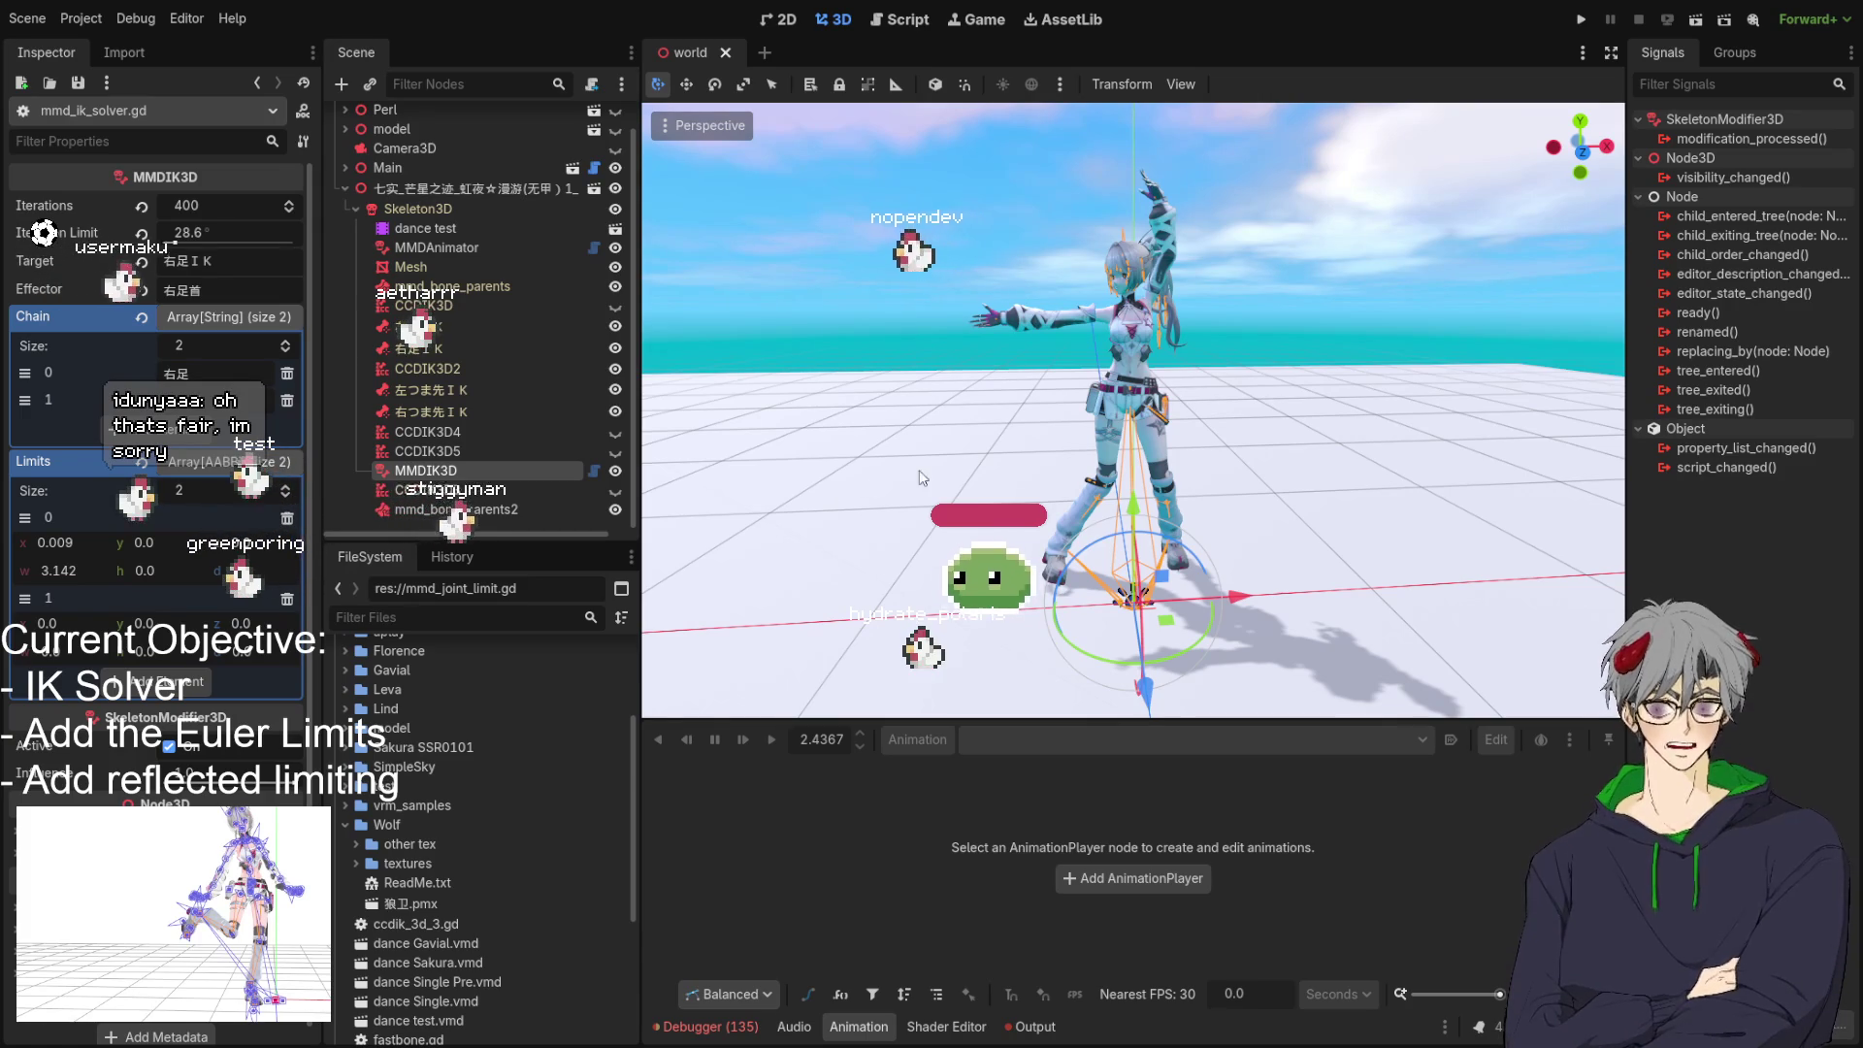
Orbit around the posed character's foot IK gizmo, briefly switching to 2D and back to 3D.
{"action": "left_click_drag", "start_coordinate": [1048, 598], "coordinate": [1005, 528]}
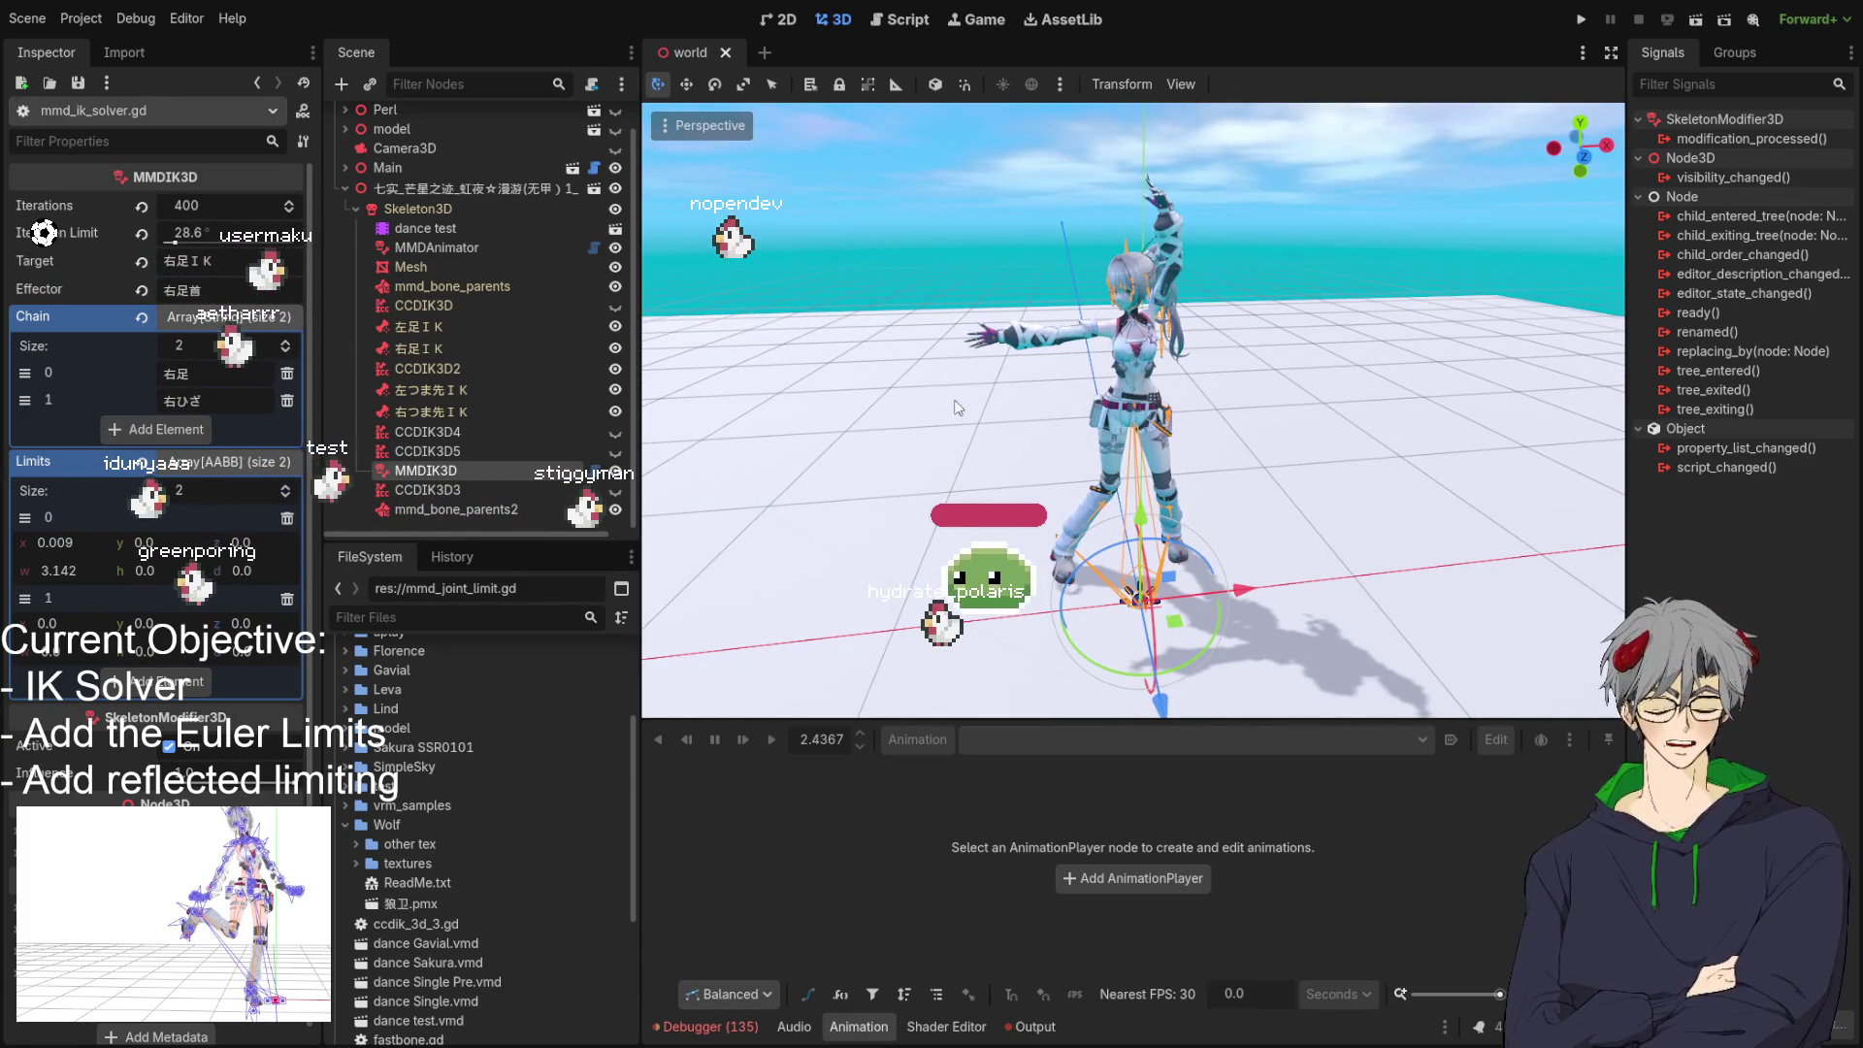
{"action": "mouse_move", "coordinate": [1062, 407]}
{"action": "left_mouse_down"}
{"action": "mouse_move", "coordinate": [998, 363]}
{"action": "mouse_move", "coordinate": [1019, 475]}
{"action": "mouse_move", "coordinate": [1085, 405]}
{"action": "mouse_move", "coordinate": [1005, 365]}
{"action": "left_mouse_up"}
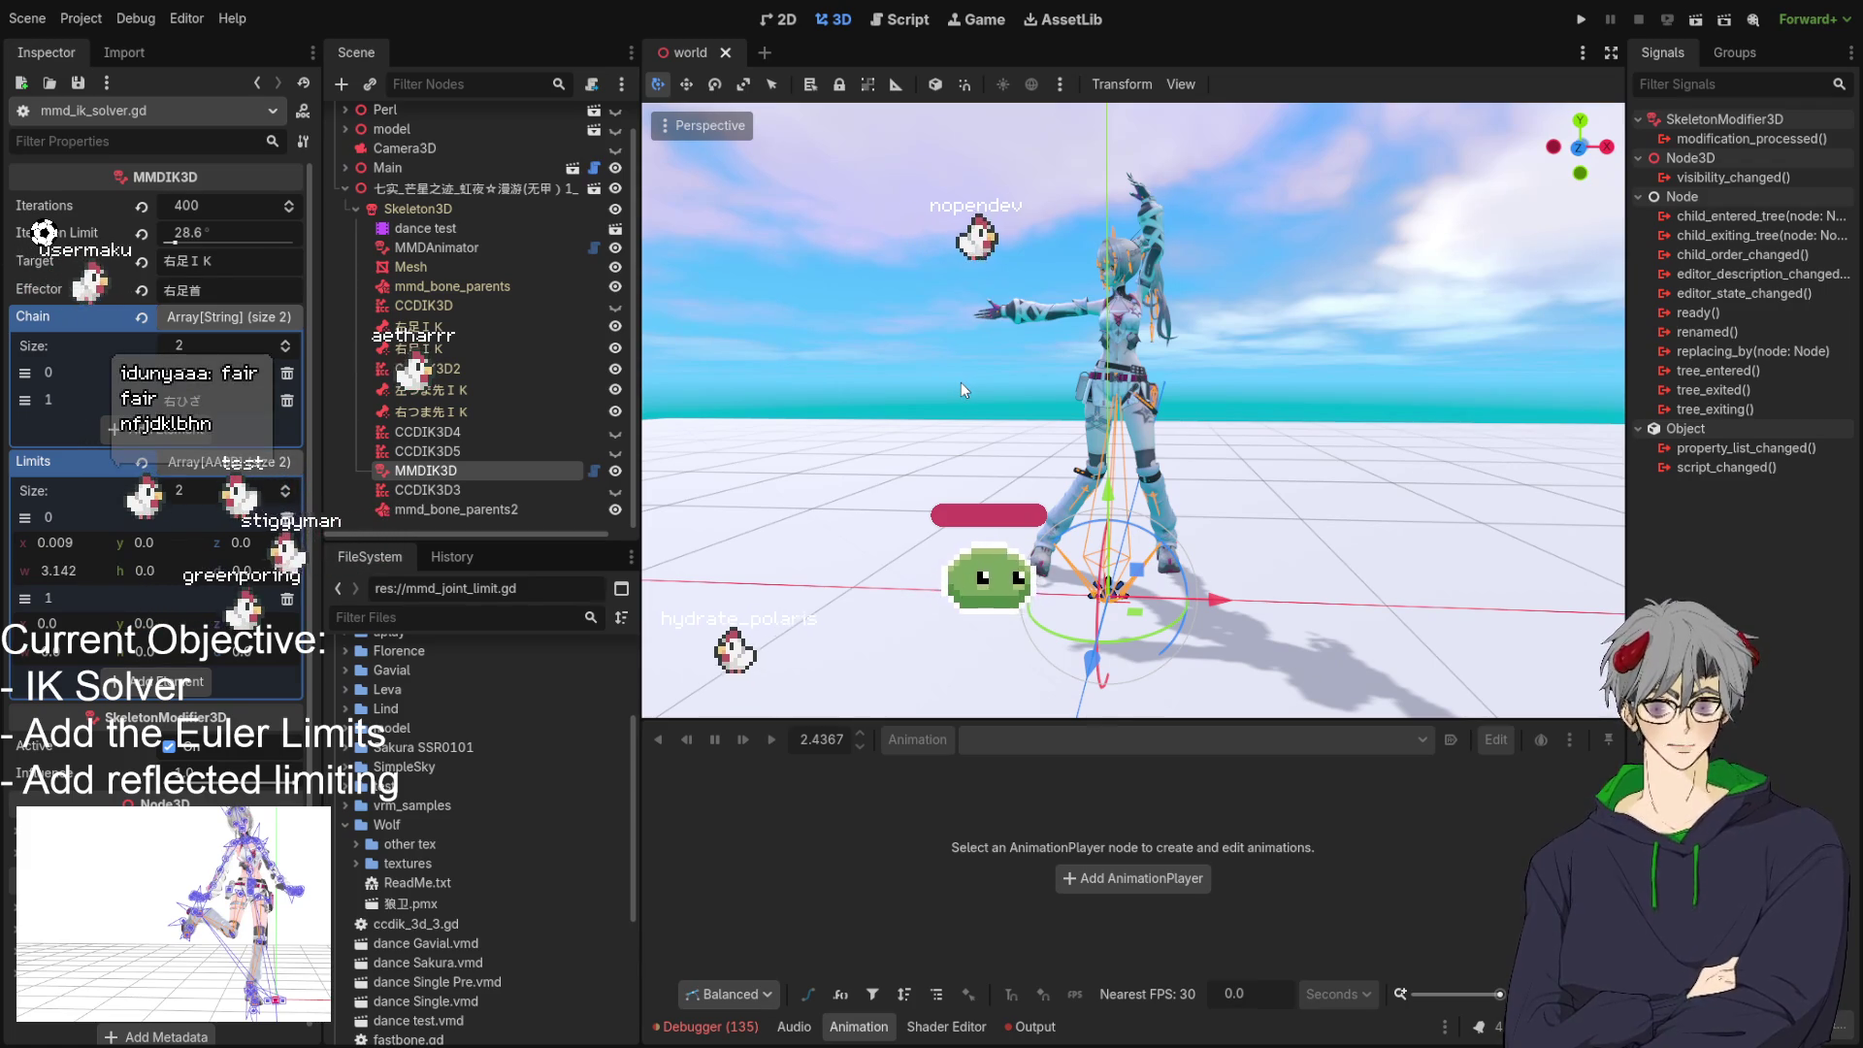
{"action": "mouse_move", "coordinate": [961, 383]}
{"action": "left_mouse_down"}
{"action": "mouse_move", "coordinate": [1071, 500]}
{"action": "mouse_move", "coordinate": [899, 427]}
{"action": "left_mouse_up"}
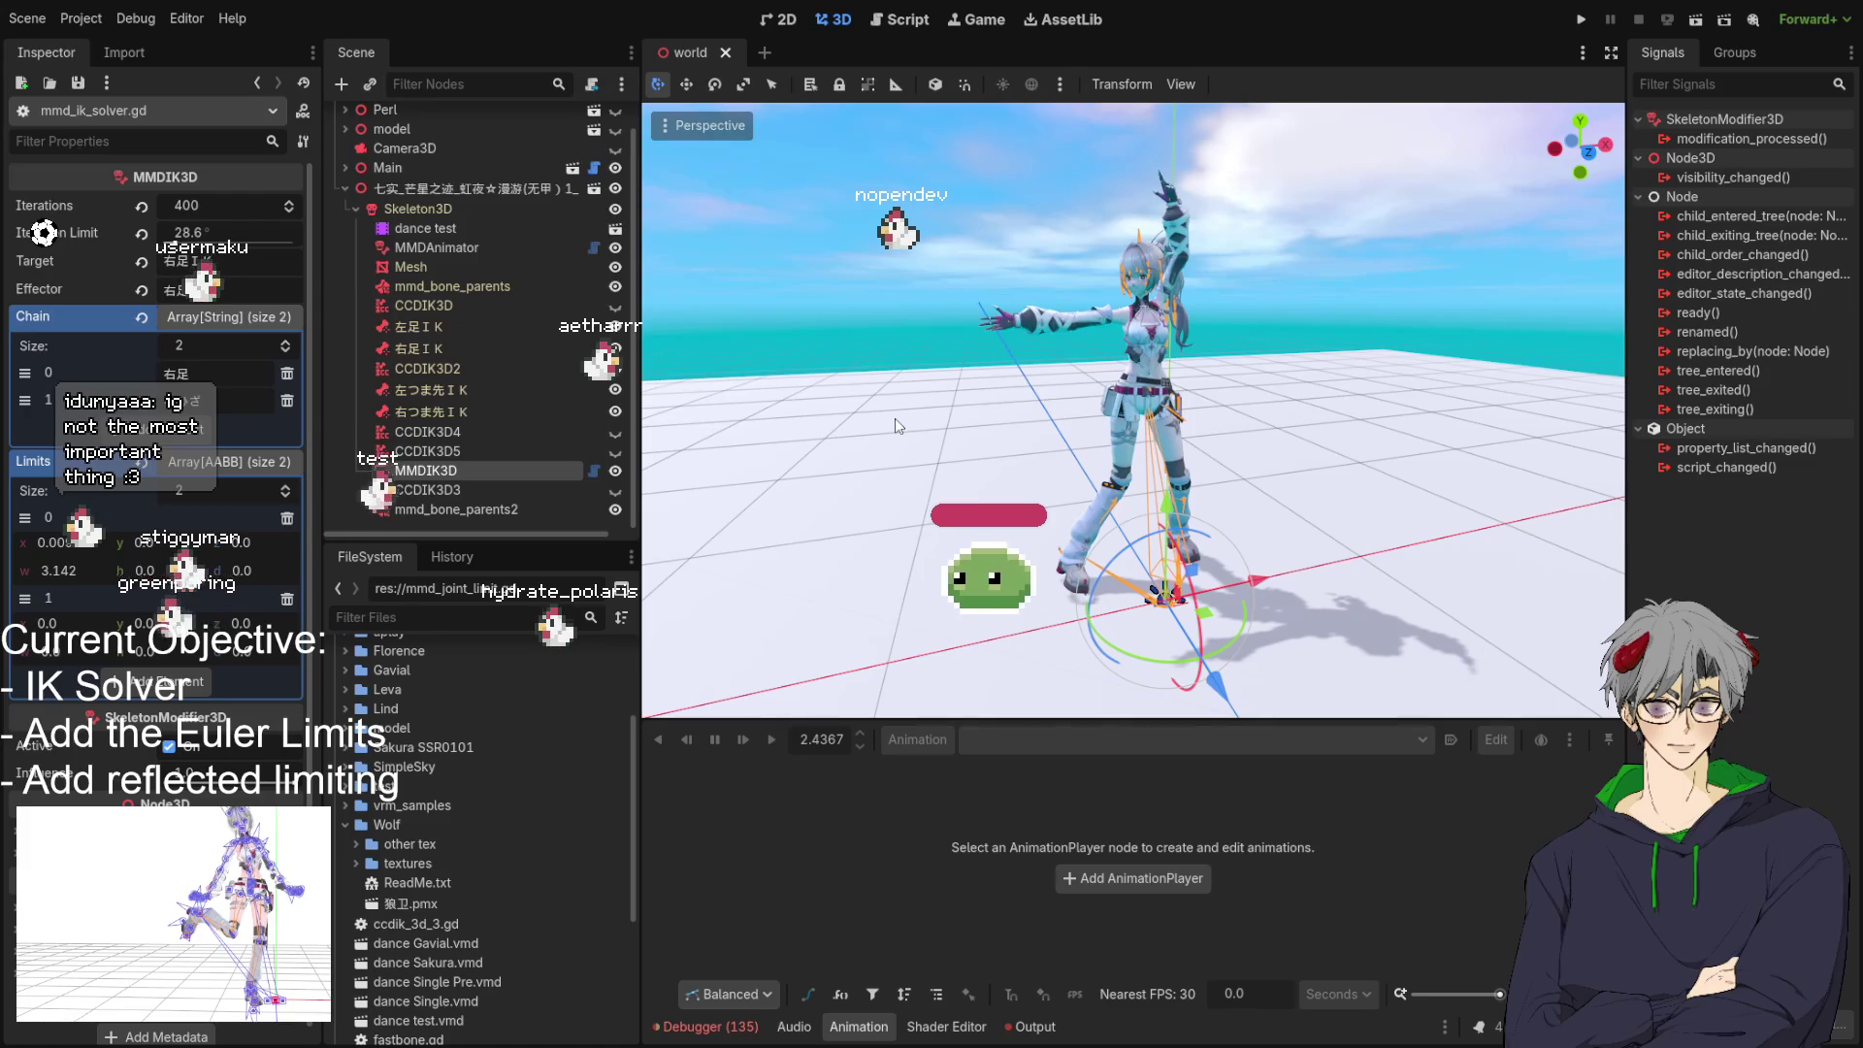
{"action": "left_click_drag", "start_coordinate": [1087, 404], "coordinate": [1164, 497]}
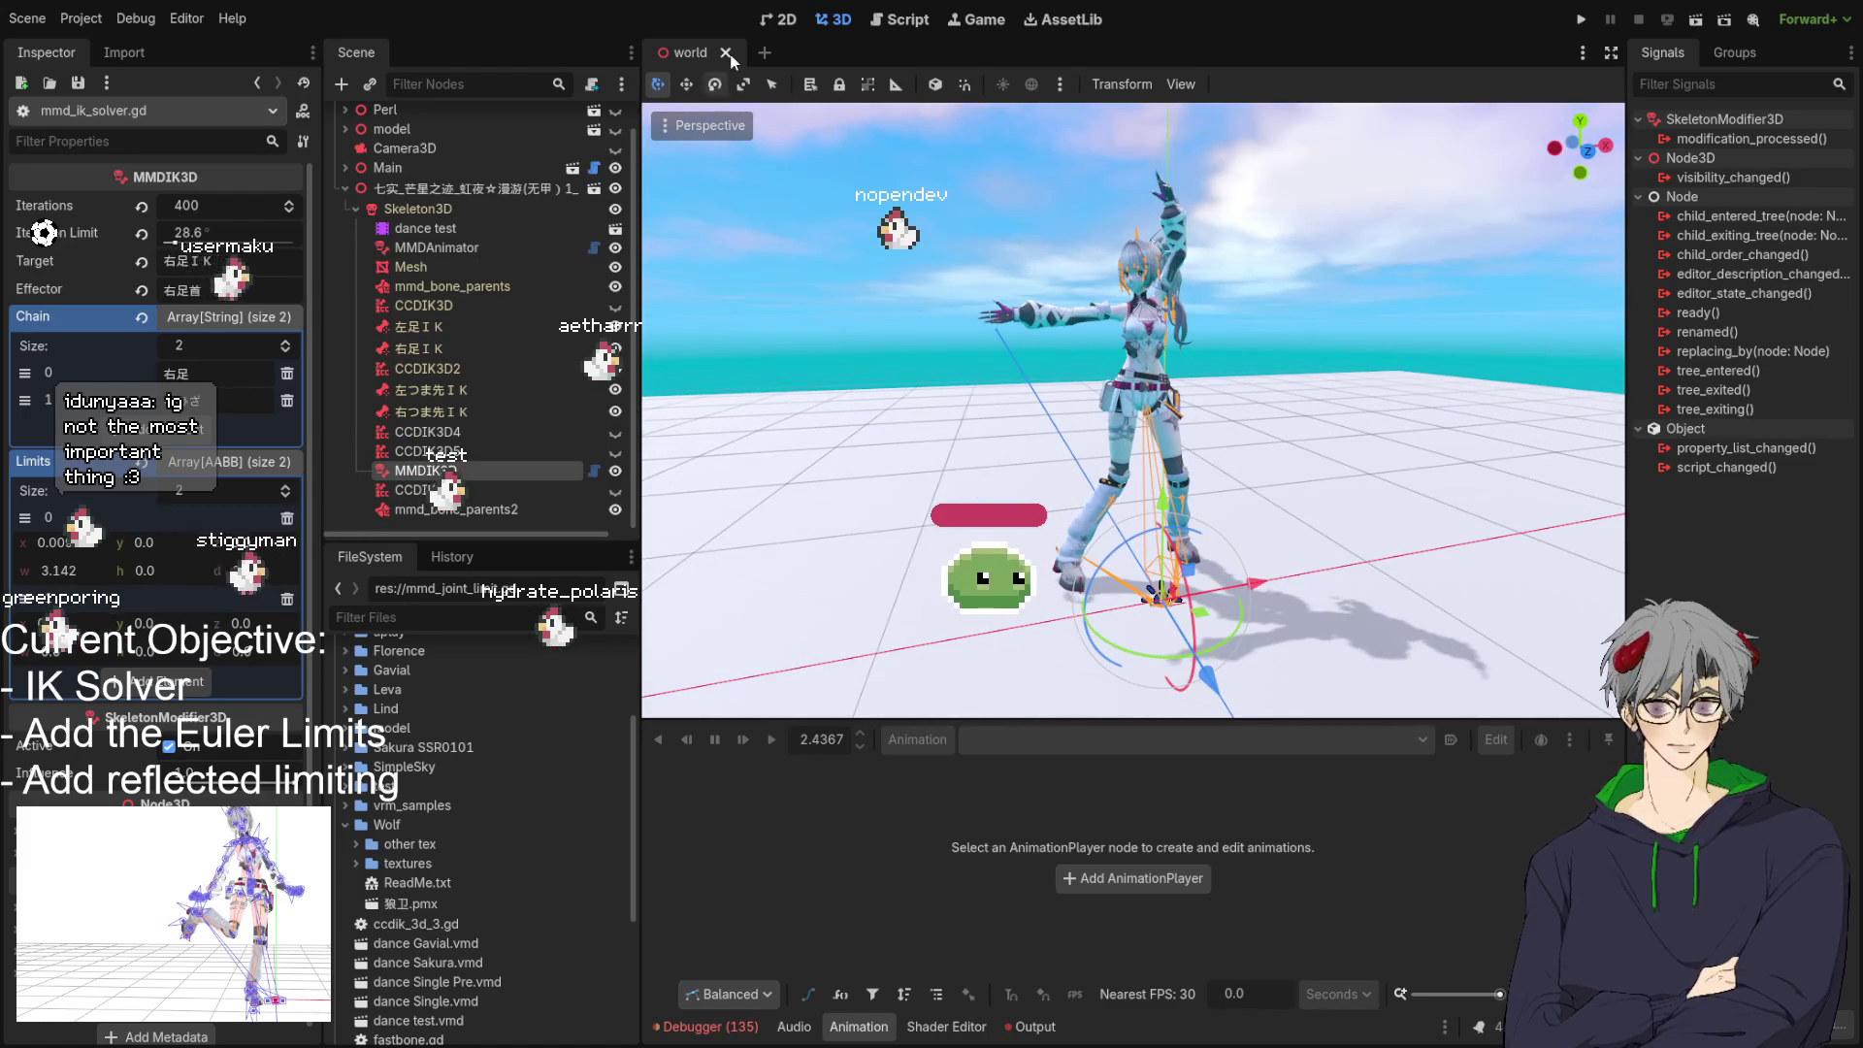
{"action": "left_click", "coordinate": [792, 21]}
{"action": "scroll", "coordinate": [971, 335], "scroll_direction": "down", "scroll_amount": 1}
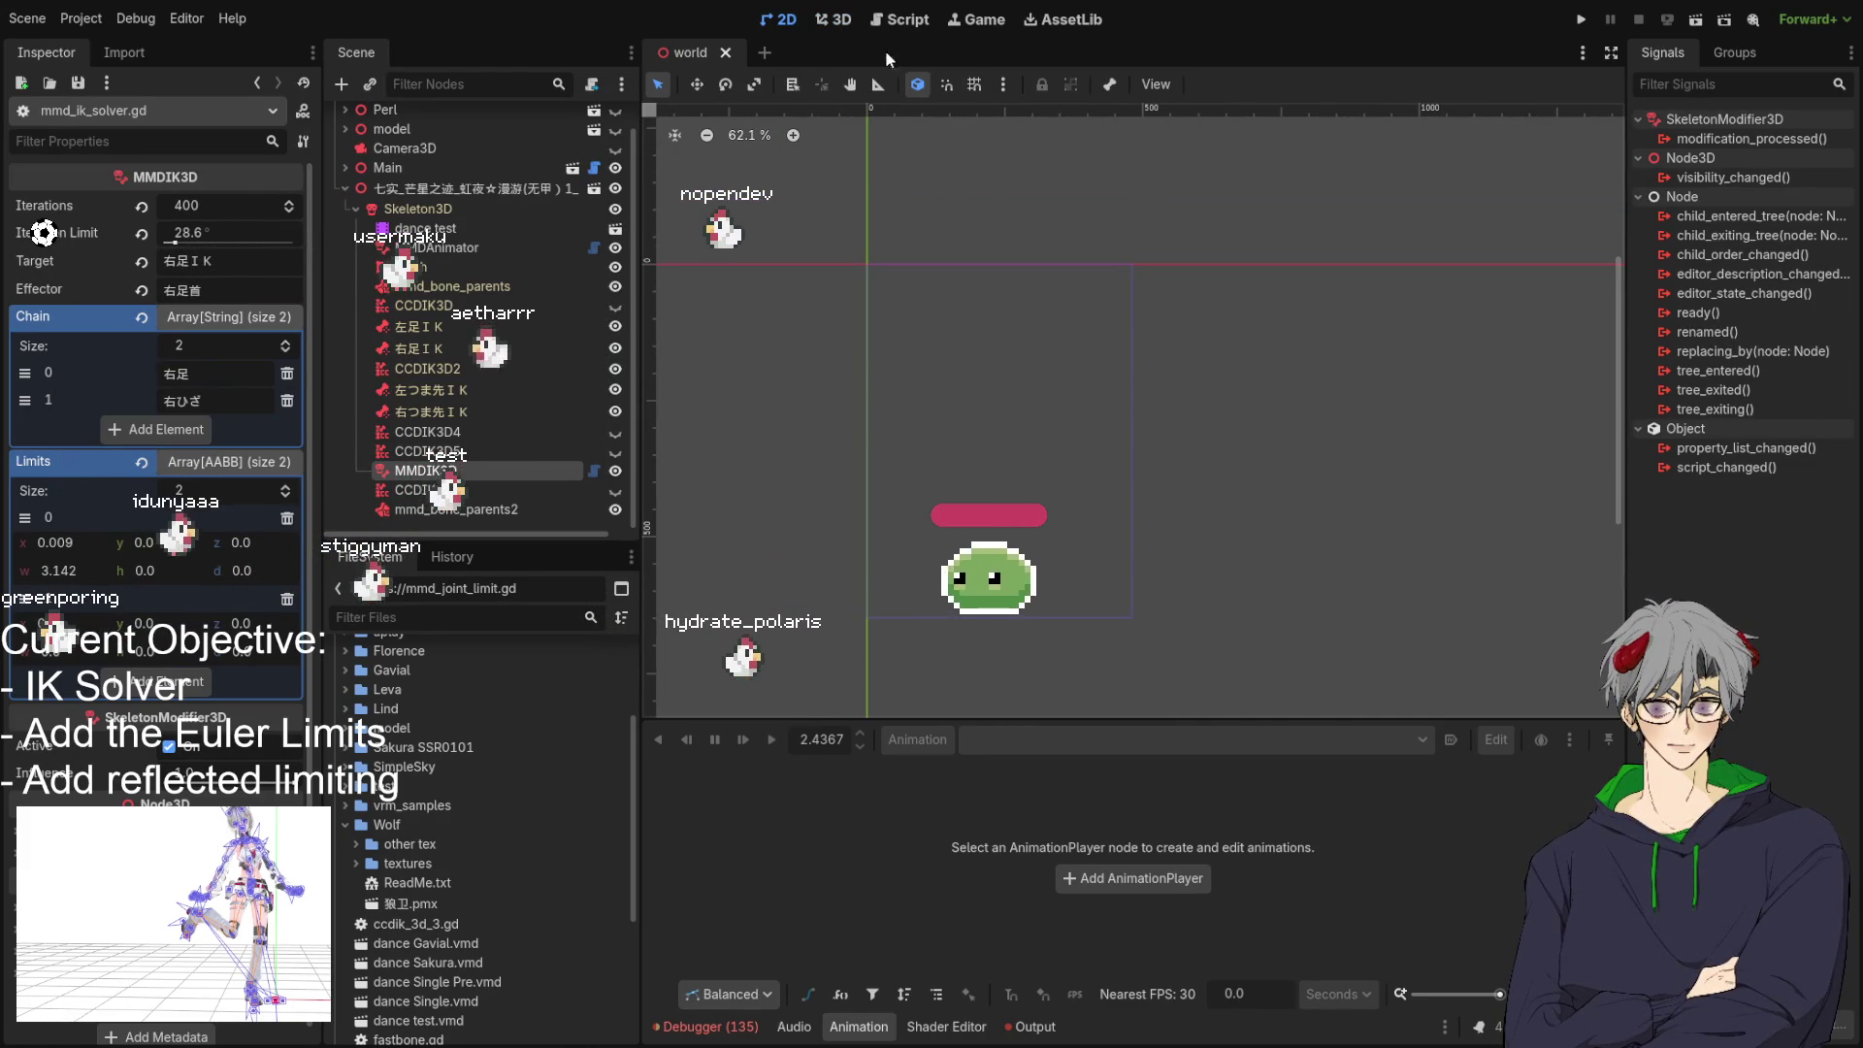
{"action": "left_click", "coordinate": [834, 20]}
{"action": "mouse_move", "coordinate": [965, 226]}
{"action": "left_mouse_down"}
{"action": "mouse_move", "coordinate": [1192, 429]}
{"action": "mouse_move", "coordinate": [1122, 440]}
{"action": "mouse_move", "coordinate": [1123, 503]}
{"action": "left_mouse_up"}
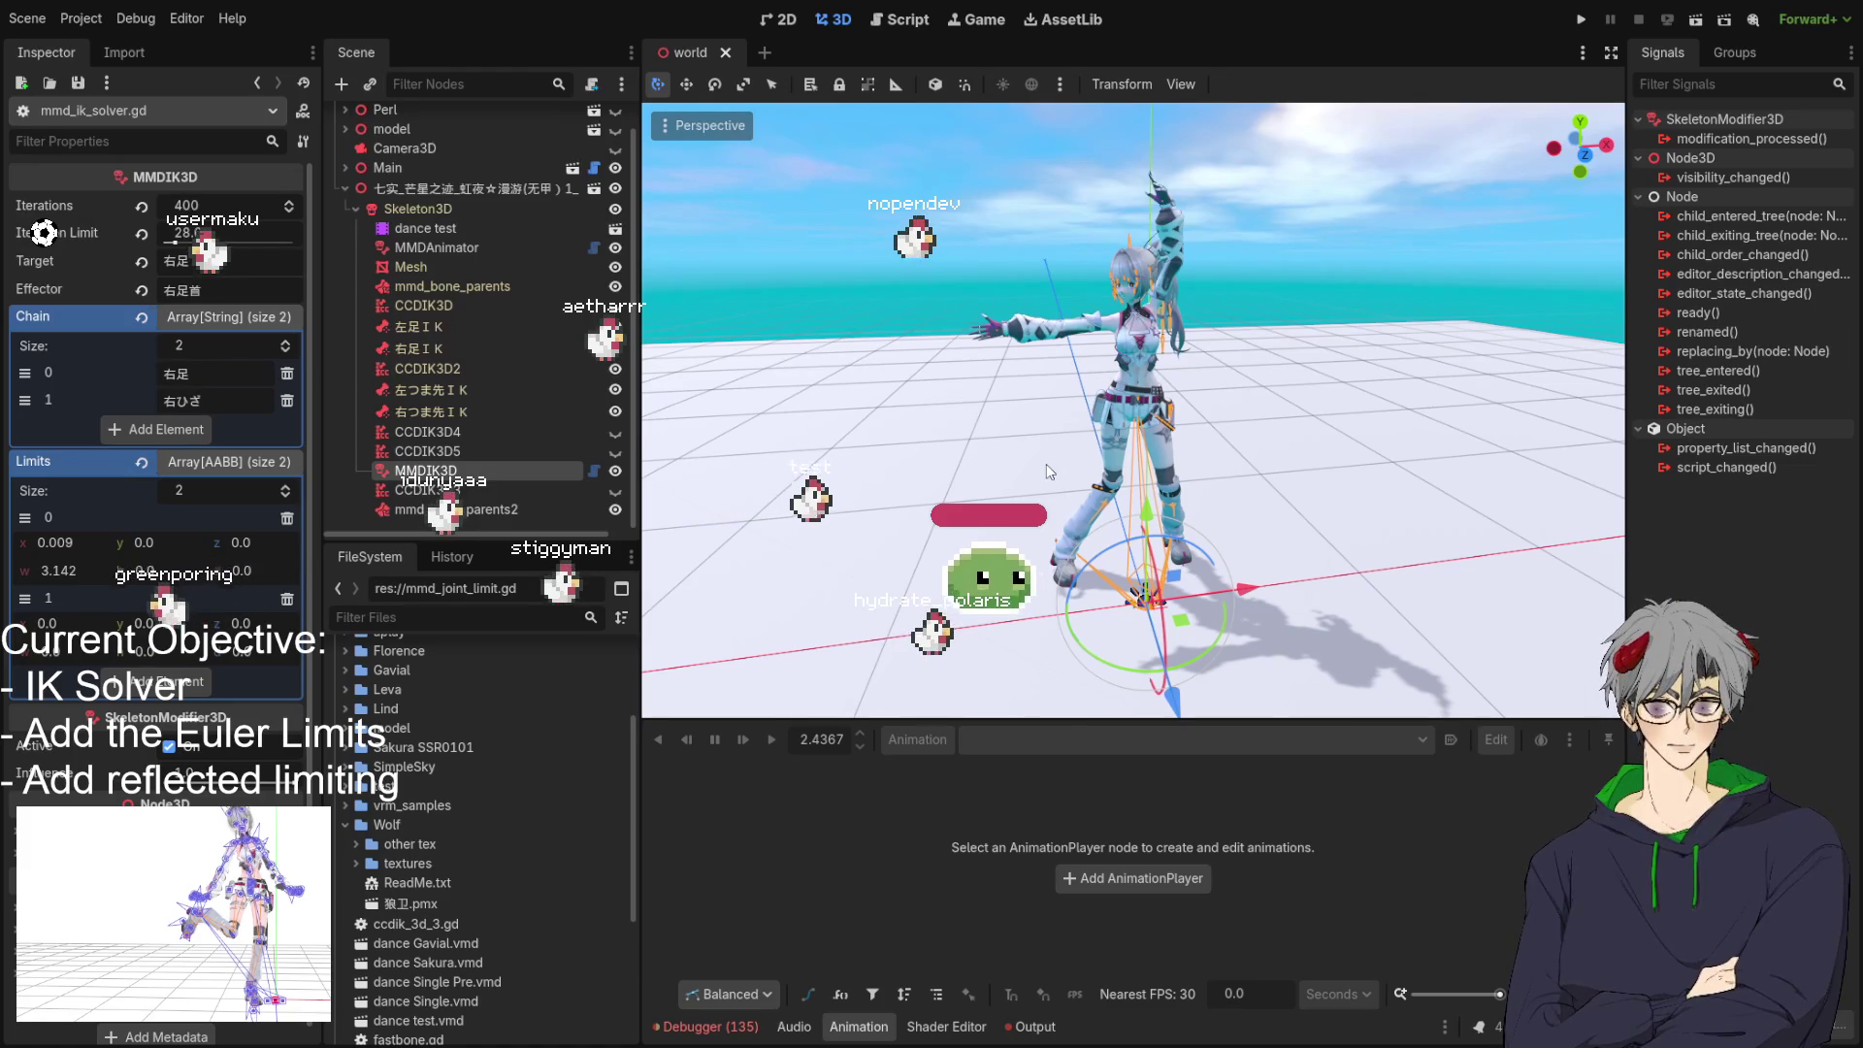
{"action": "mouse_move", "coordinate": [1204, 510]}
{"action": "left_mouse_down"}
{"action": "mouse_move", "coordinate": [1085, 493]}
{"action": "mouse_move", "coordinate": [1235, 488]}
{"action": "mouse_move", "coordinate": [1171, 467]}
{"action": "left_mouse_up"}
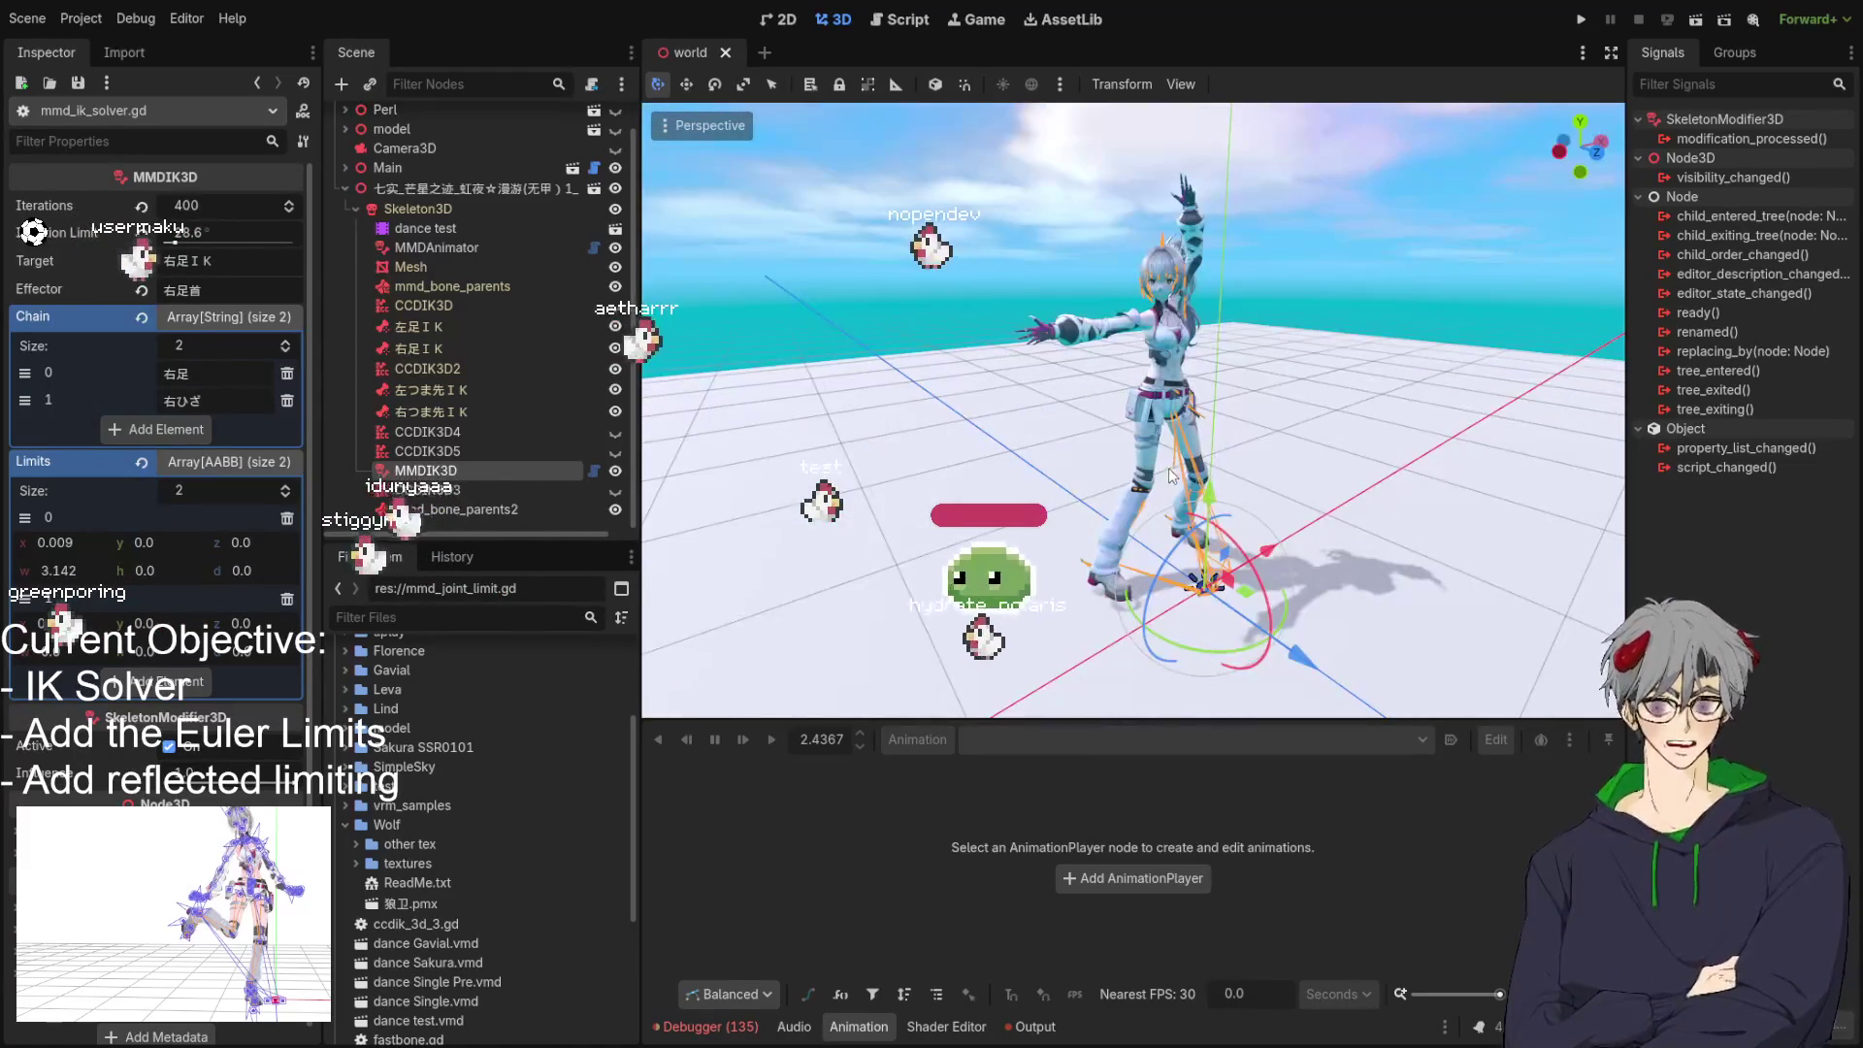
{"action": "left_click", "coordinate": [462, 472]}
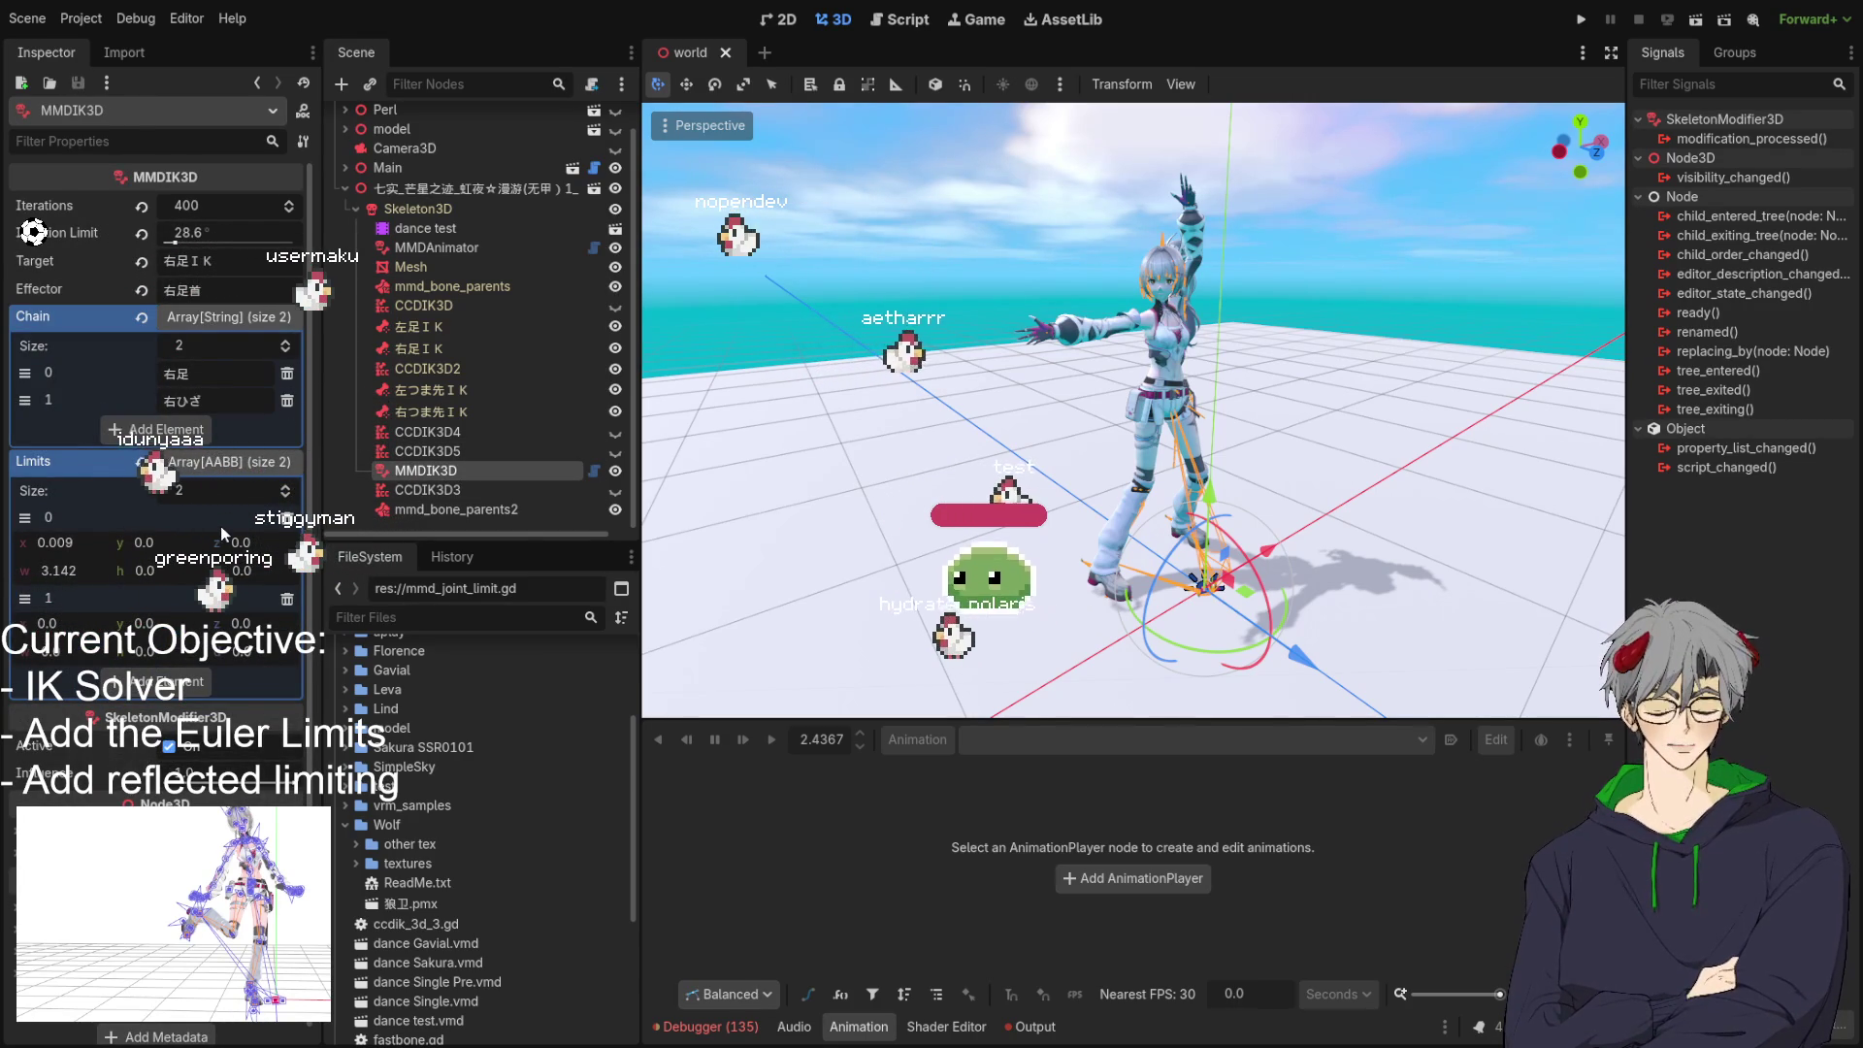
Orbit the viewport from several angles to check the leg pose near the foot gizmo.
{"action": "left_click_drag", "start_coordinate": [970, 407], "coordinate": [1226, 363]}
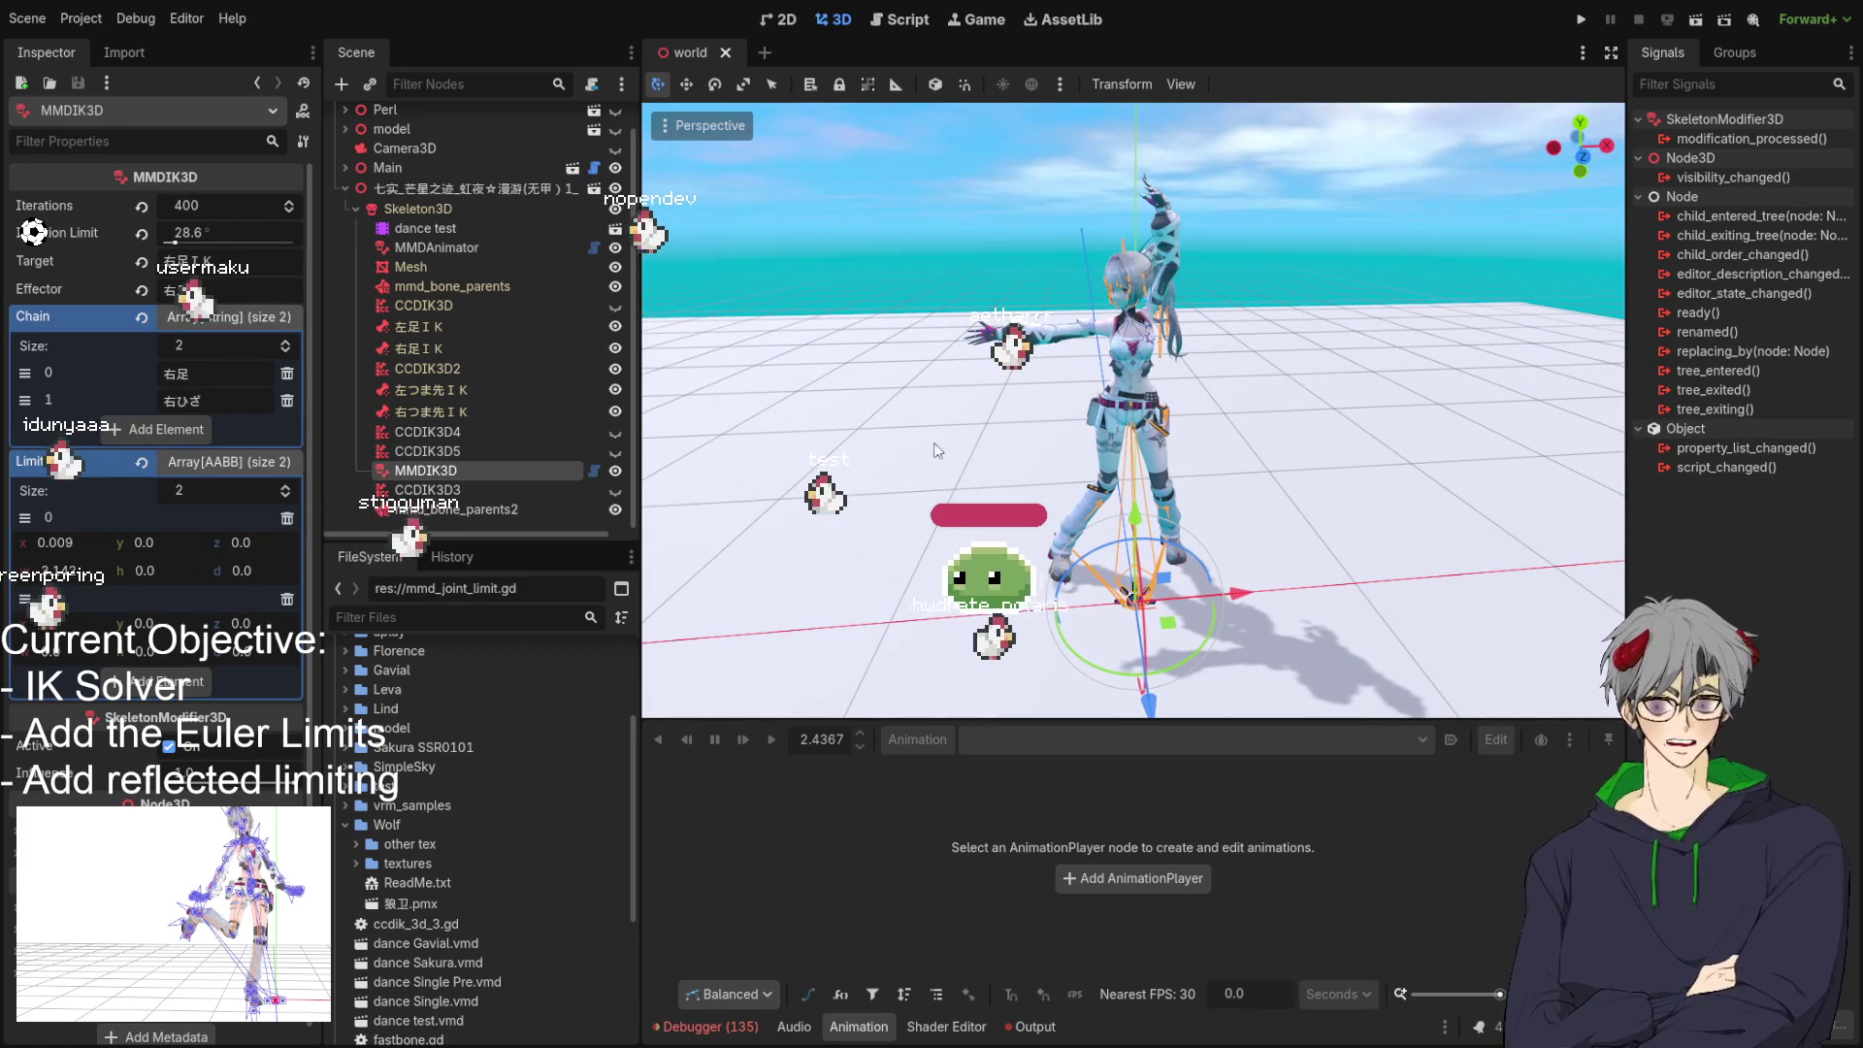
{"action": "mouse_move", "coordinate": [1067, 504]}
{"action": "left_mouse_down"}
{"action": "mouse_move", "coordinate": [1143, 580]}
{"action": "mouse_move", "coordinate": [1039, 450]}
{"action": "mouse_move", "coordinate": [1064, 419]}
{"action": "mouse_move", "coordinate": [1091, 453]}
{"action": "left_mouse_up"}
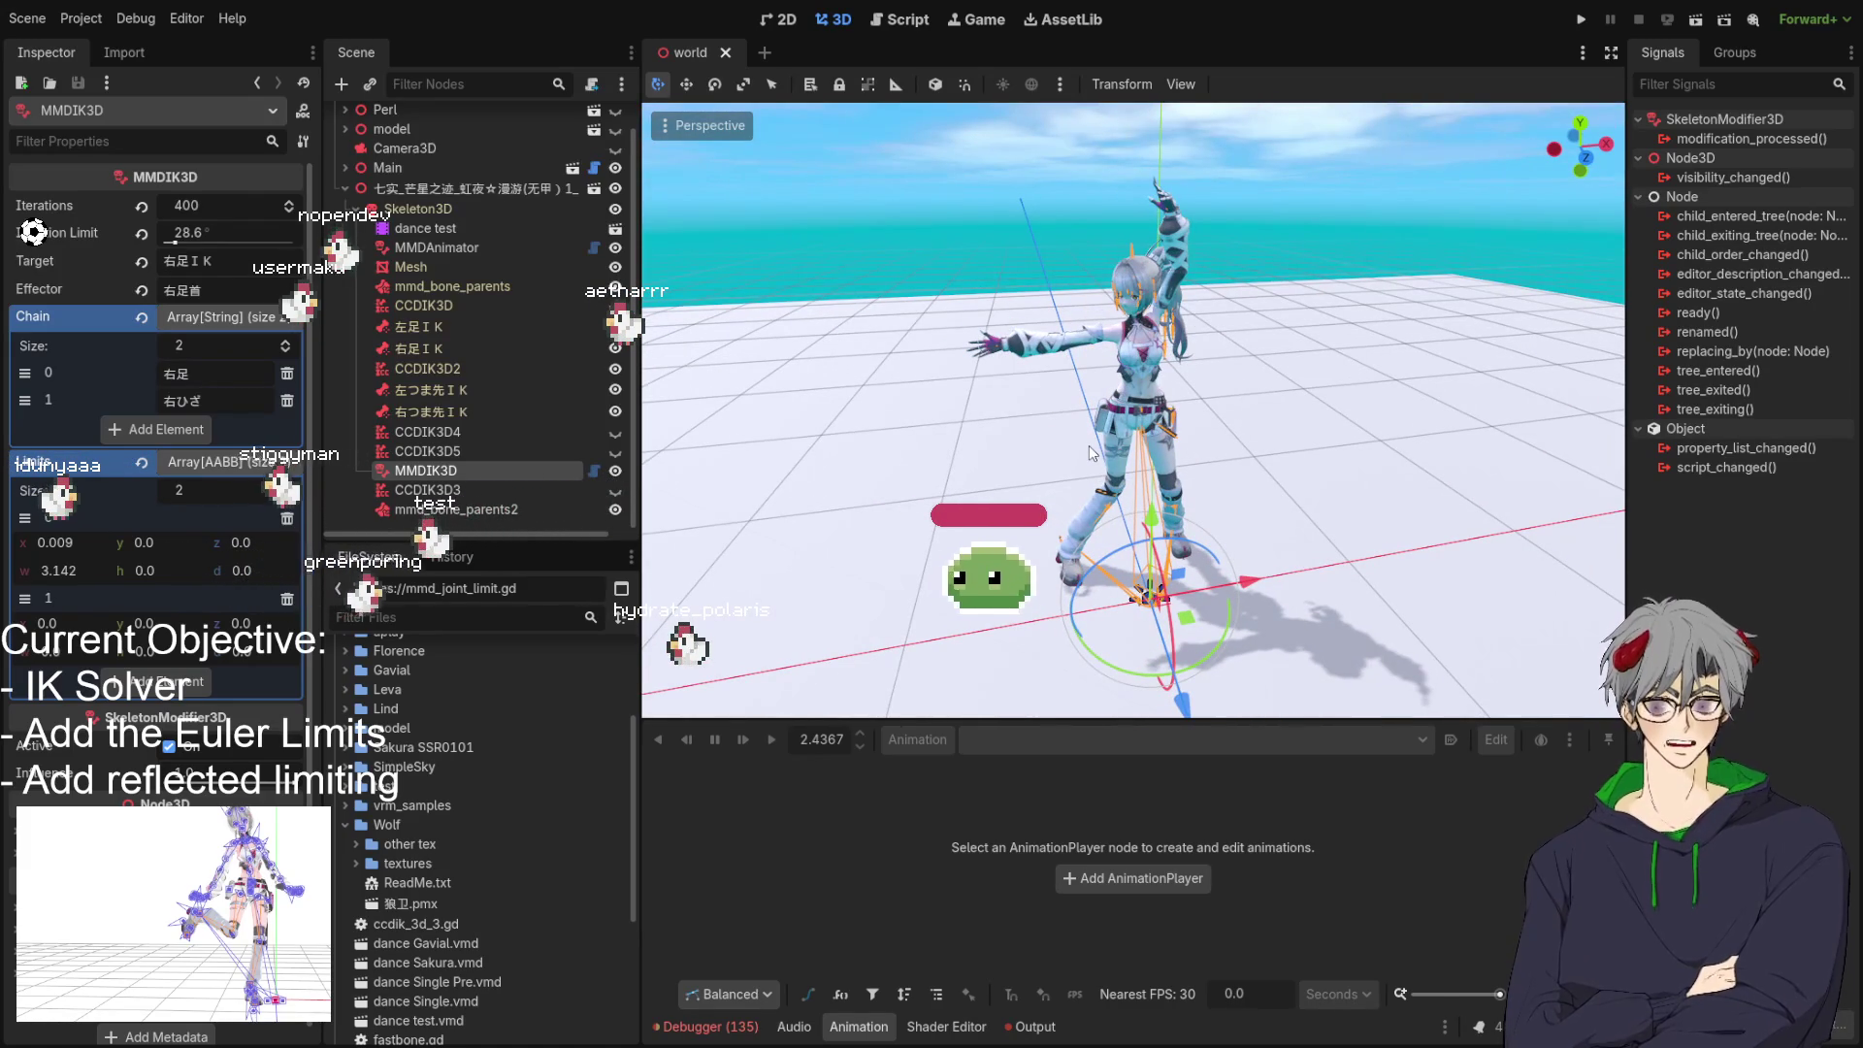
{"action": "mouse_move", "coordinate": [1073, 435]}
{"action": "left_mouse_down"}
{"action": "mouse_move", "coordinate": [1028, 432]}
{"action": "mouse_move", "coordinate": [1077, 420]}
{"action": "left_mouse_up"}
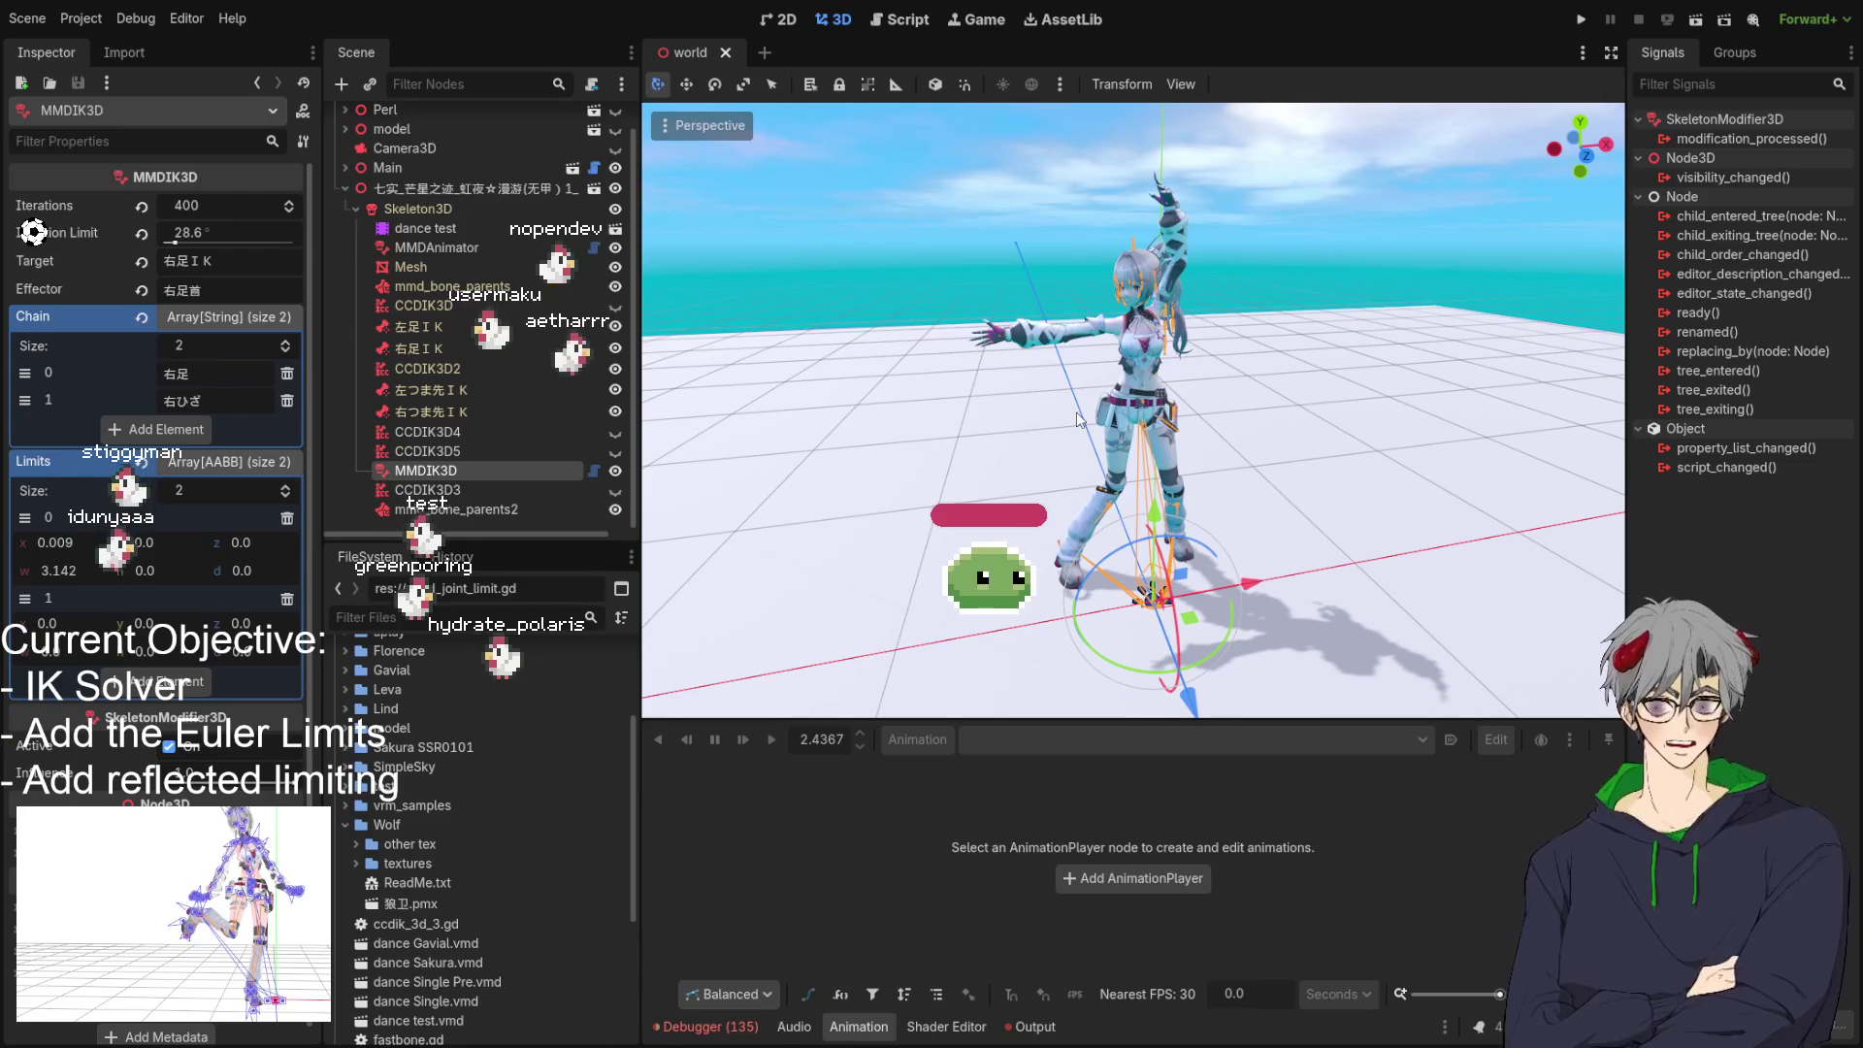
{"action": "left_click_drag", "start_coordinate": [1078, 419], "coordinate": [1316, 439]}
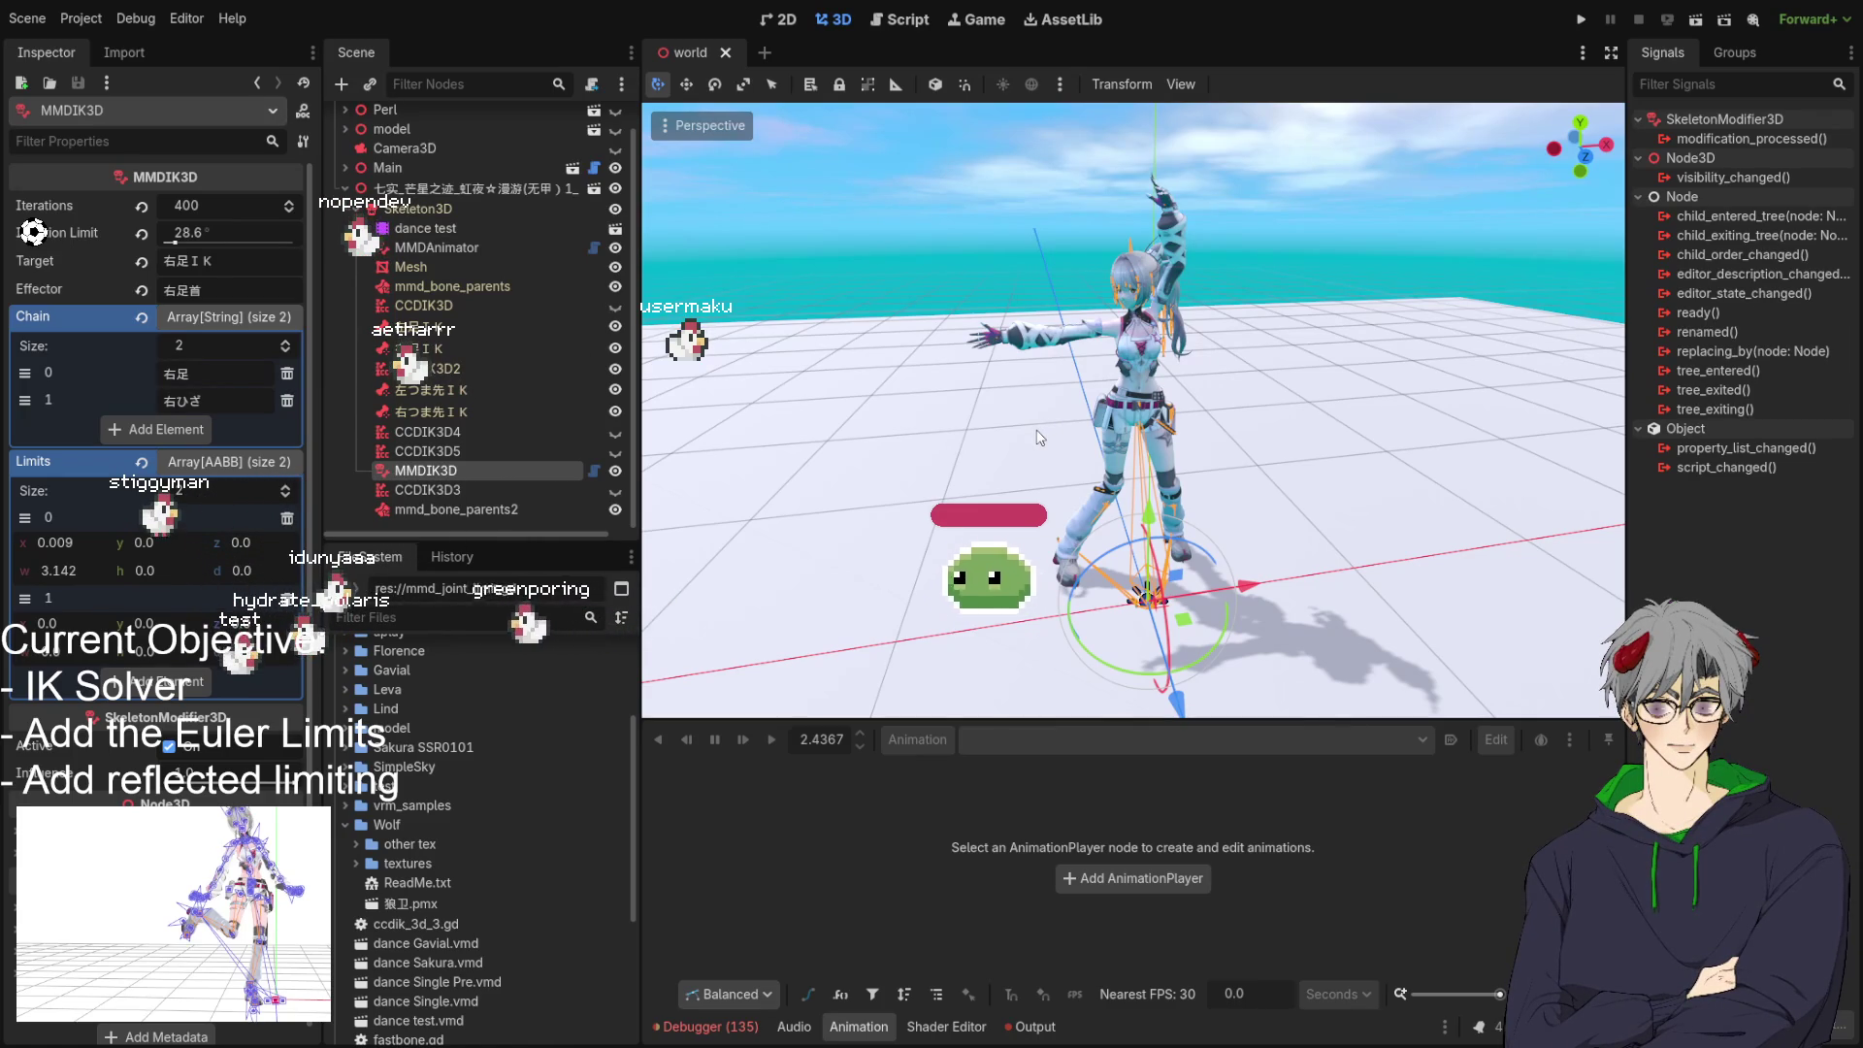
{"action": "mouse_move", "coordinate": [1024, 492]}
{"action": "left_mouse_down"}
{"action": "mouse_move", "coordinate": [765, 448]}
{"action": "mouse_move", "coordinate": [1042, 456]}
{"action": "left_mouse_up"}
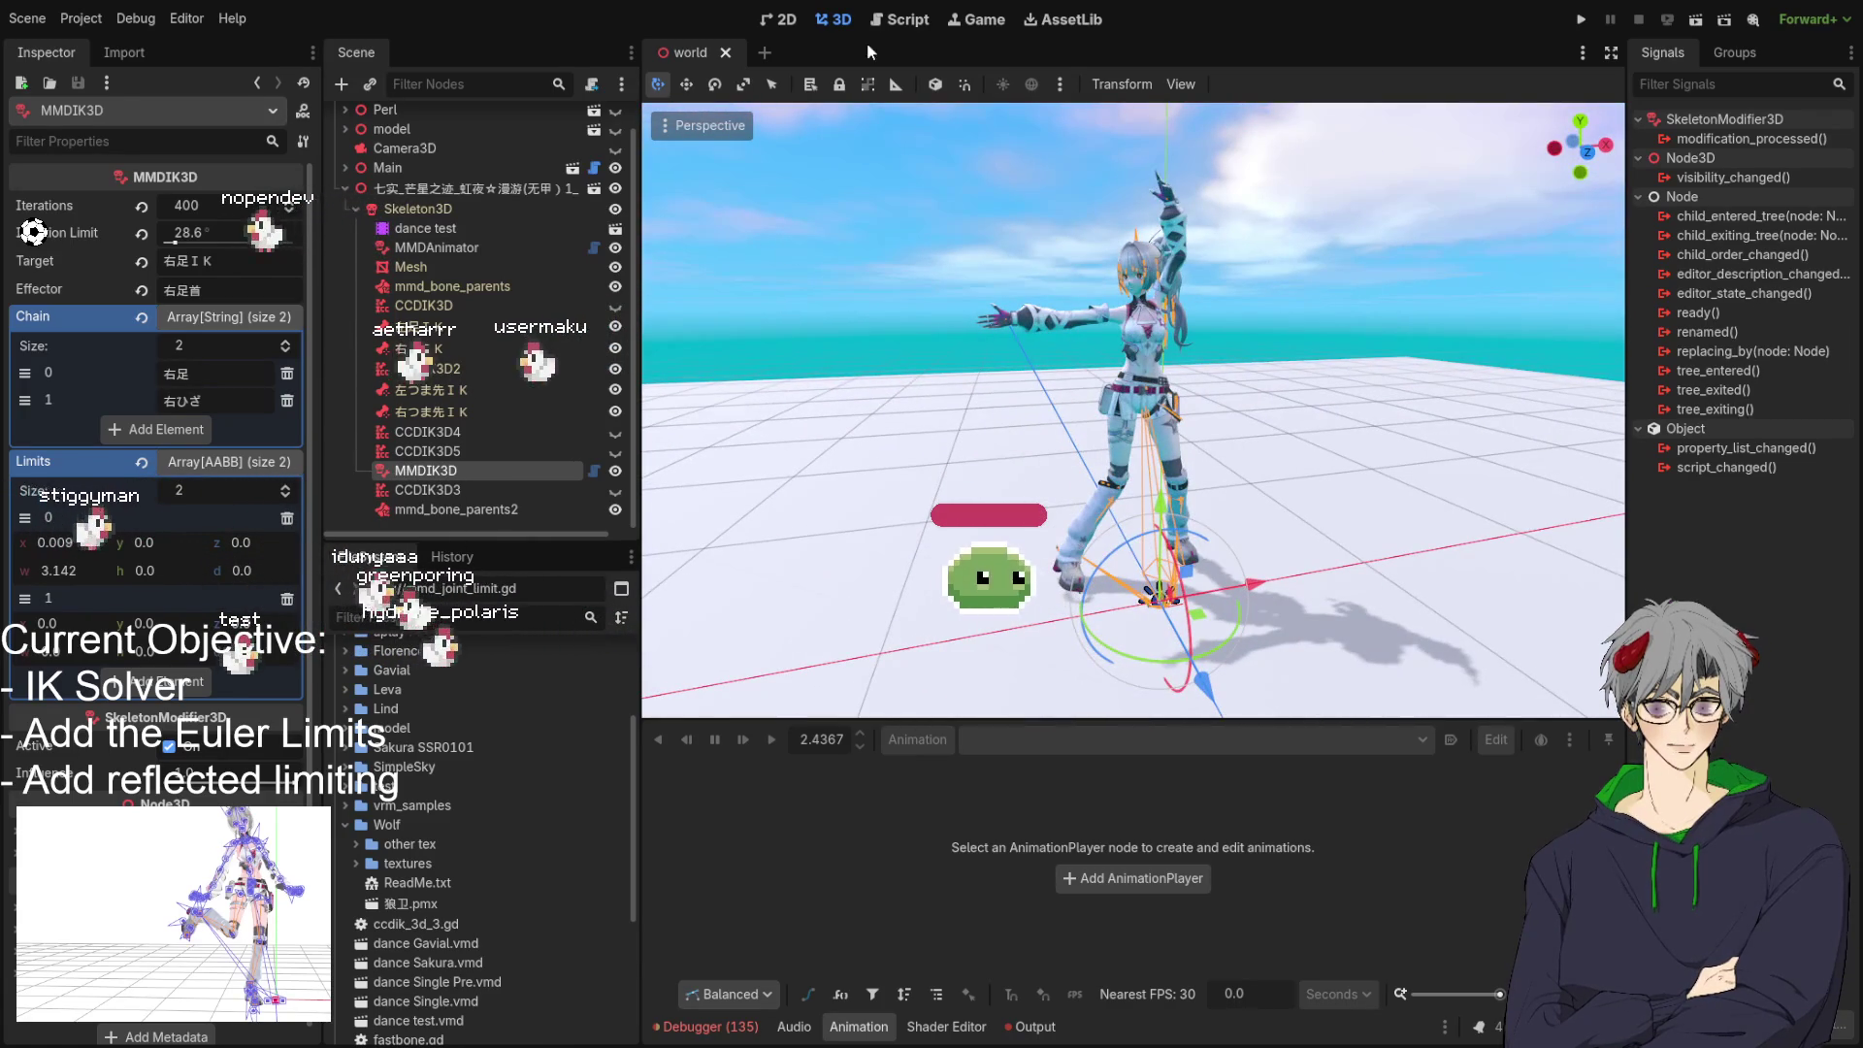
Return to mmd_ik_solver.gd and review the loop's axis_limit and limit_angle code.
{"action": "left_click", "coordinate": [904, 22]}
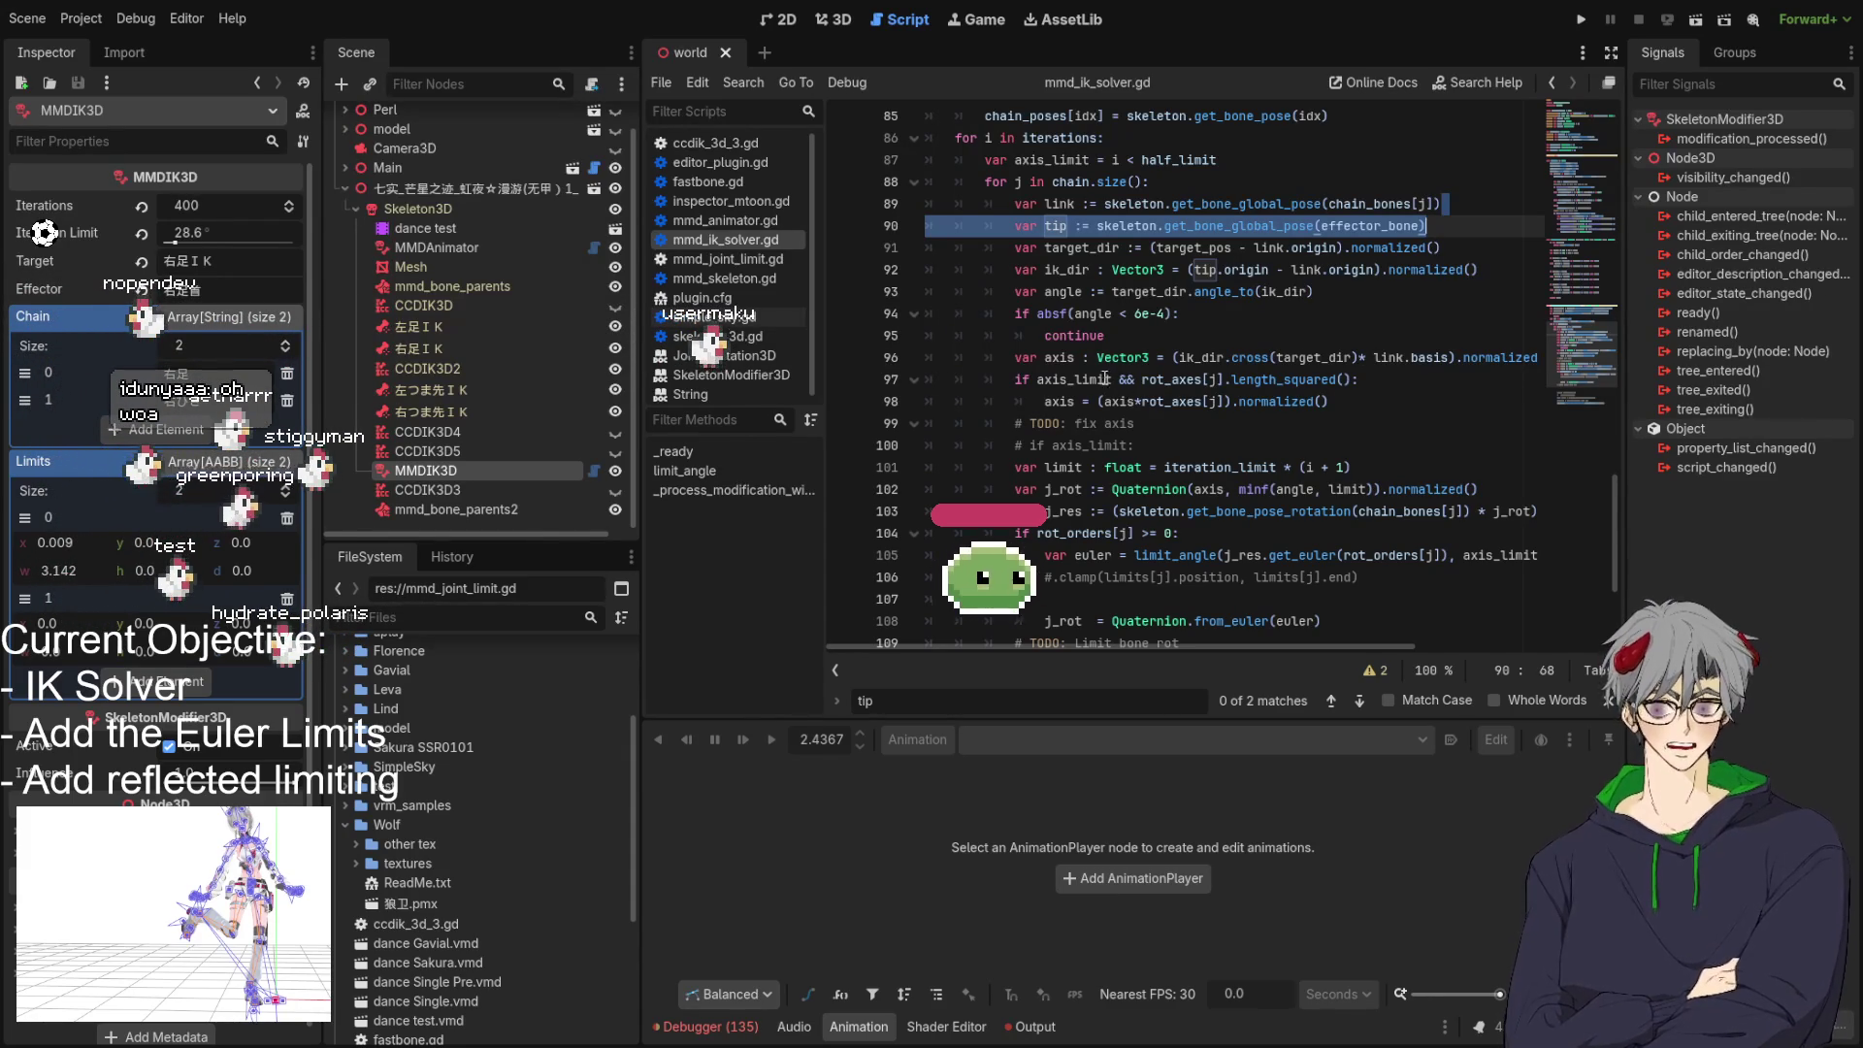
{"action": "scroll", "coordinate": [1108, 376], "scroll_direction": "down", "scroll_amount": 3}
{"action": "scroll", "coordinate": [1087, 384], "scroll_direction": "up", "scroll_amount": 2}
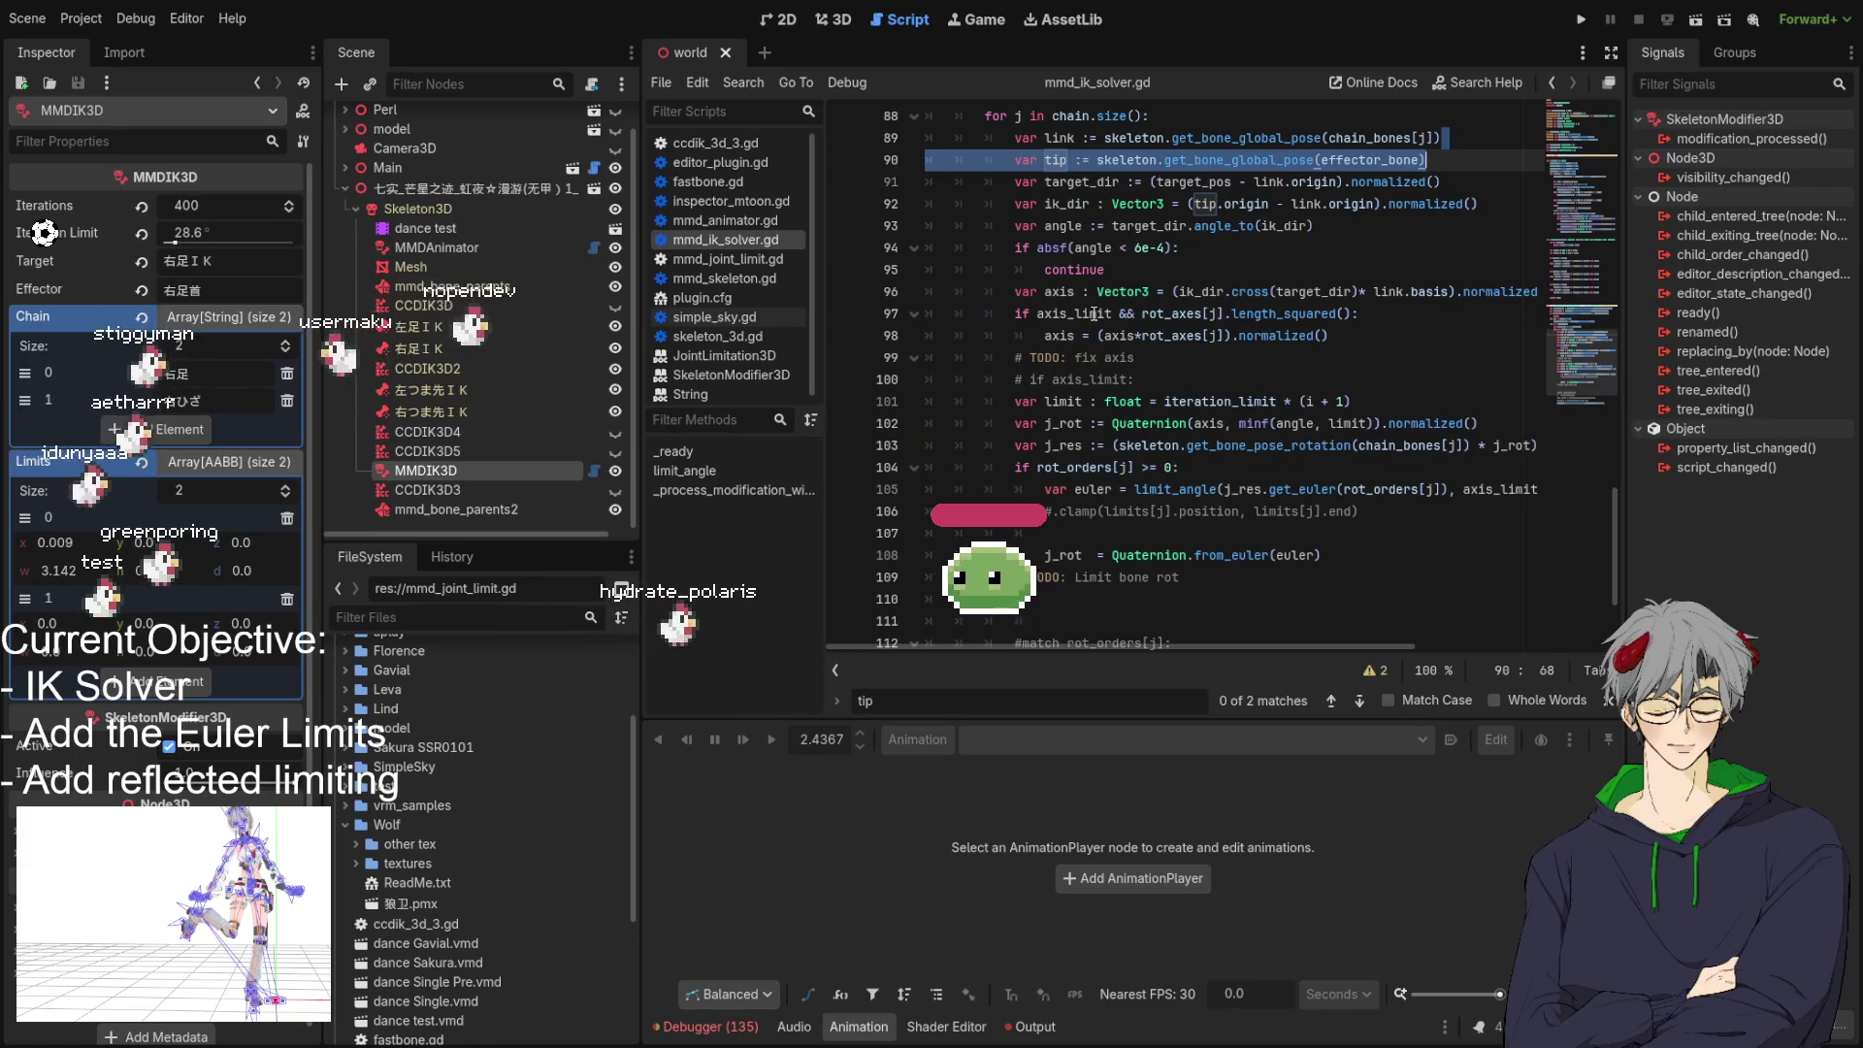
{"action": "scroll", "coordinate": [1108, 325], "scroll_direction": "up", "scroll_amount": 2}
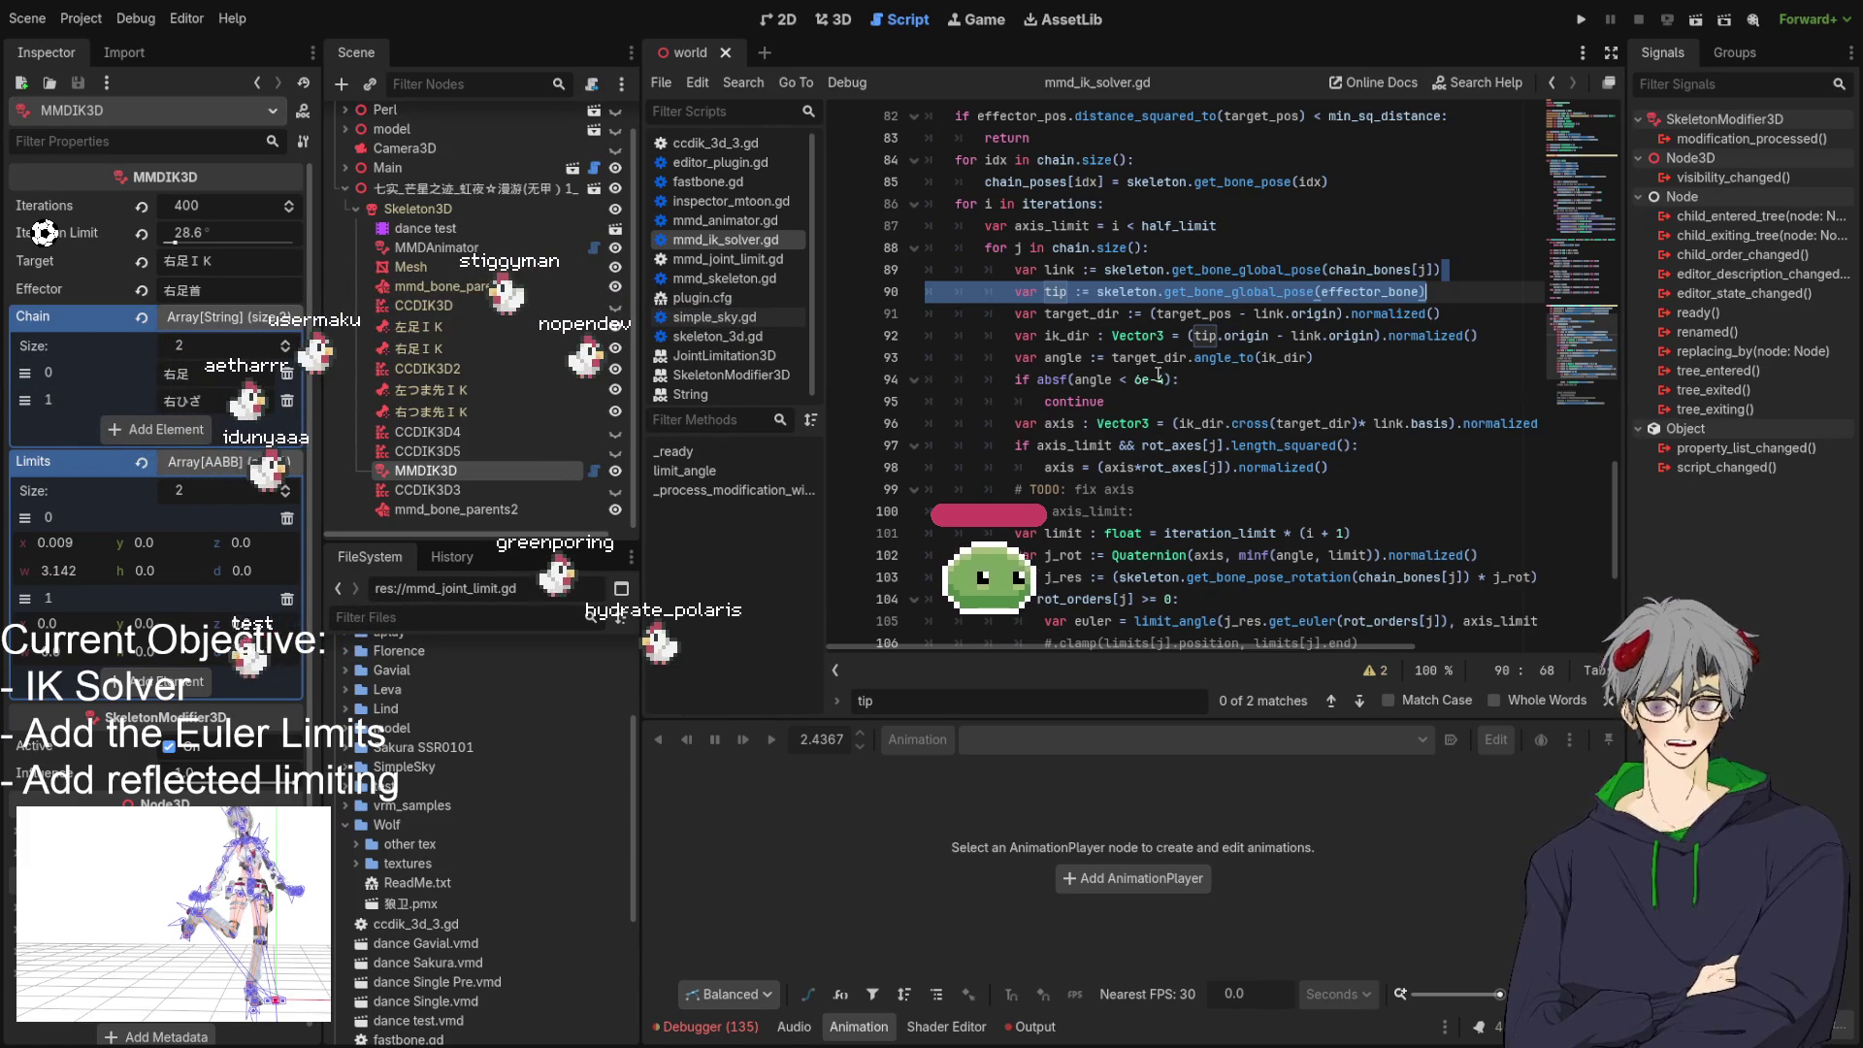
{"action": "scroll", "coordinate": [1302, 461], "scroll_direction": "down", "scroll_amount": 2}
{"action": "scroll", "coordinate": [1271, 454], "scroll_direction": "up", "scroll_amount": 2}
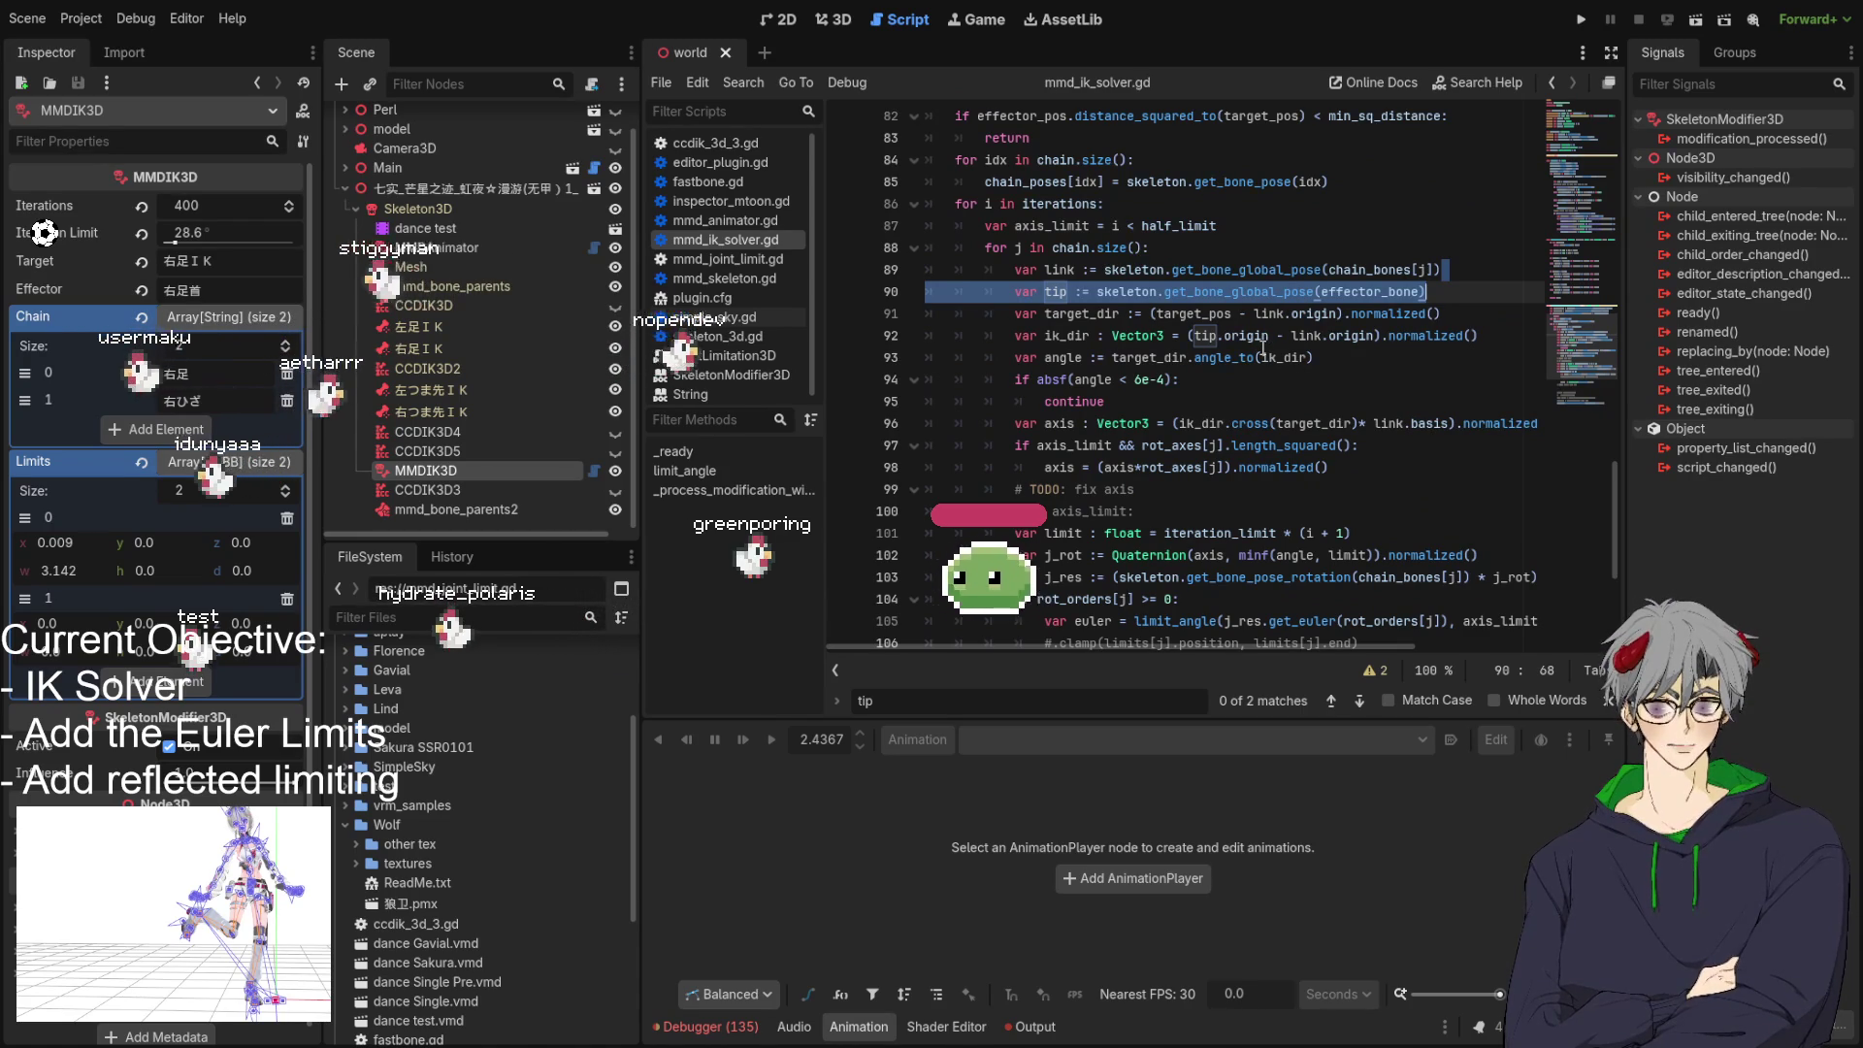
{"action": "double_click", "coordinate": [1056, 272]}
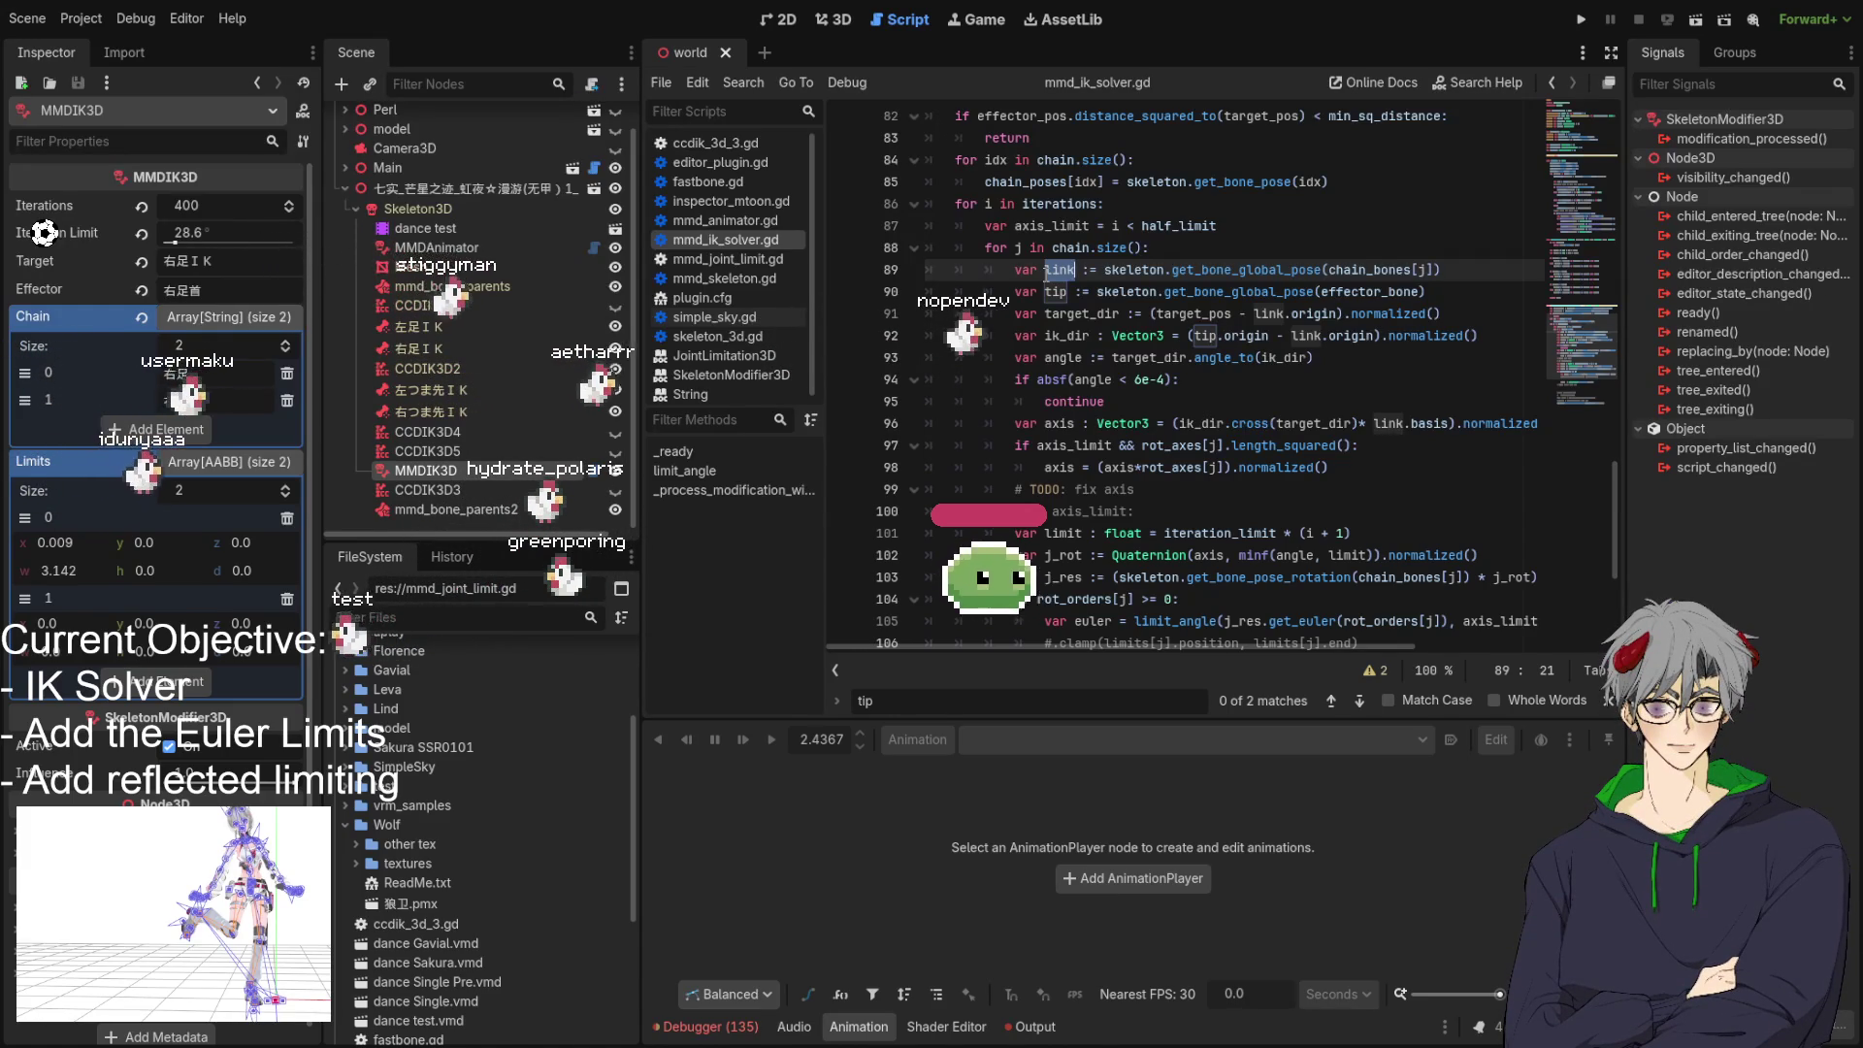
Scroll through the solver function, then return to the 3D view of the posed character.
{"action": "scroll", "coordinate": [1046, 276], "scroll_direction": "down", "scroll_amount": 2}
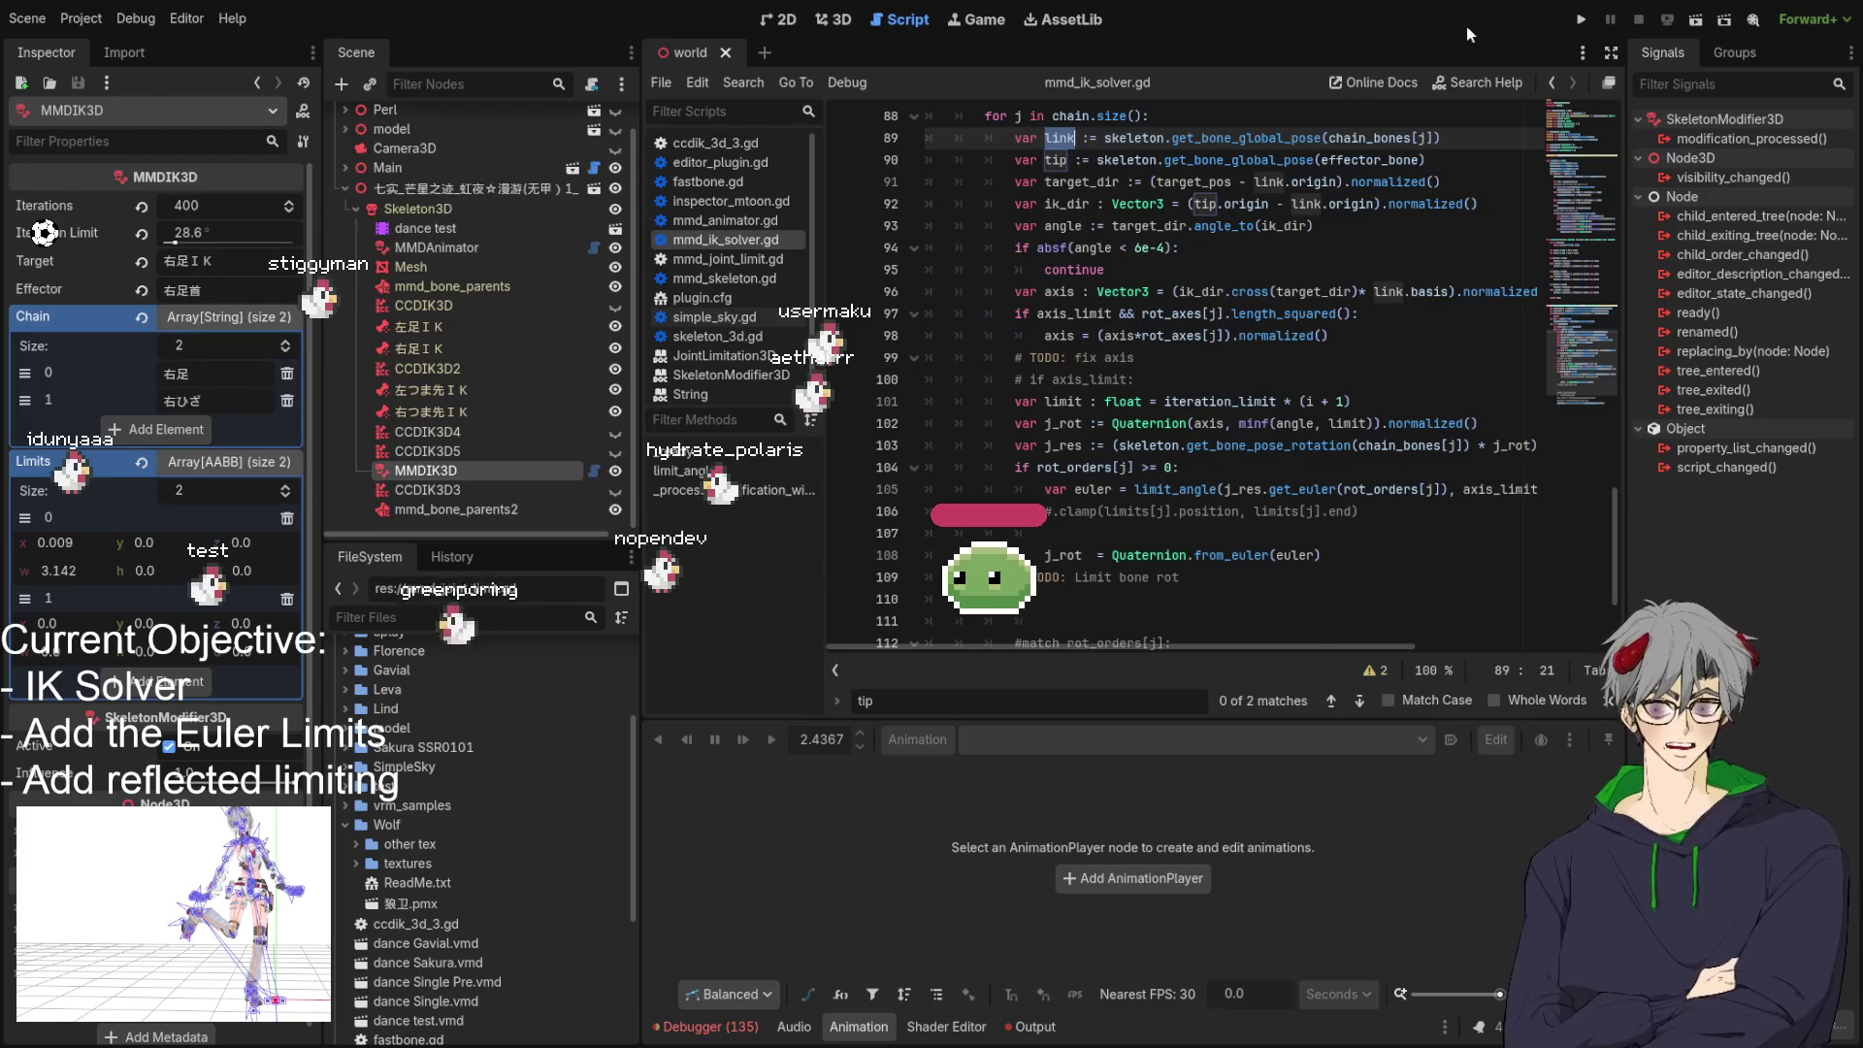
{"action": "scroll", "coordinate": [1217, 366], "scroll_direction": "up", "scroll_amount": 3}
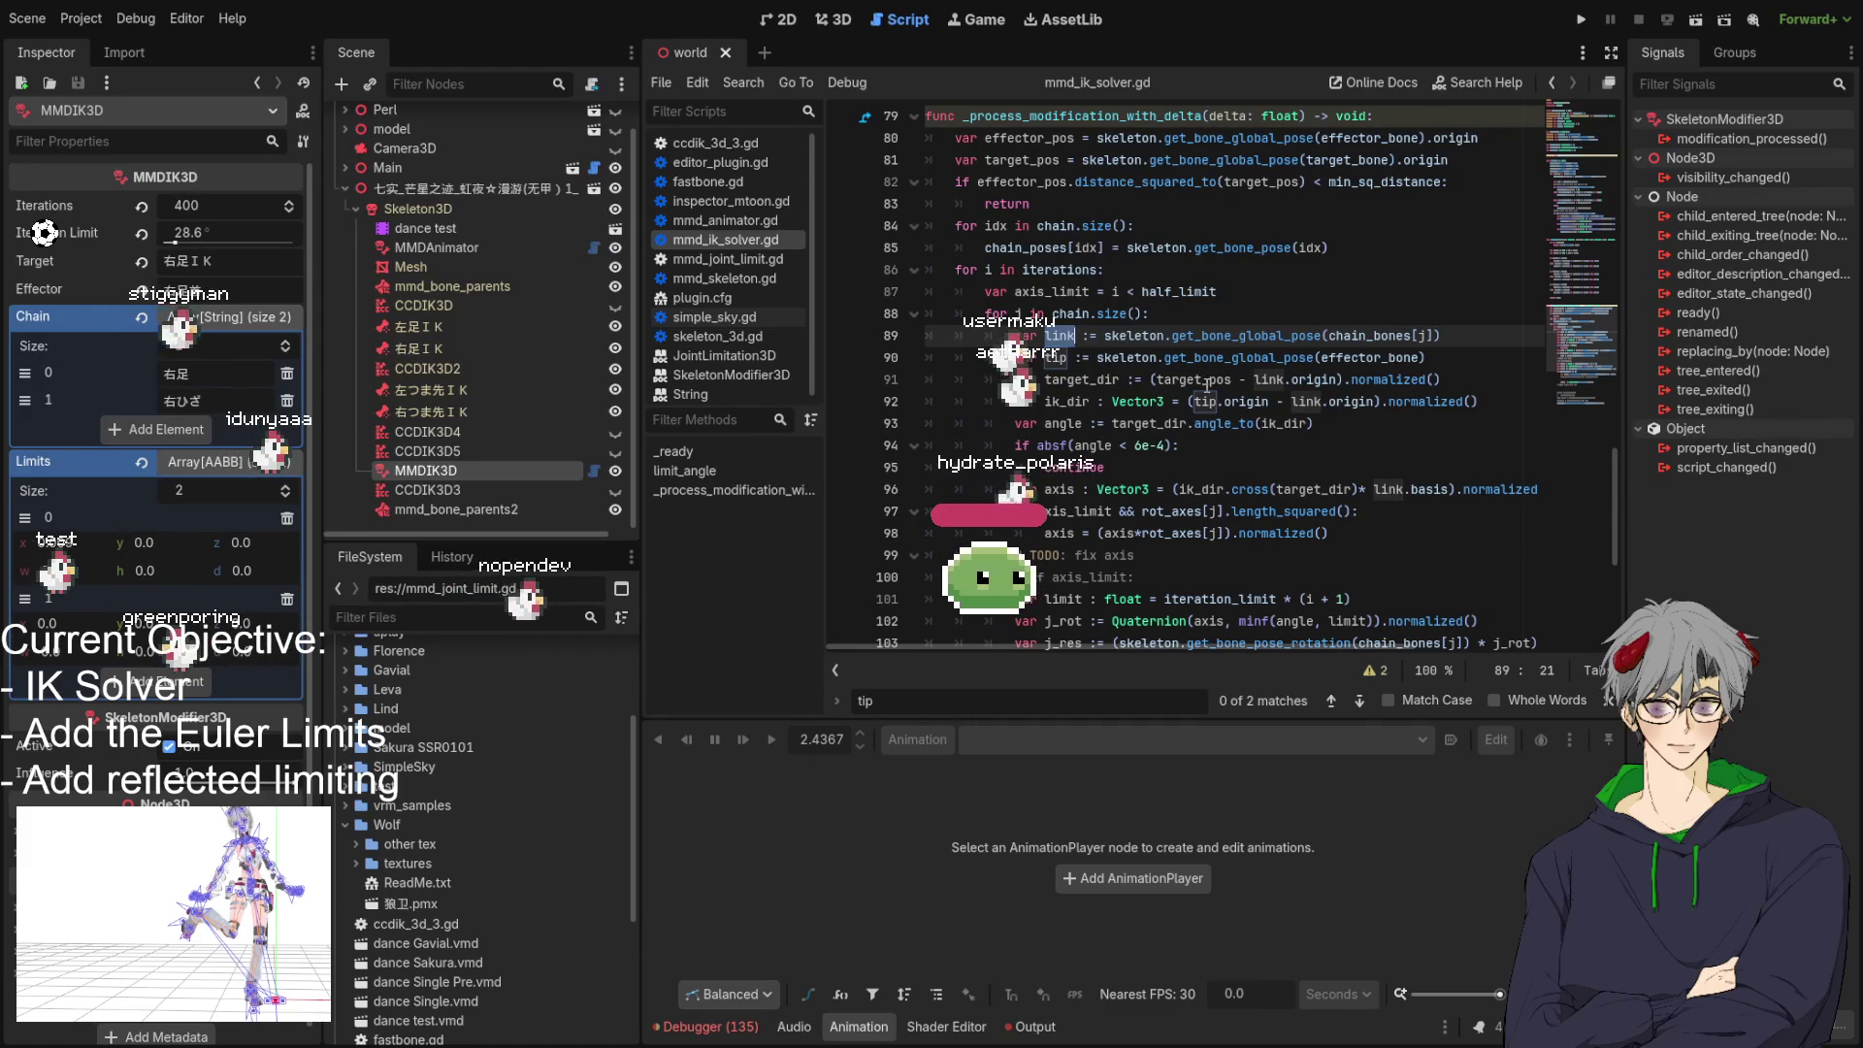
{"action": "scroll", "coordinate": [1201, 386], "scroll_direction": "down", "scroll_amount": 1}
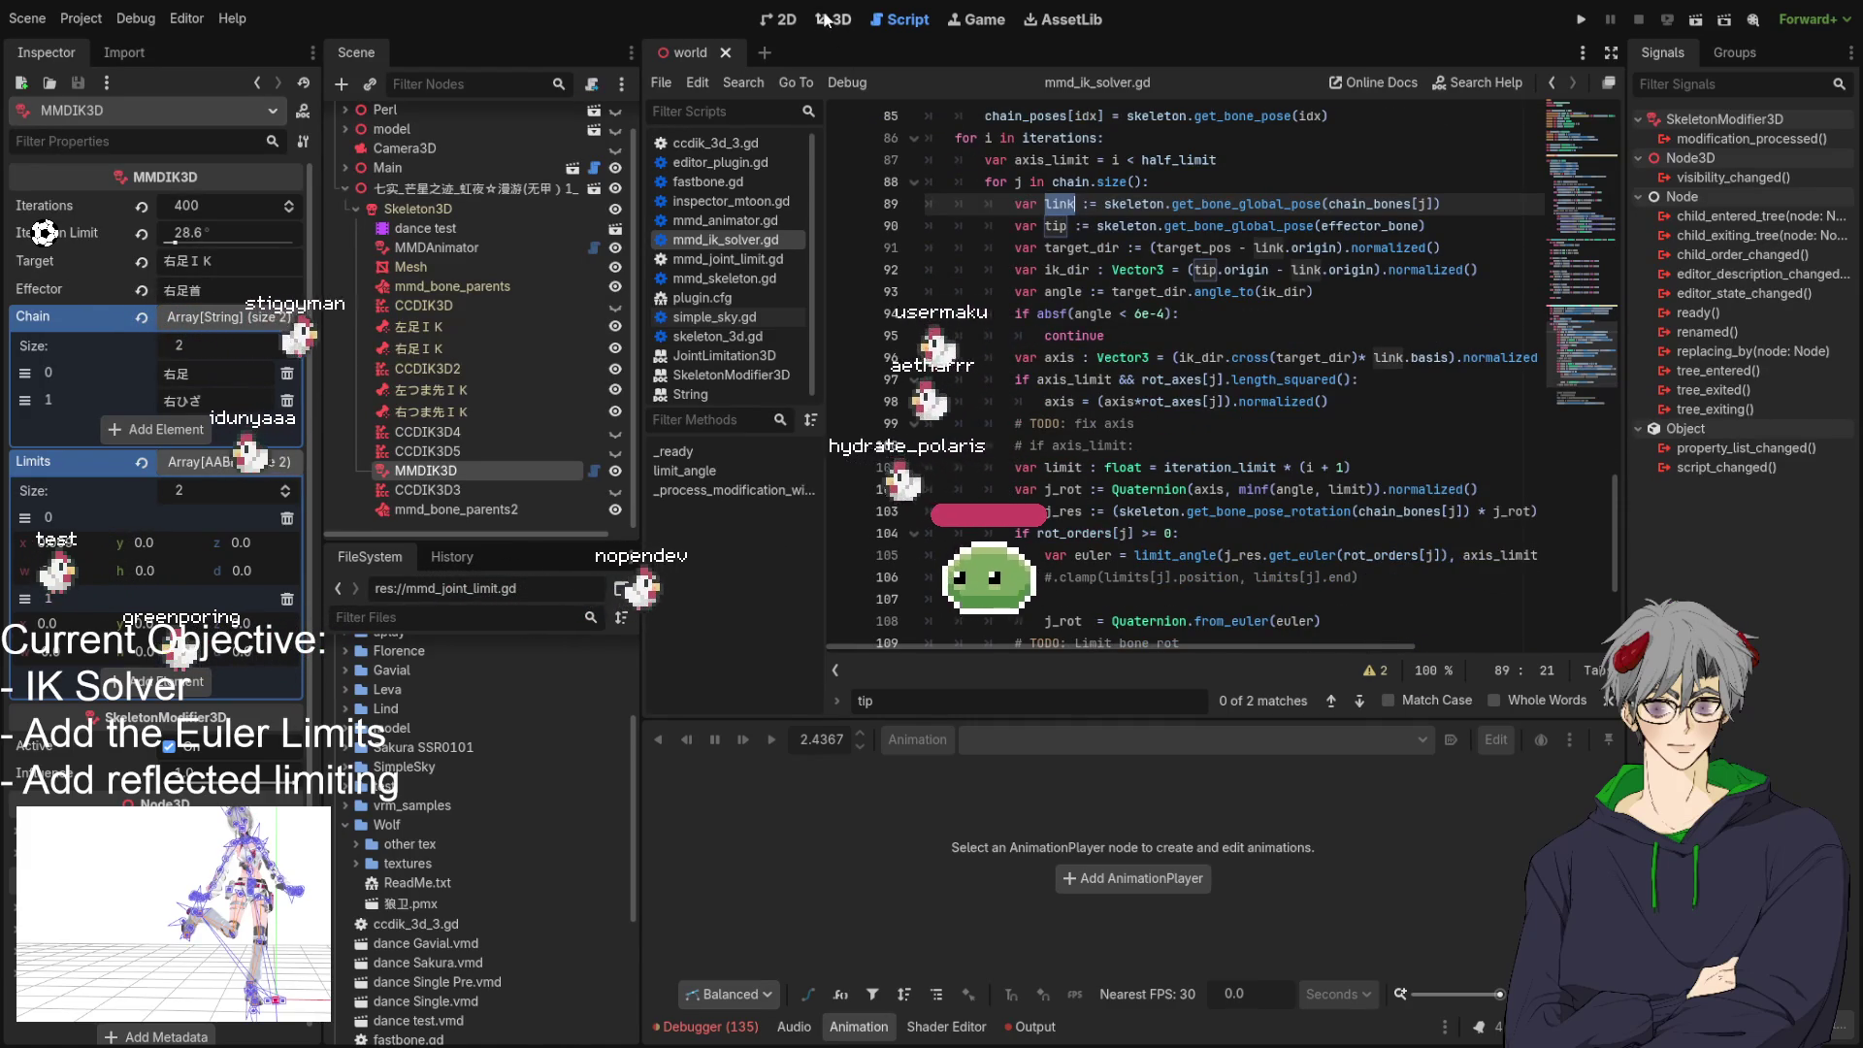
{"action": "key", "text": "ctrl+F2"}
{"action": "left_click_drag", "start_coordinate": [1224, 330], "coordinate": [1058, 340]}
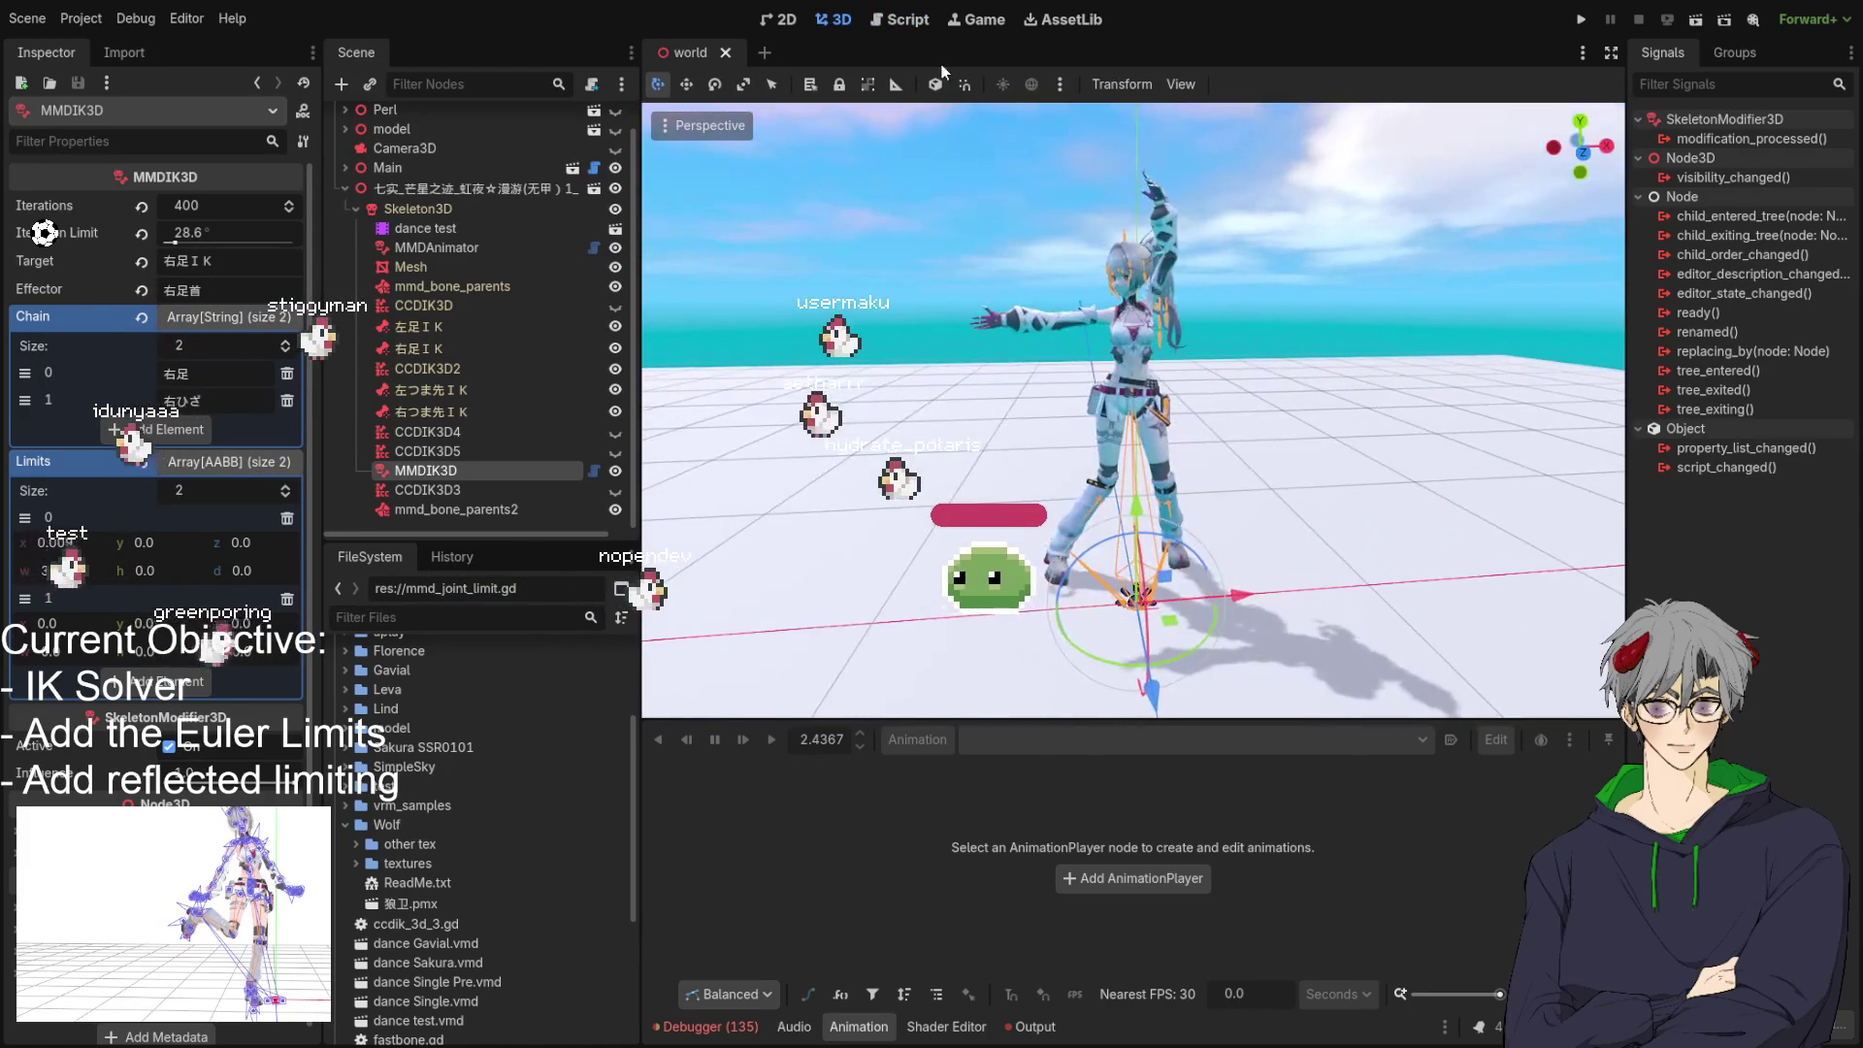
Insert a new line 90 below line 89 beginning 'var link_local :='.
{"action": "left_click", "coordinate": [902, 21]}
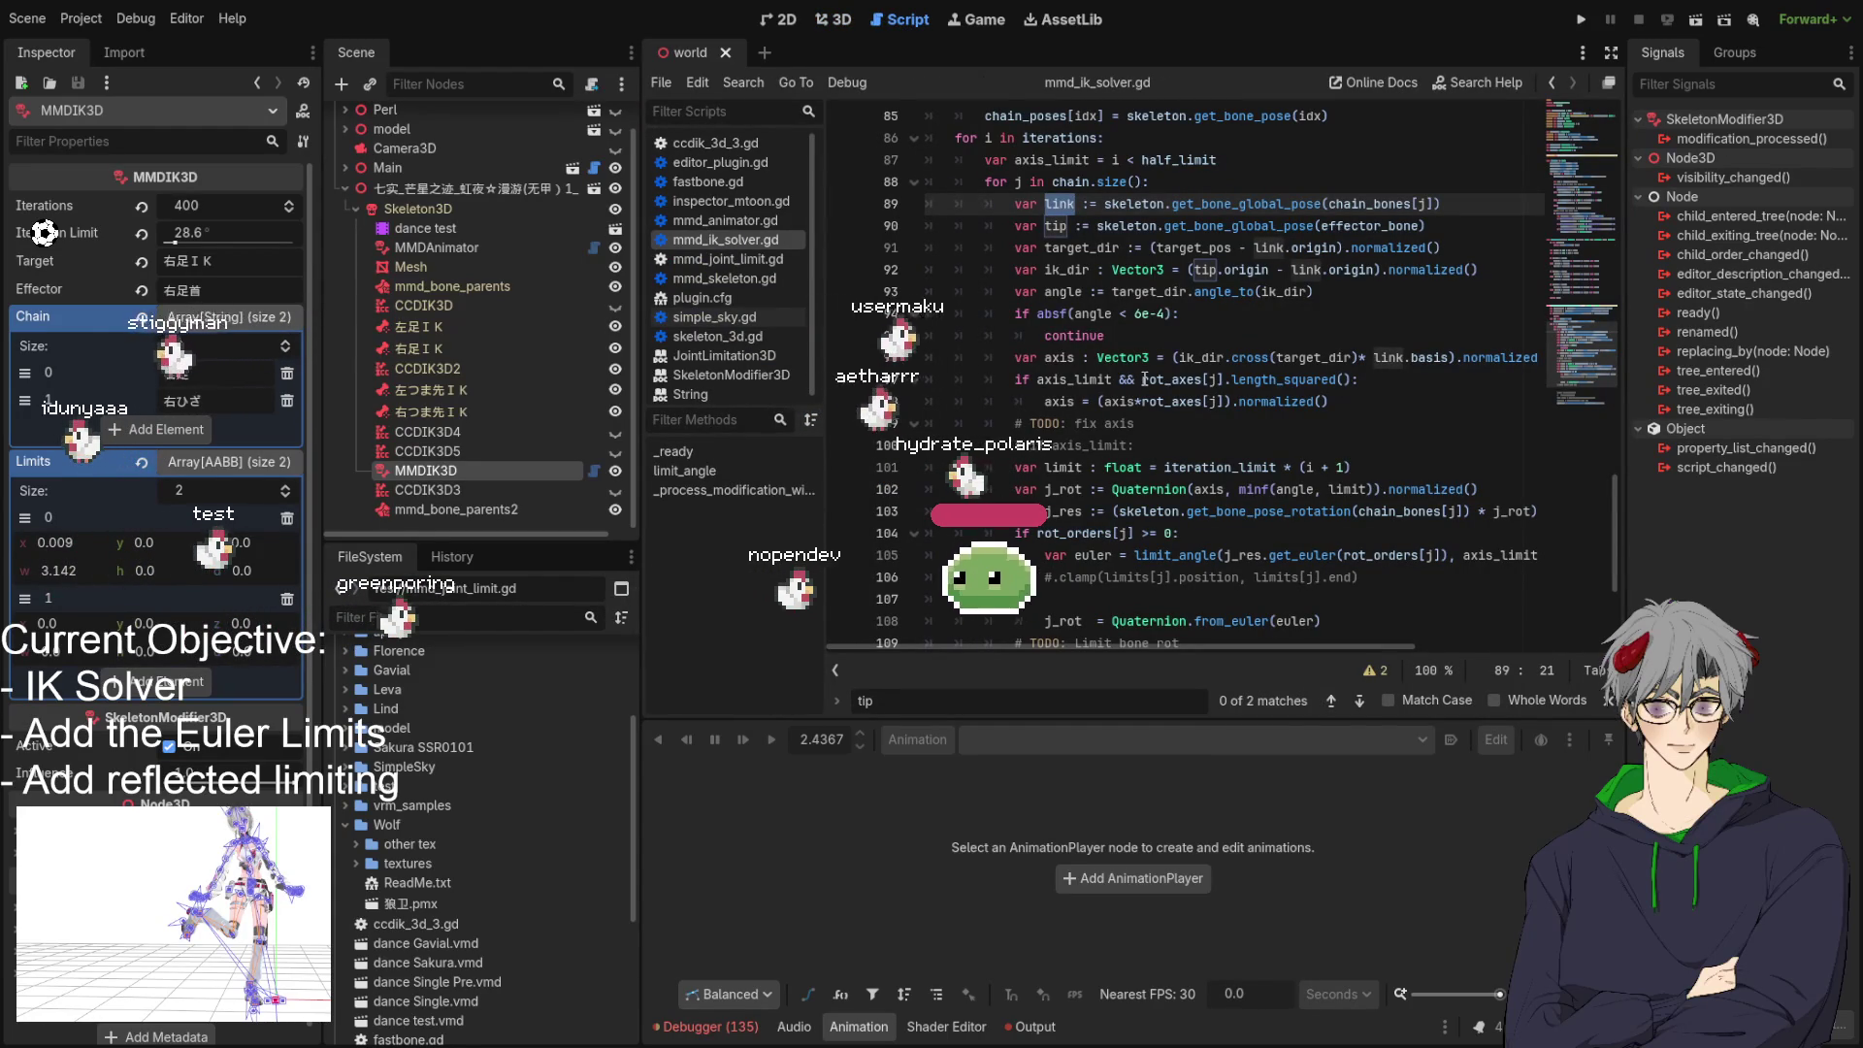
{"action": "left_click", "coordinate": [1482, 194]}
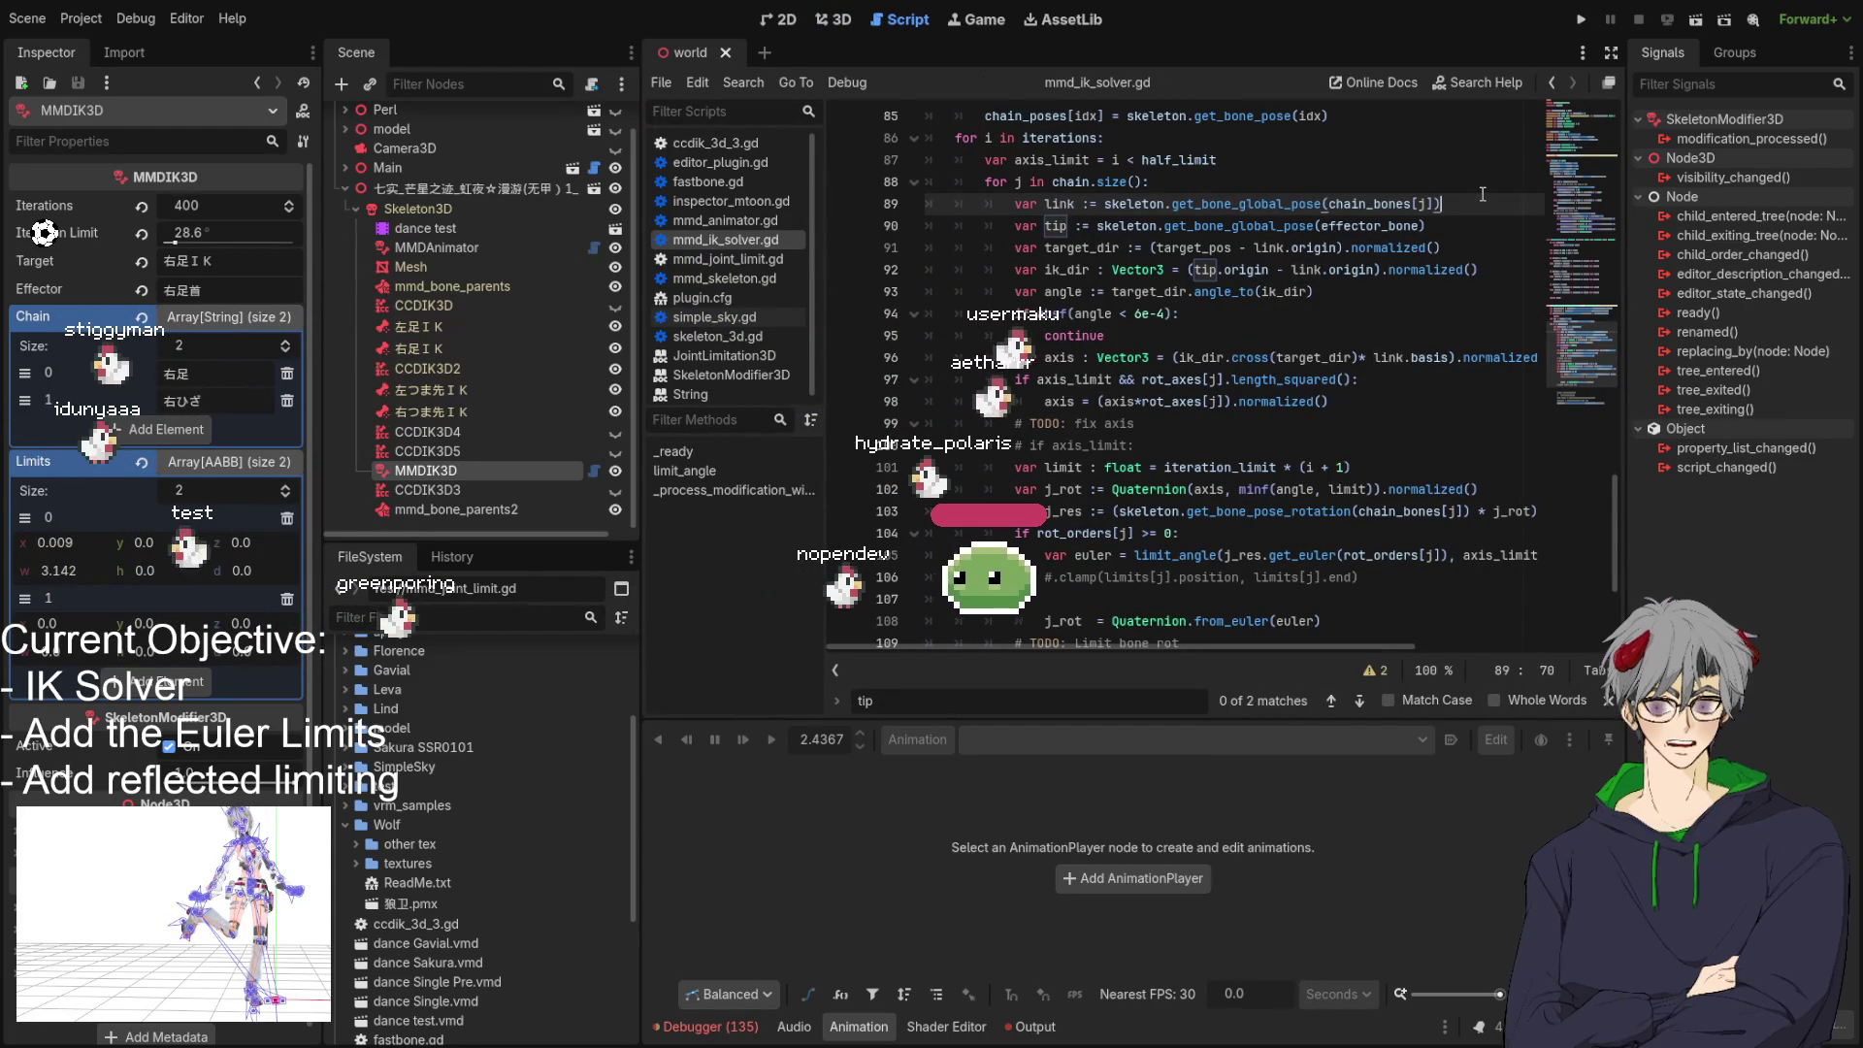
{"action": "key", "text": "Return"}
{"action": "type", "text": "var"}
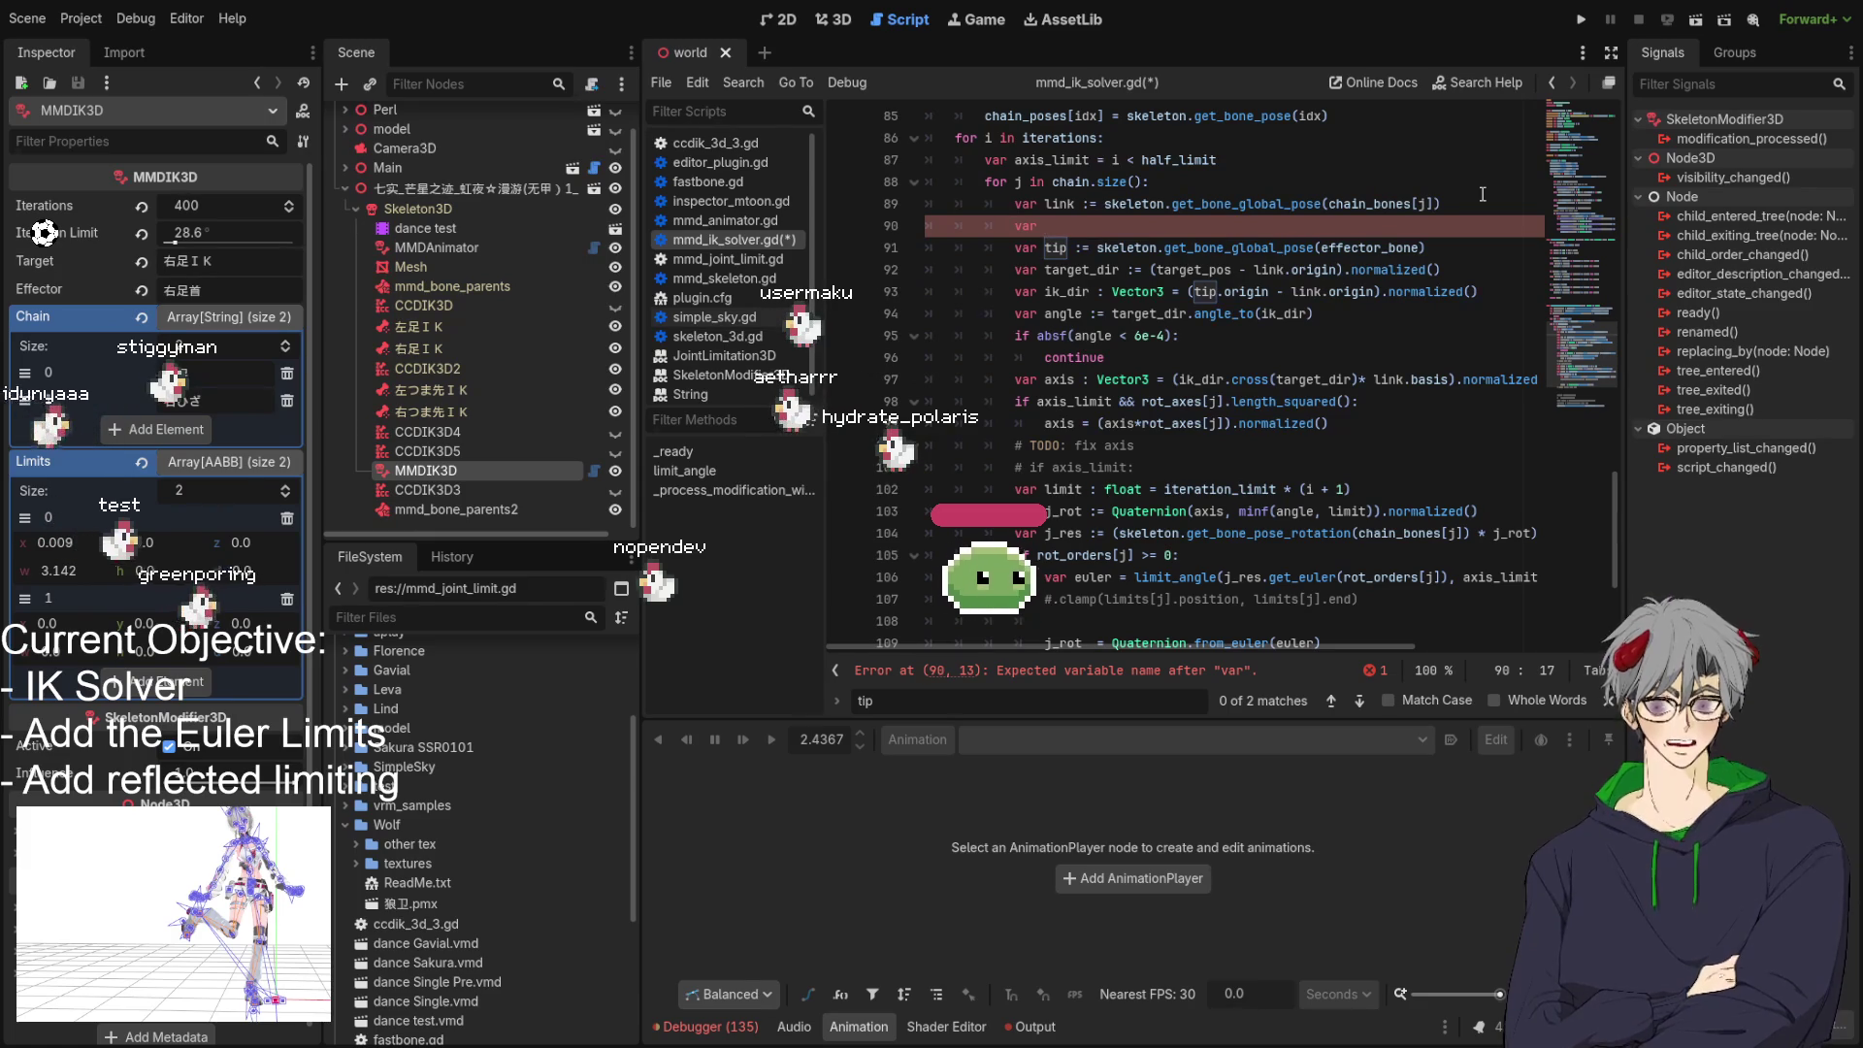
{"action": "type", "text": "ti"}
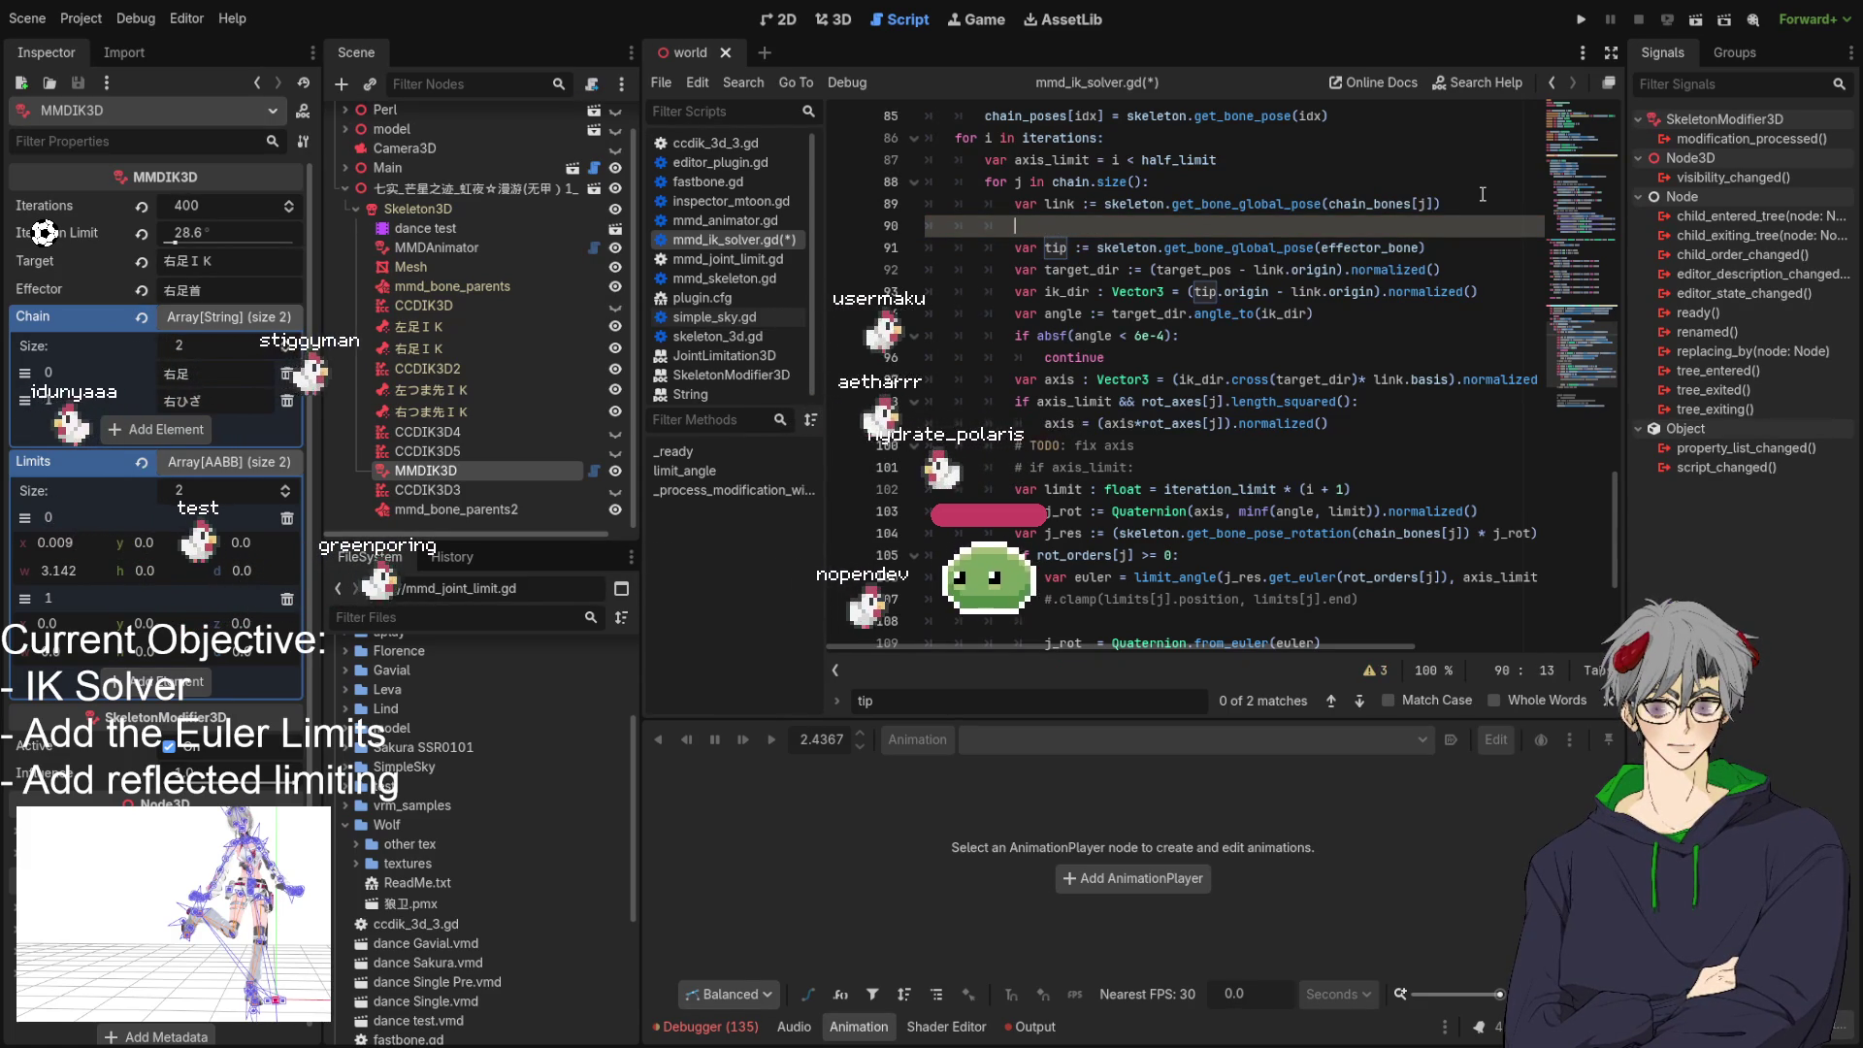
{"action": "type", "text": "var link_local :="}
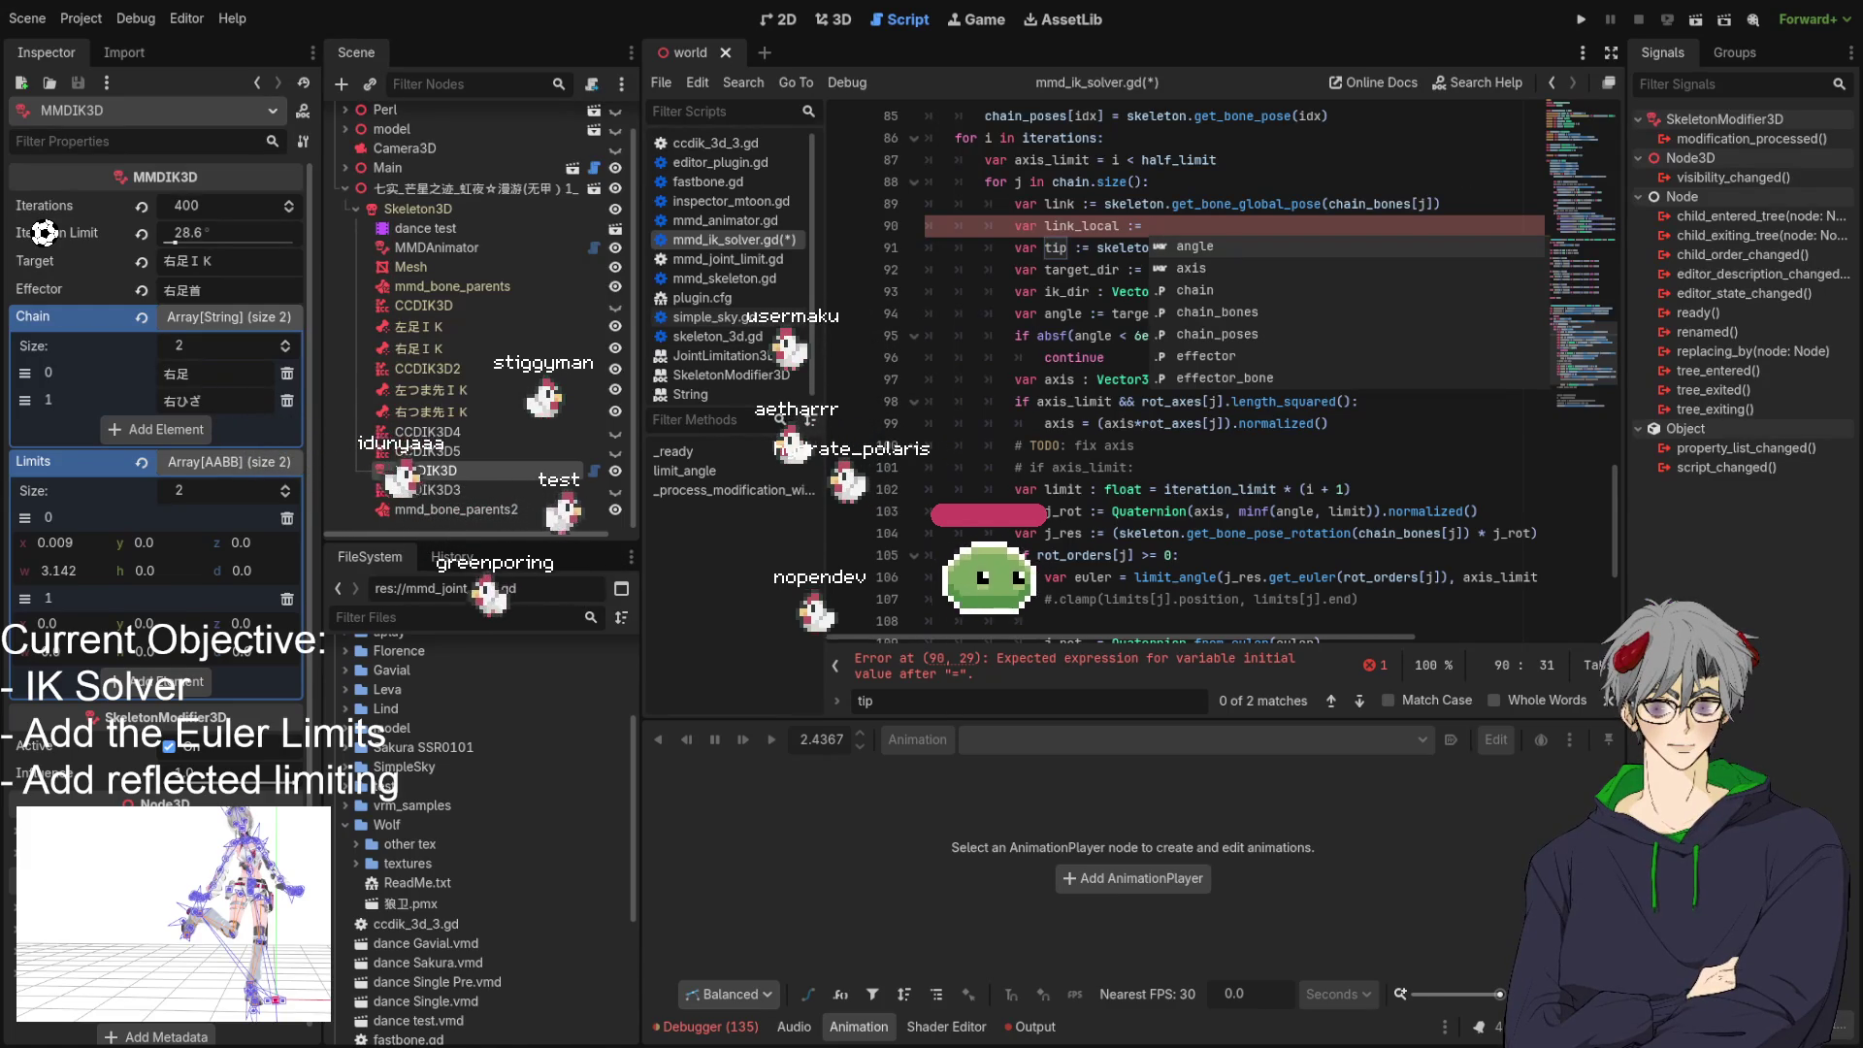
{"action": "left_click", "coordinate": [1180, 224]}
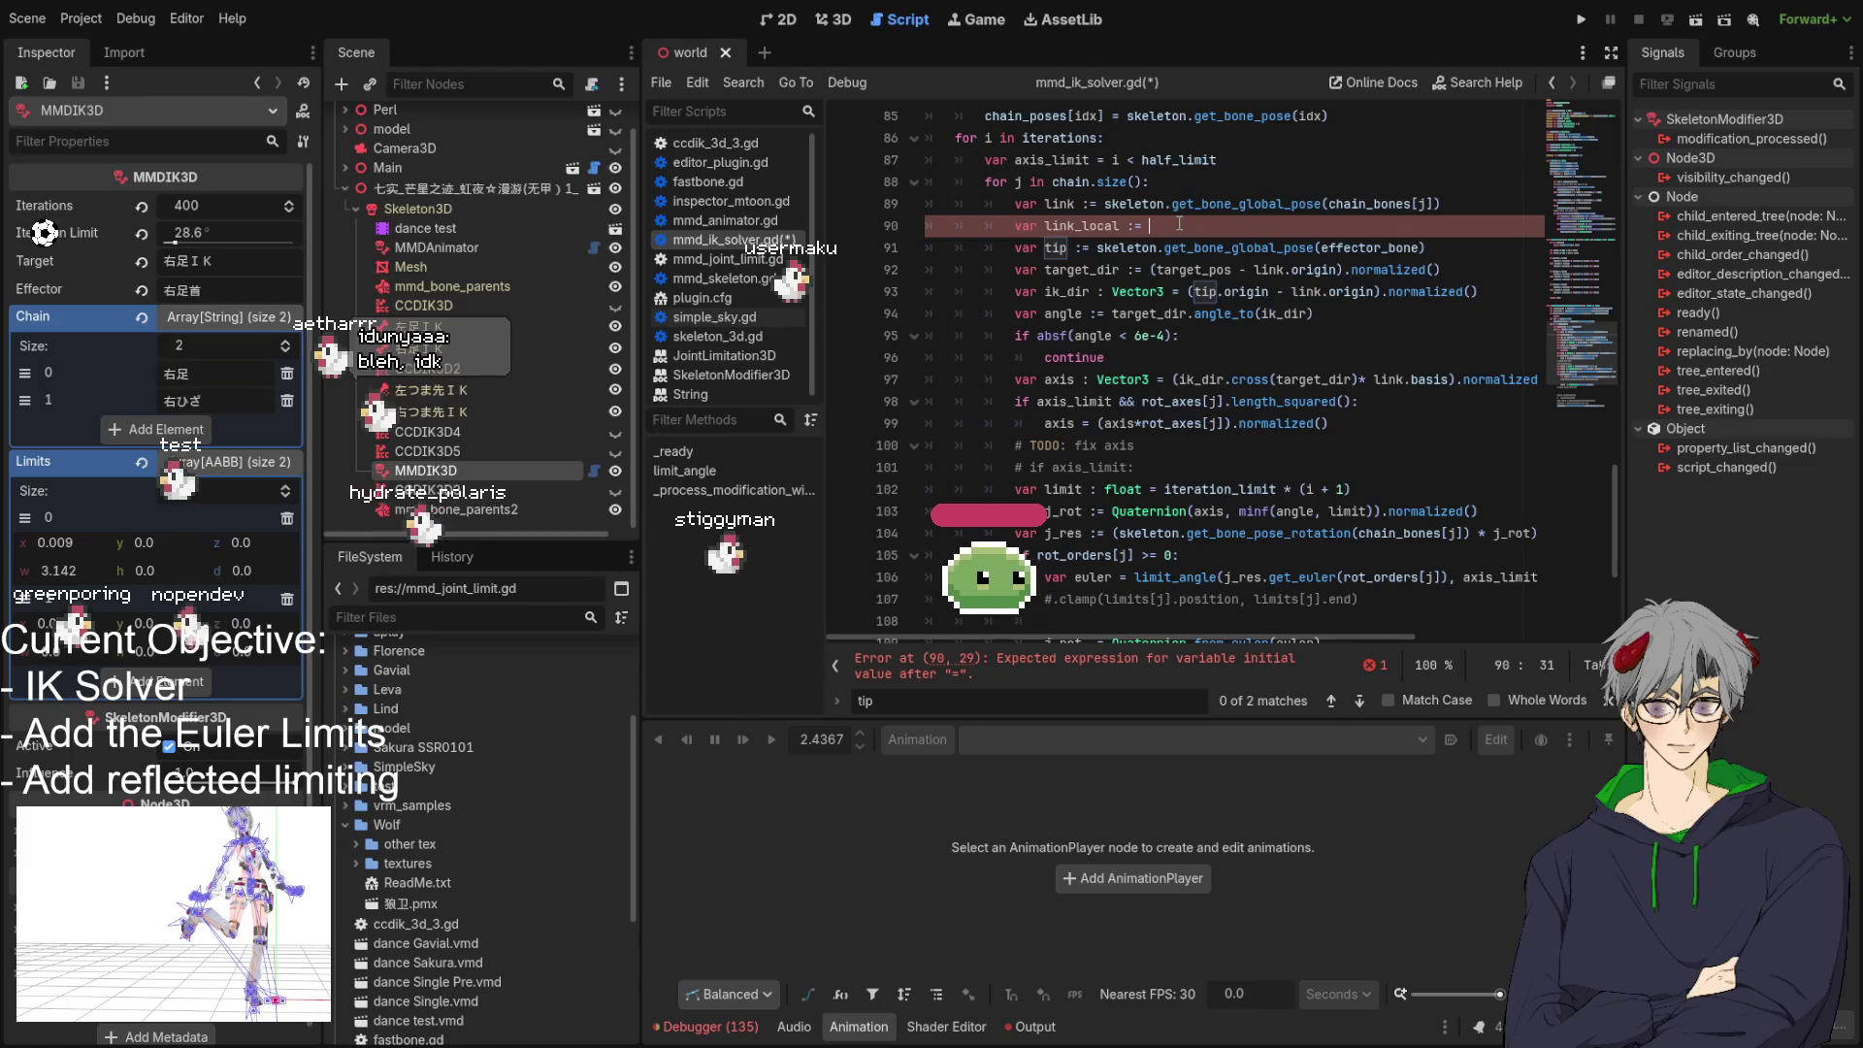
Finish line 90 with skeleton.get_bone_pose(chain_bones[j]), removing the stray typed letters.
{"action": "type", "text": "skeletonmm"}
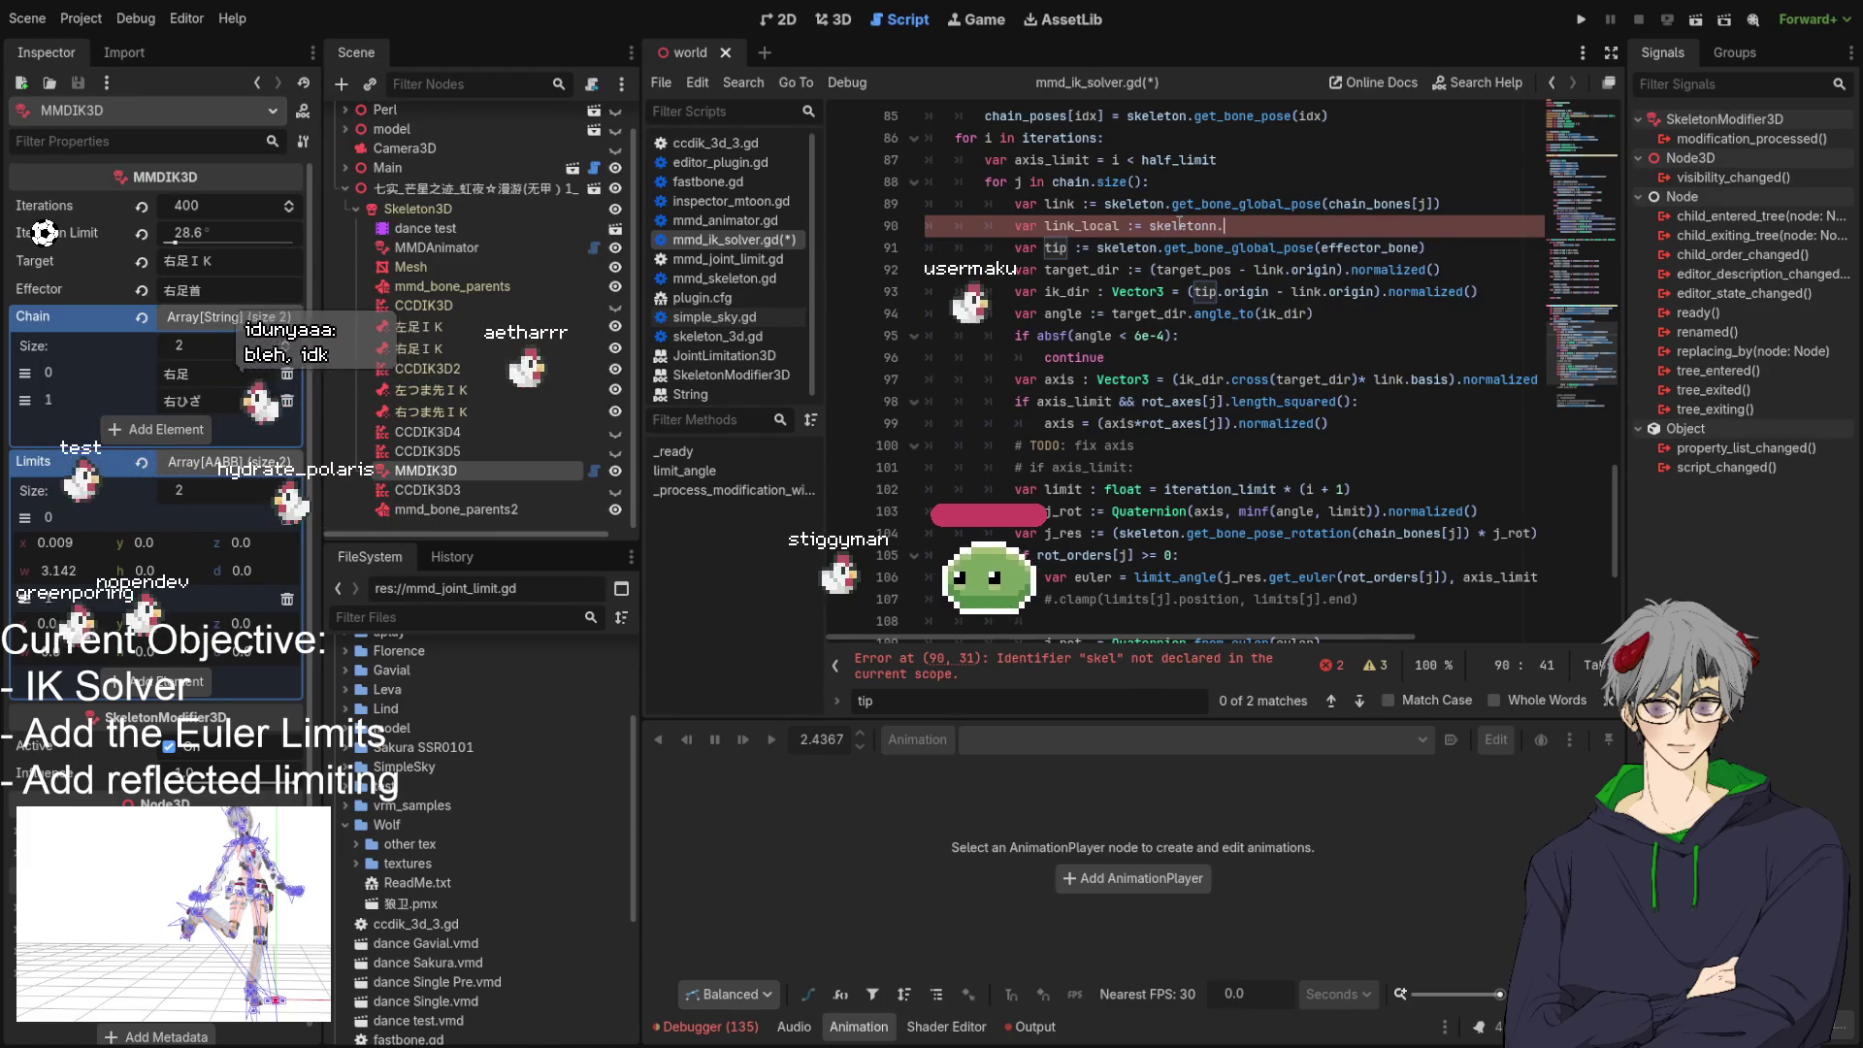
{"action": "key", "text": "BackSpace"}
{"action": "key", "text": "BackSpace"}
{"action": "type", "text": "."}
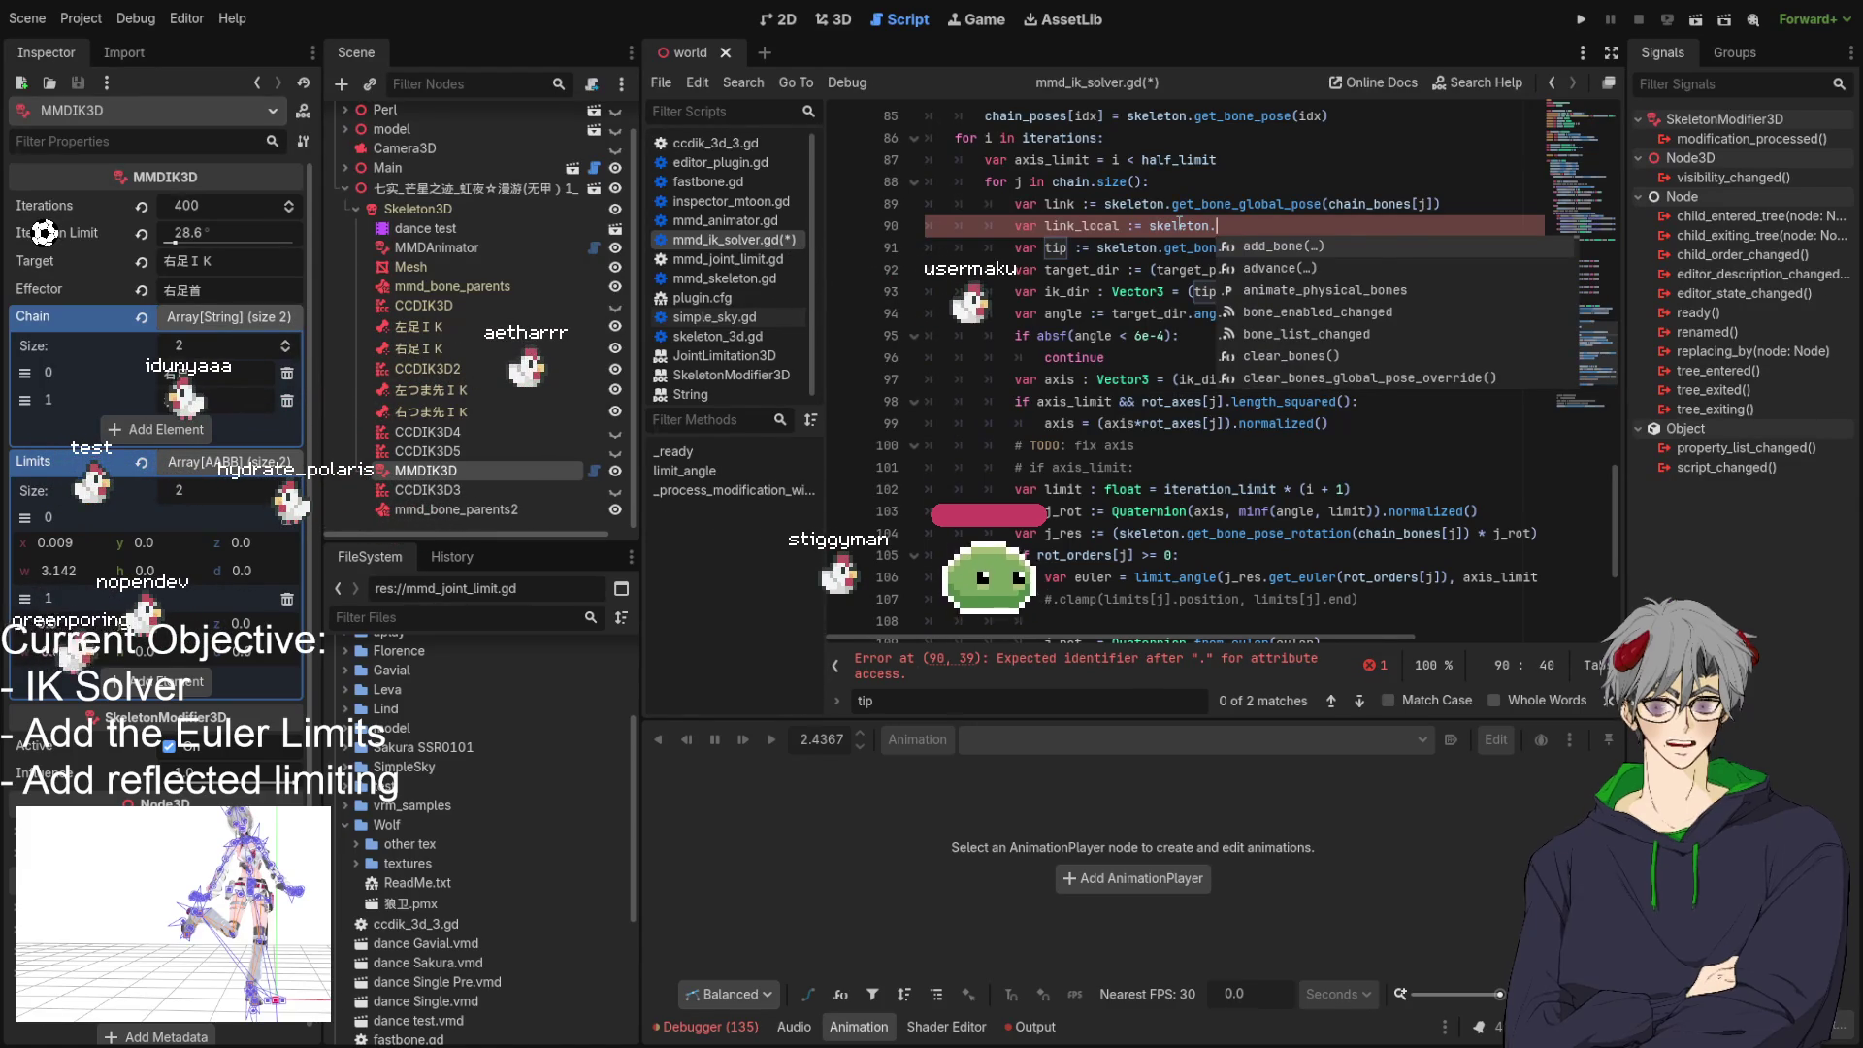
{"action": "type", "text": "get_bon"}
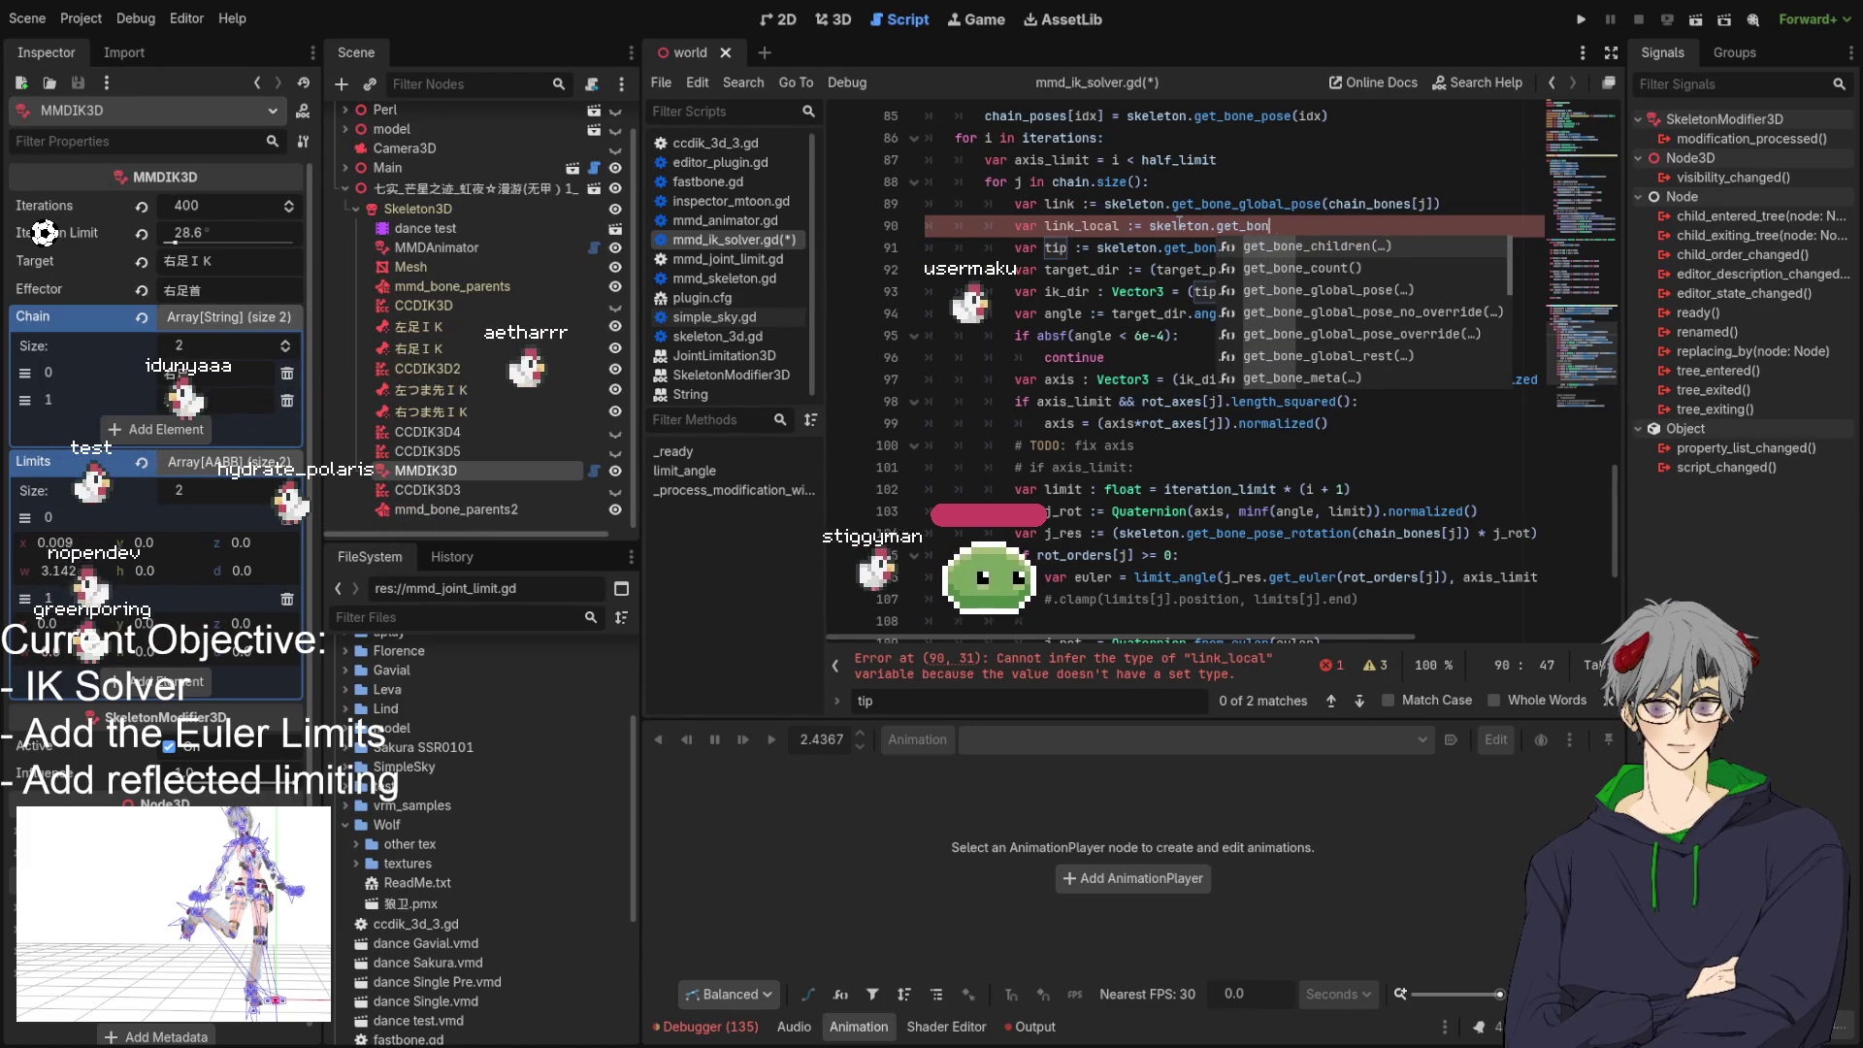
{"action": "type", "text": "e_pose(chai"}
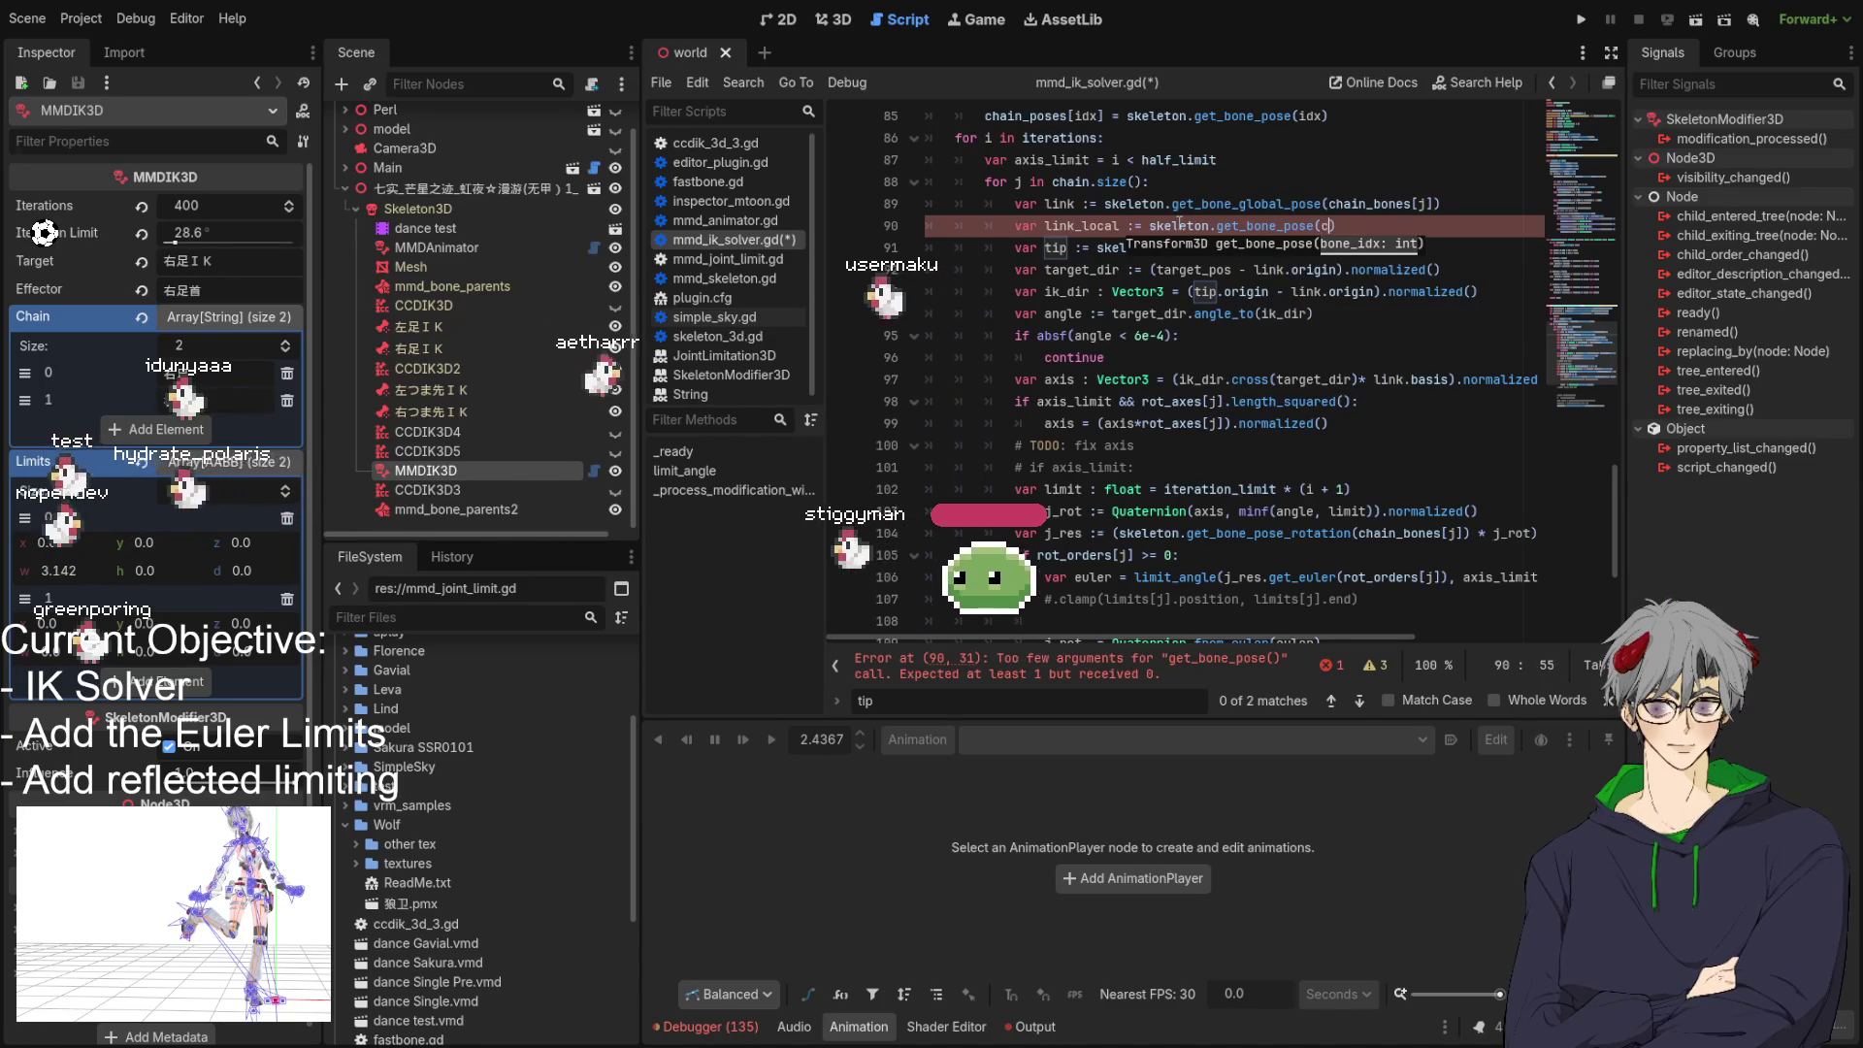
{"action": "type", "text": "n_"}
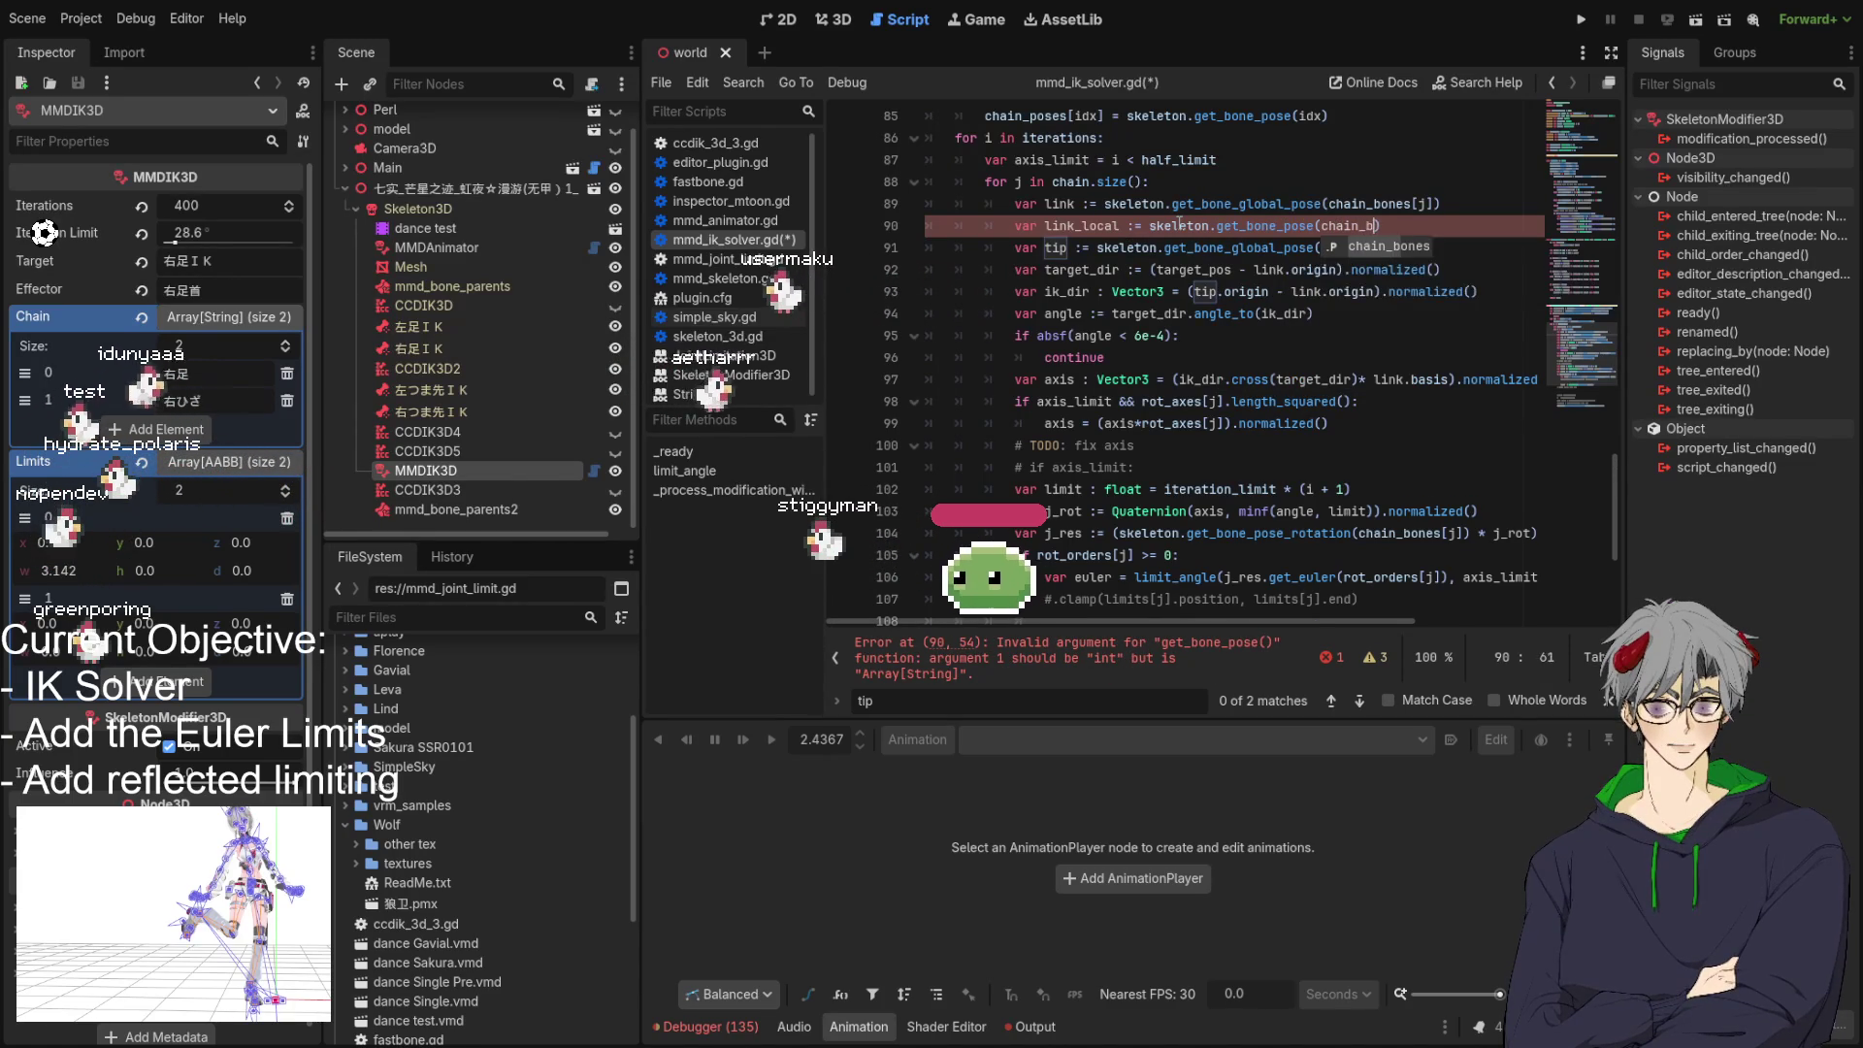
{"action": "type", "text": "boj"}
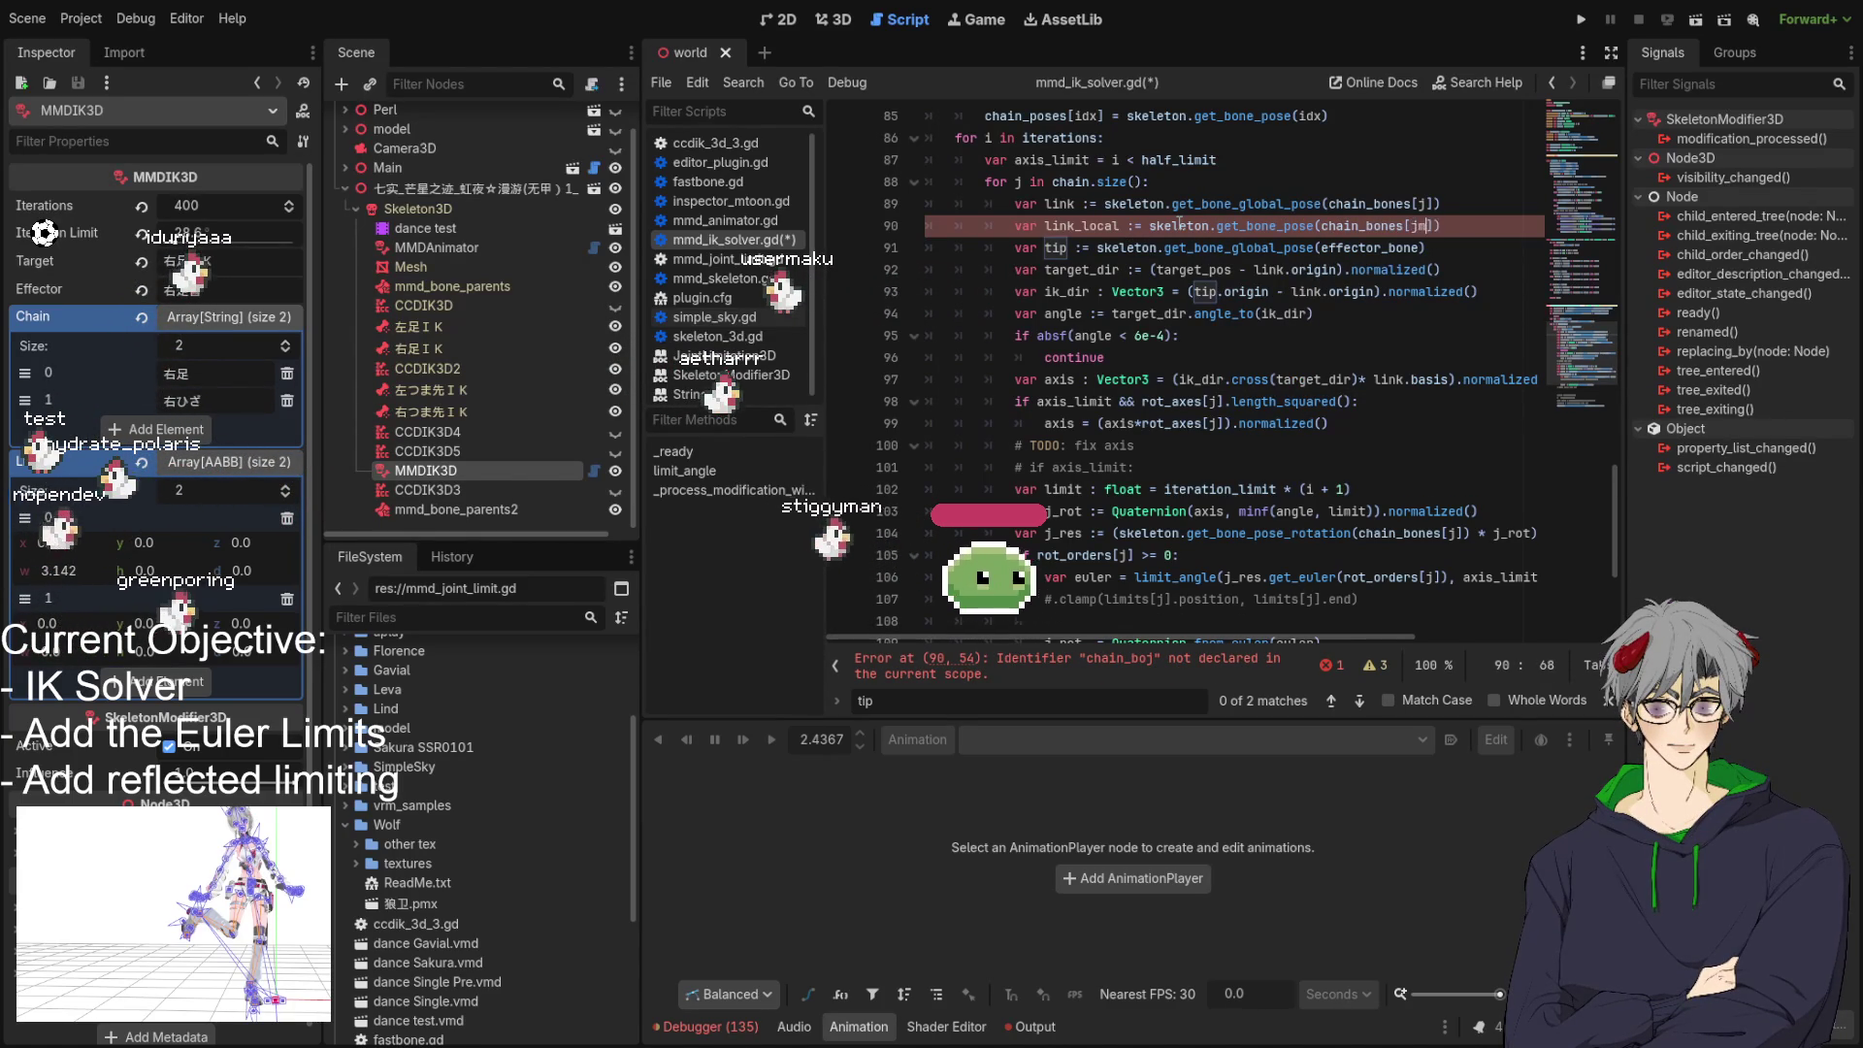
{"action": "key", "text": "BackSpace"}
{"action": "left_click", "coordinate": [1113, 225]}
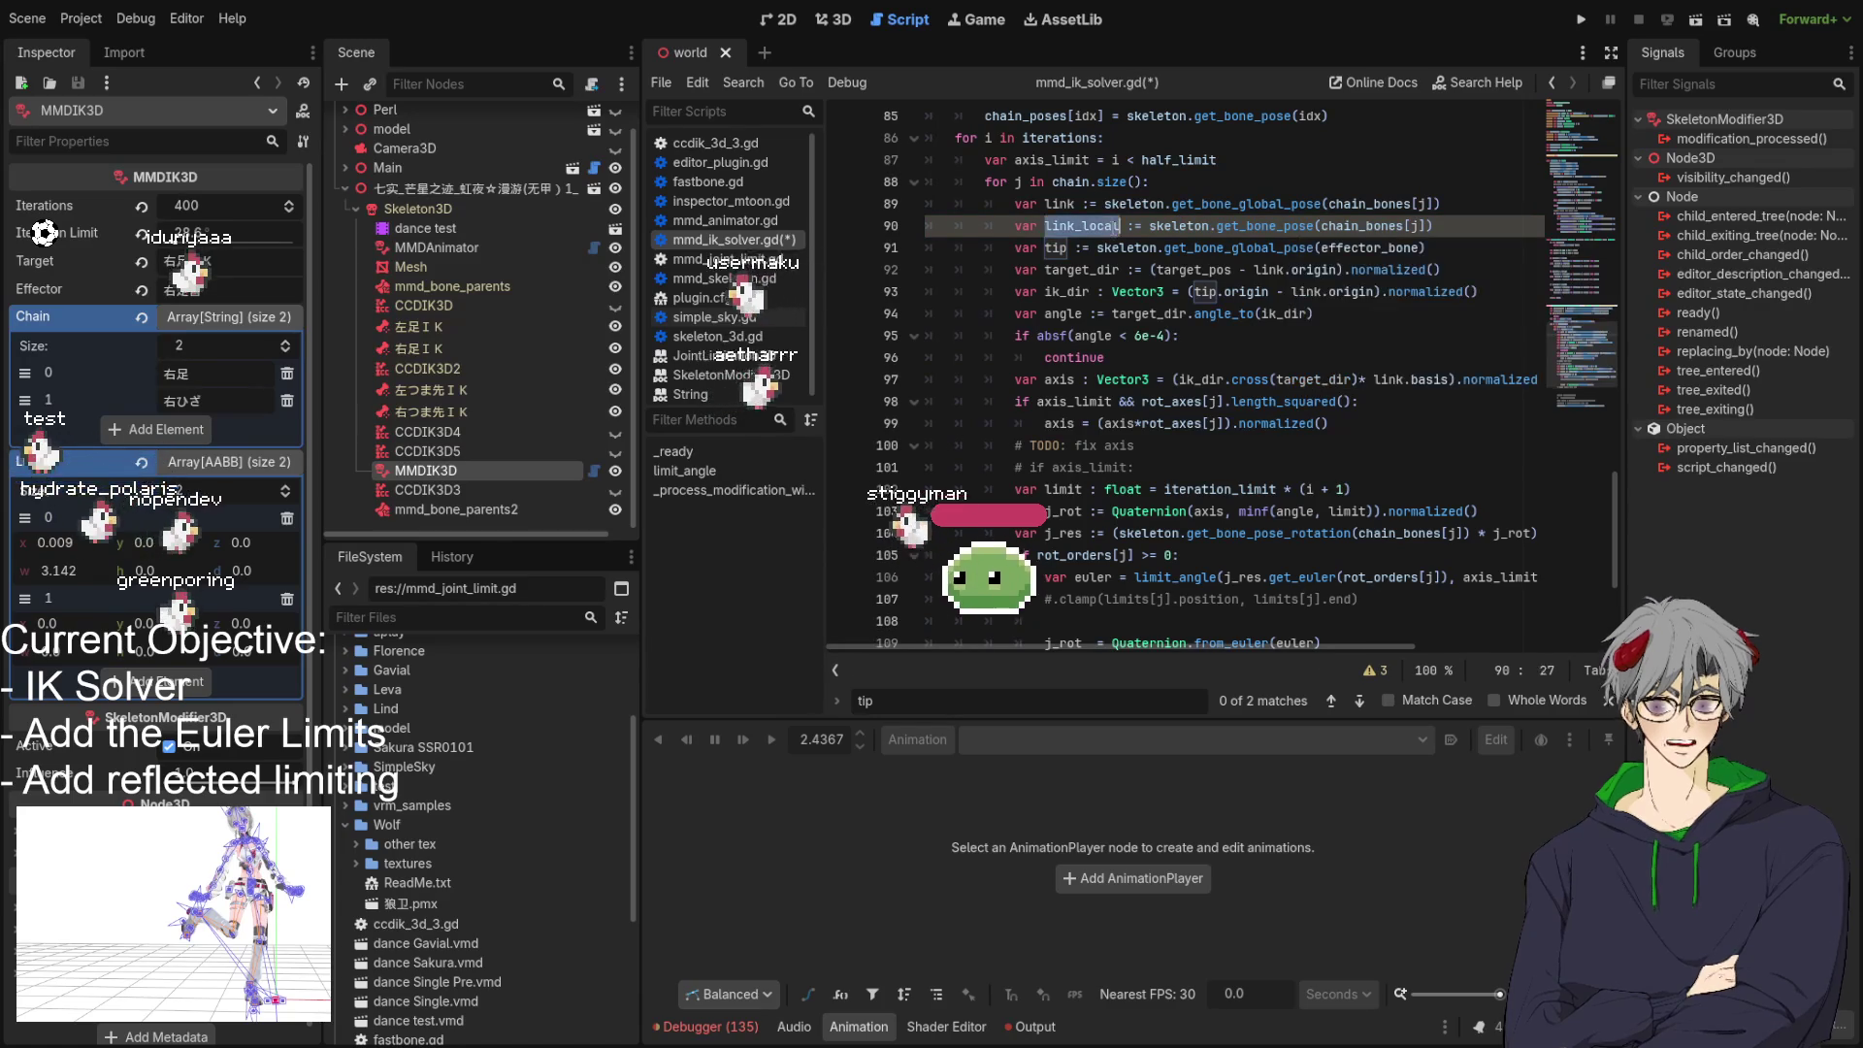
{"action": "scroll", "coordinate": [1106, 194], "scroll_direction": "down", "scroll_amount": 2}
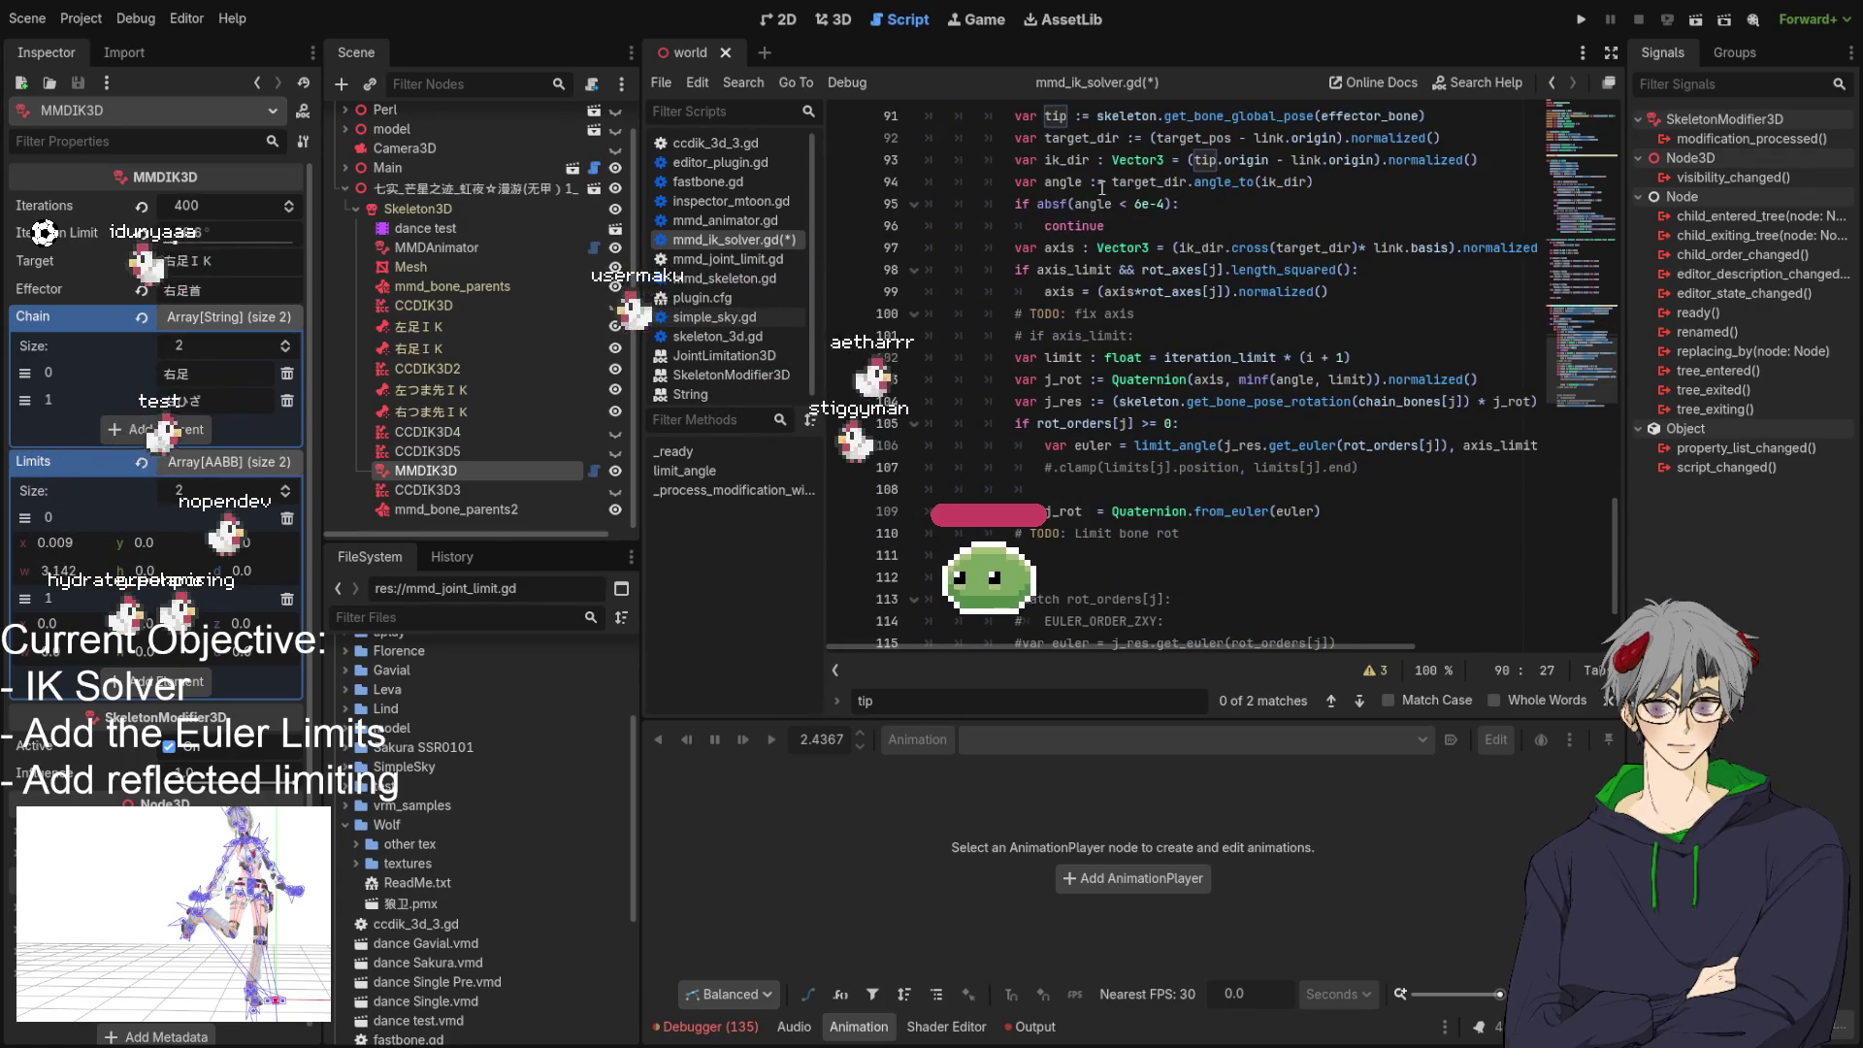
Paste the var tip line after line 85 and delete the duplicate tip line inside the loop.
{"action": "scroll", "coordinate": [1107, 214], "scroll_direction": "up", "scroll_amount": 2}
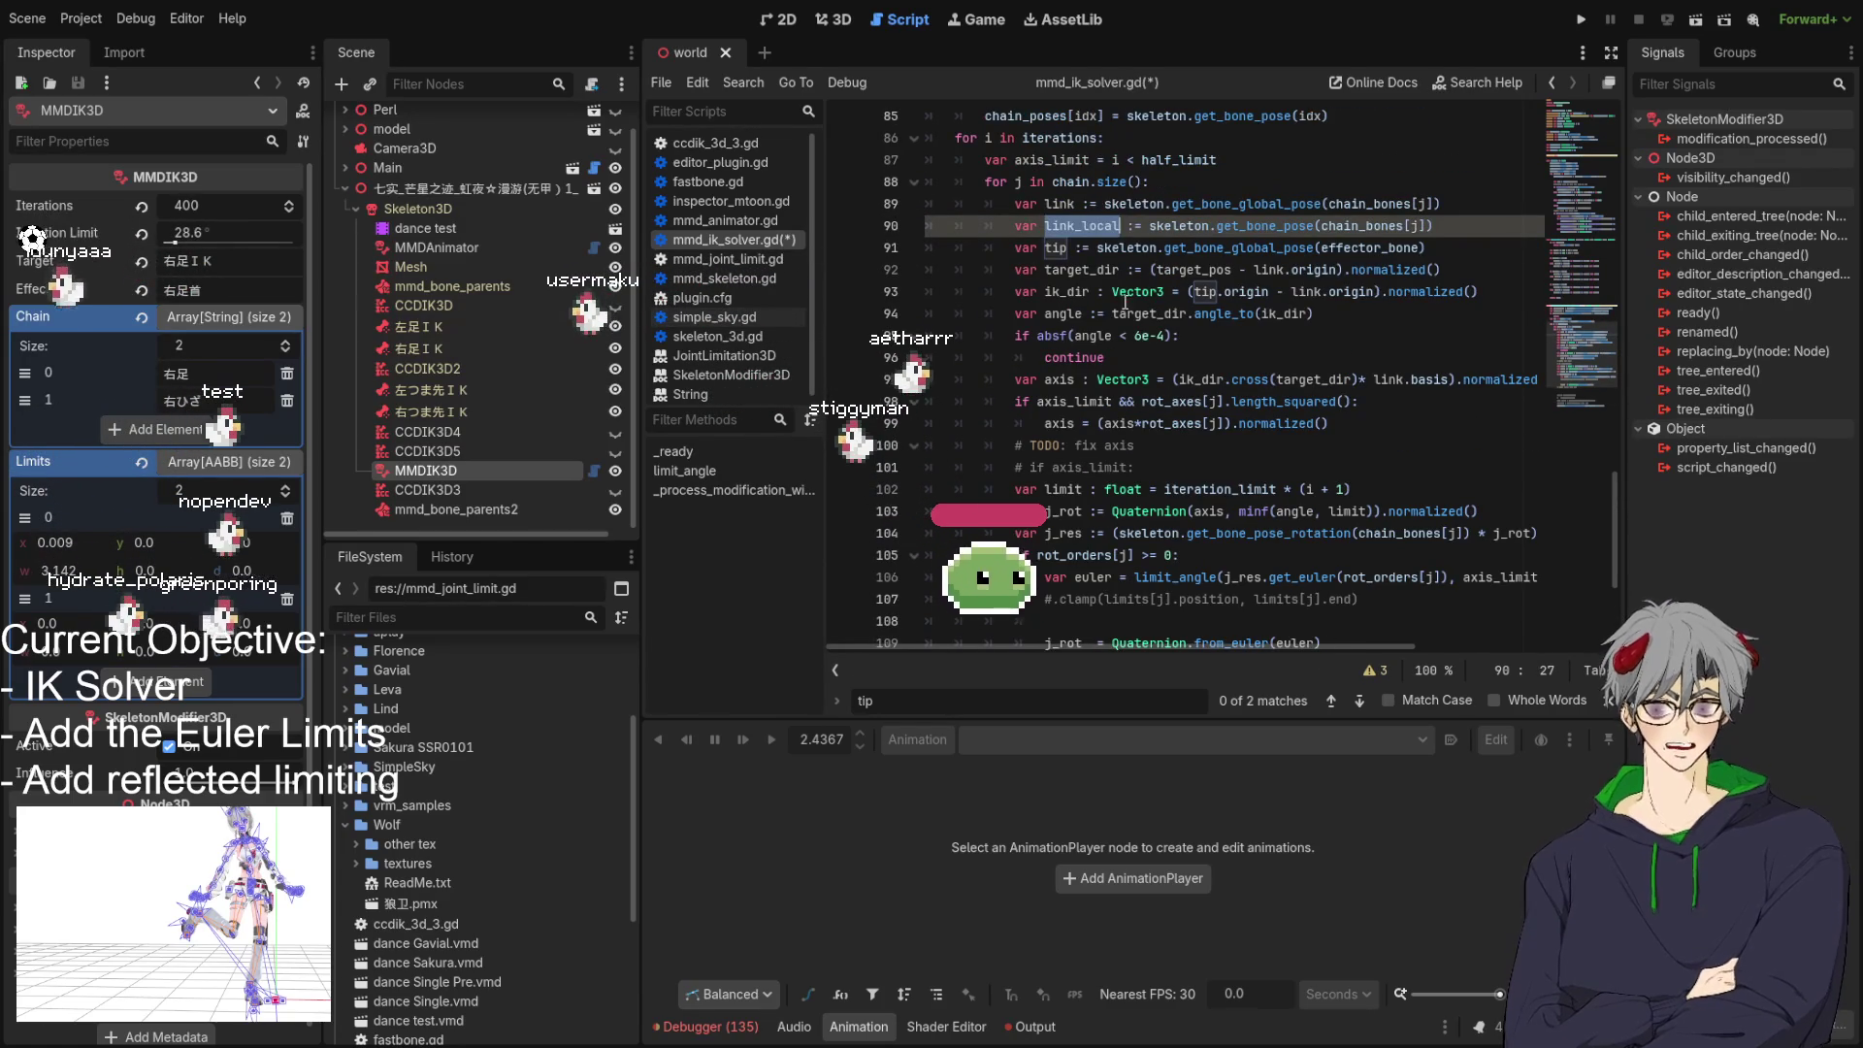
{"action": "scroll", "coordinate": [1124, 302], "scroll_direction": "up", "scroll_amount": 3}
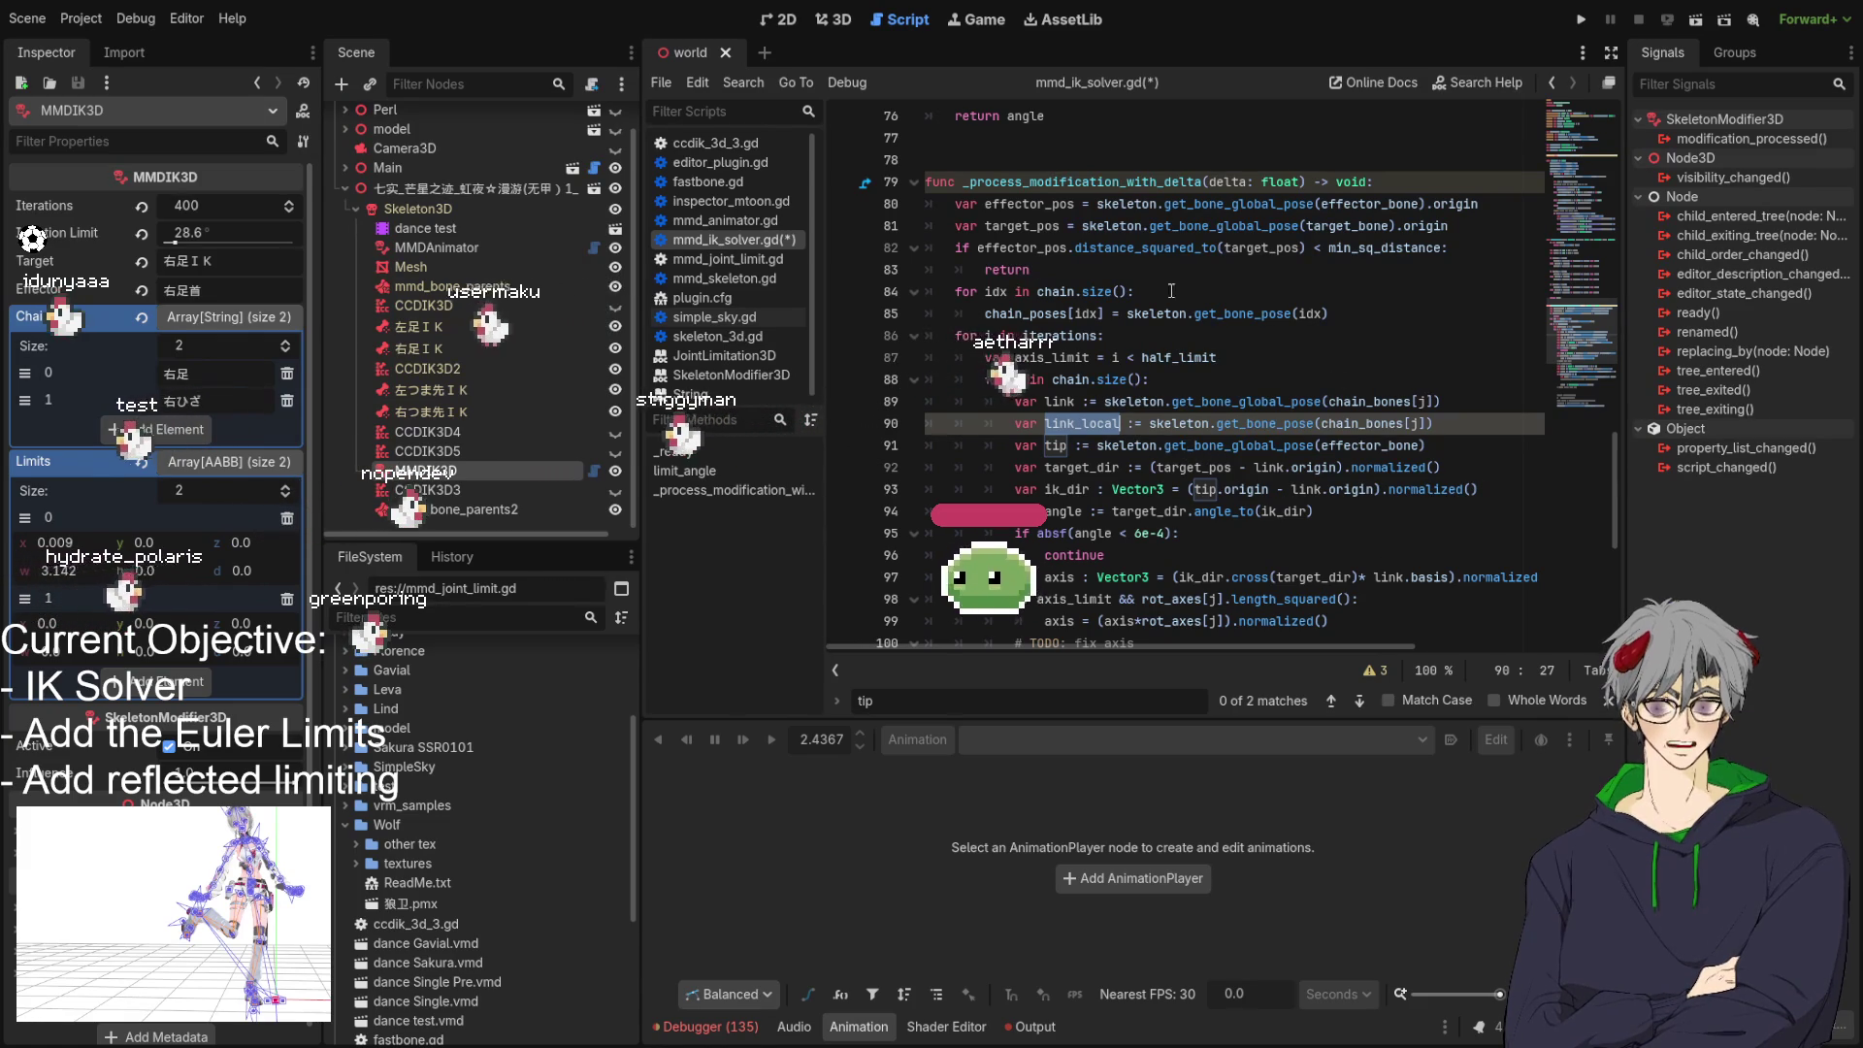
{"action": "scroll", "coordinate": [1452, 346], "scroll_direction": "down", "scroll_amount": 2}
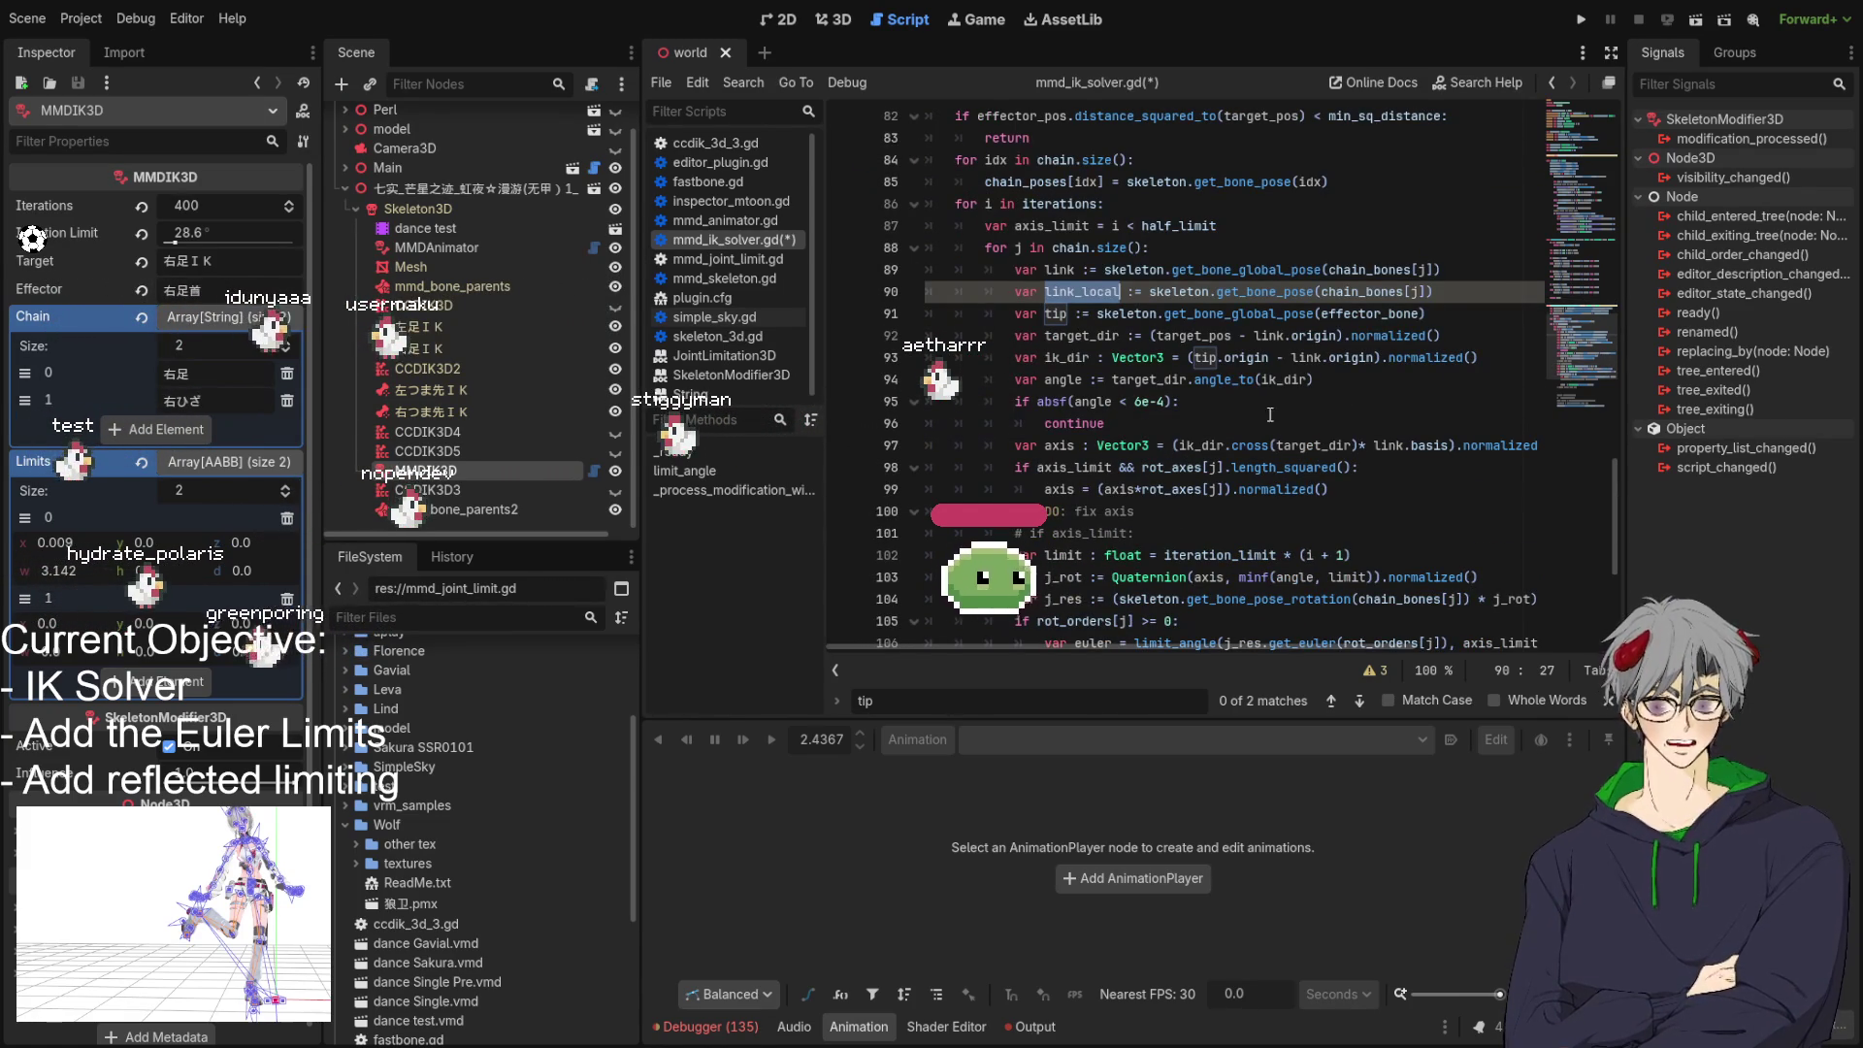
{"action": "left_click", "coordinate": [838, 19]}
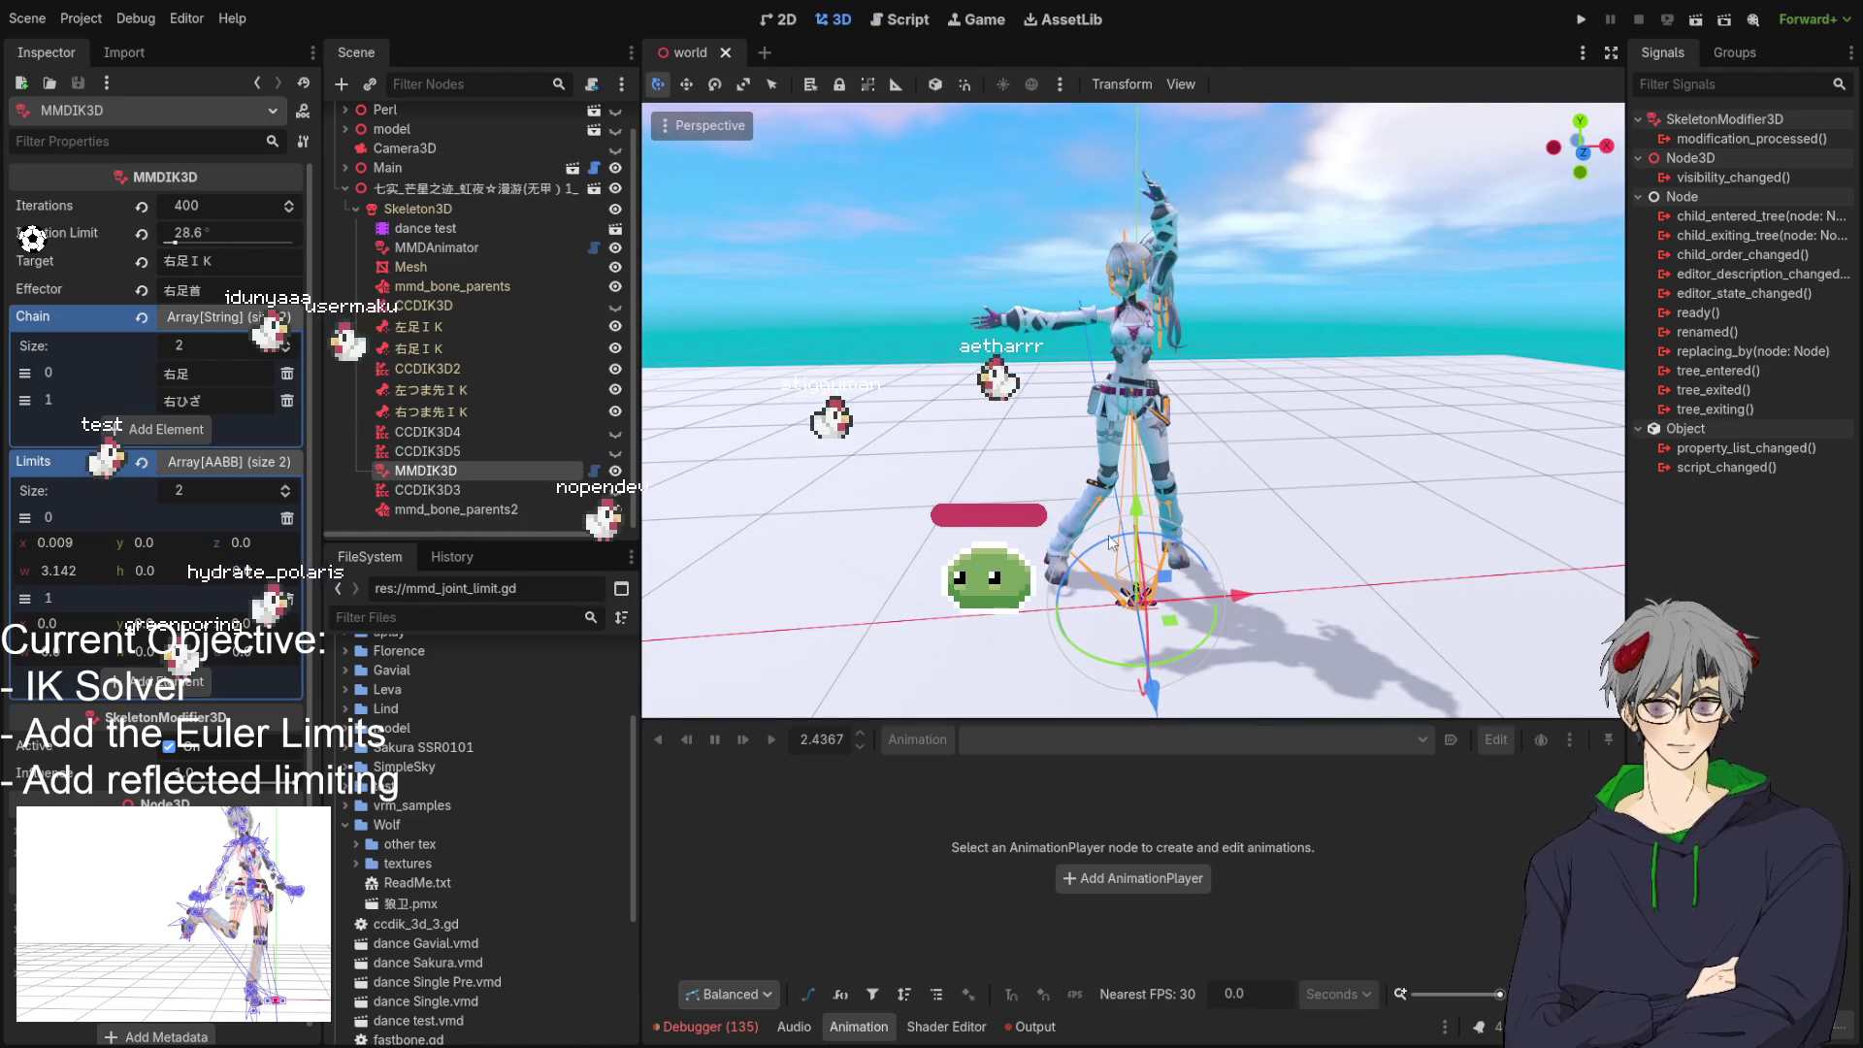
{"action": "key", "text": "ctrl+F3"}
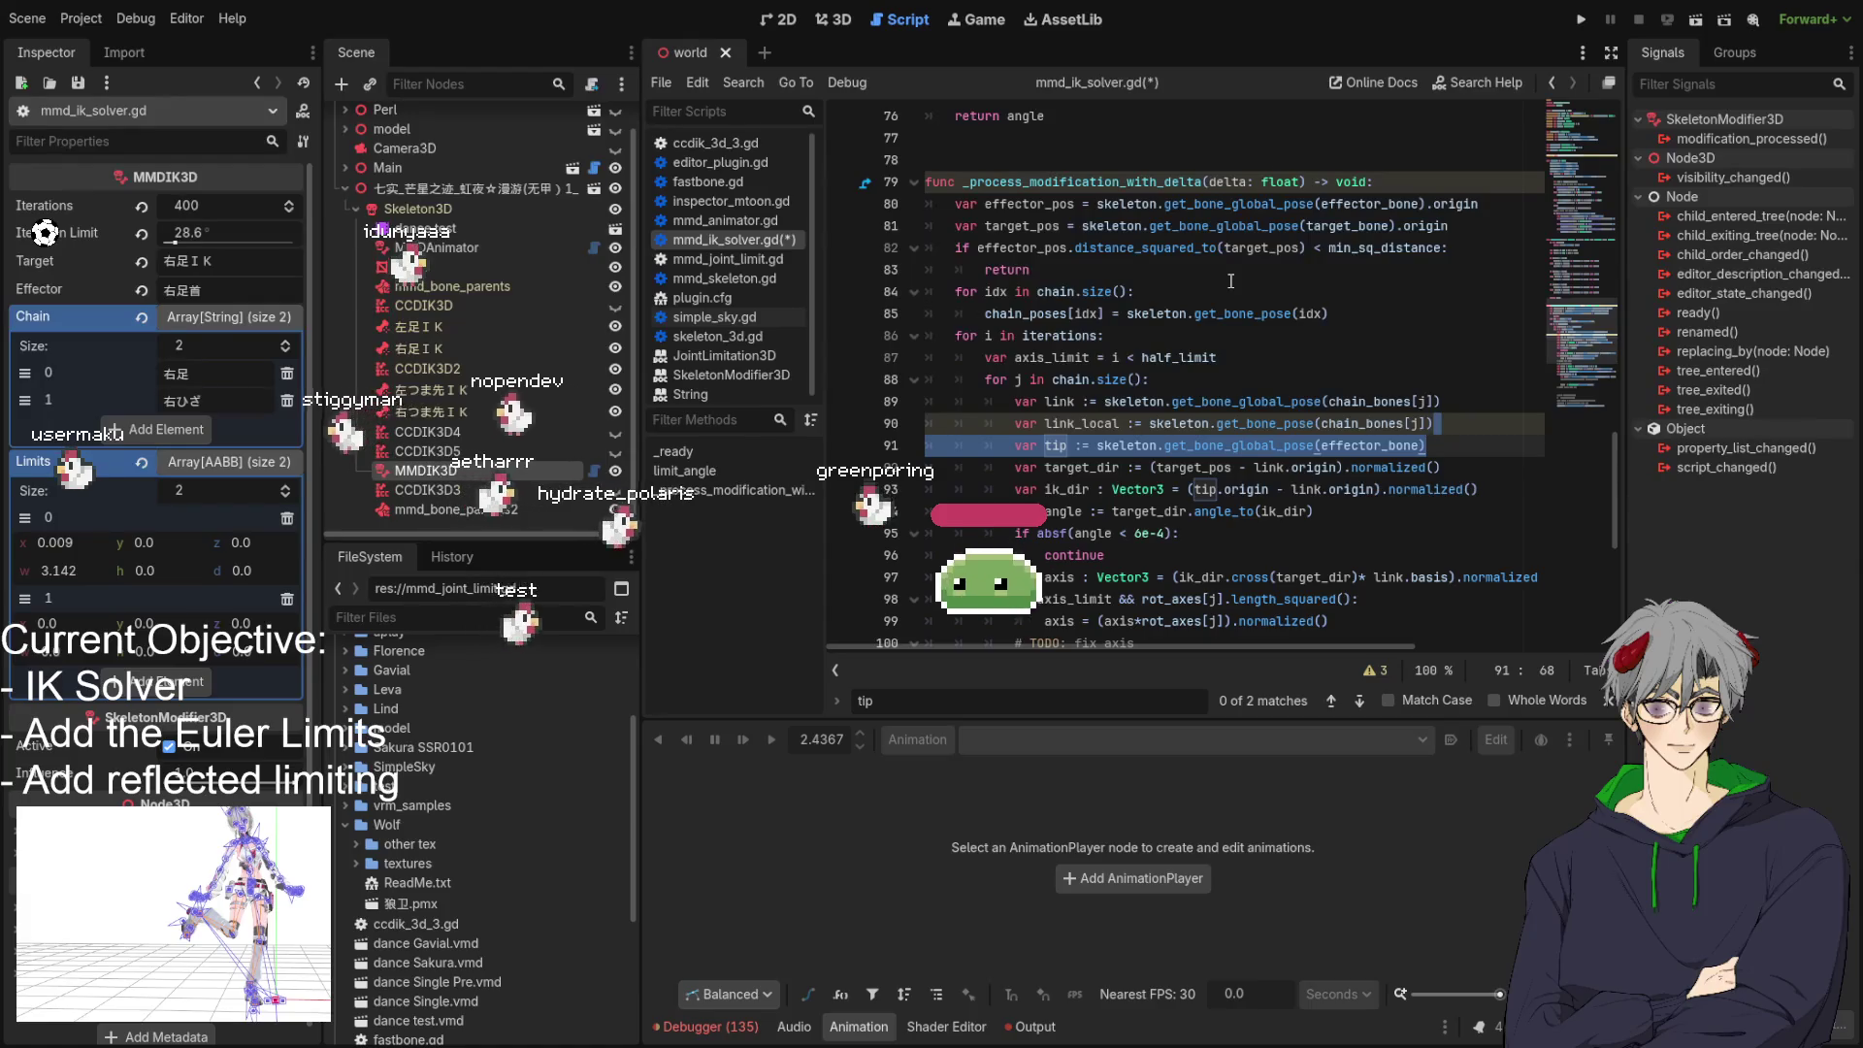
{"action": "left_click", "coordinate": [1386, 316]}
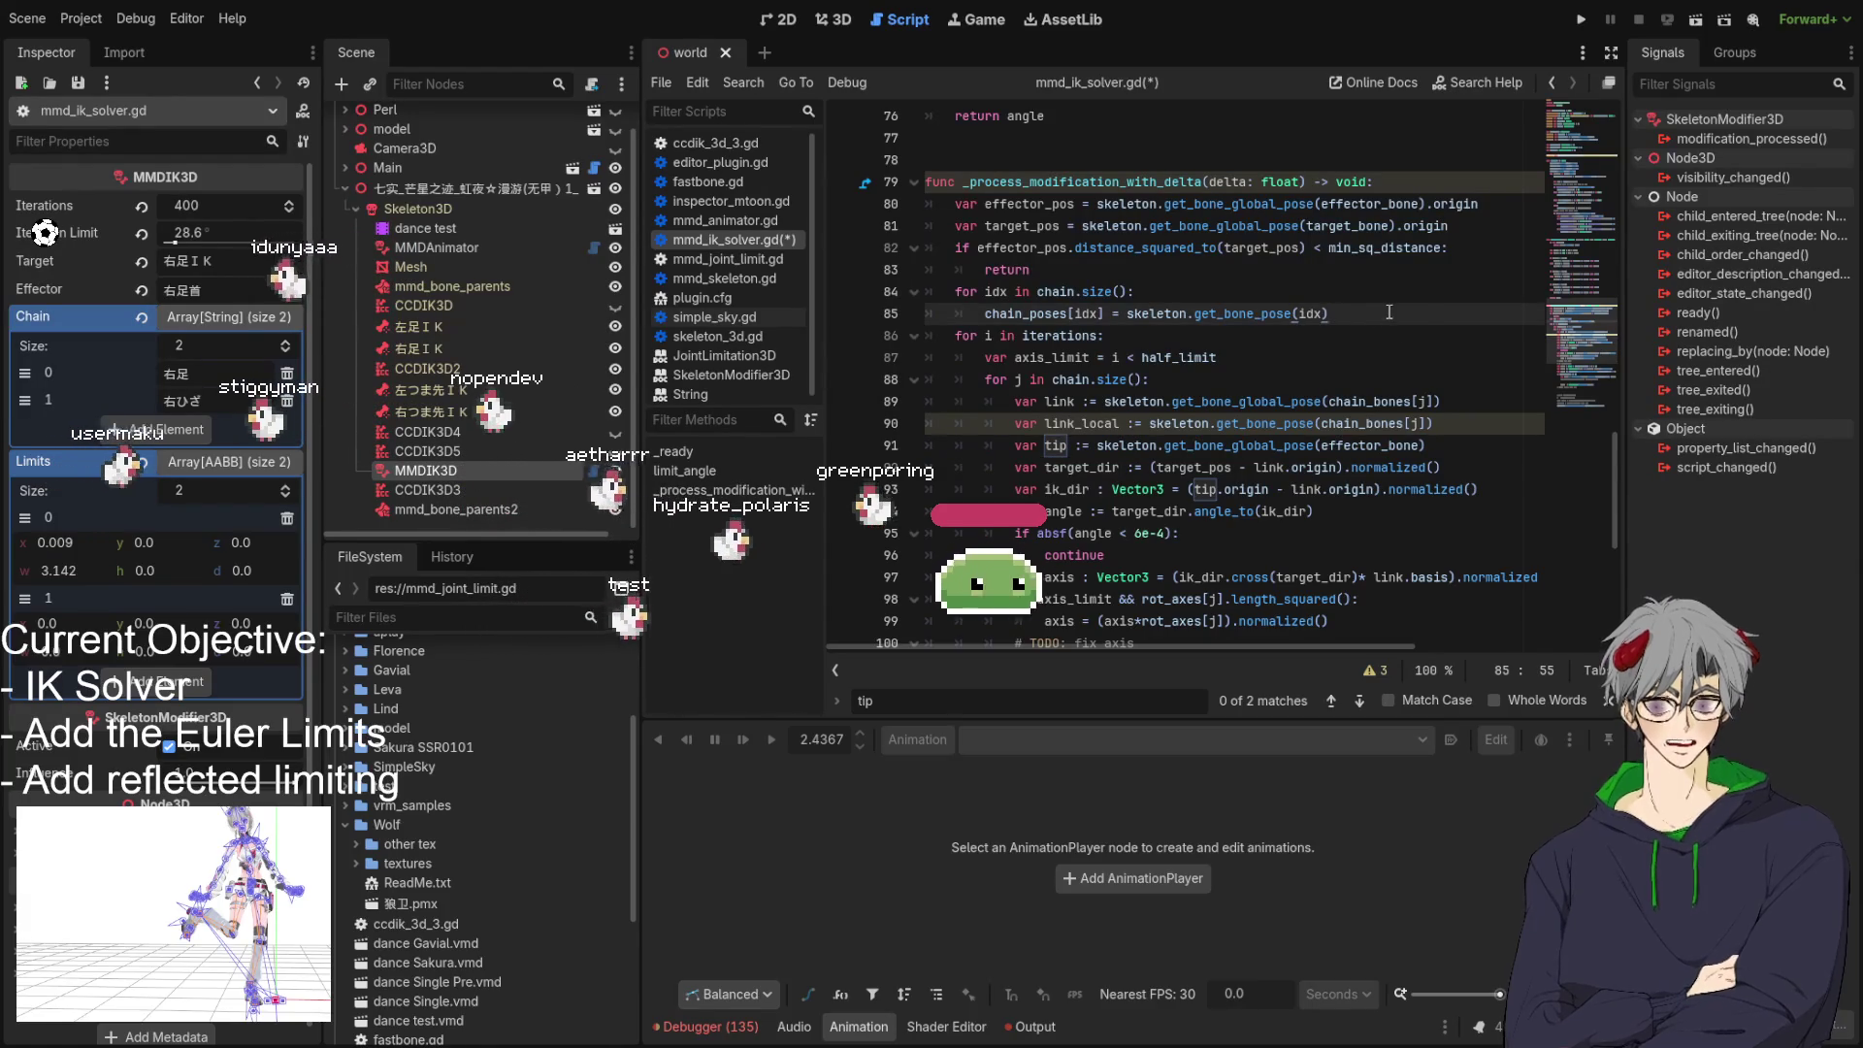
{"action": "key", "text": "ctrl+v"}
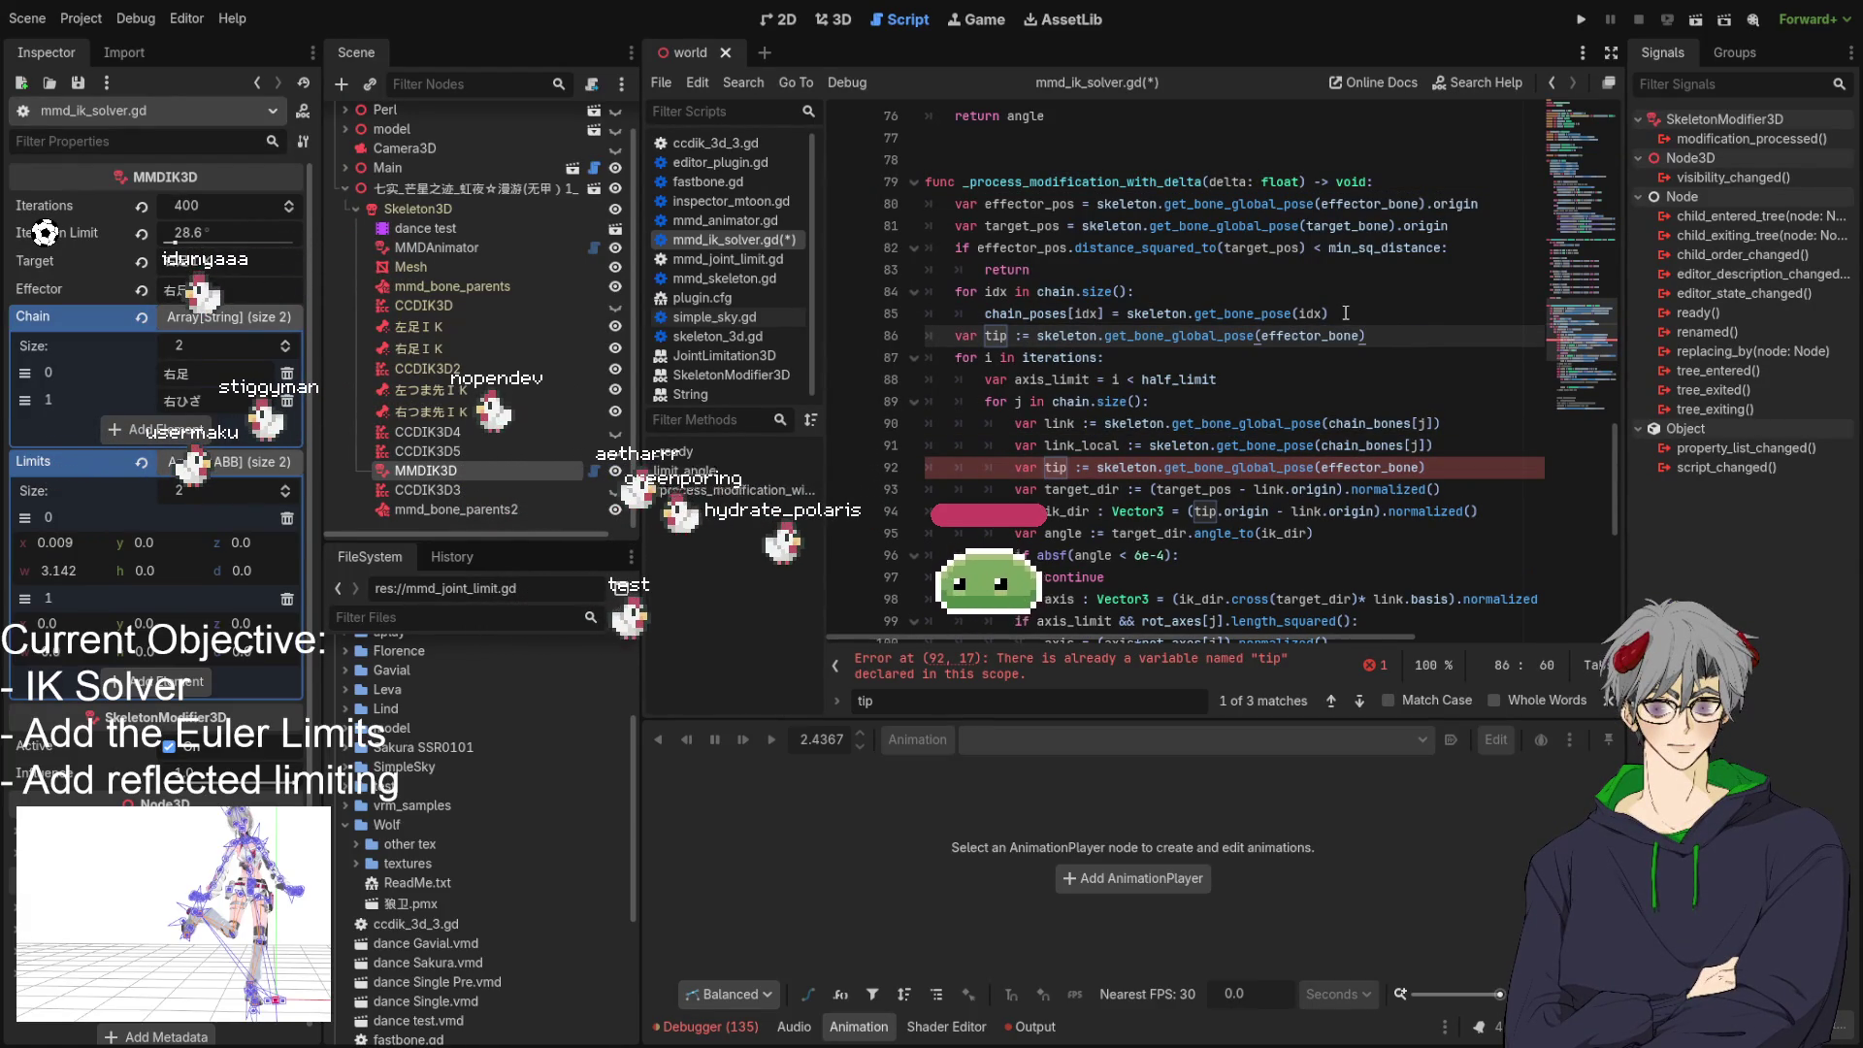
{"action": "left_click_drag", "start_coordinate": [1441, 448], "coordinate": [1488, 475]}
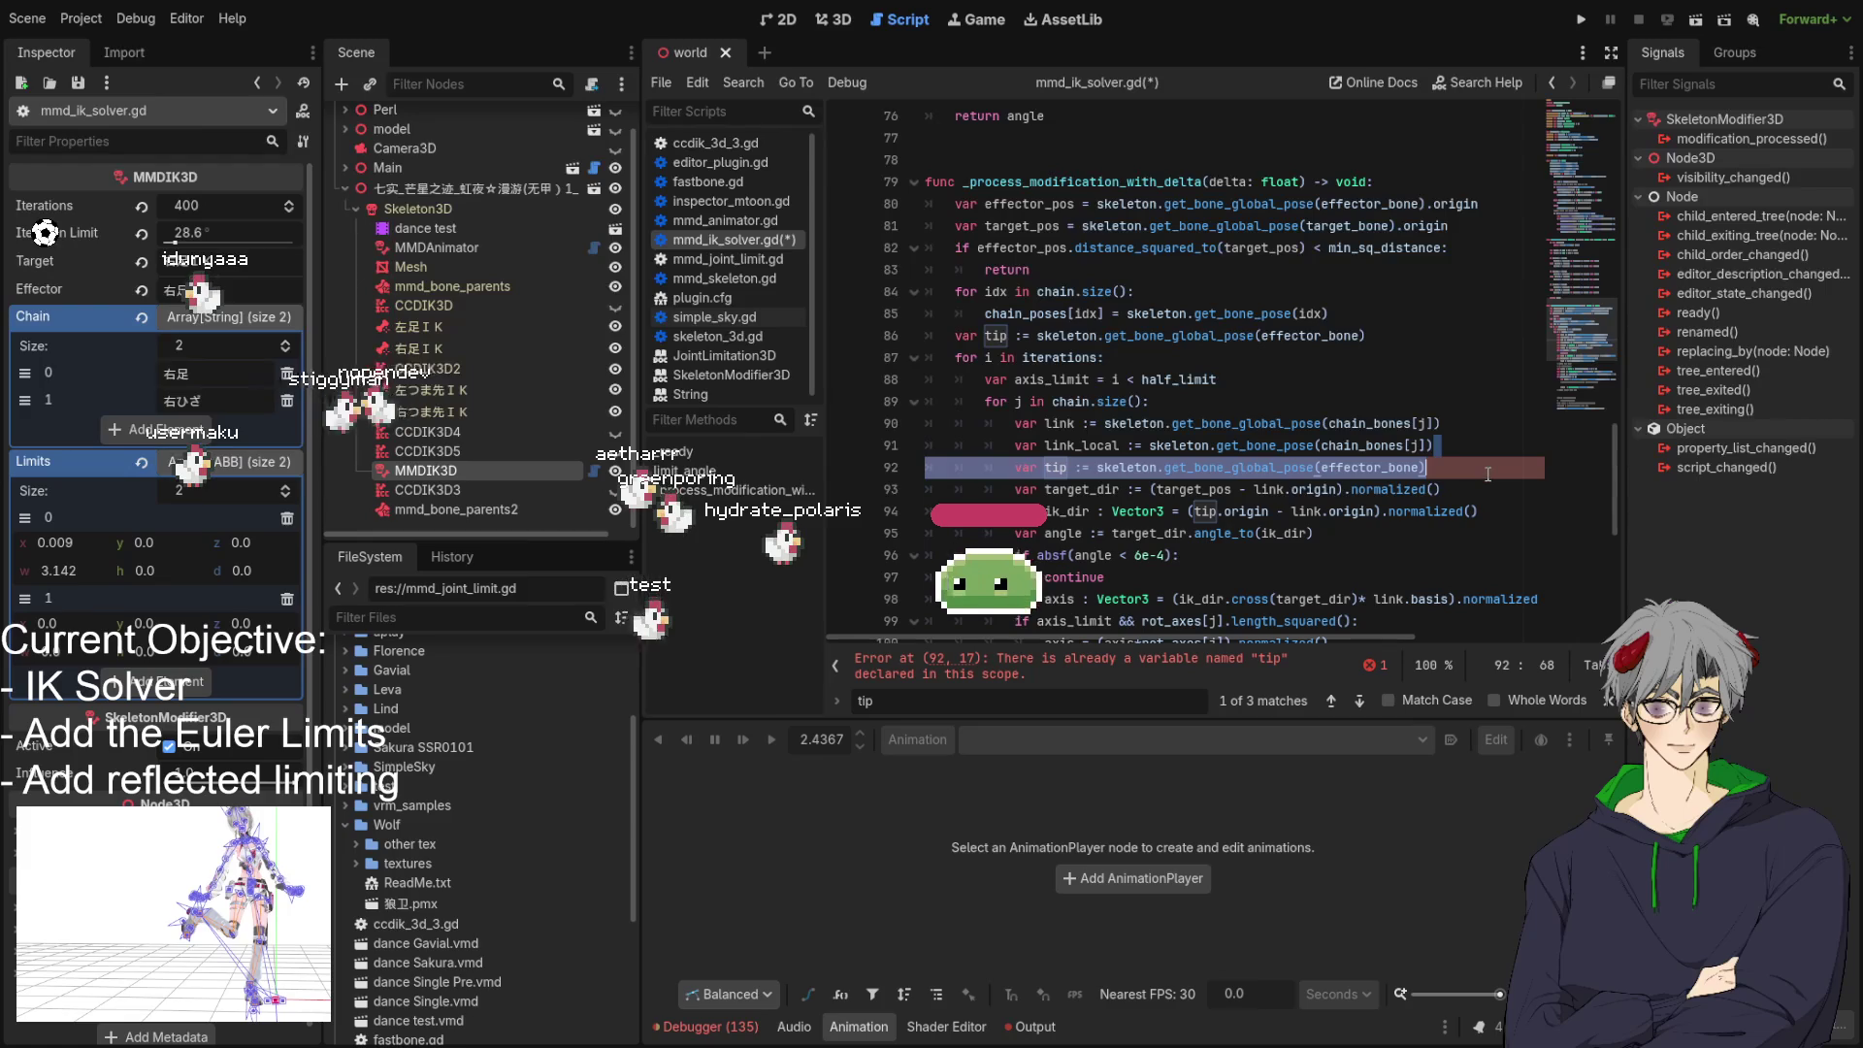
{"action": "key", "text": "BackSpace"}
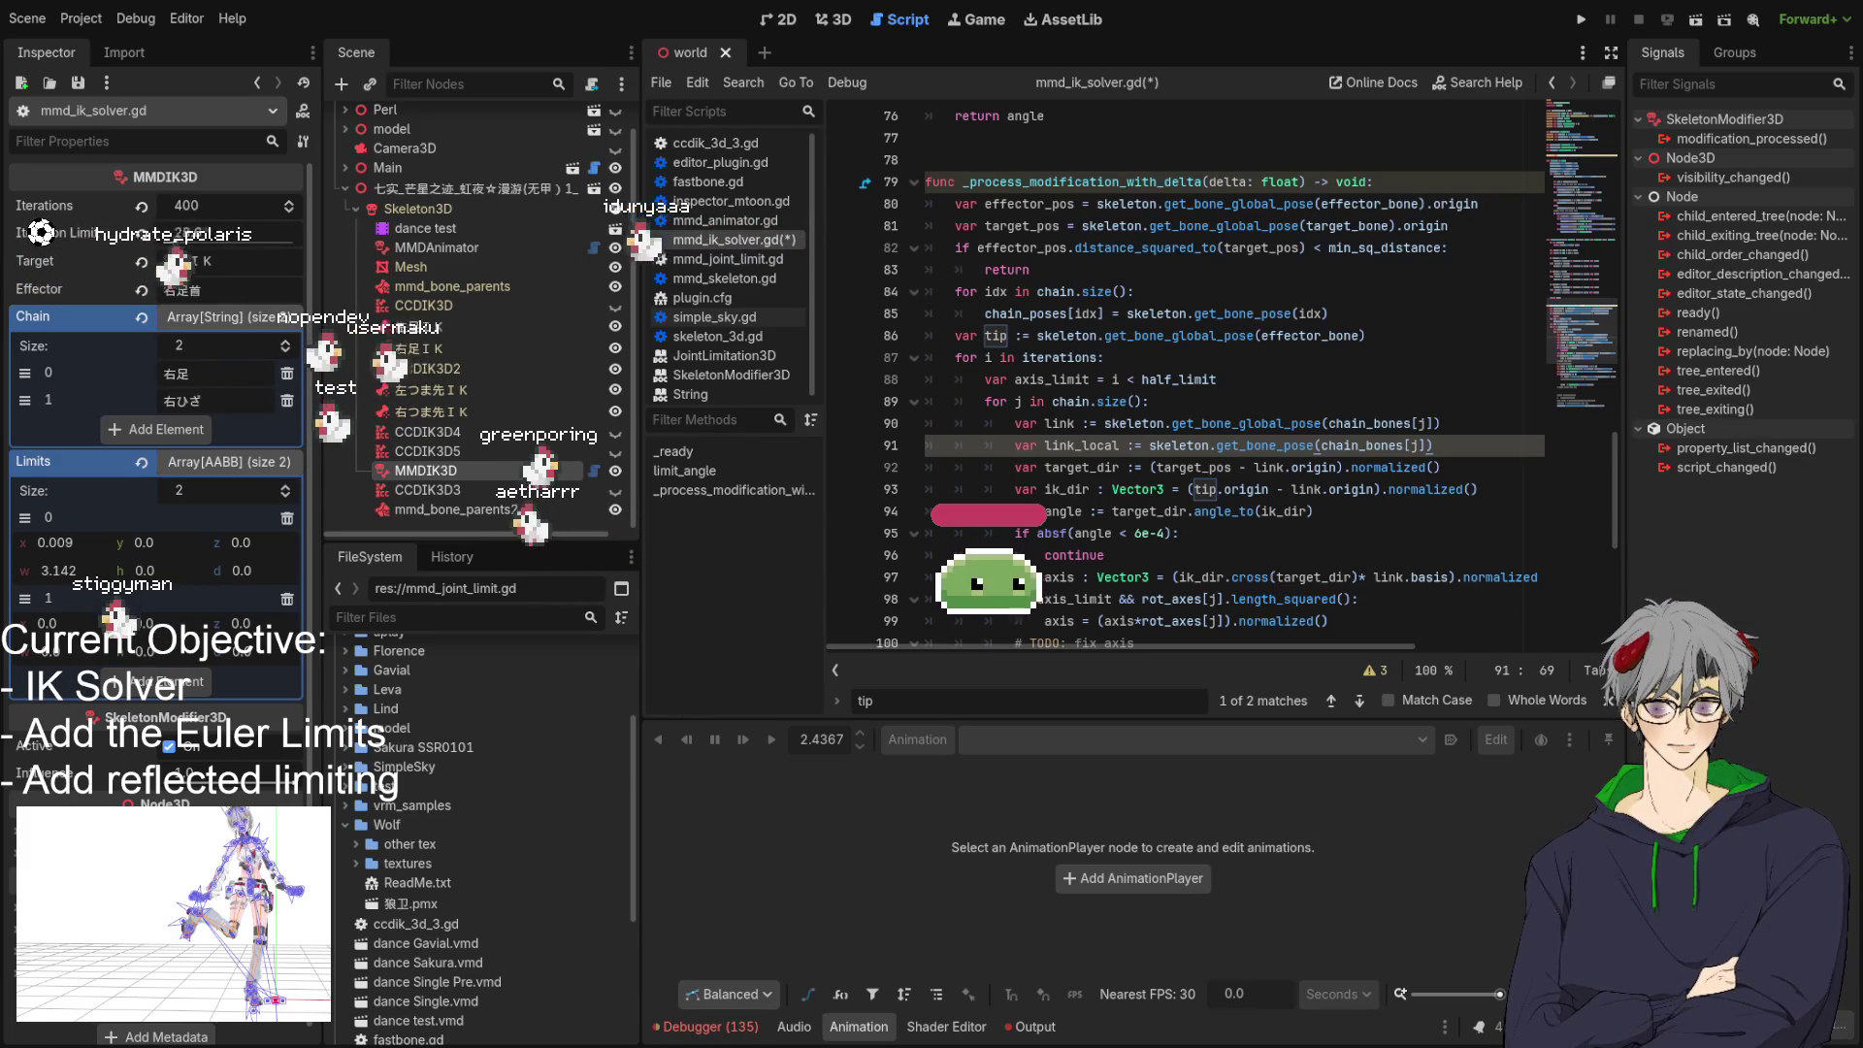
Append .origin to the tip assignment on line 86.
{"action": "scroll", "coordinate": [1223, 378], "scroll_direction": "down", "scroll_amount": 4}
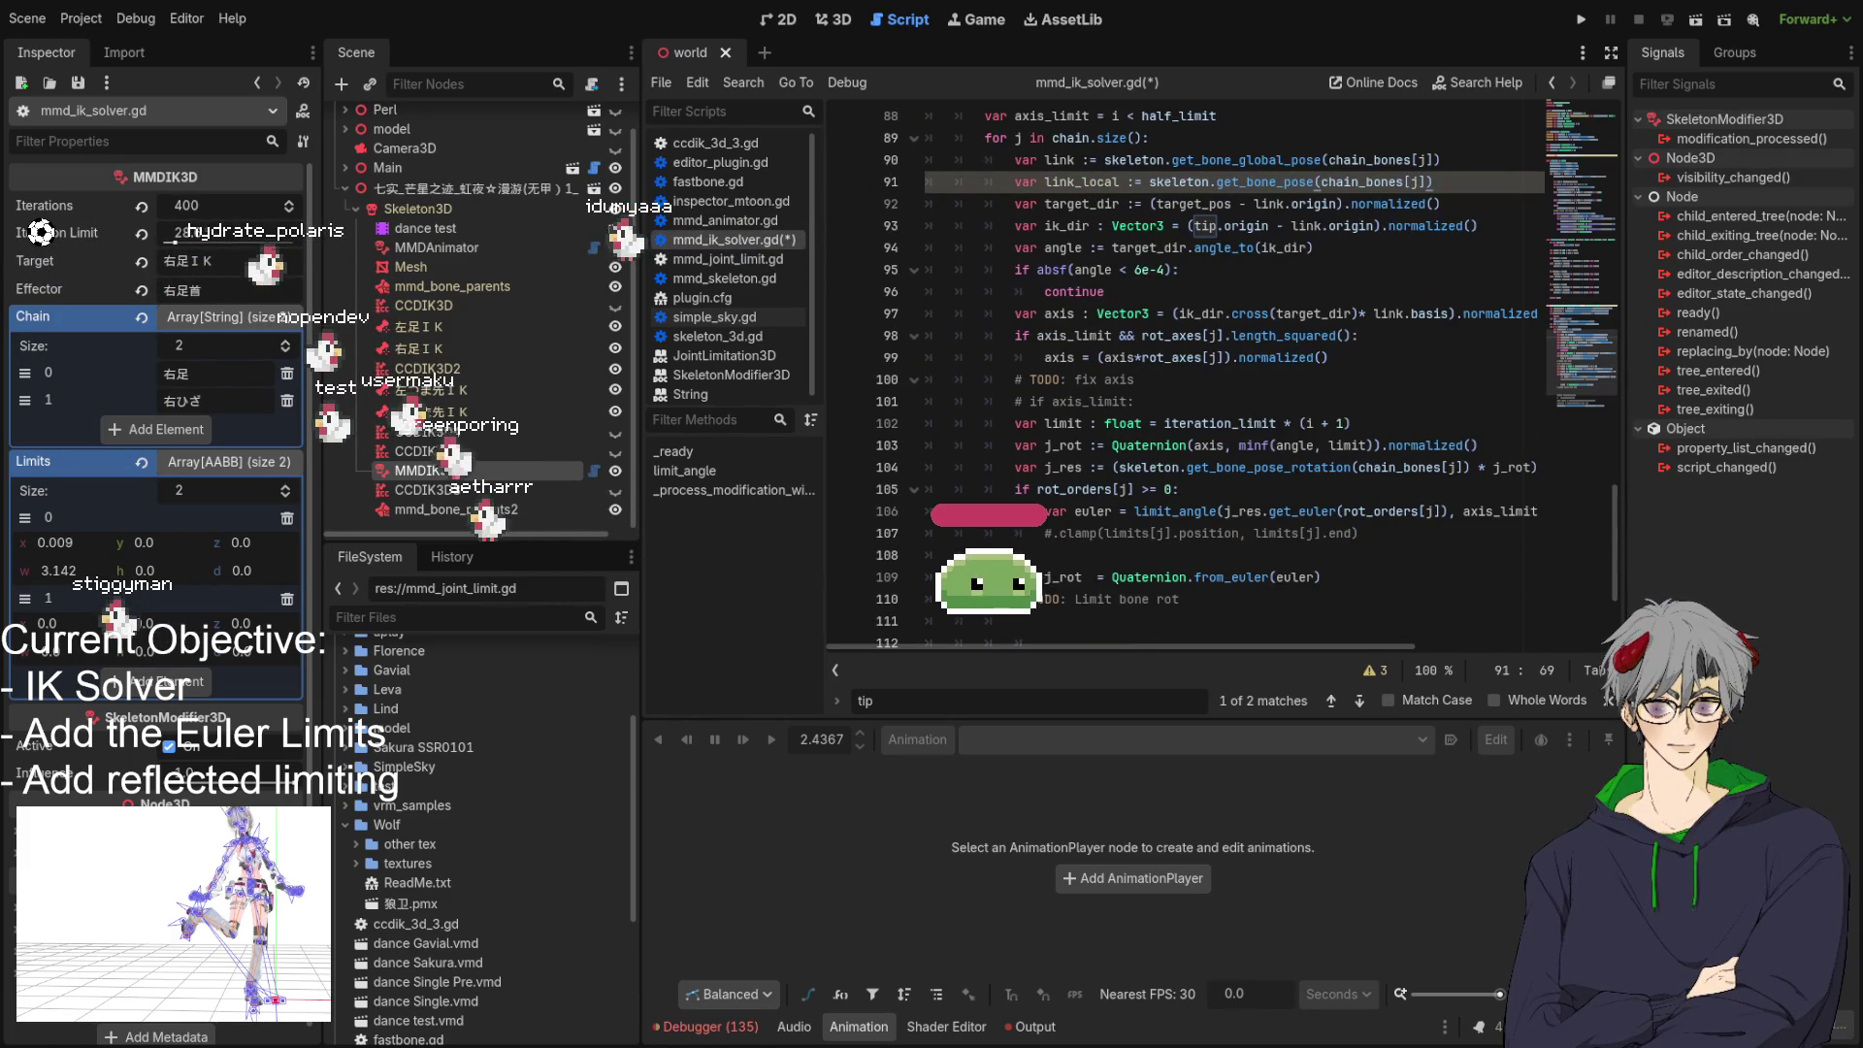
{"action": "scroll", "coordinate": [1222, 378], "scroll_direction": "up", "scroll_amount": 4}
{"action": "scroll", "coordinate": [1223, 379], "scroll_direction": "down", "scroll_amount": 4}
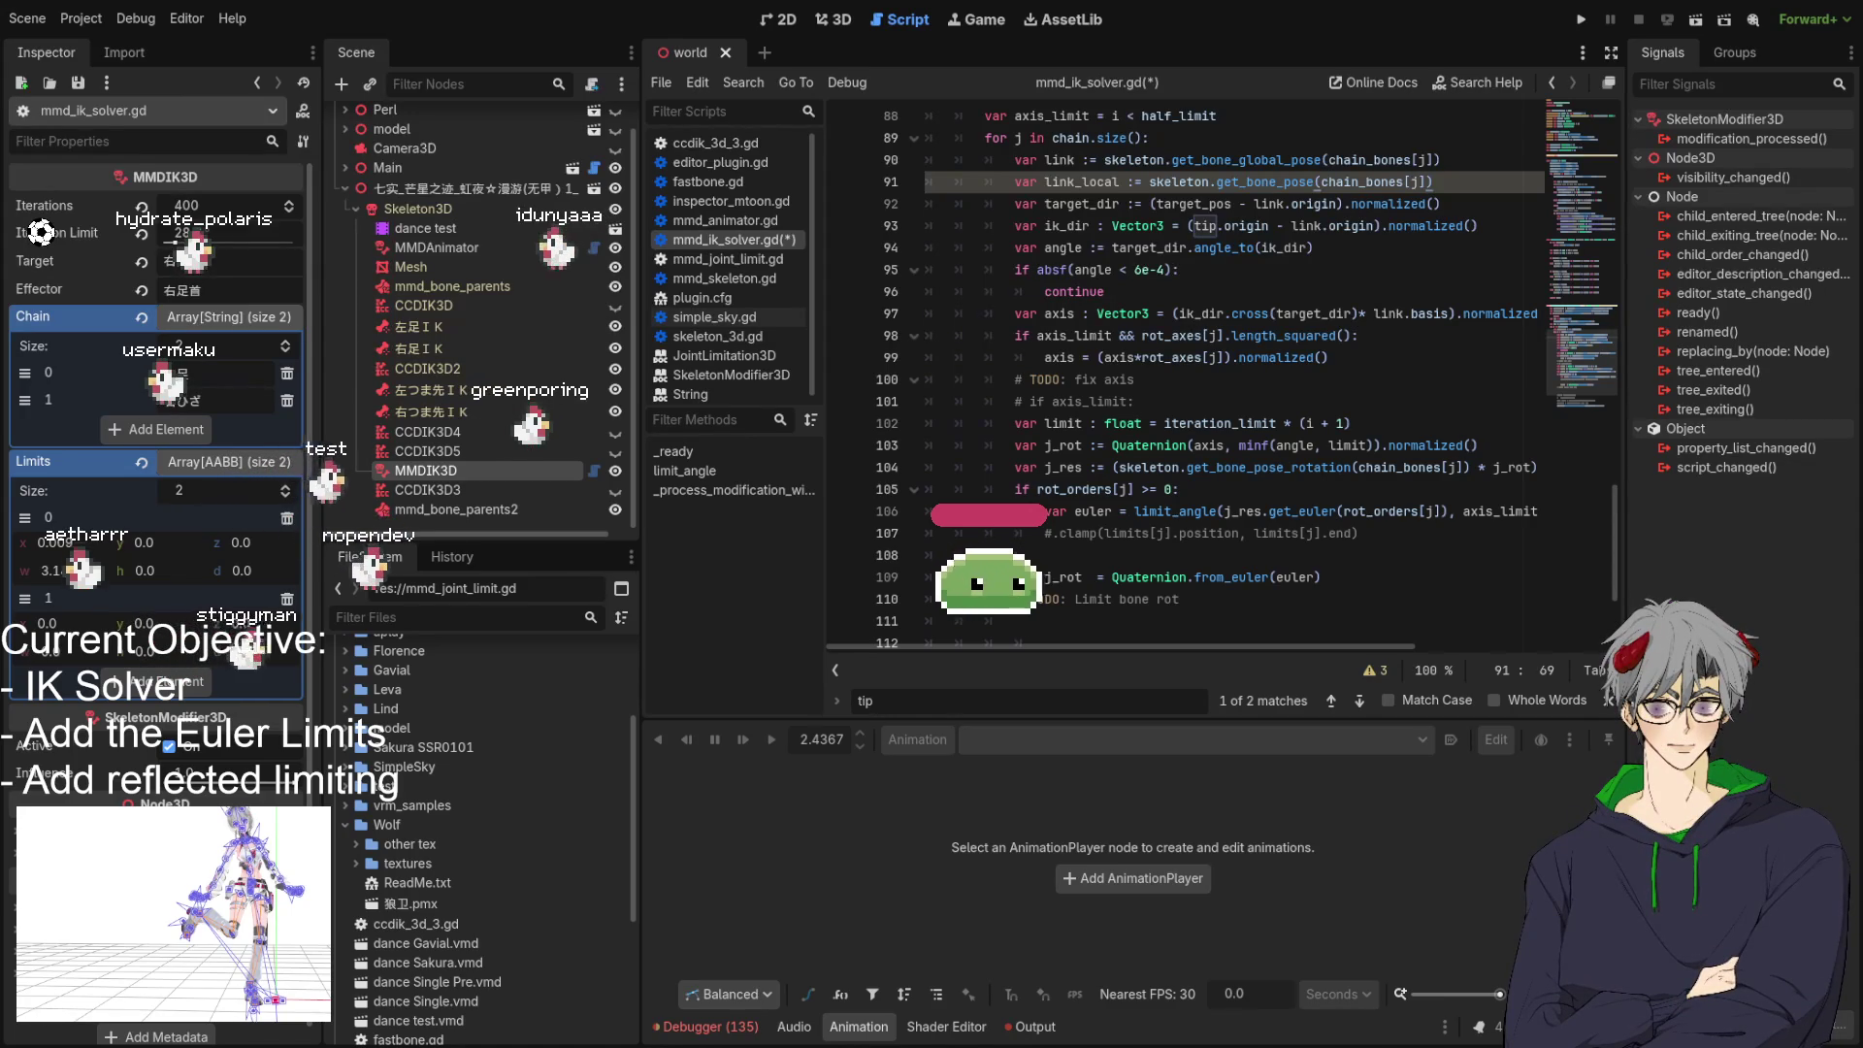
{"action": "scroll", "coordinate": [1184, 379], "scroll_direction": "up", "scroll_amount": 4}
{"action": "scroll", "coordinate": [1184, 378], "scroll_direction": "up", "scroll_amount": 2}
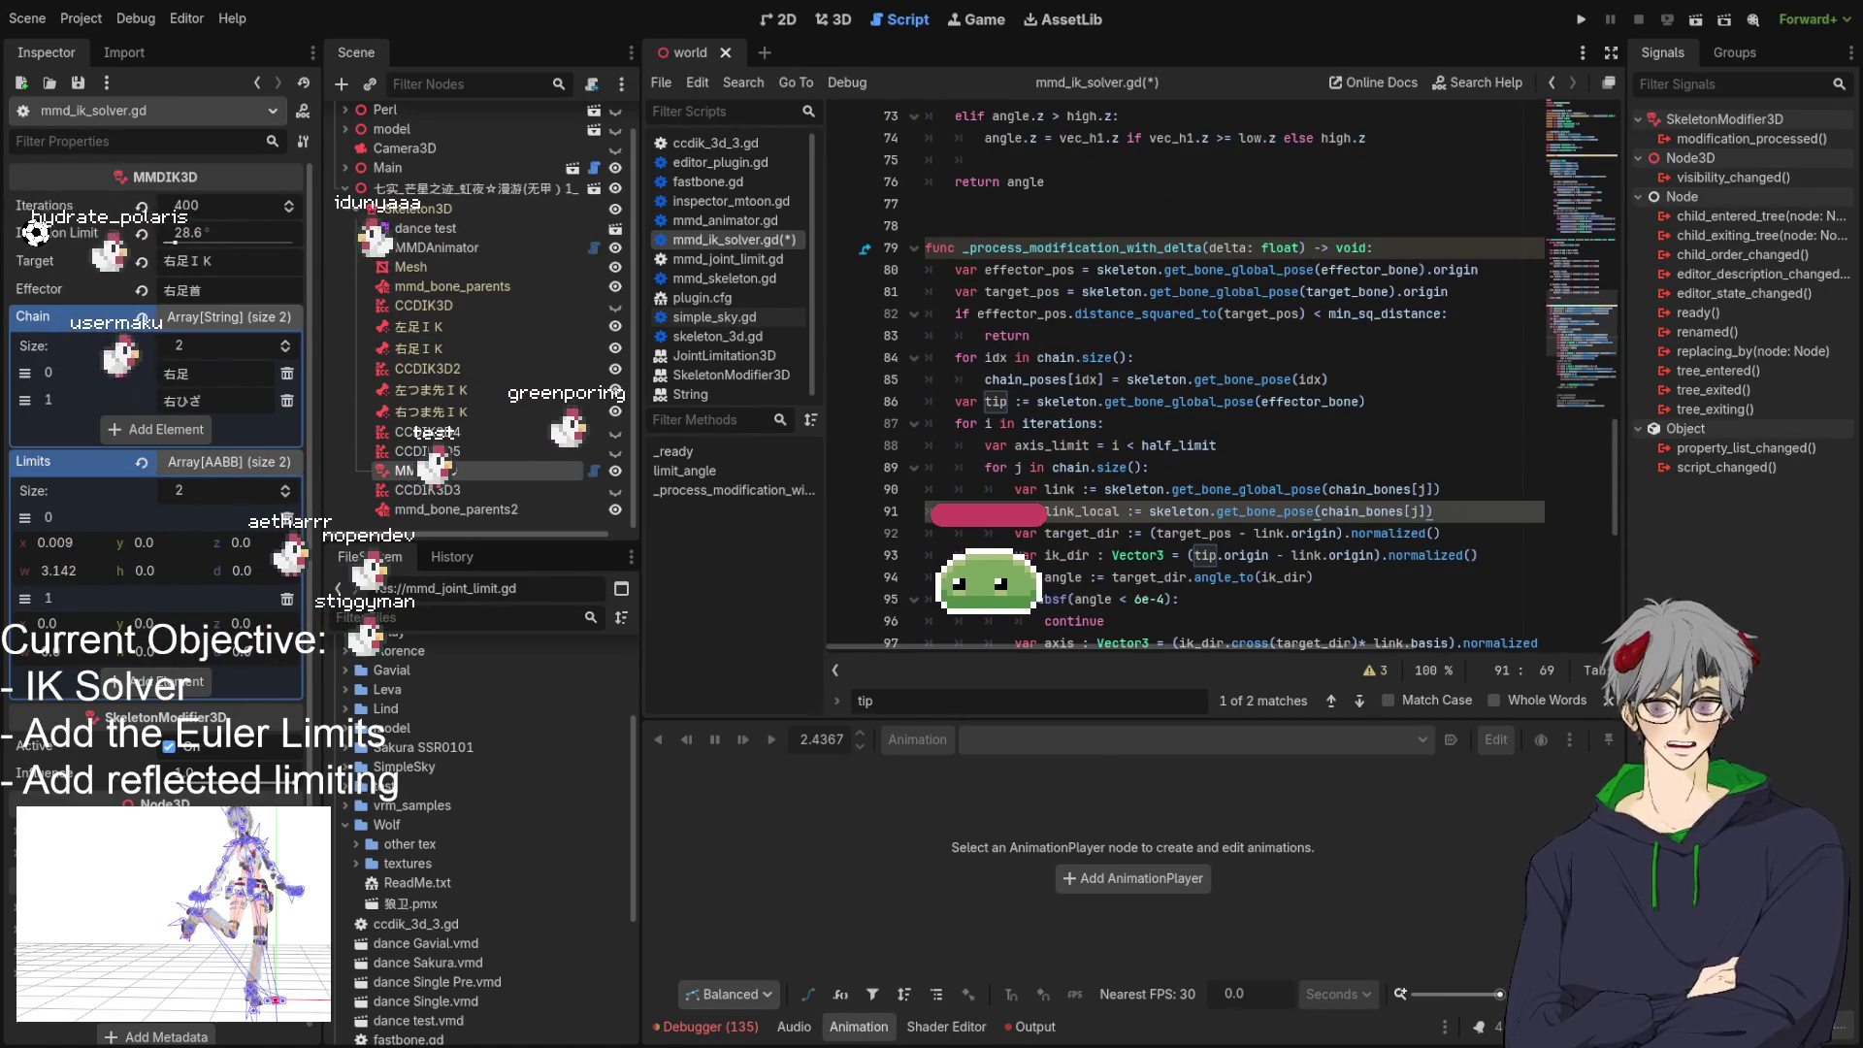
{"action": "double_click", "coordinate": [966, 401]}
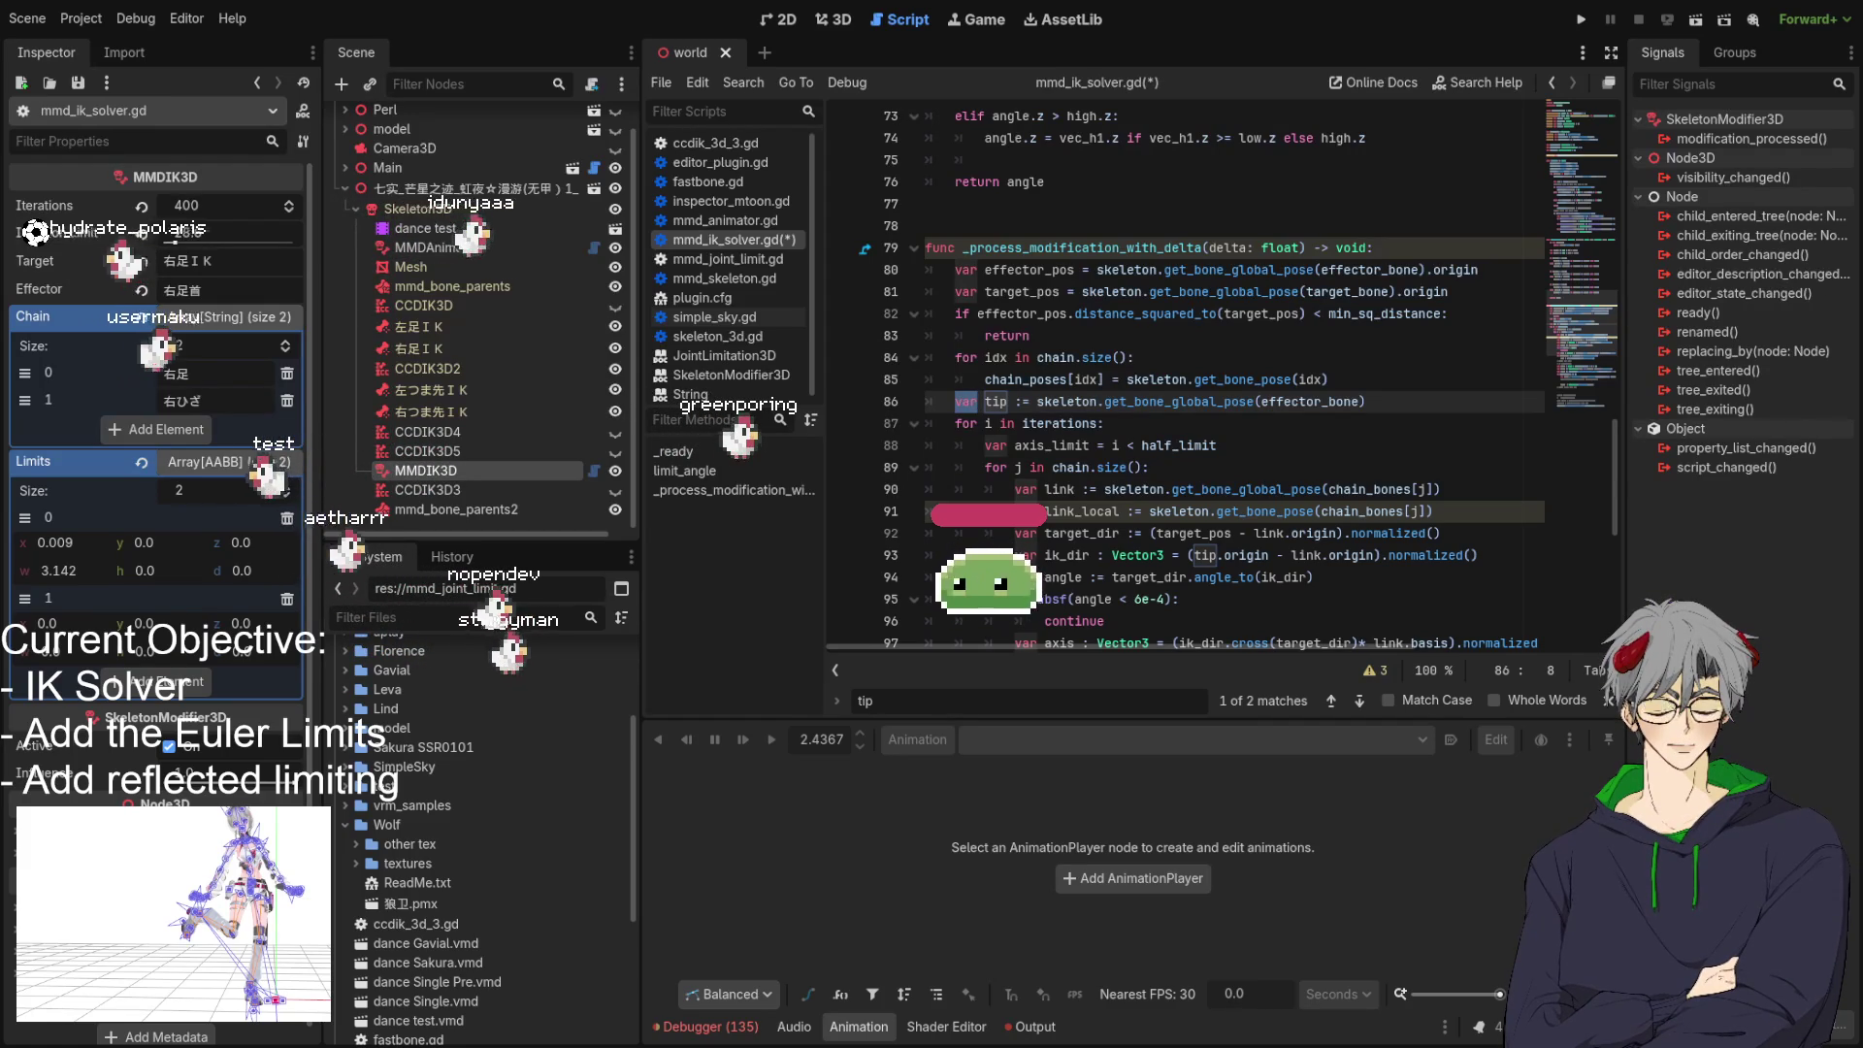
{"action": "left_click", "coordinate": [1235, 401]}
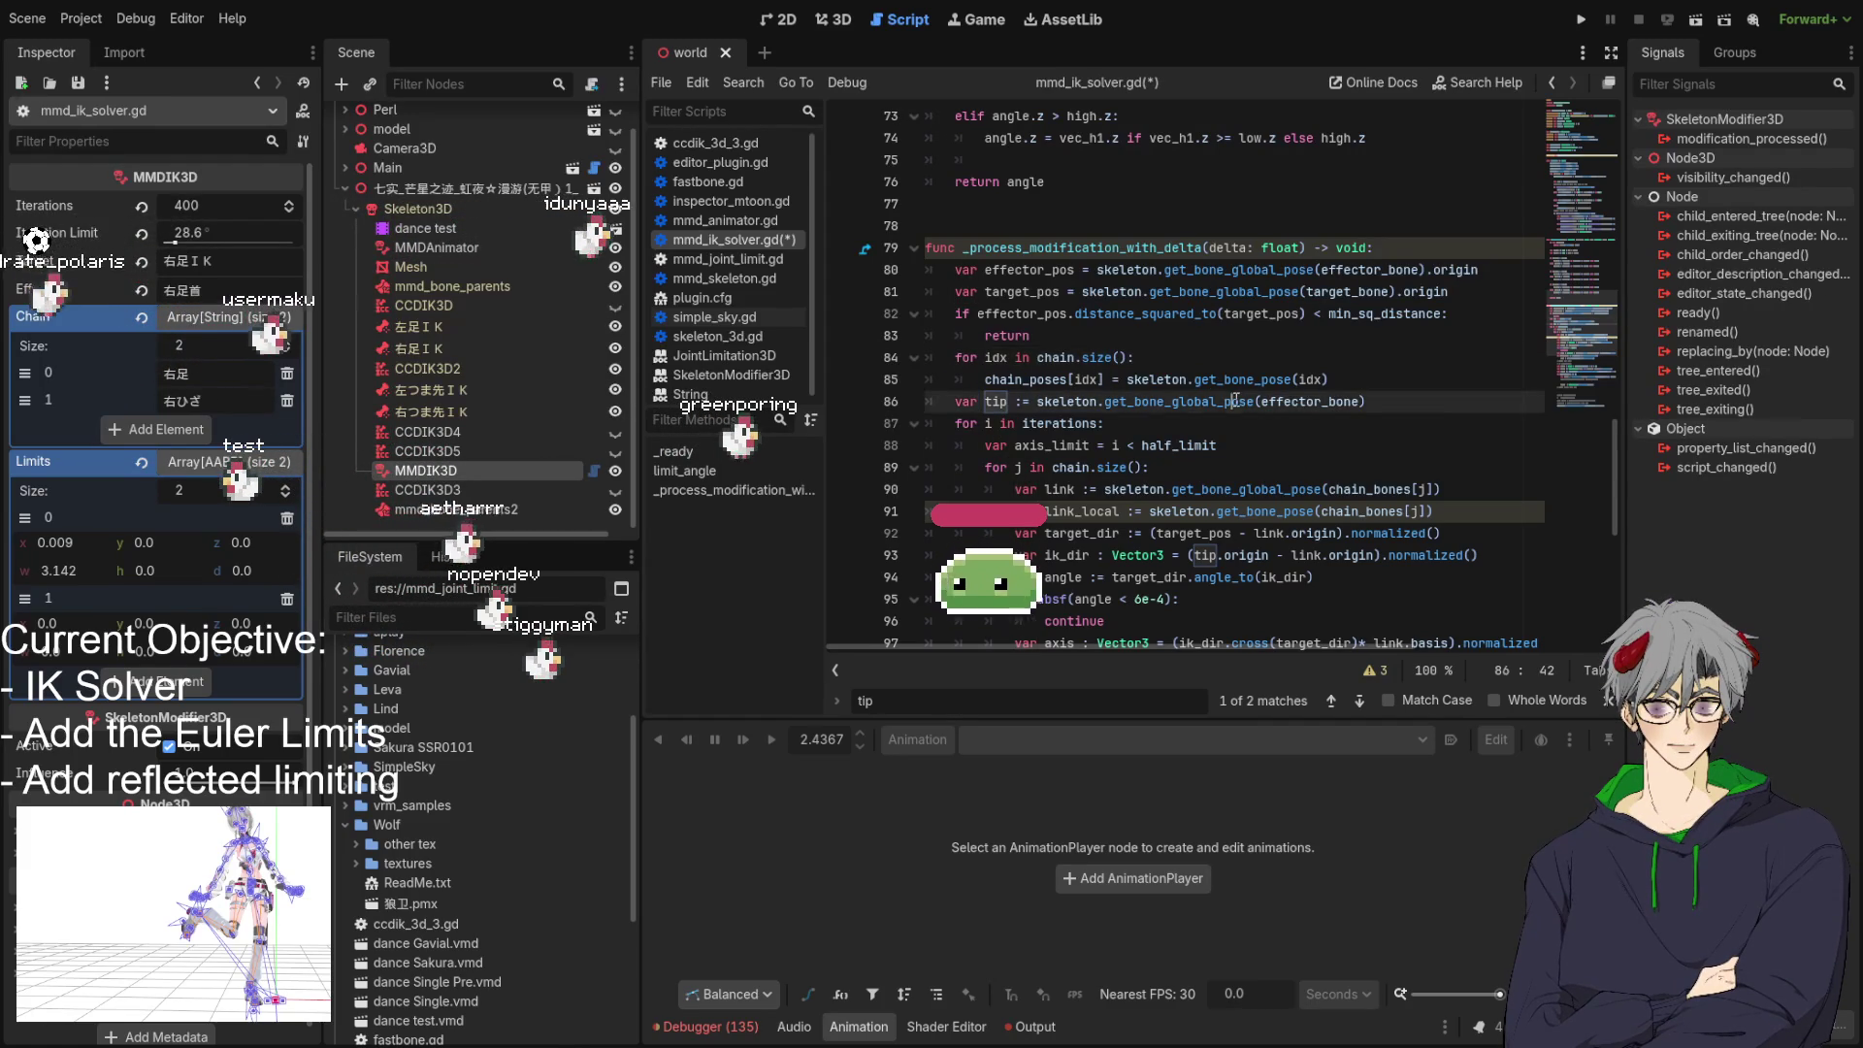
{"action": "left_click", "coordinate": [1430, 408]}
{"action": "type", "text": "."}
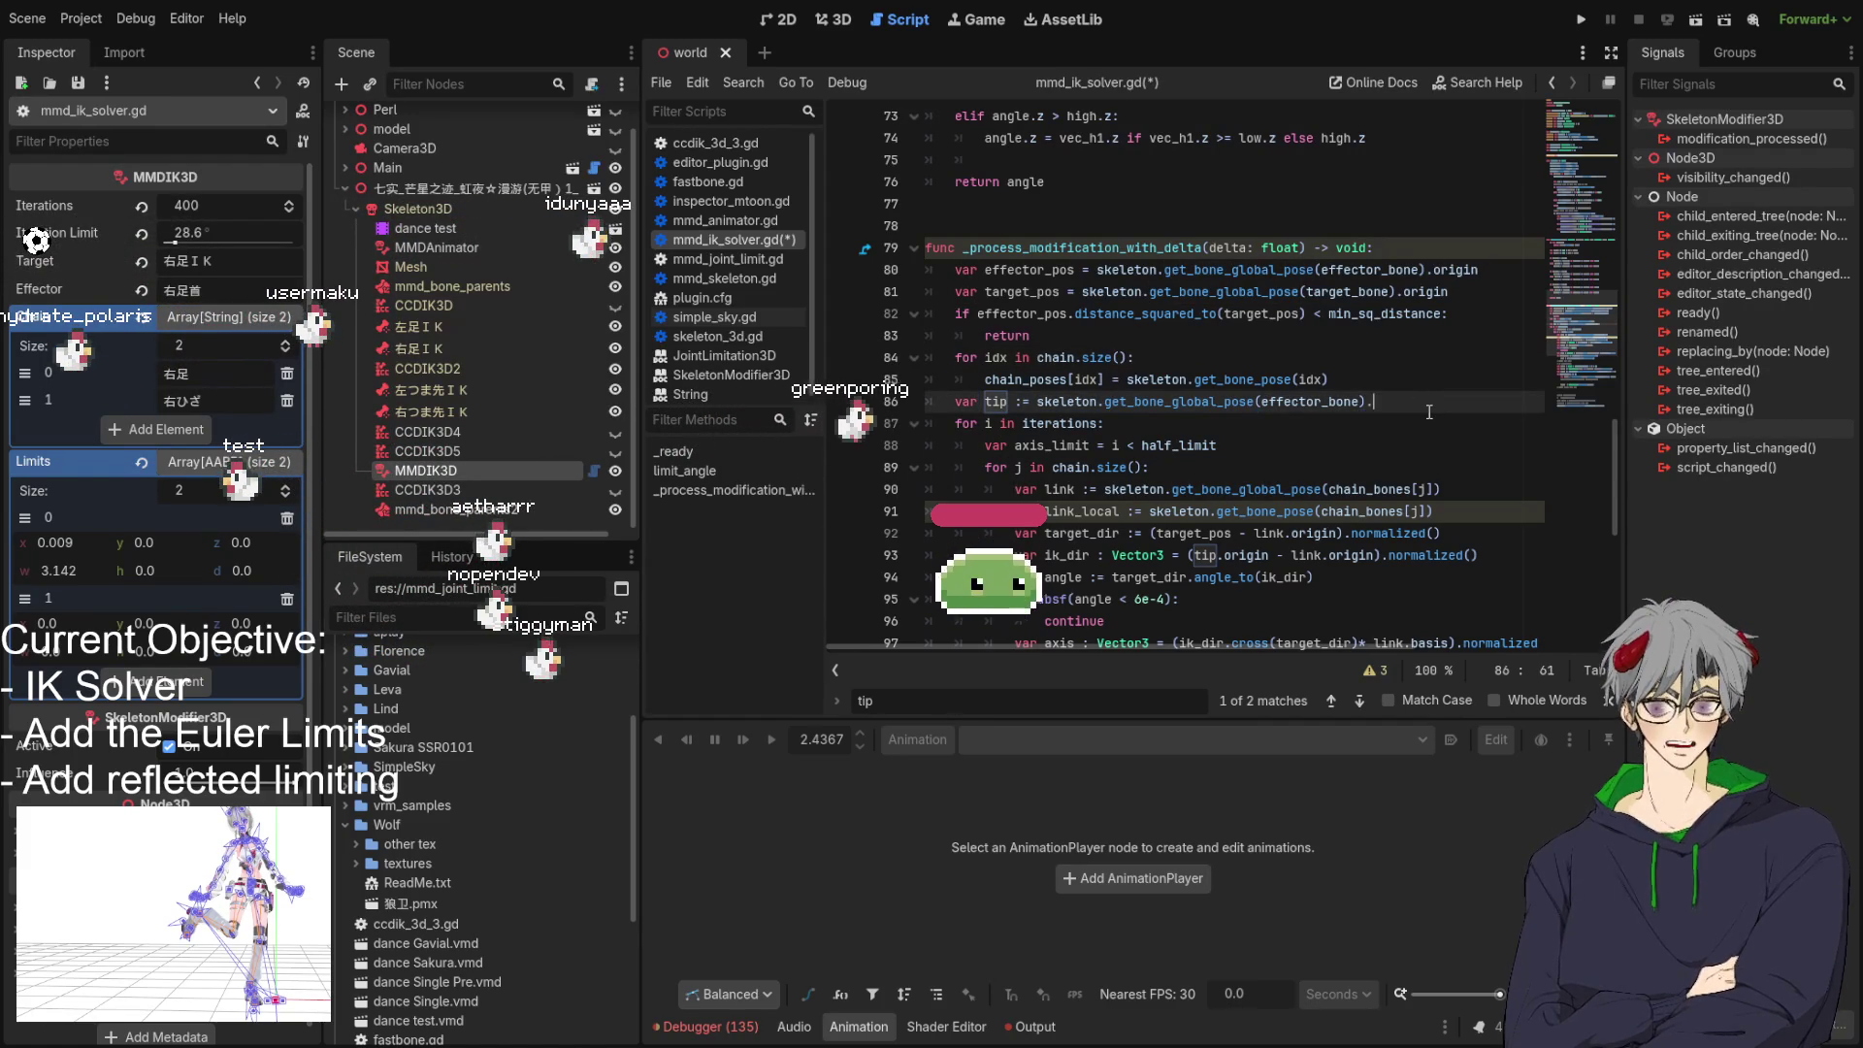
{"action": "type", "text": "origin"}
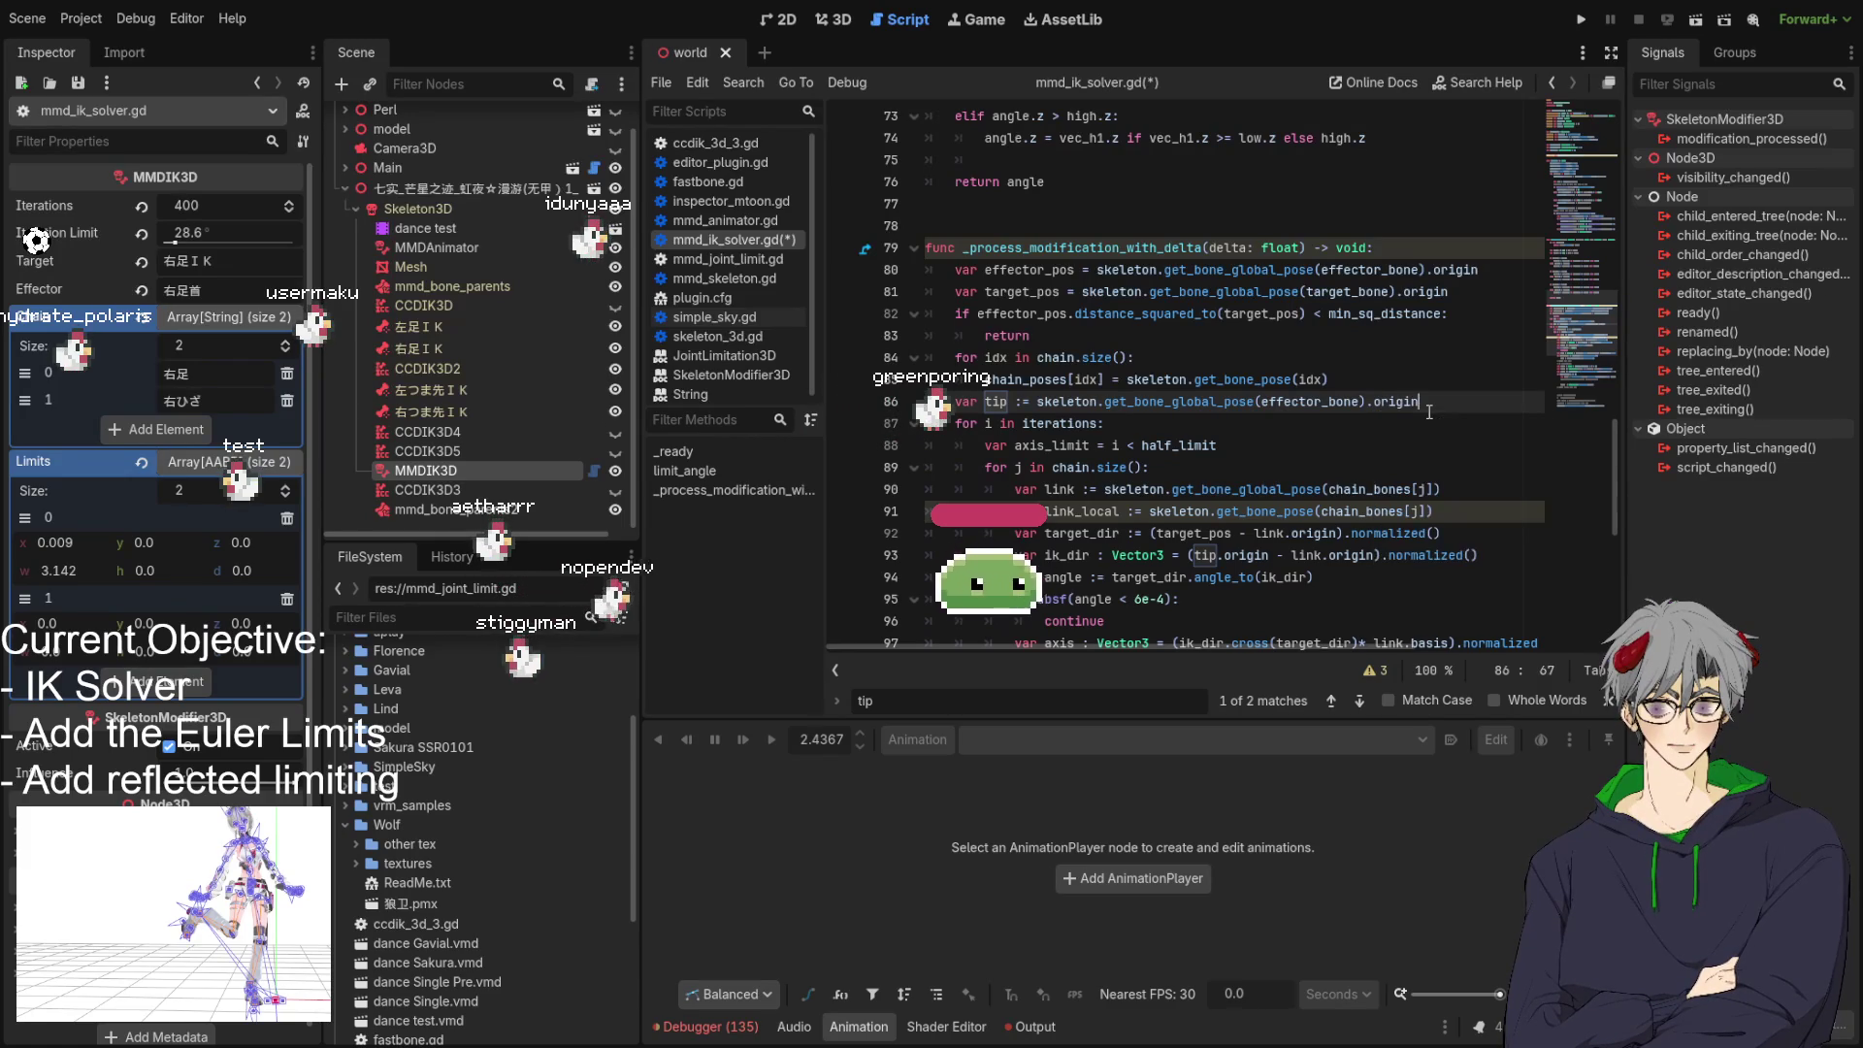
Delete the redundant .origin after tip in the ik_dir line 93.
{"action": "scroll", "coordinate": [1393, 401], "scroll_direction": "down", "scroll_amount": 2}
{"action": "double_click", "coordinate": [1257, 423]}
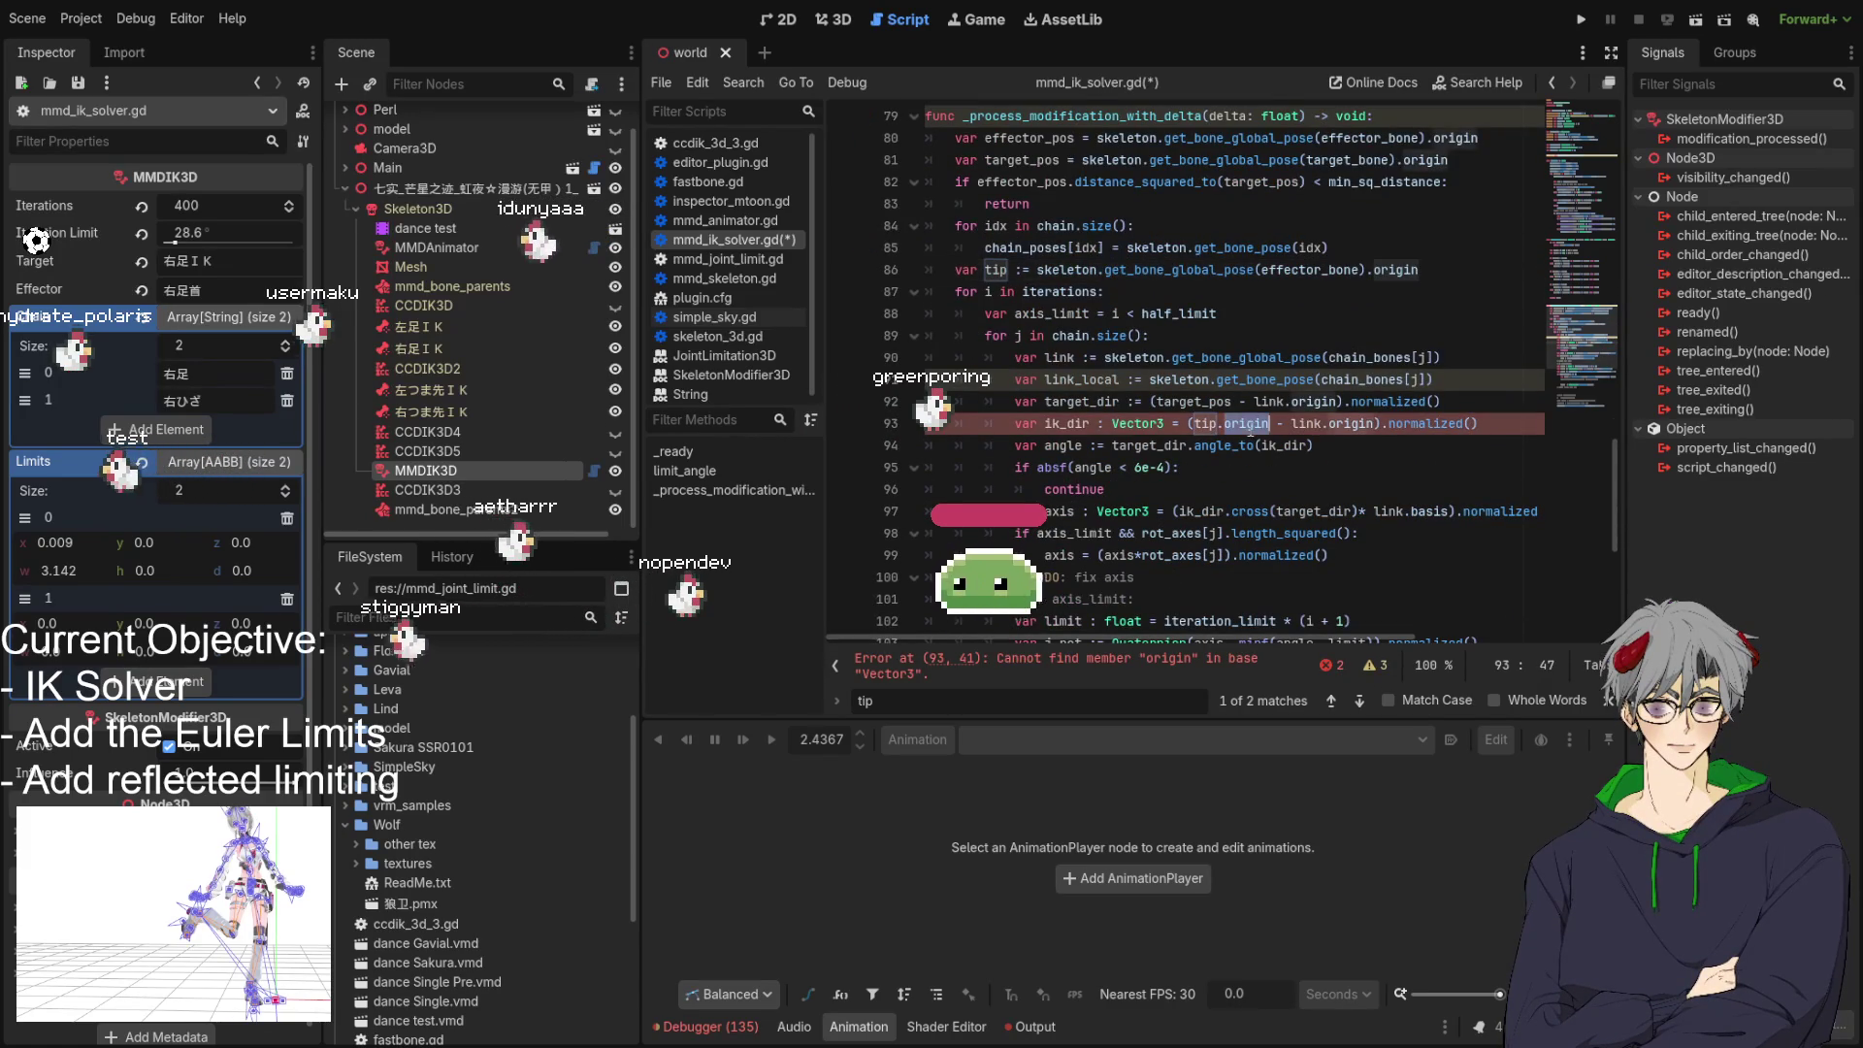
{"action": "key", "text": "BackSpace"}
{"action": "key", "text": "BackSpace"}
{"action": "scroll", "coordinate": [1203, 349], "scroll_direction": "down", "scroll_amount": 6}
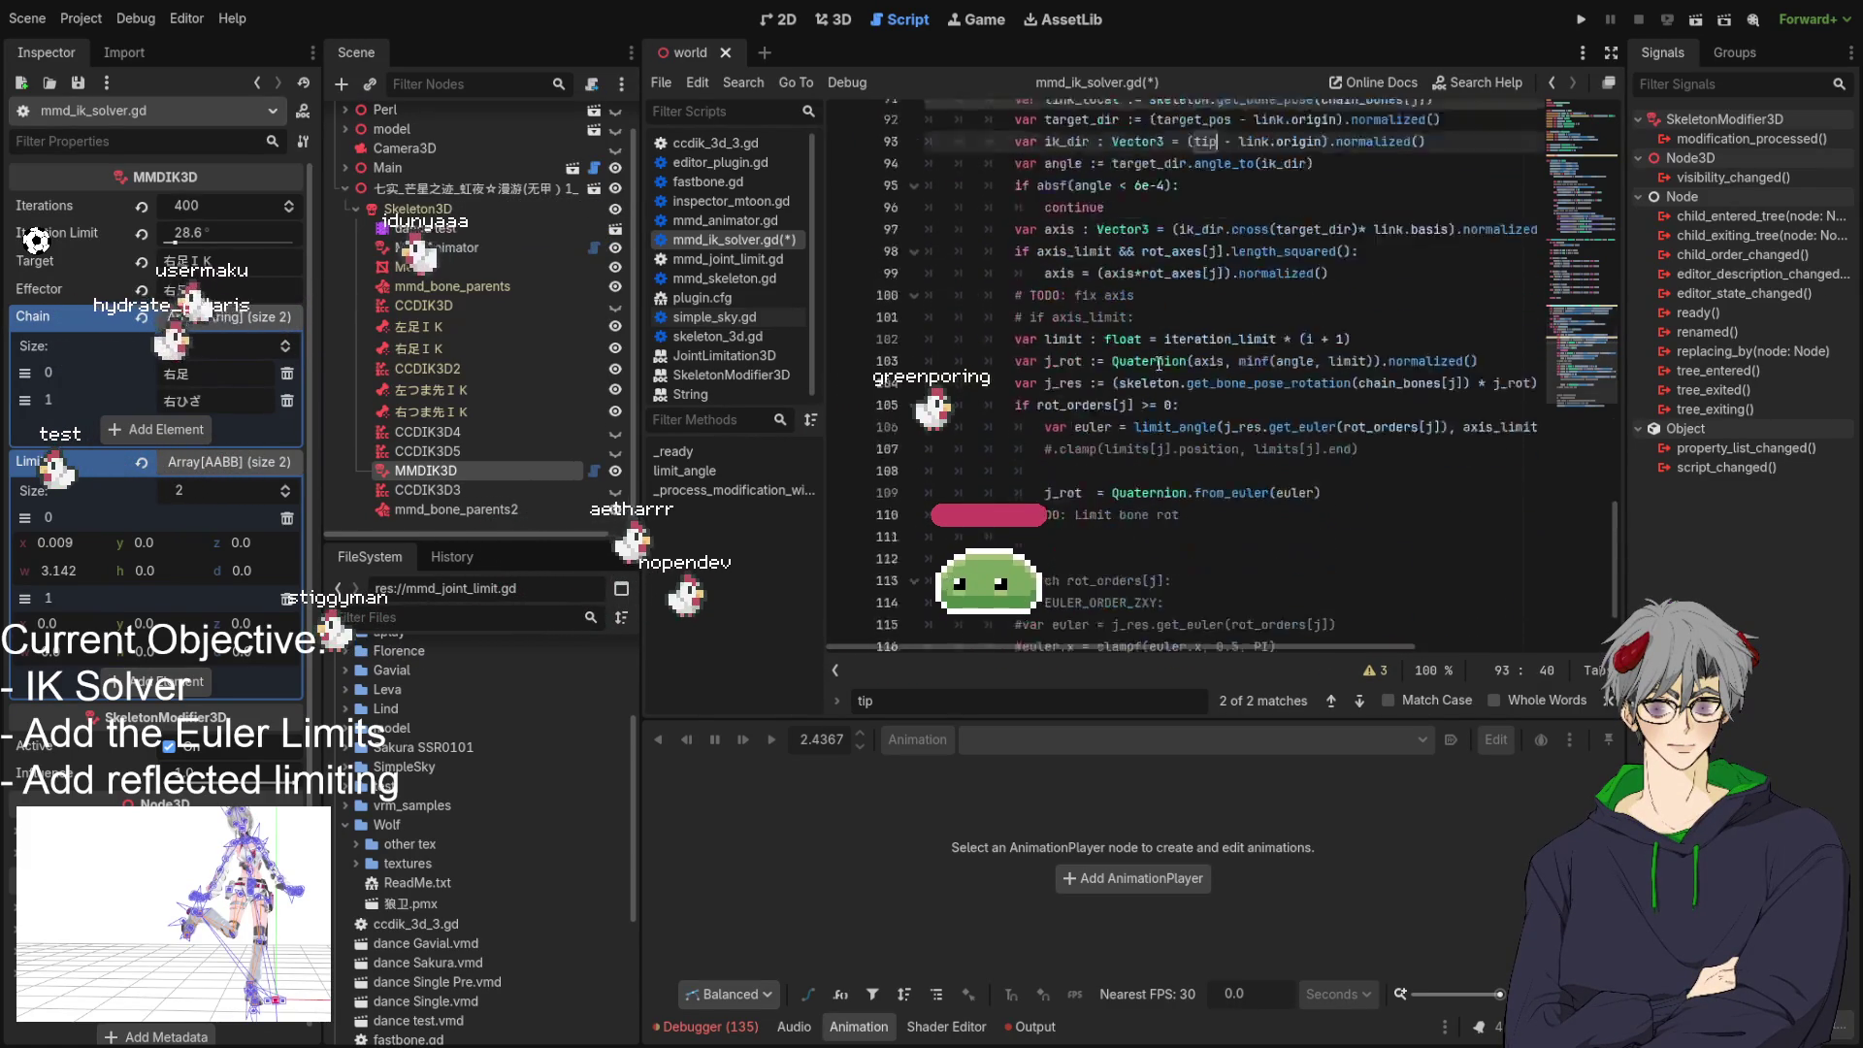
{"action": "scroll", "coordinate": [1133, 275], "scroll_direction": "up", "scroll_amount": 6}
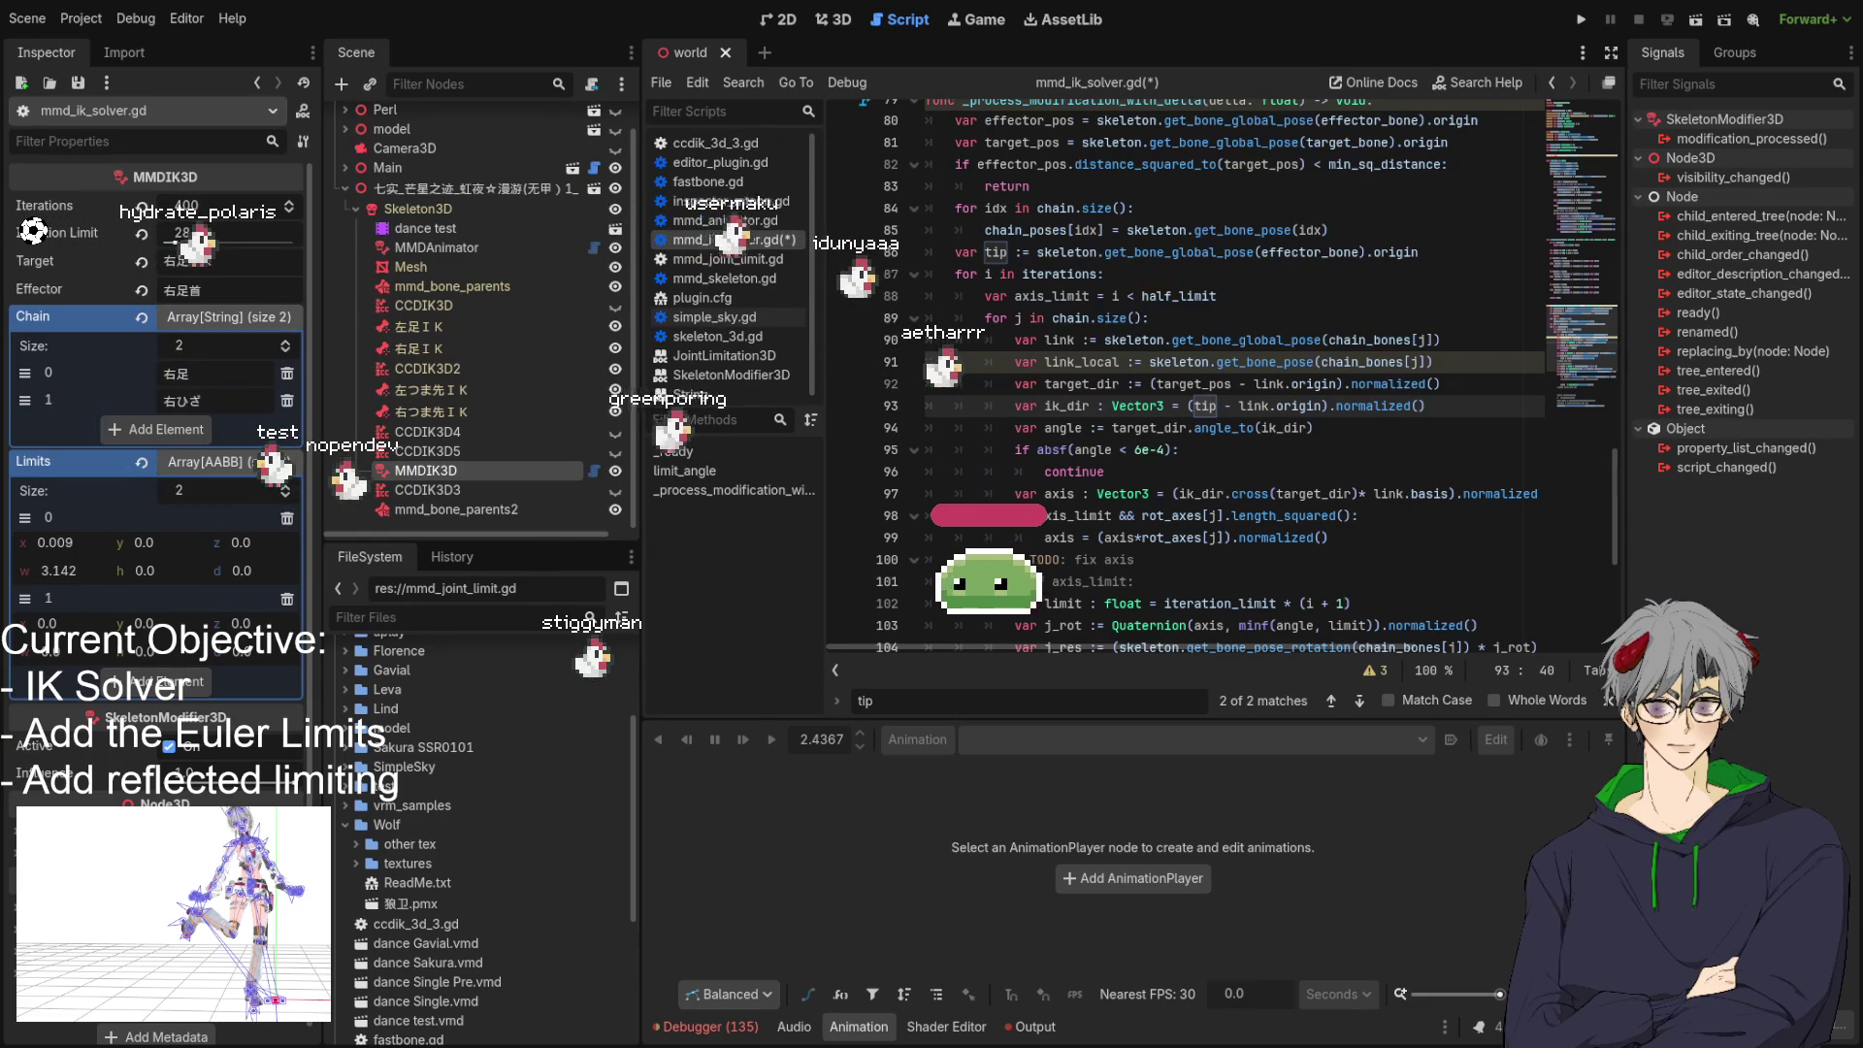
{"action": "left_click", "coordinate": [1210, 515]}
{"action": "scroll", "coordinate": [1211, 466], "scroll_direction": "down", "scroll_amount": 2}
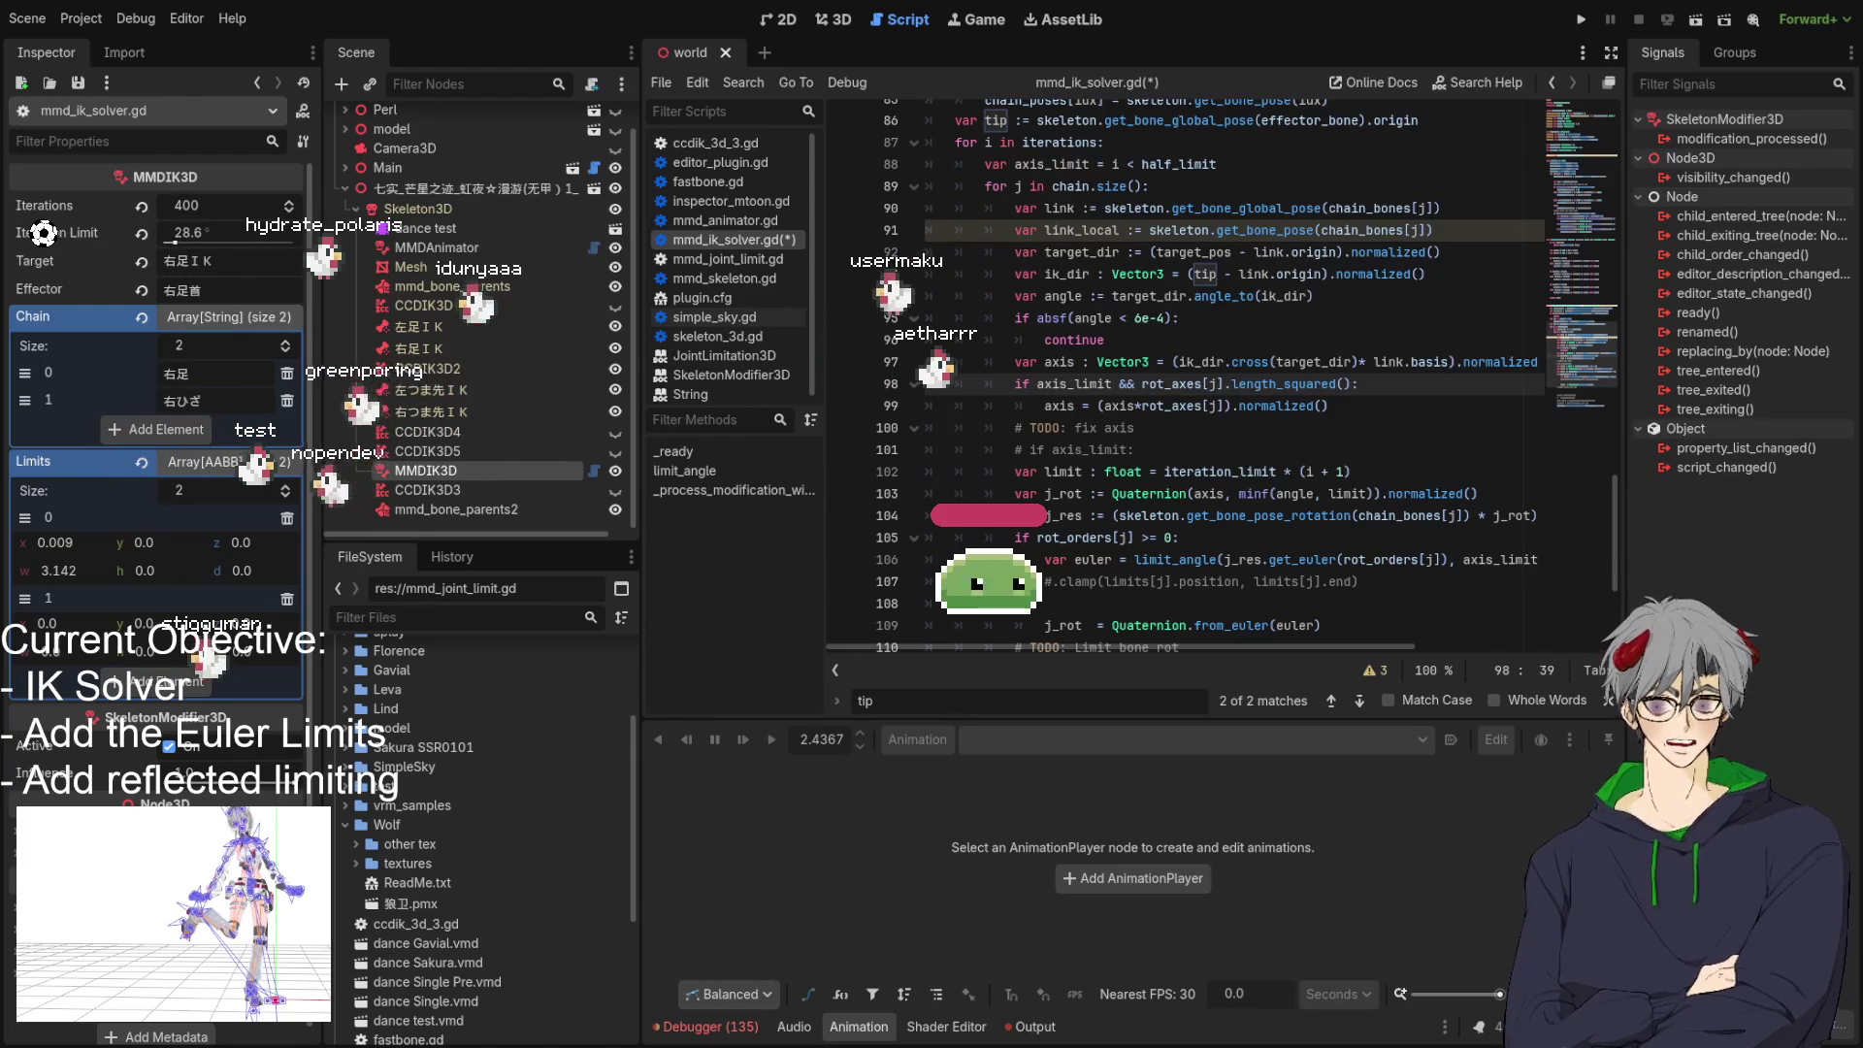
{"action": "scroll", "coordinate": [1184, 379], "scroll_direction": "down", "scroll_amount": 2}
{"action": "scroll", "coordinate": [1184, 378], "scroll_direction": "down", "scroll_amount": 1}
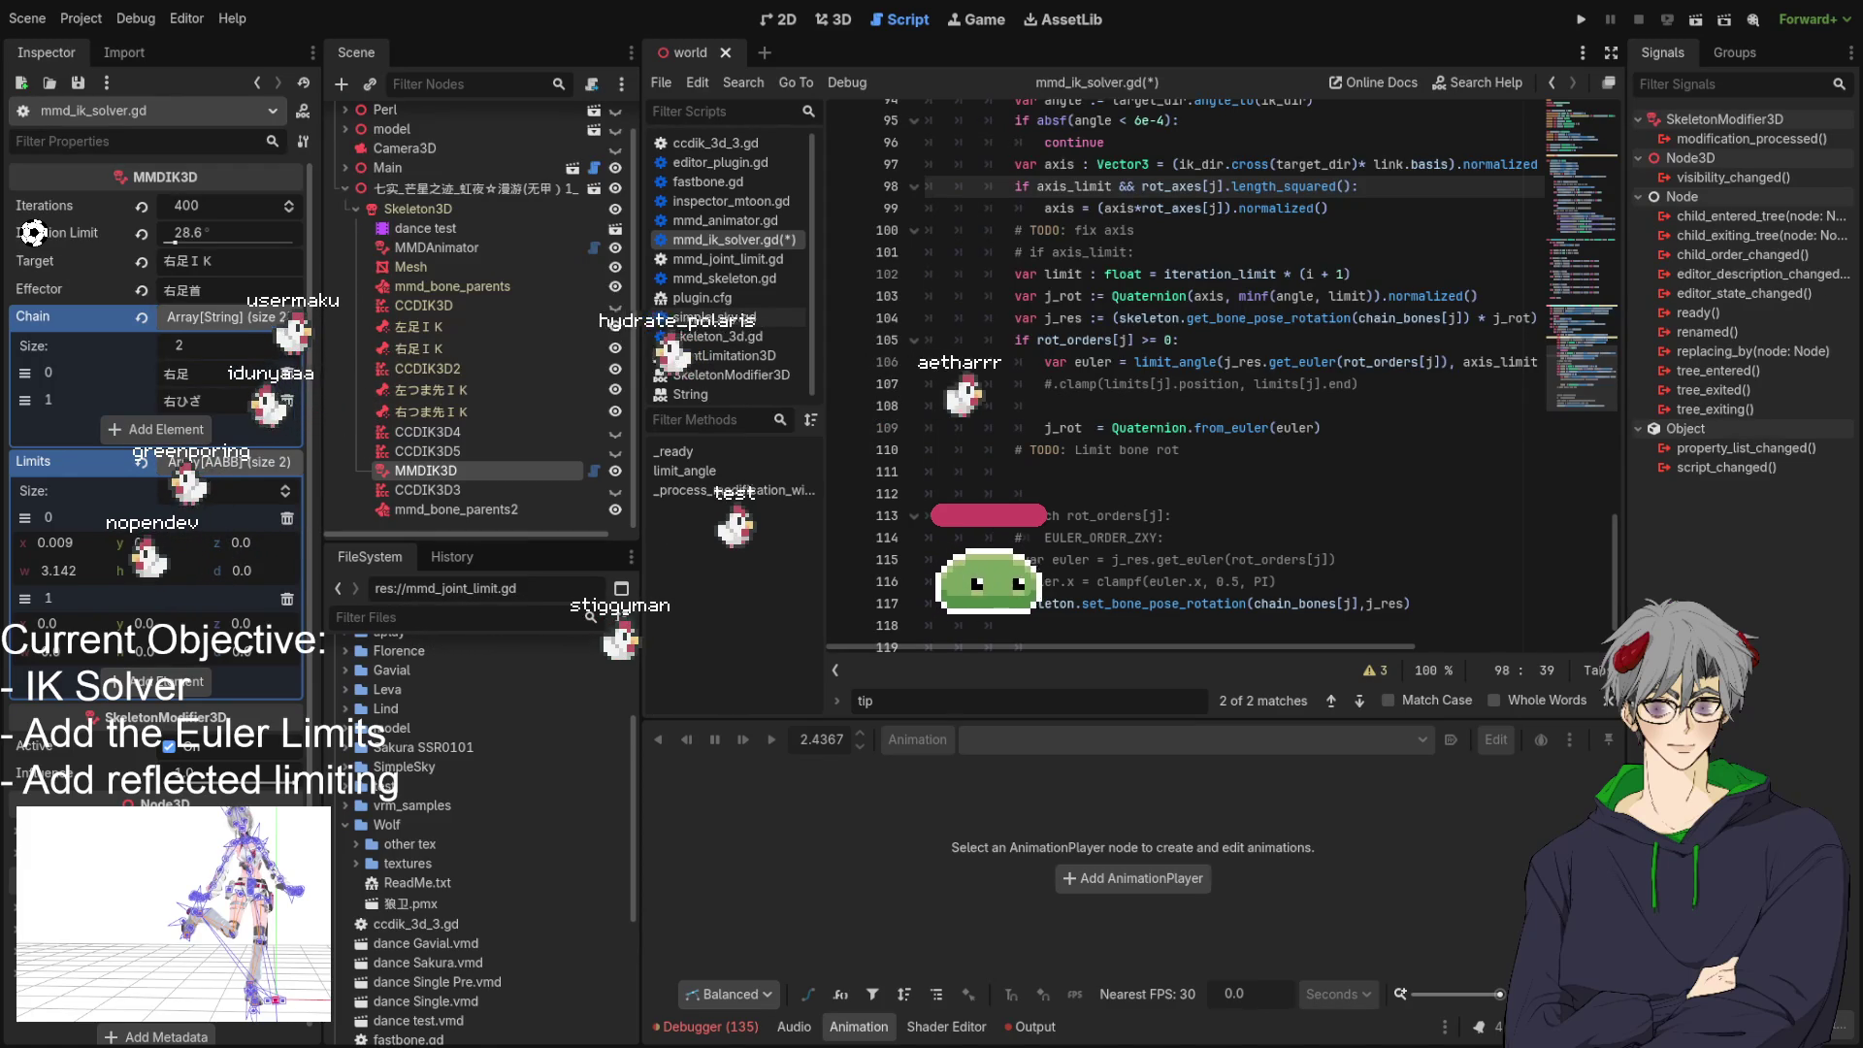
{"action": "left_click", "coordinate": [1088, 361]}
{"action": "double_click", "coordinate": [1094, 361]}
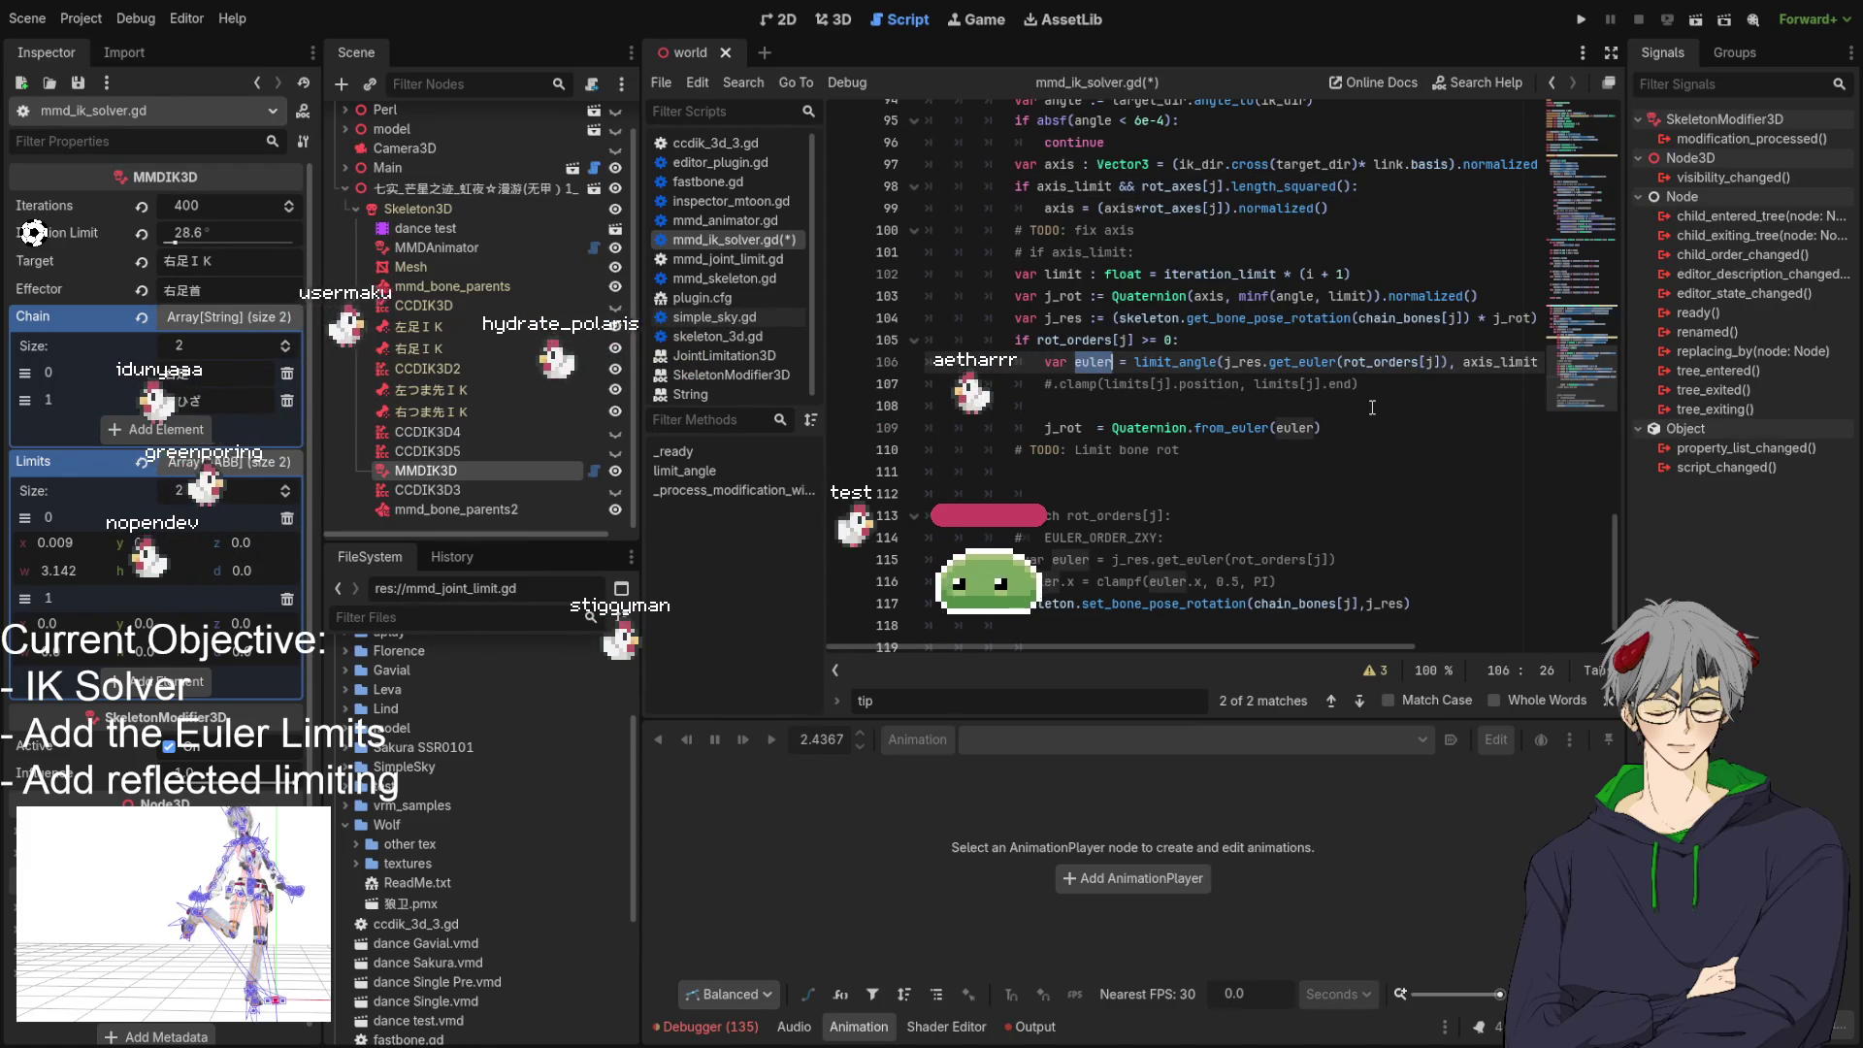
{"action": "double_click", "coordinate": [1050, 427]}
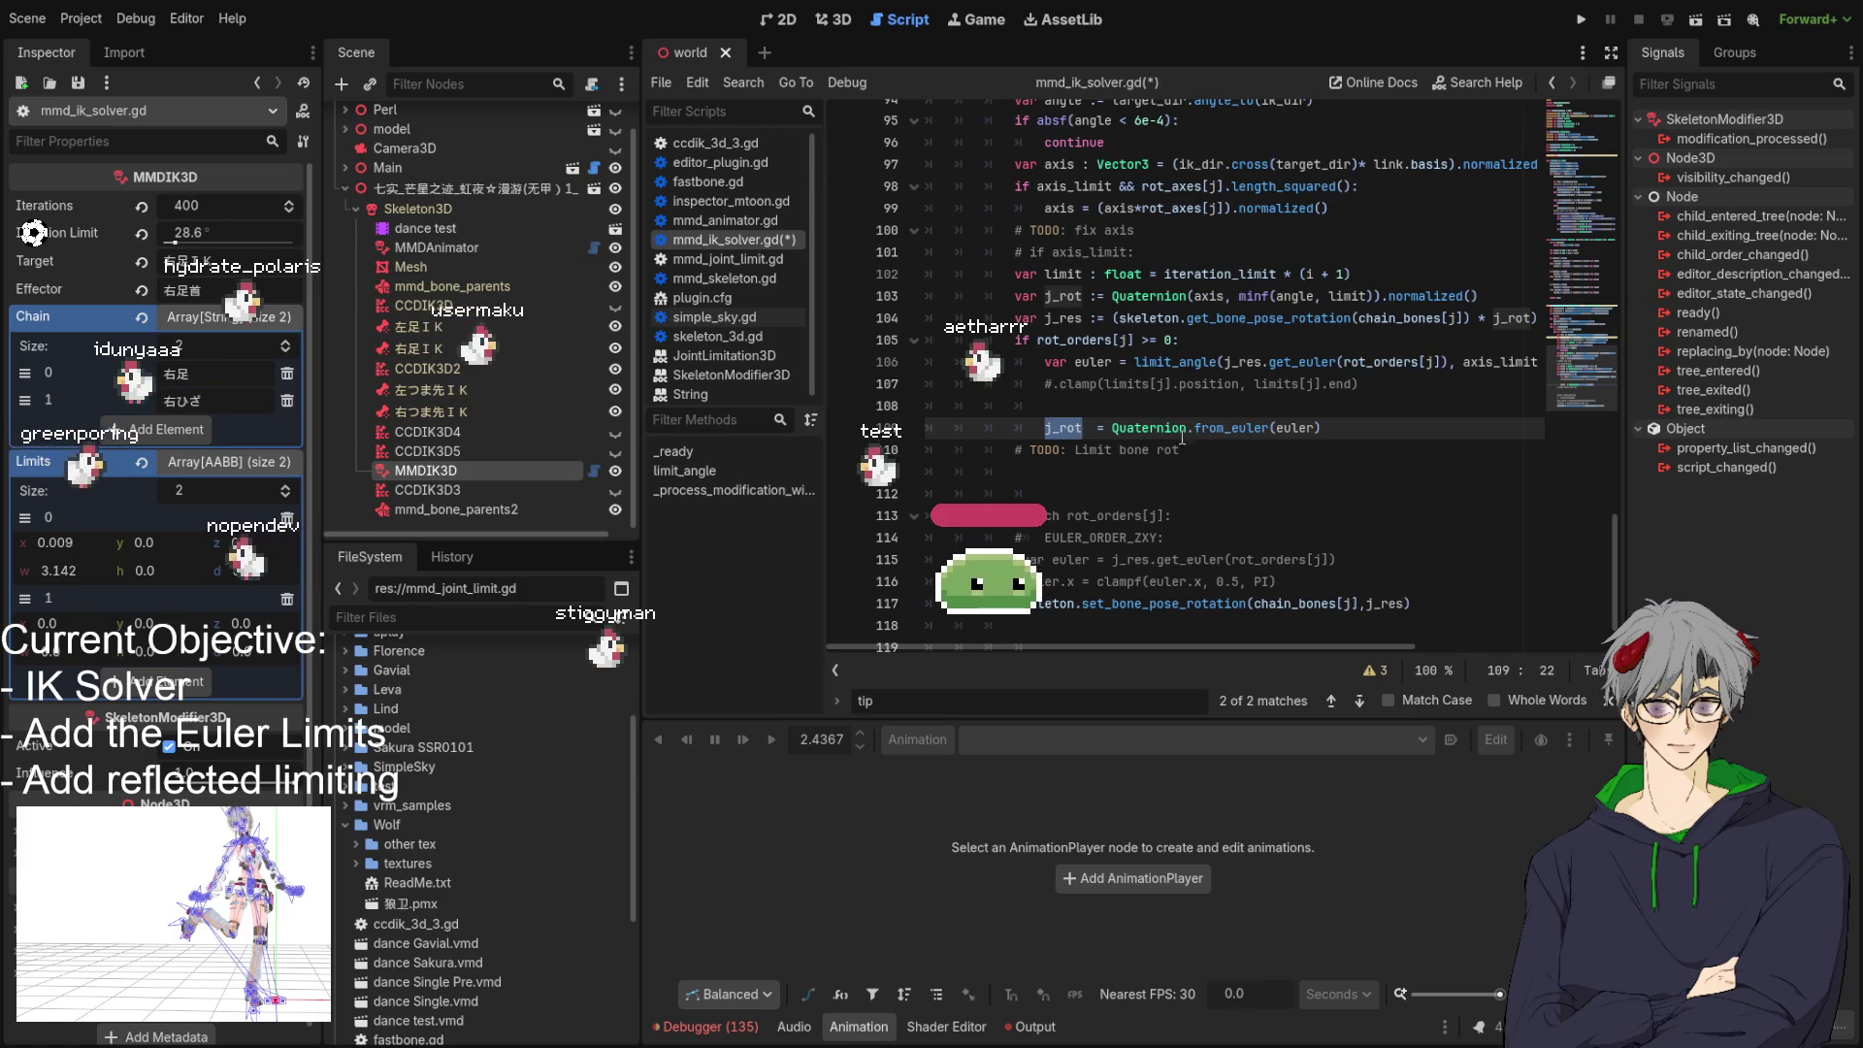
{"action": "left_click", "coordinate": [1228, 449]}
{"action": "scroll", "coordinate": [1228, 449], "scroll_direction": "up", "scroll_amount": 2}
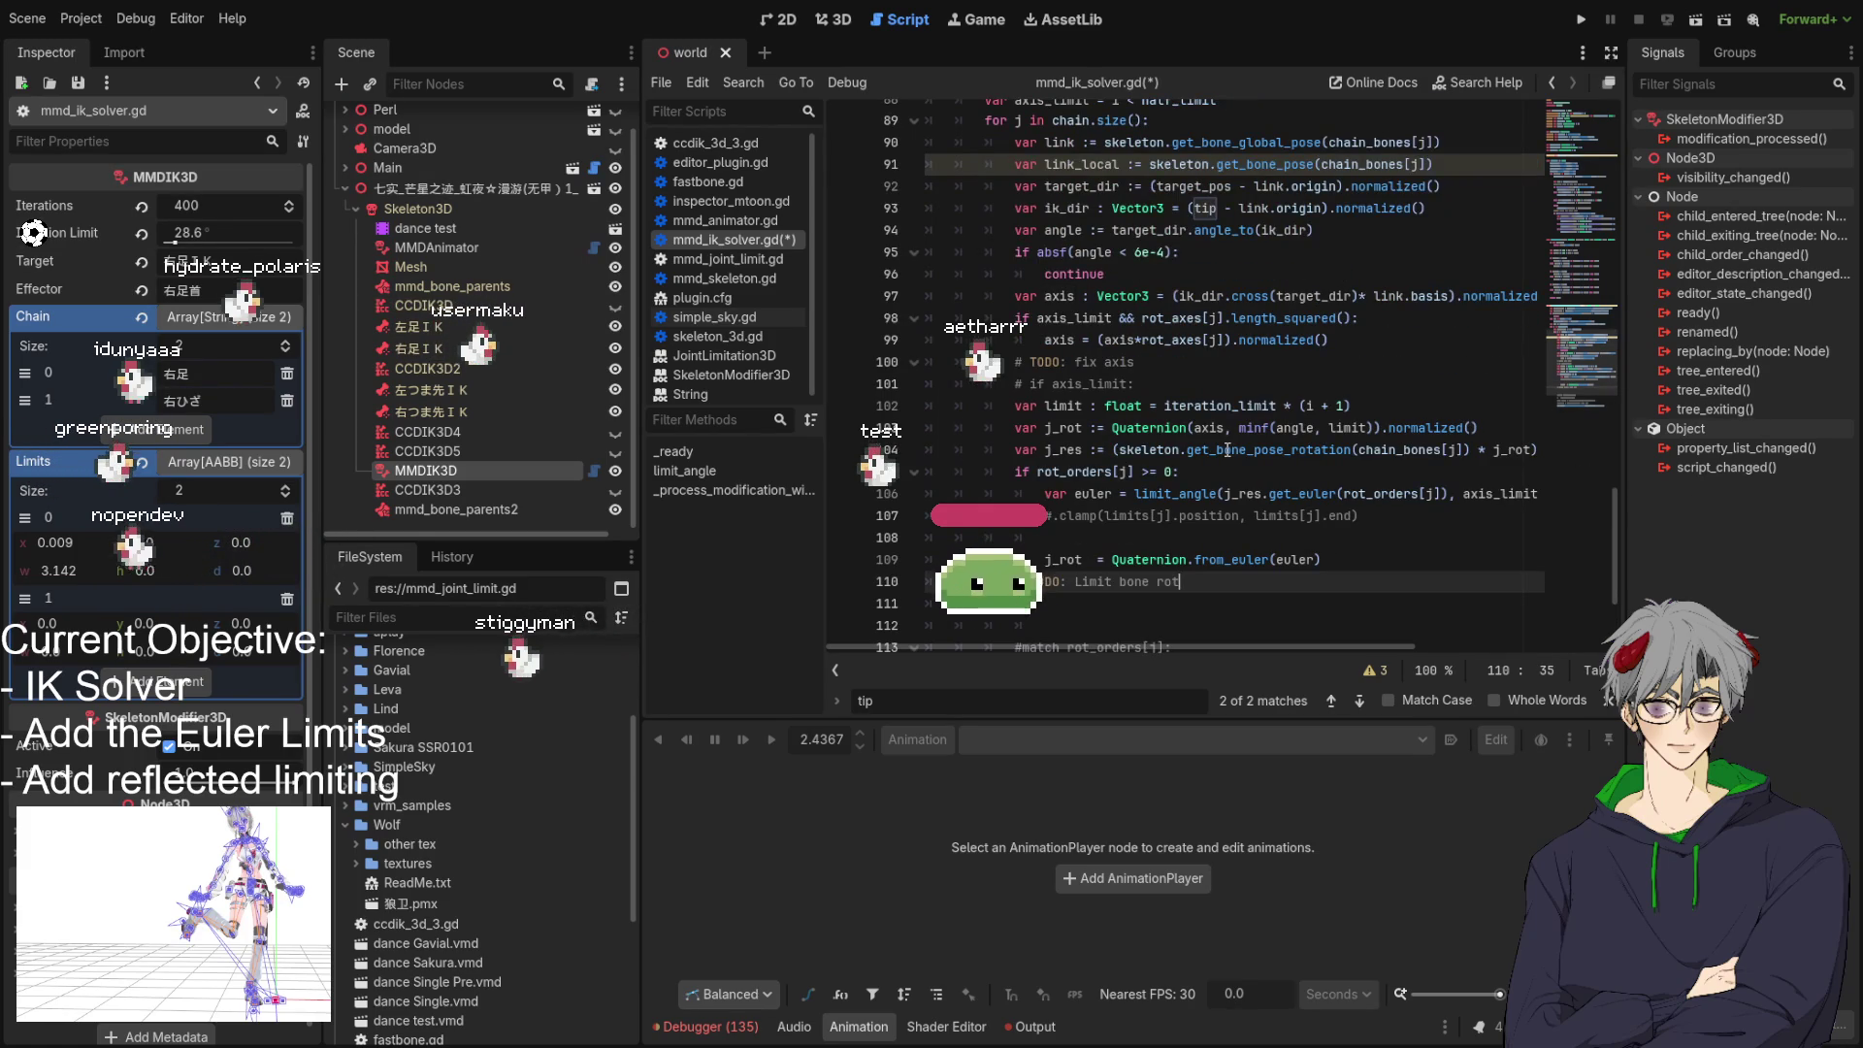
{"action": "scroll", "coordinate": [1204, 399], "scroll_direction": "down", "scroll_amount": 2}
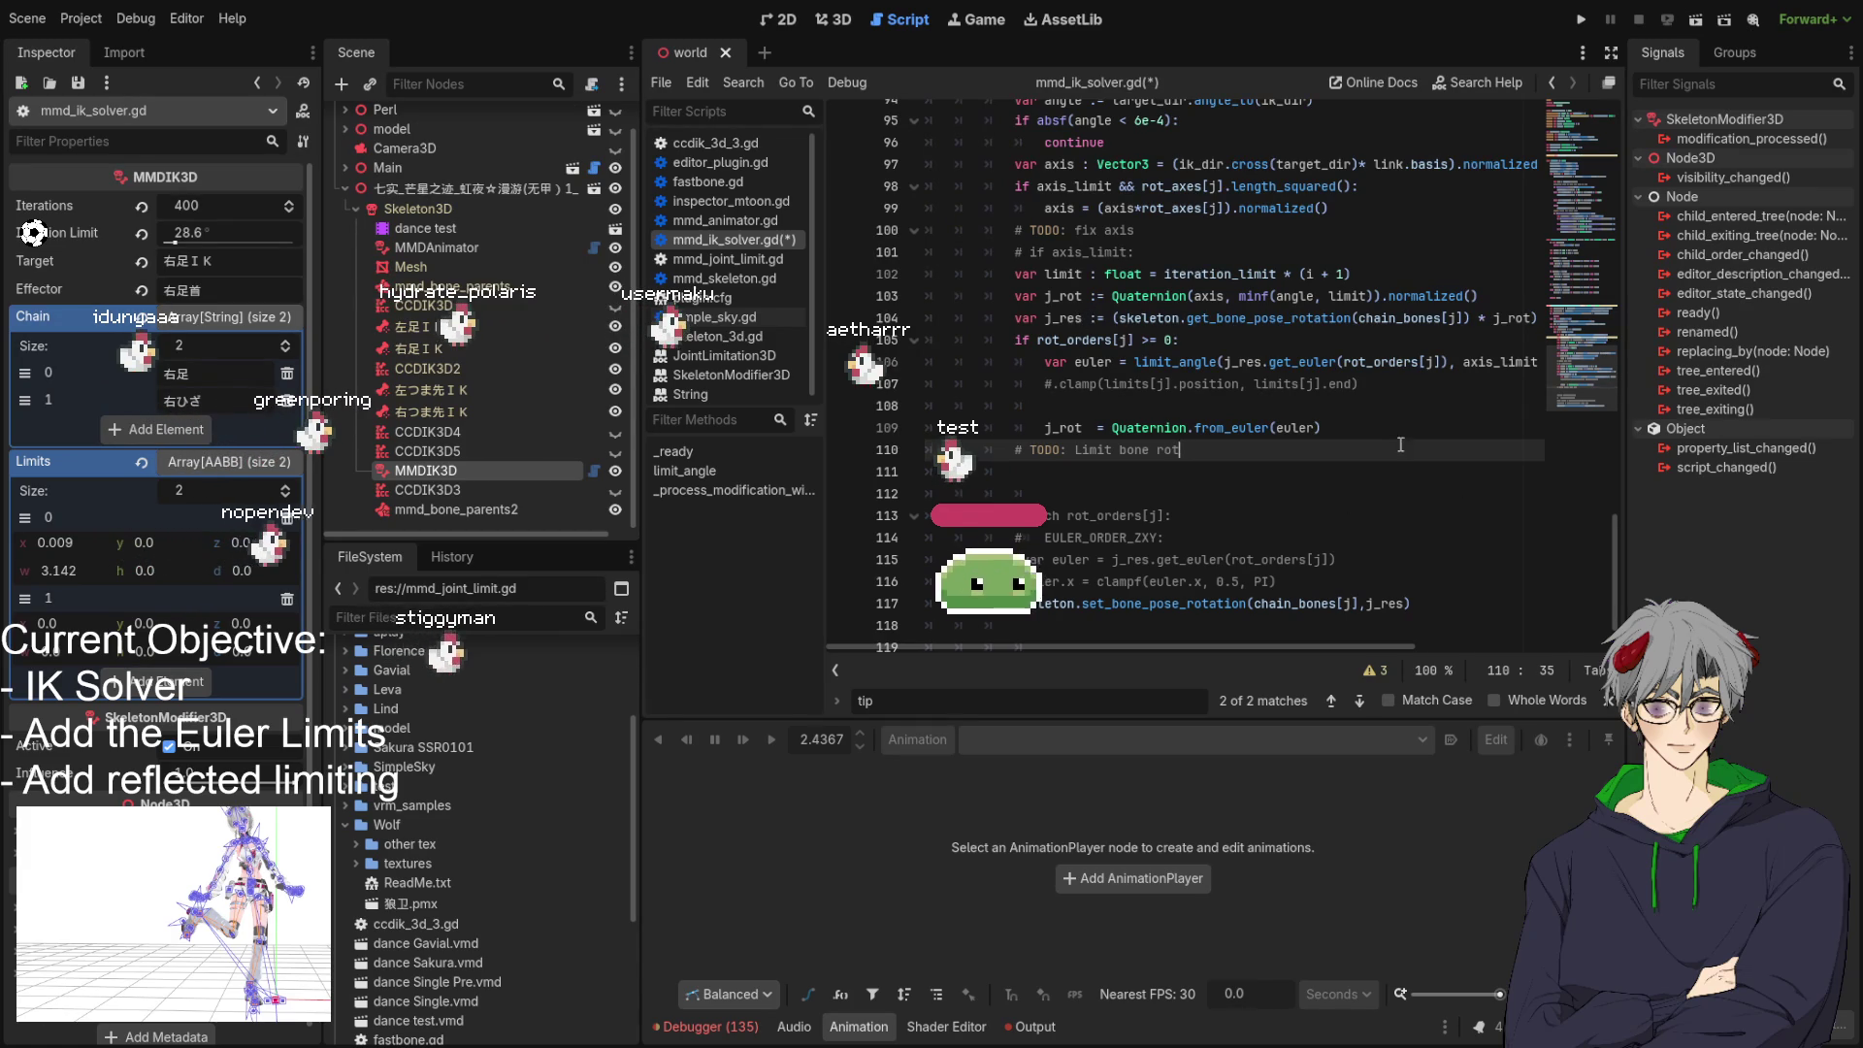
{"action": "triple_click", "coordinate": [1347, 356]}
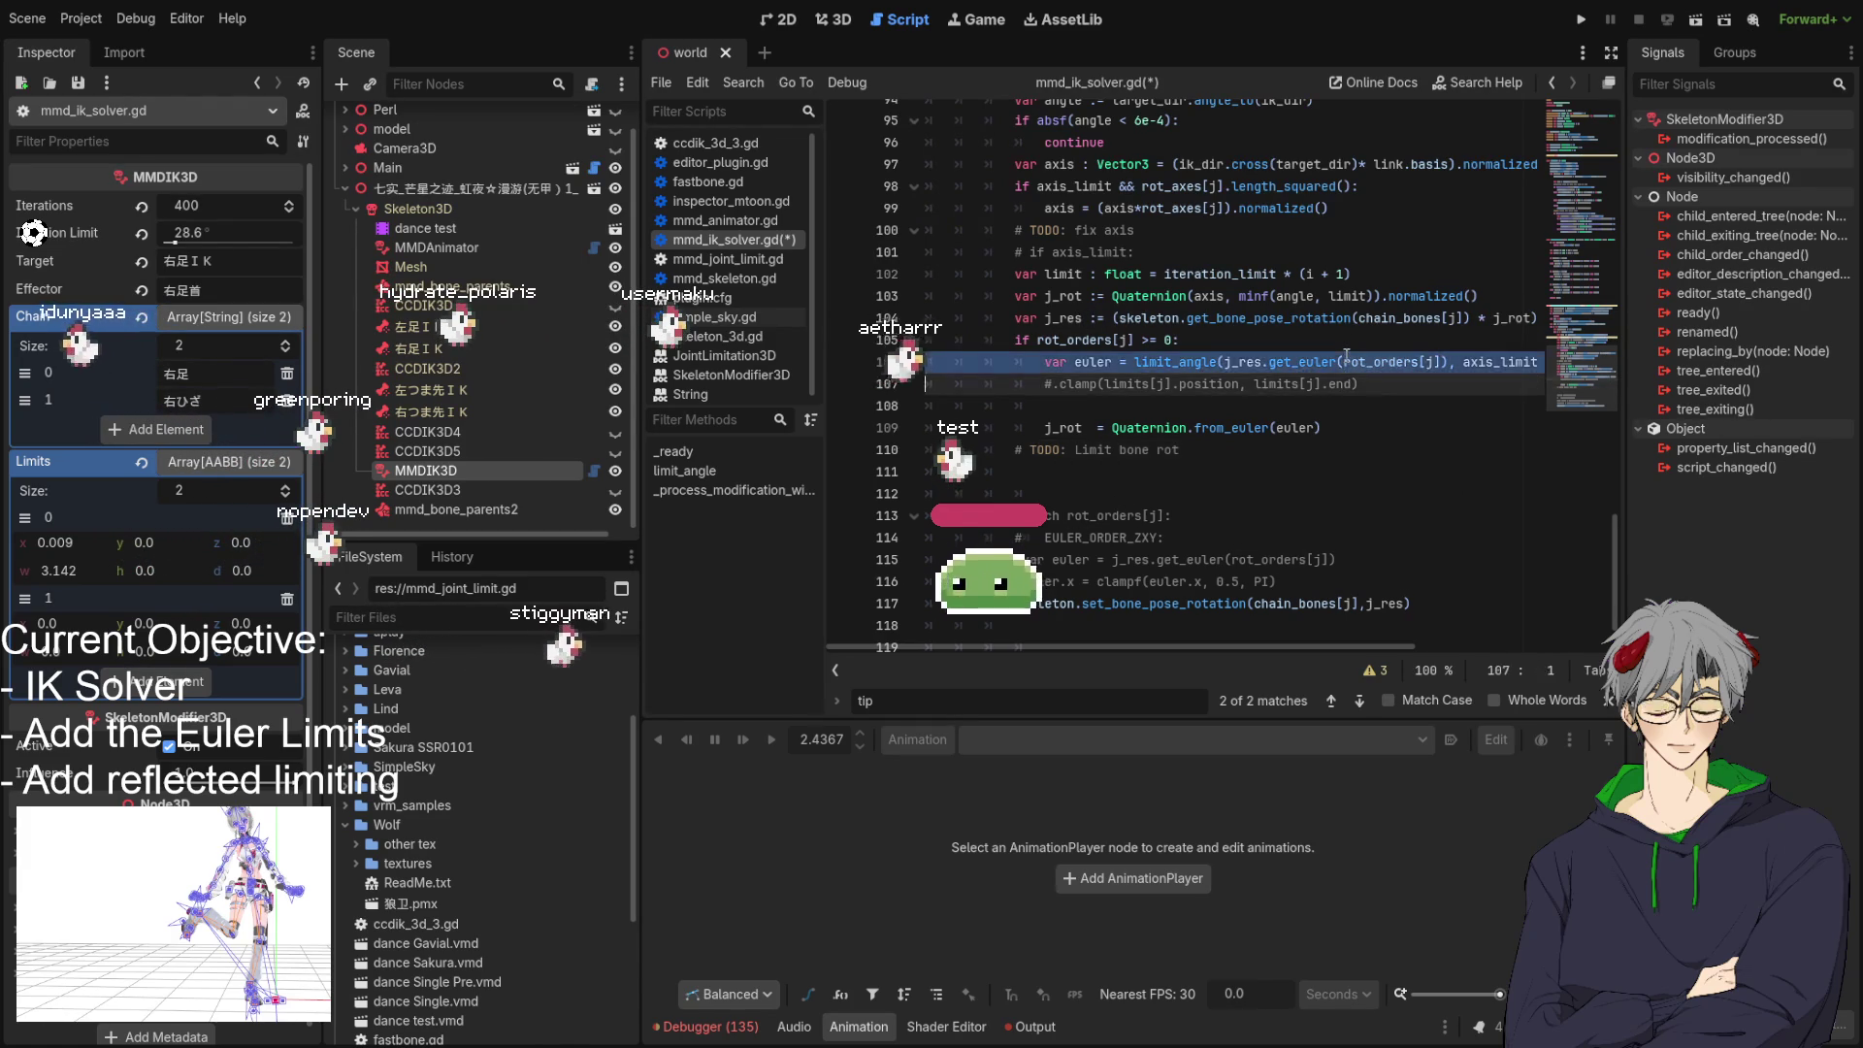
{"action": "left_click", "coordinate": [1149, 341]}
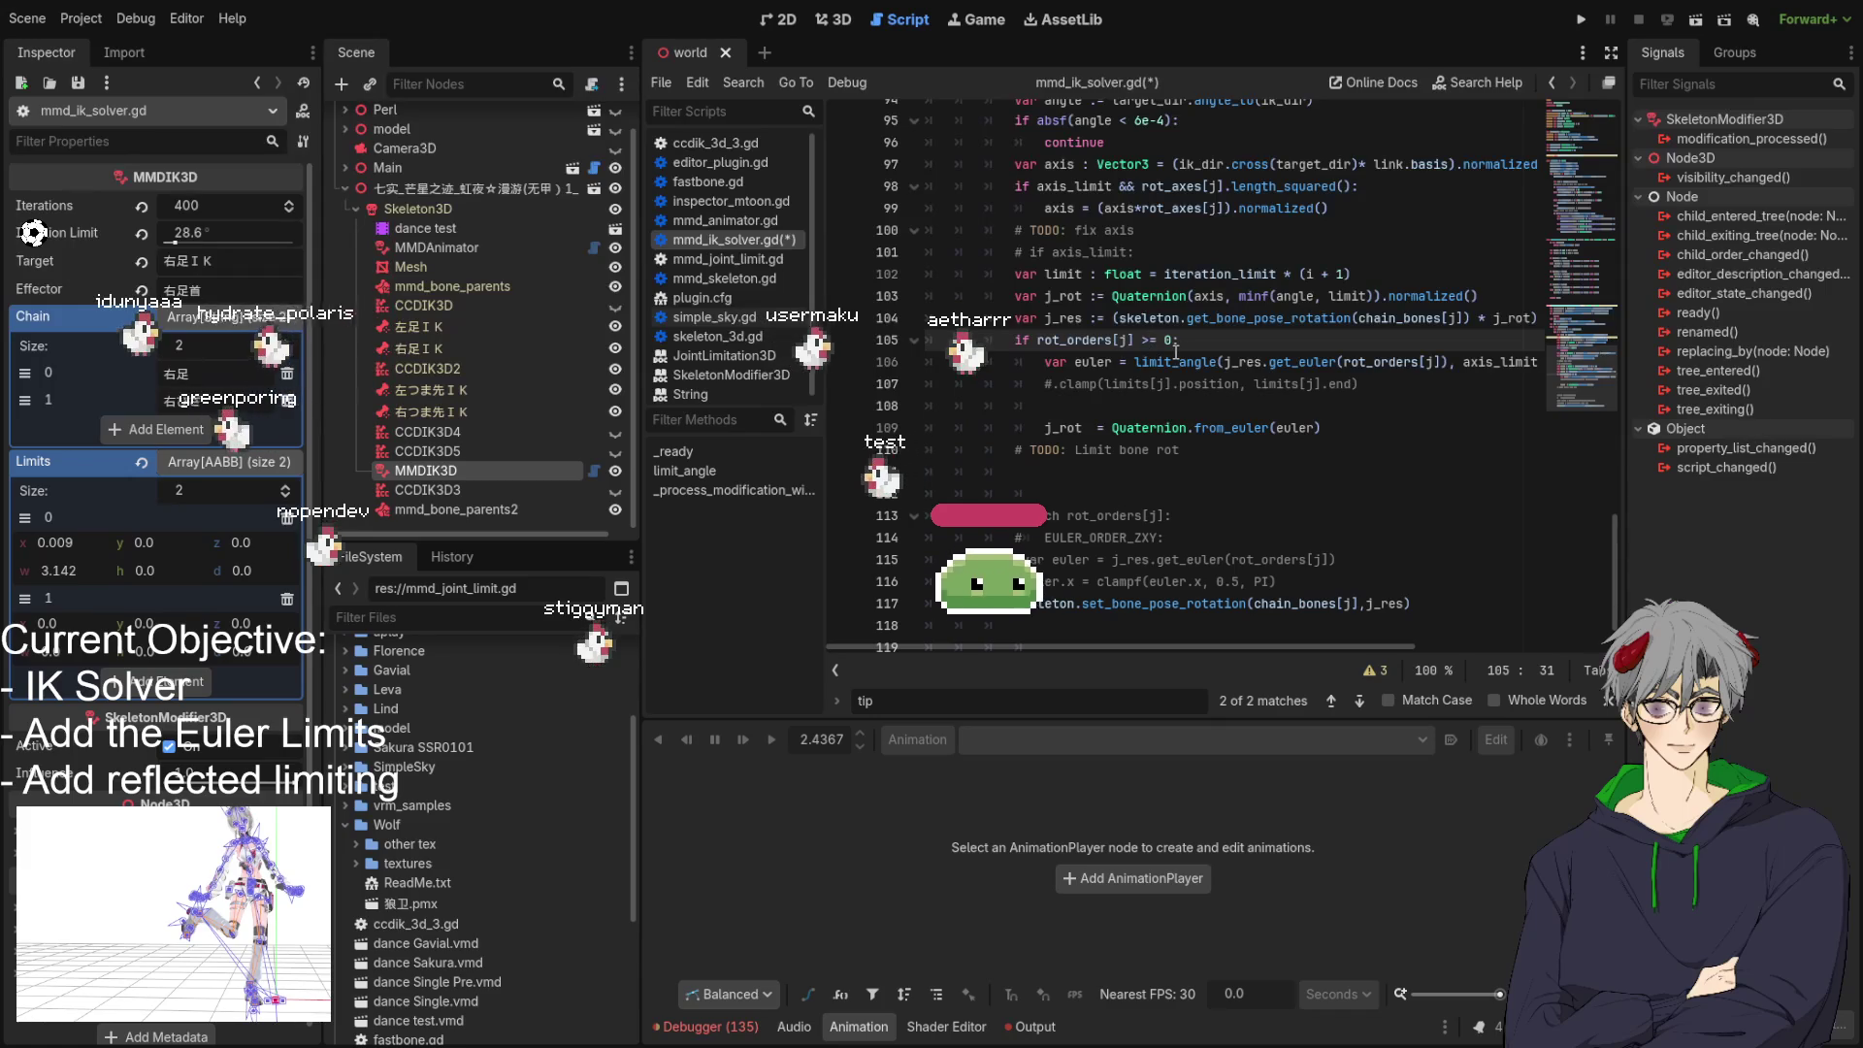
{"action": "left_click", "coordinate": [1186, 451]}
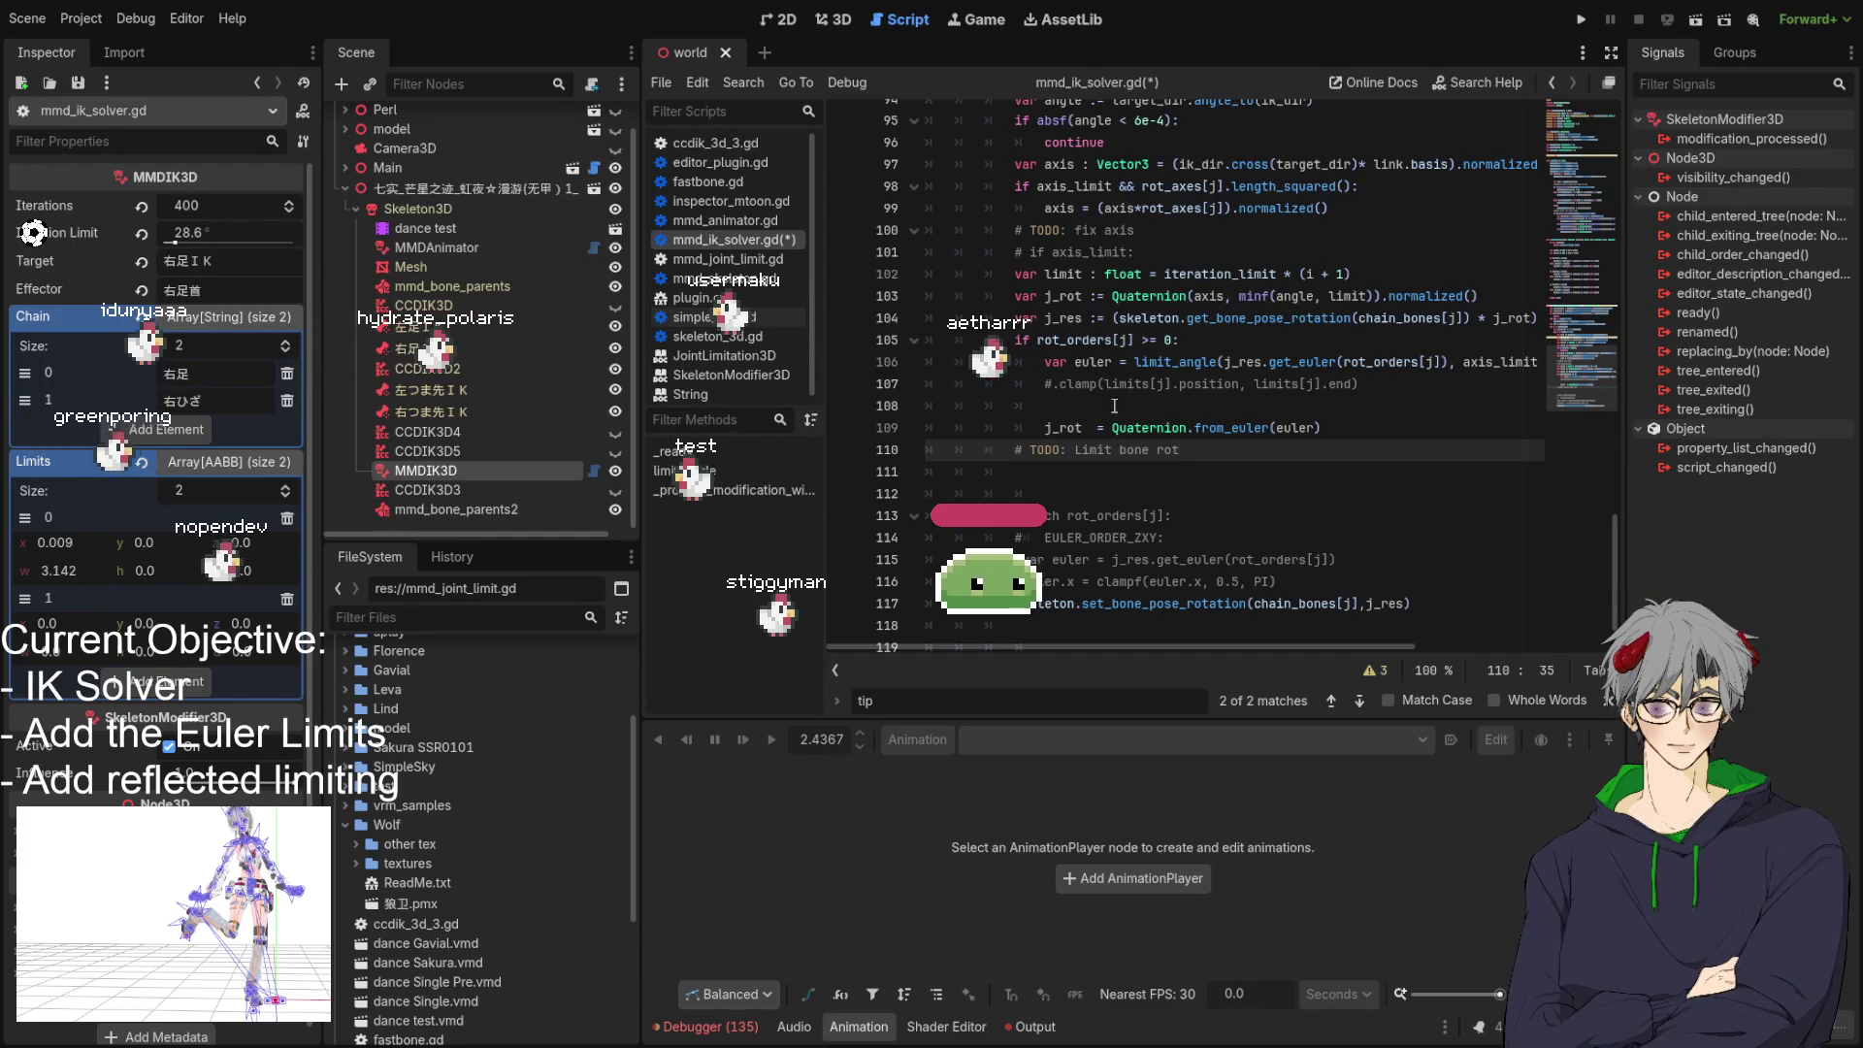
{"action": "double_click", "coordinate": [1063, 320]}
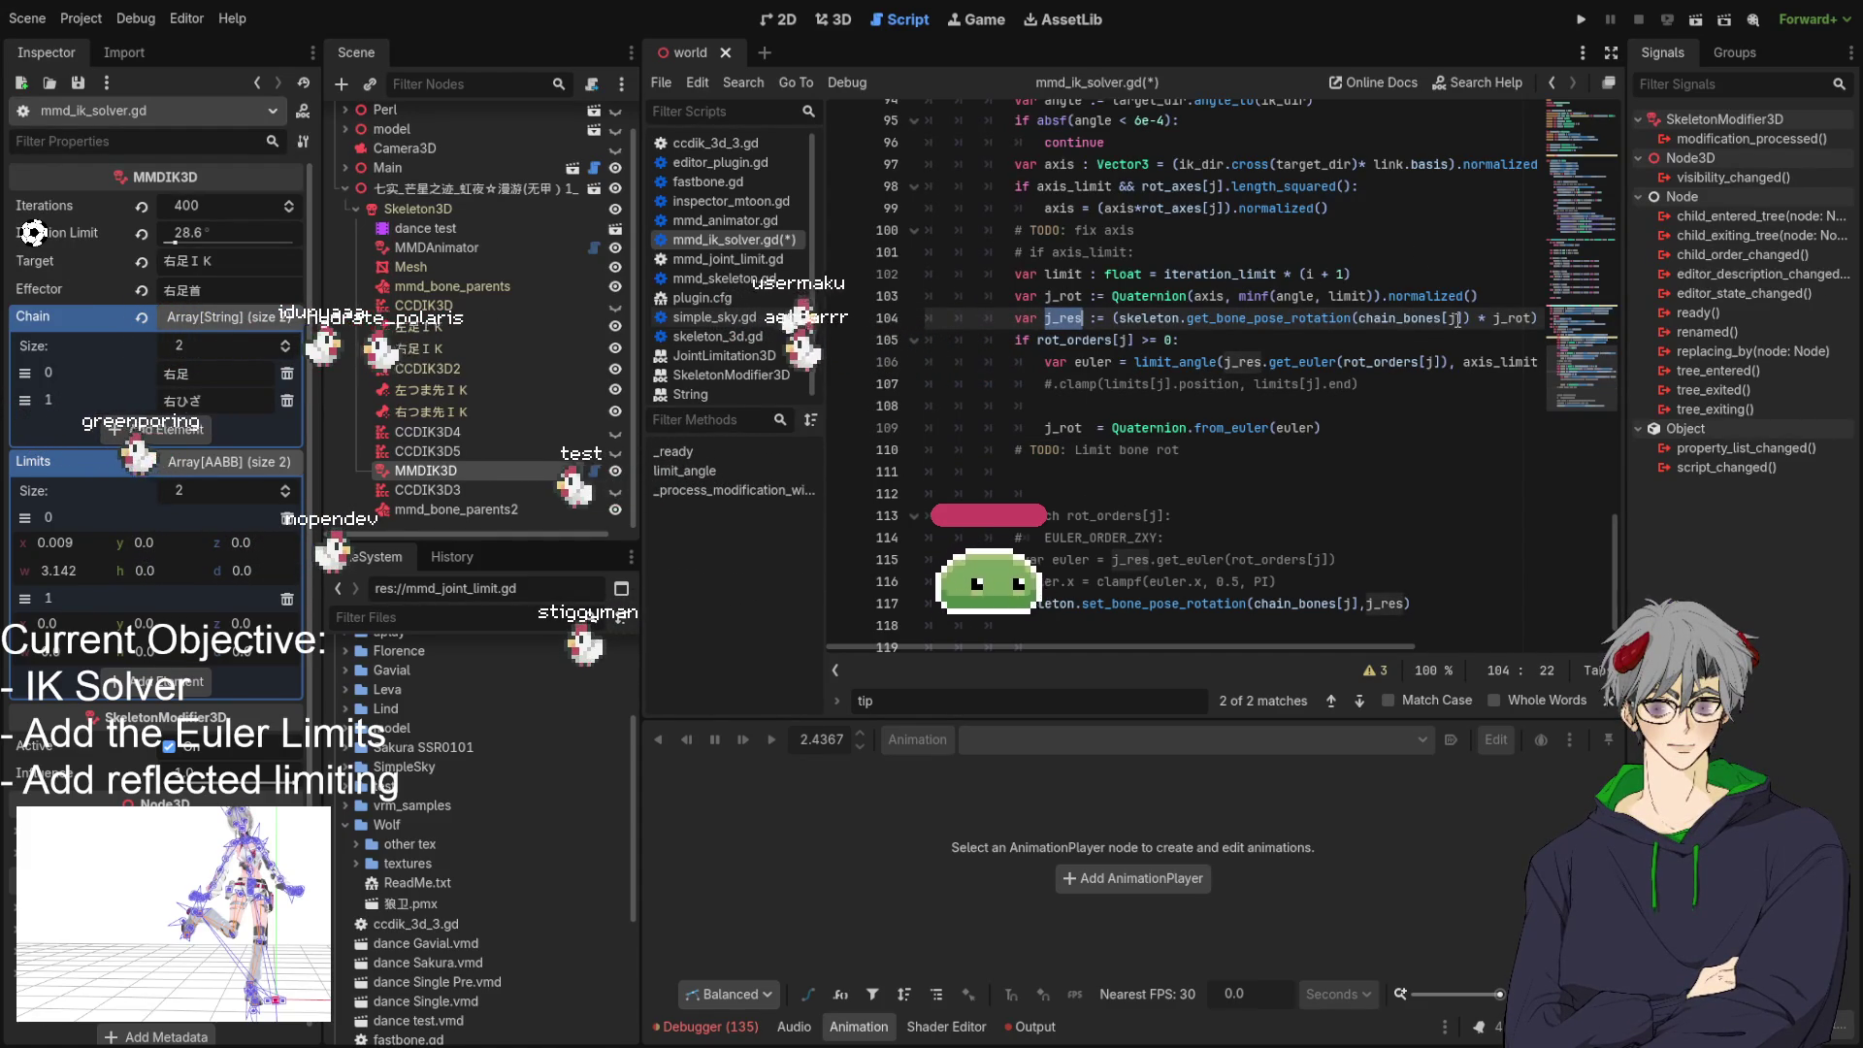
{"action": "scroll", "coordinate": [1160, 453], "scroll_direction": "up", "scroll_amount": 2}
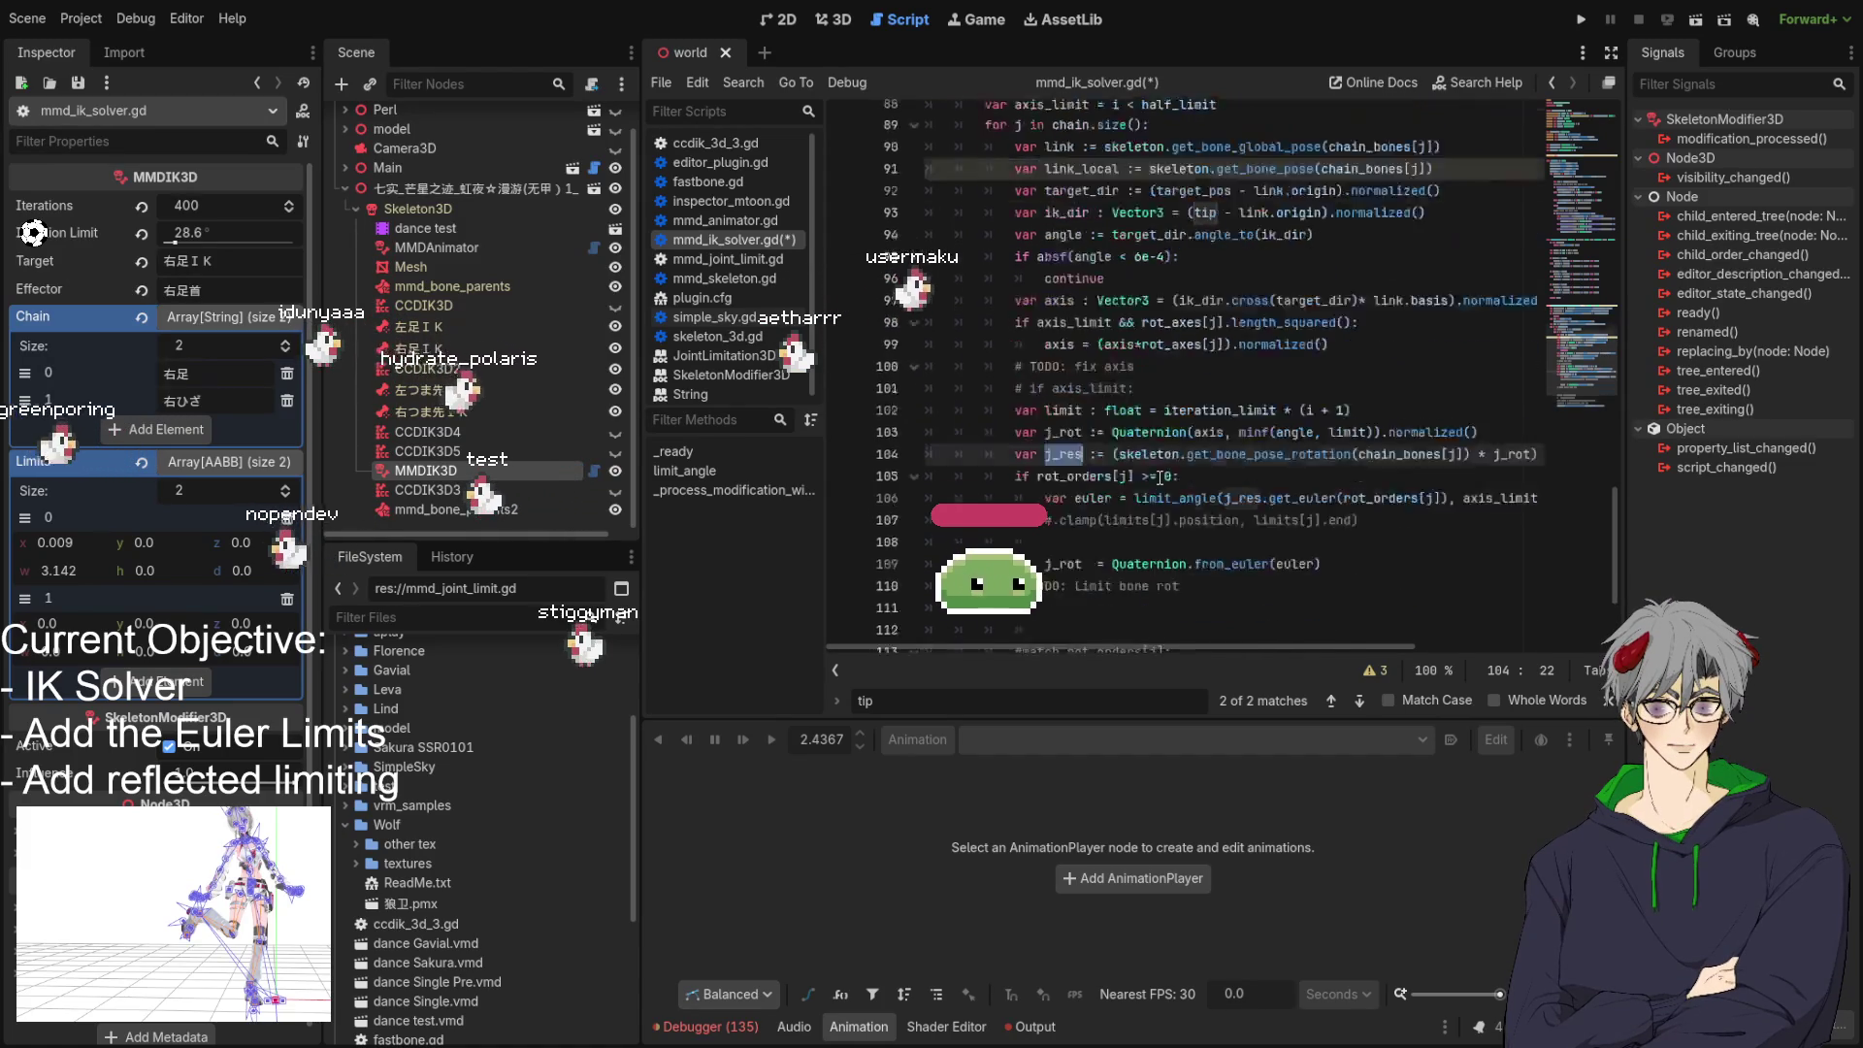
{"action": "scroll", "coordinate": [1160, 453], "scroll_direction": "up", "scroll_amount": 3}
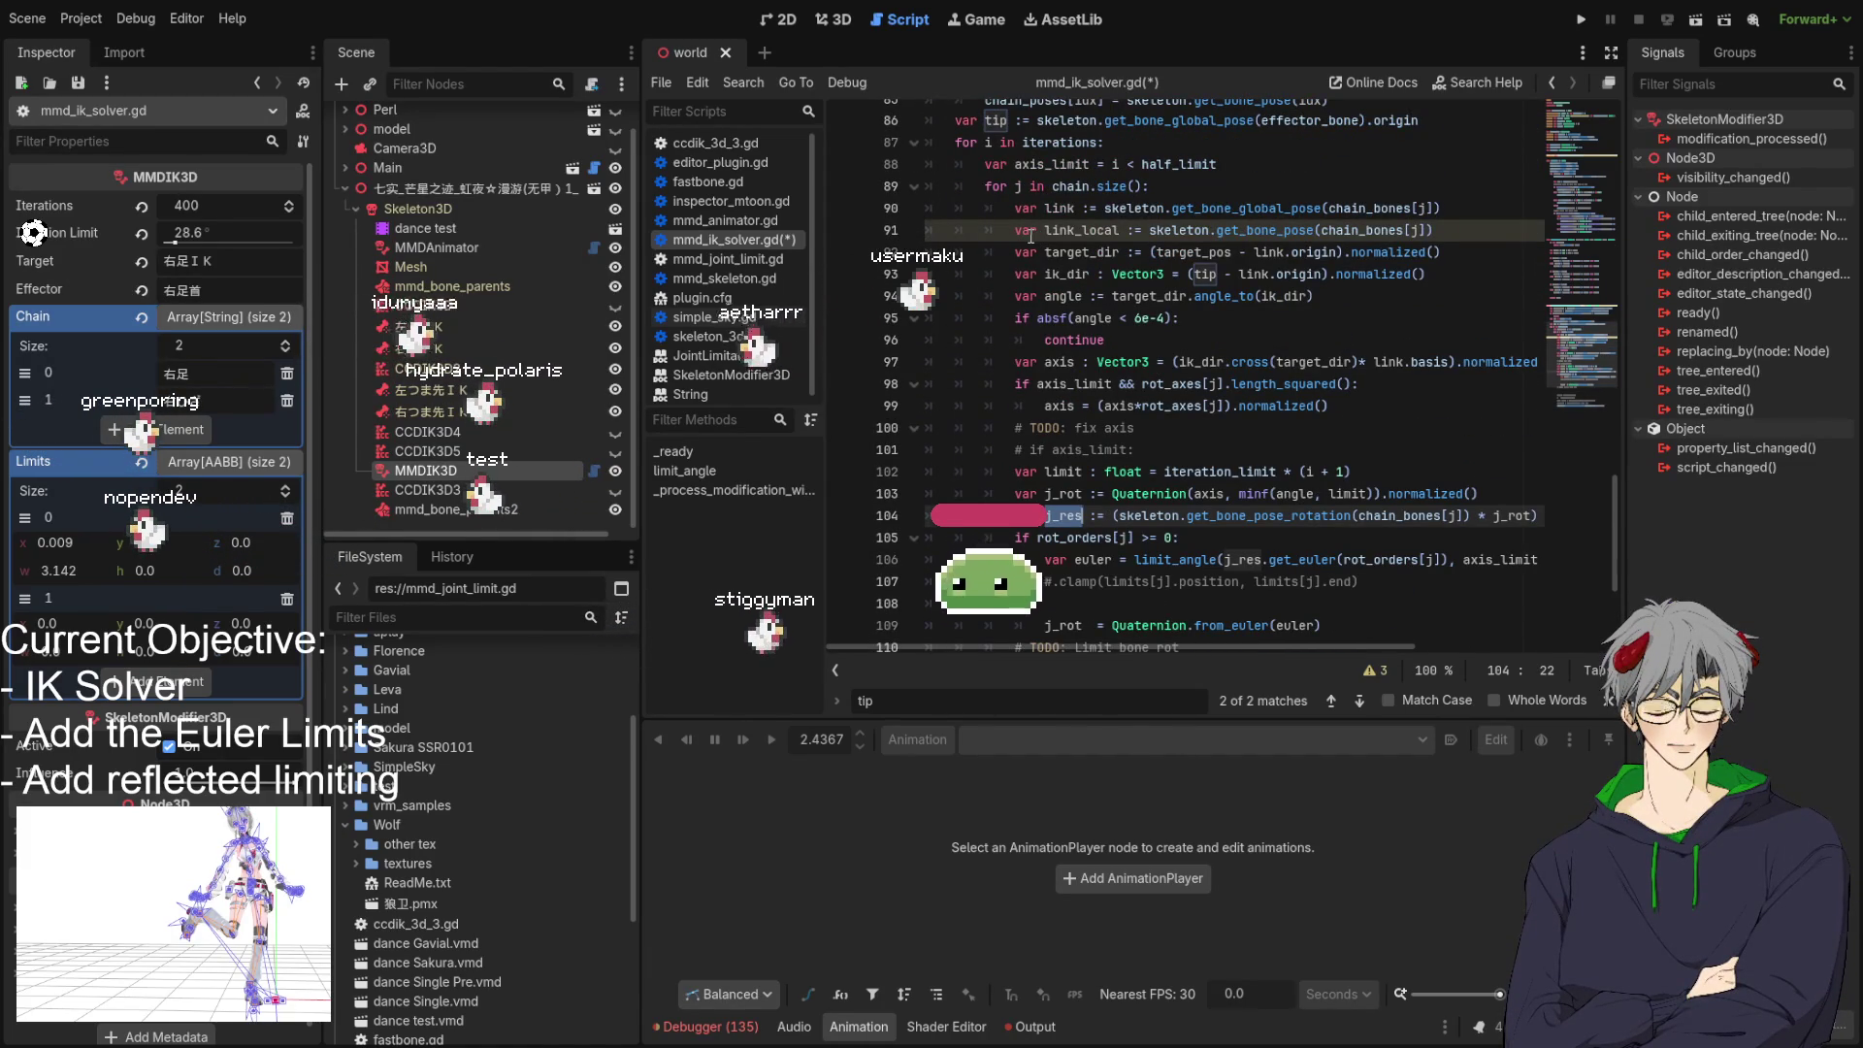
{"action": "scroll", "coordinate": [1153, 408], "scroll_direction": "down", "scroll_amount": 4}
{"action": "left_click", "coordinate": [1237, 398]}
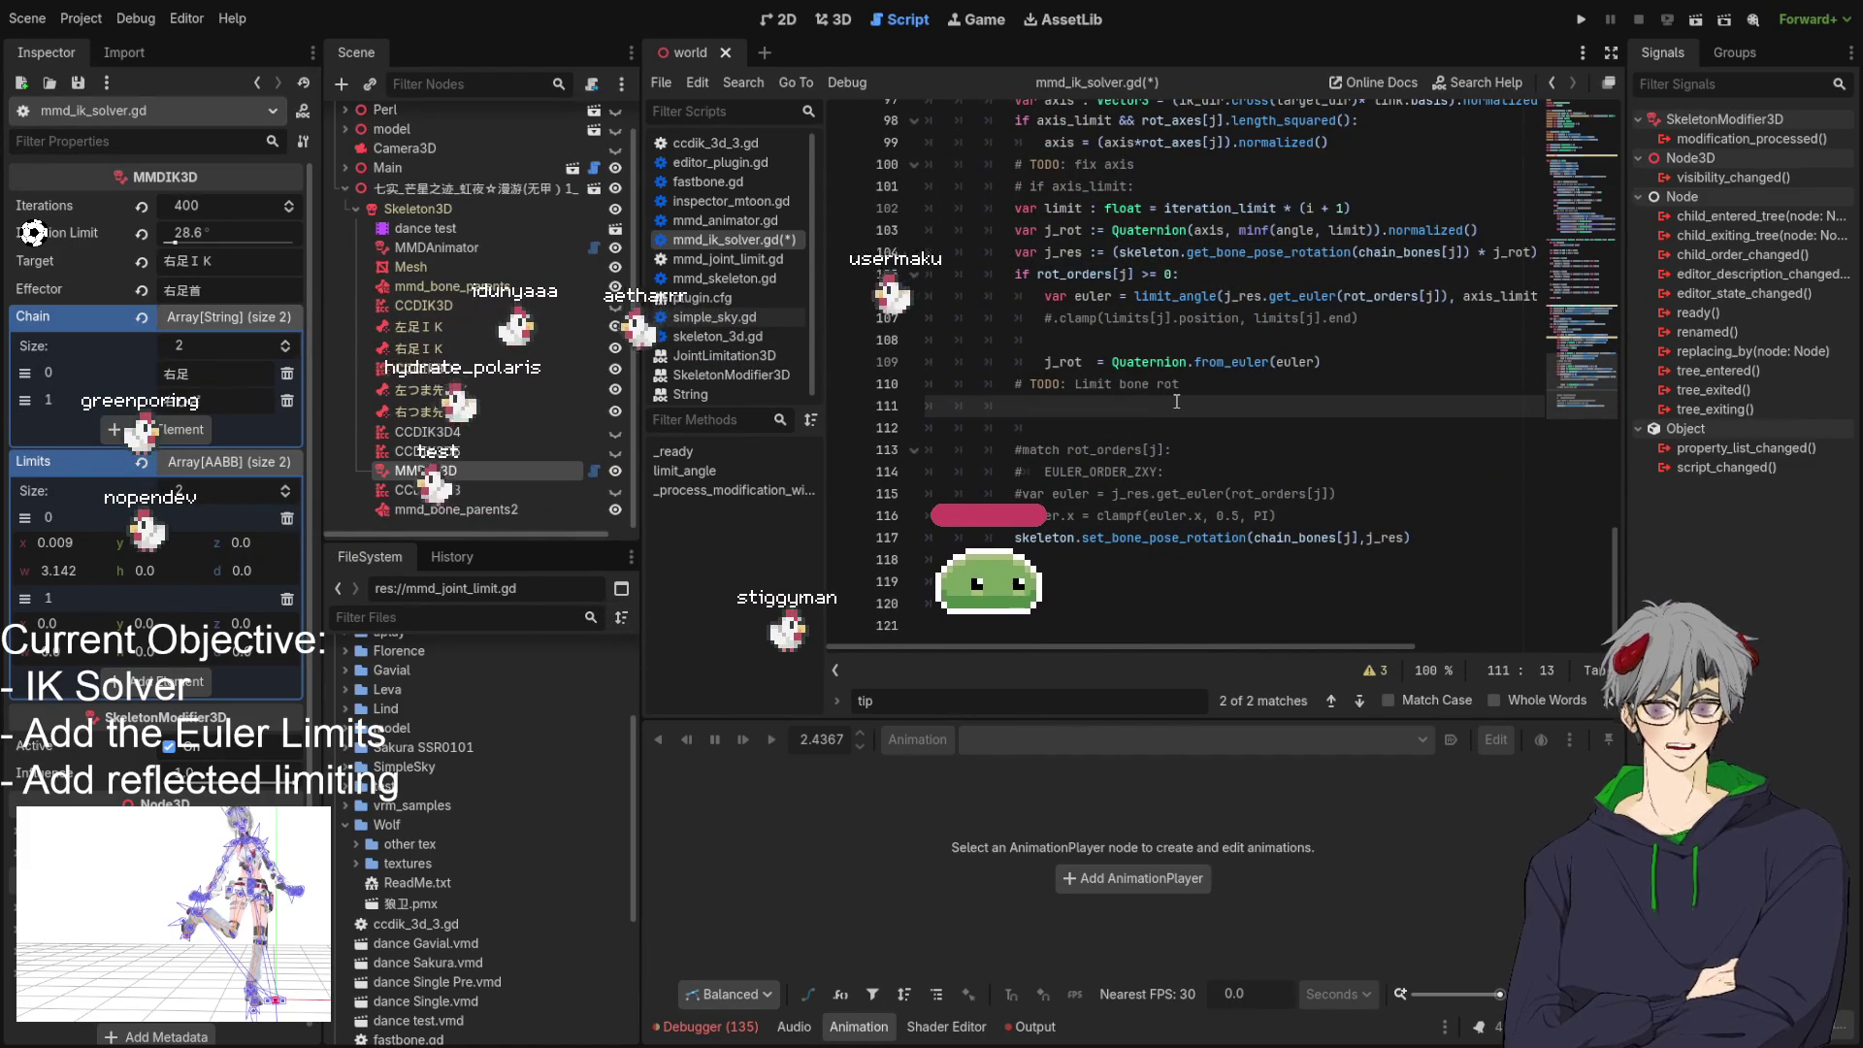
{"action": "scroll", "coordinate": [1237, 395], "scroll_direction": "up", "scroll_amount": 4}
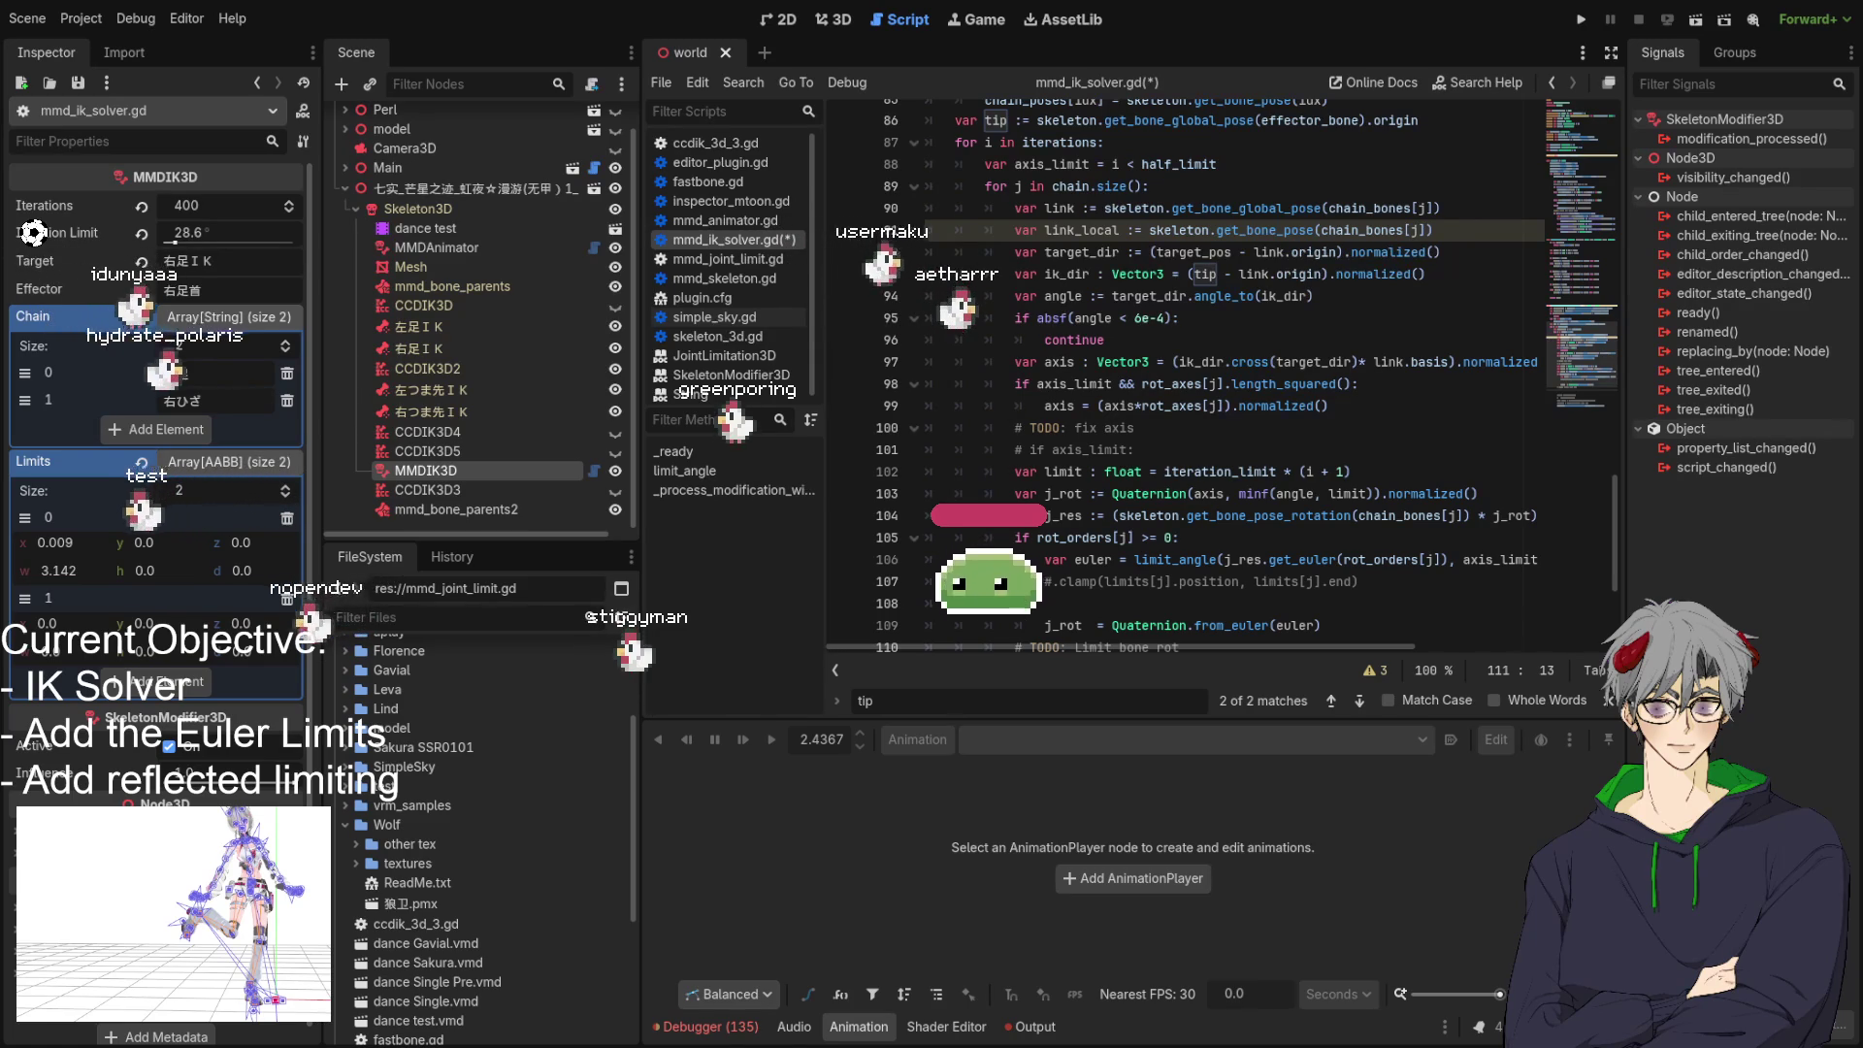
{"action": "scroll", "coordinate": [959, 402], "scroll_direction": "down", "scroll_amount": 3}
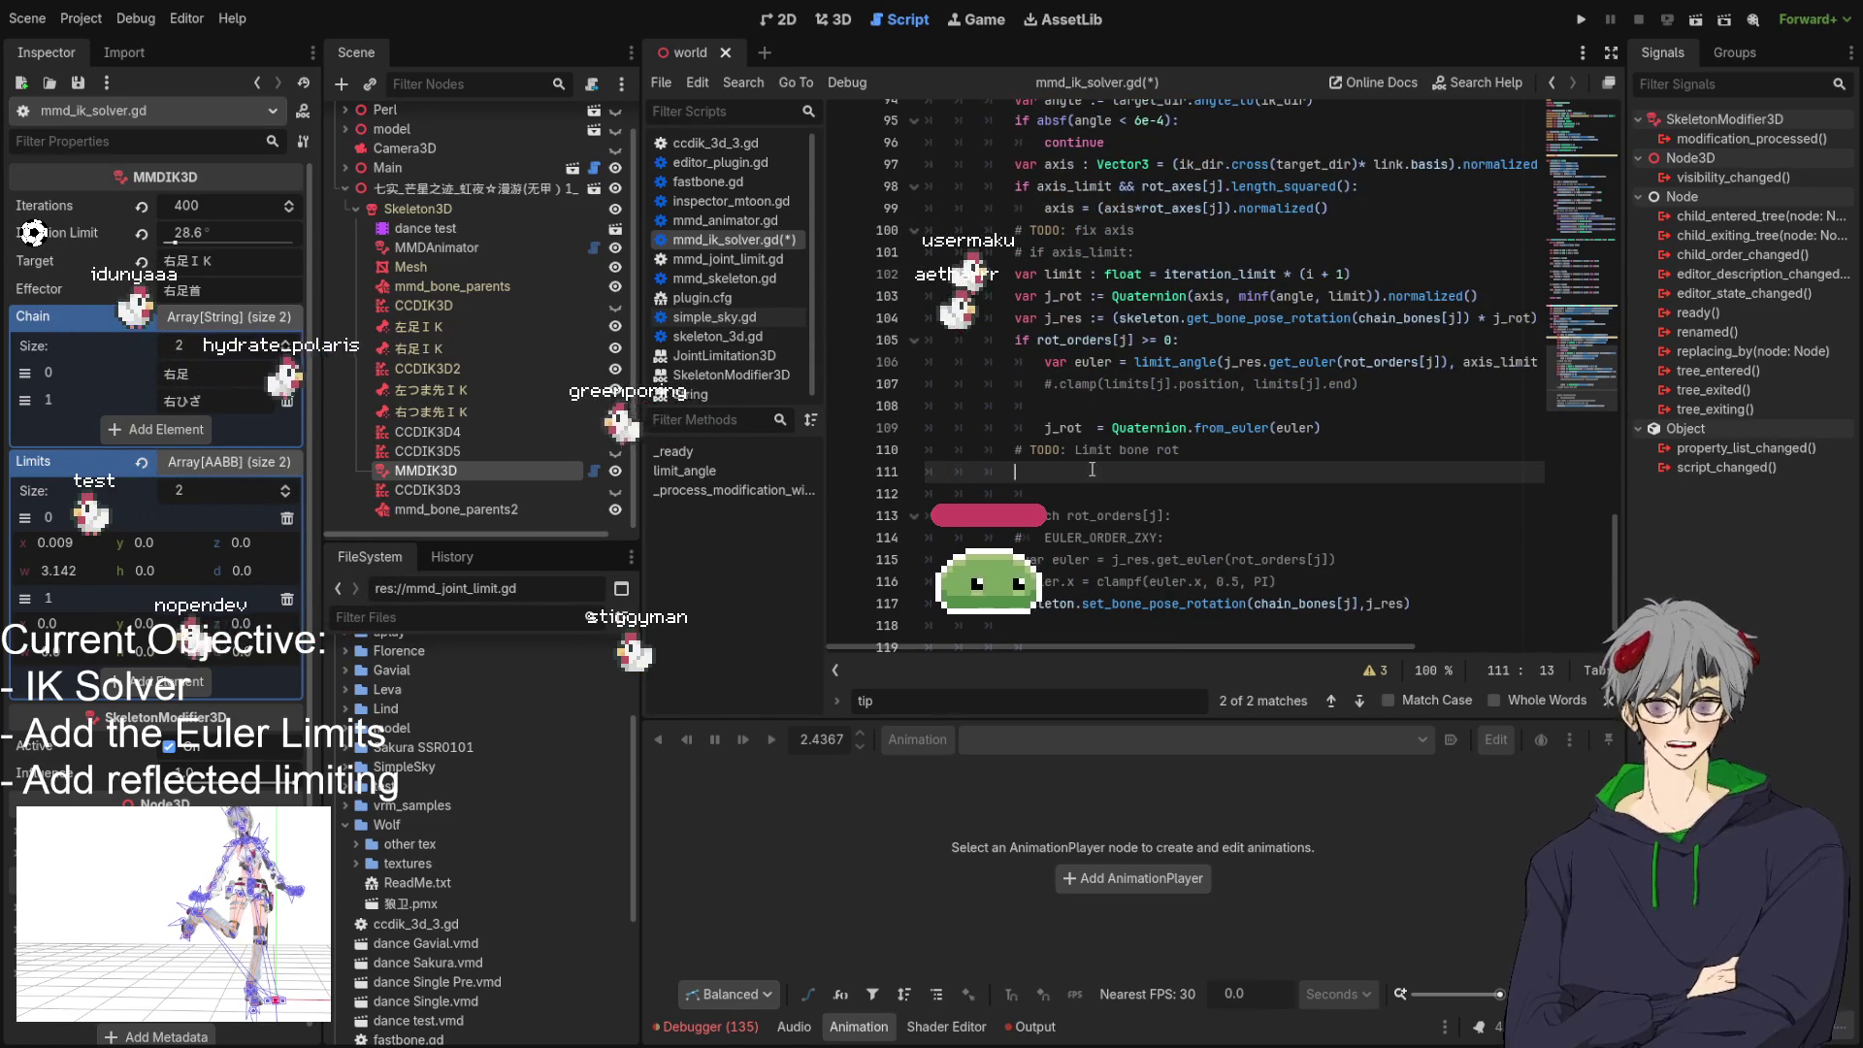
{"action": "scroll", "coordinate": [959, 402], "scroll_direction": "up", "scroll_amount": 2}
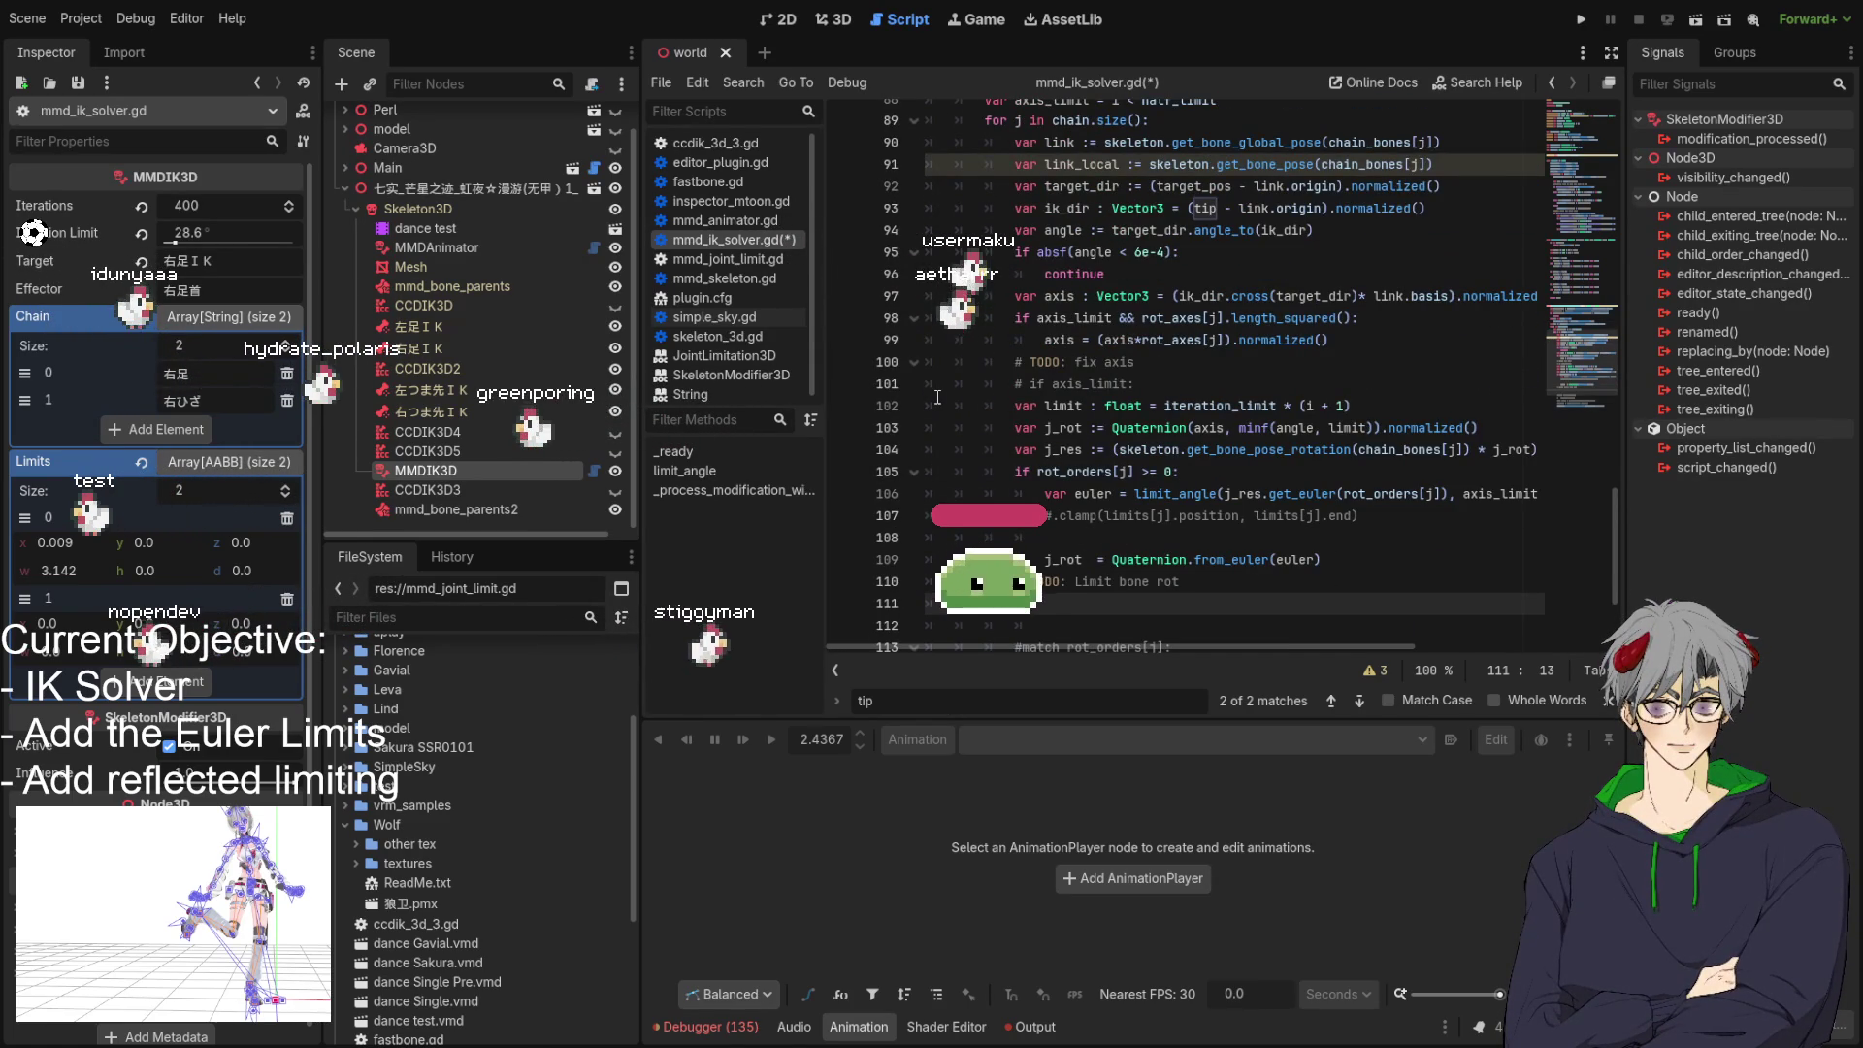
{"action": "scroll", "coordinate": [1100, 219], "scroll_direction": "up", "scroll_amount": 1}
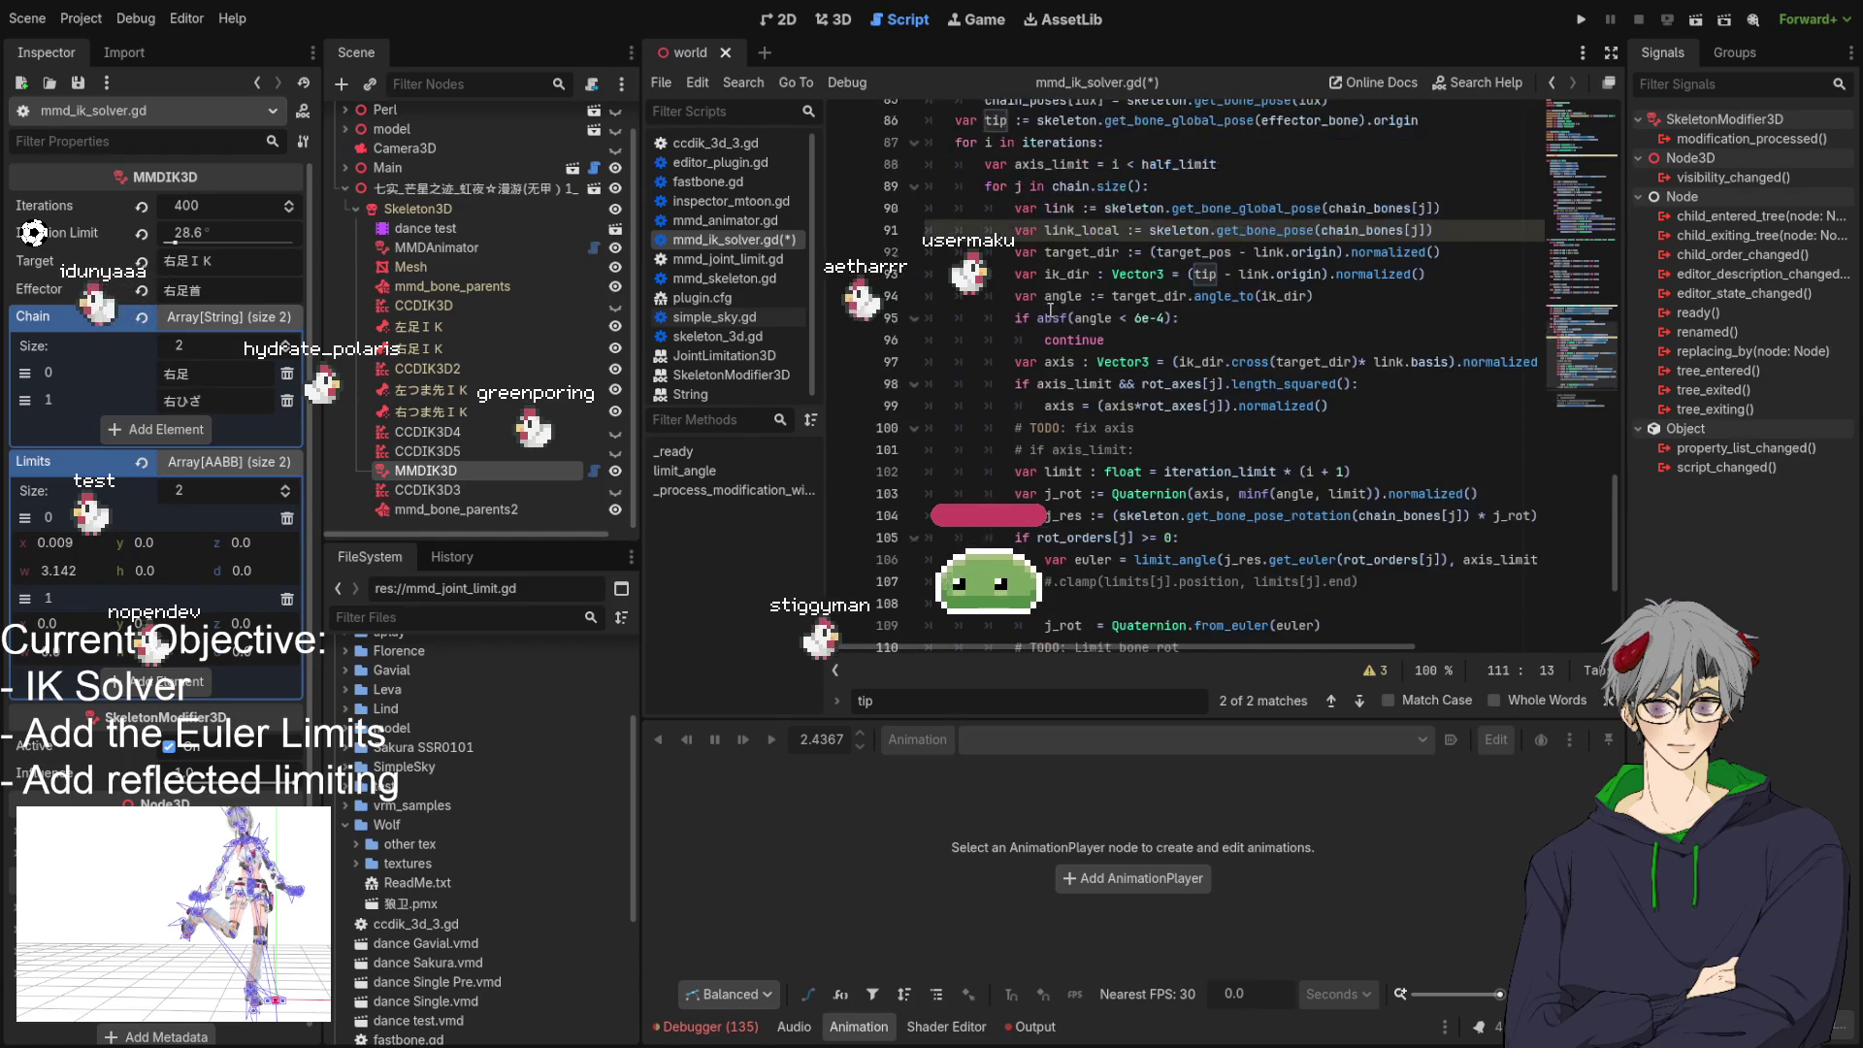
{"action": "double_click", "coordinate": [1044, 209]}
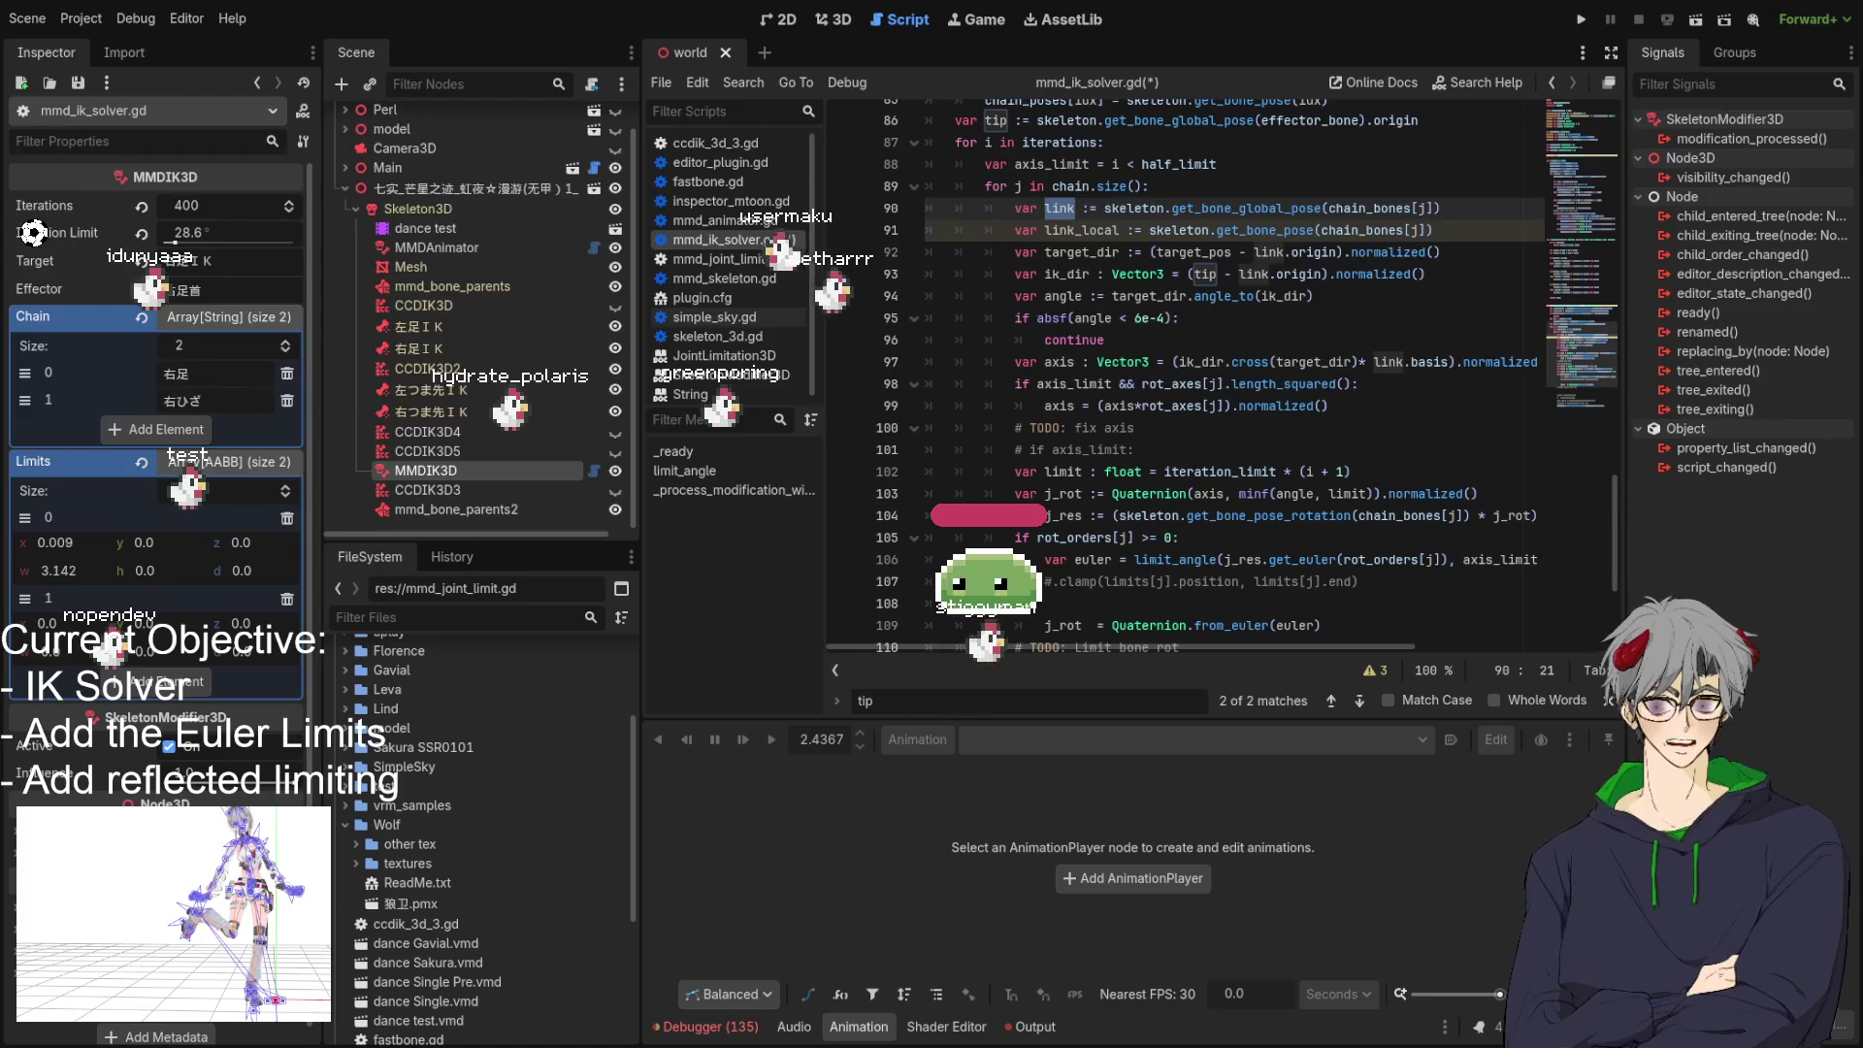
{"action": "scroll", "coordinate": [970, 221], "scroll_direction": "down", "scroll_amount": 2}
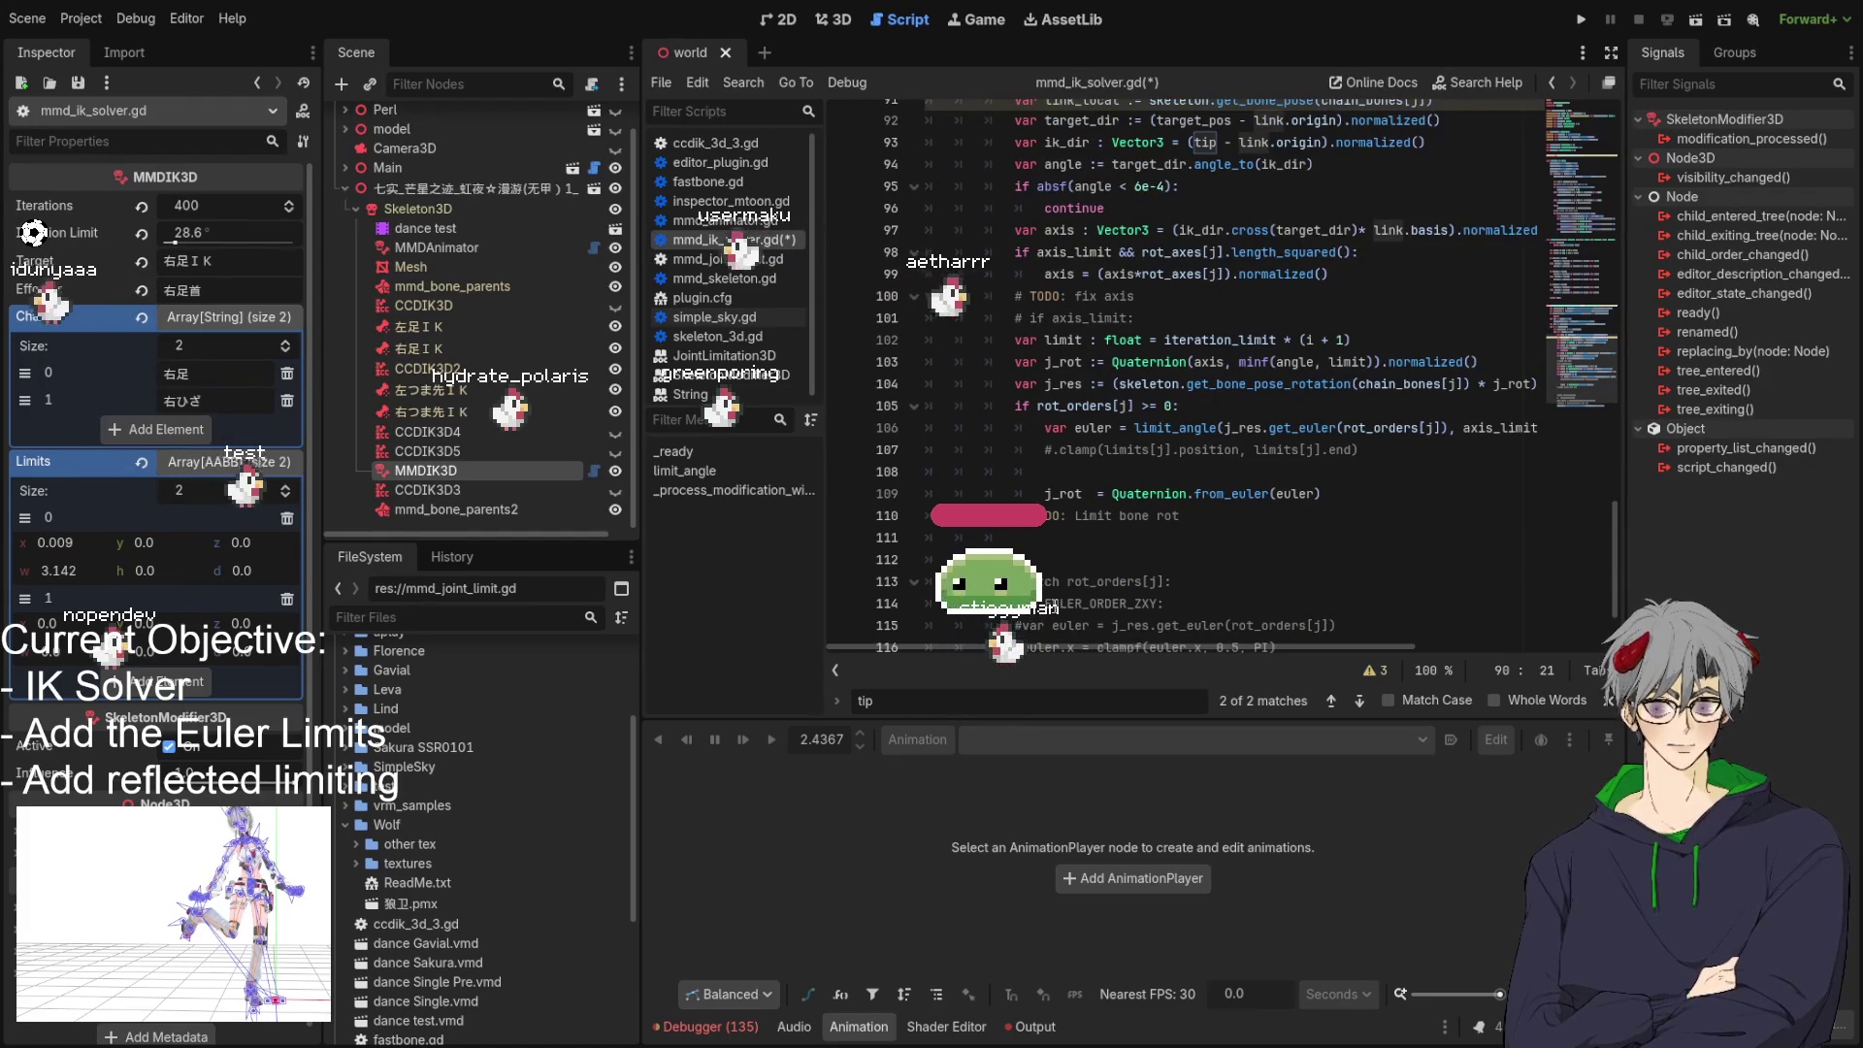
Write var delta = tip - link.origin on empty line 111.
{"action": "left_click", "coordinate": [1083, 546]}
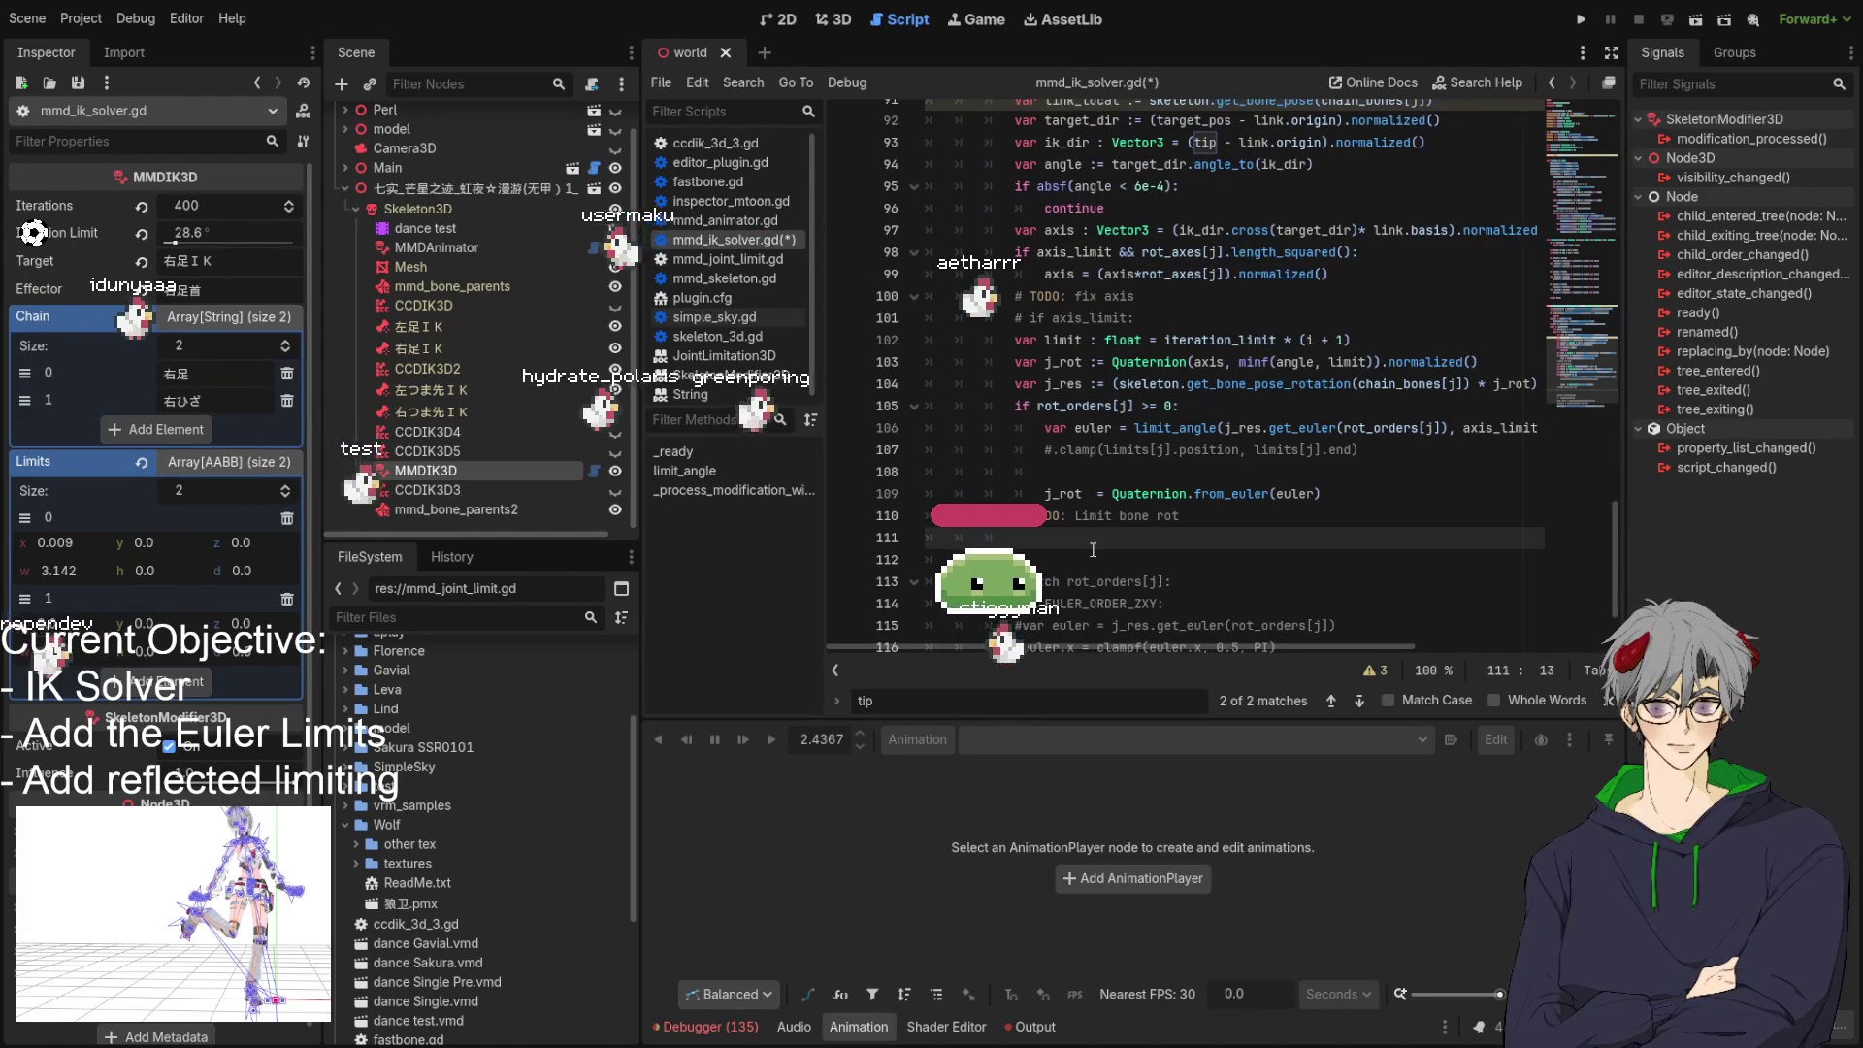
{"action": "type", "text": "var delta ="}
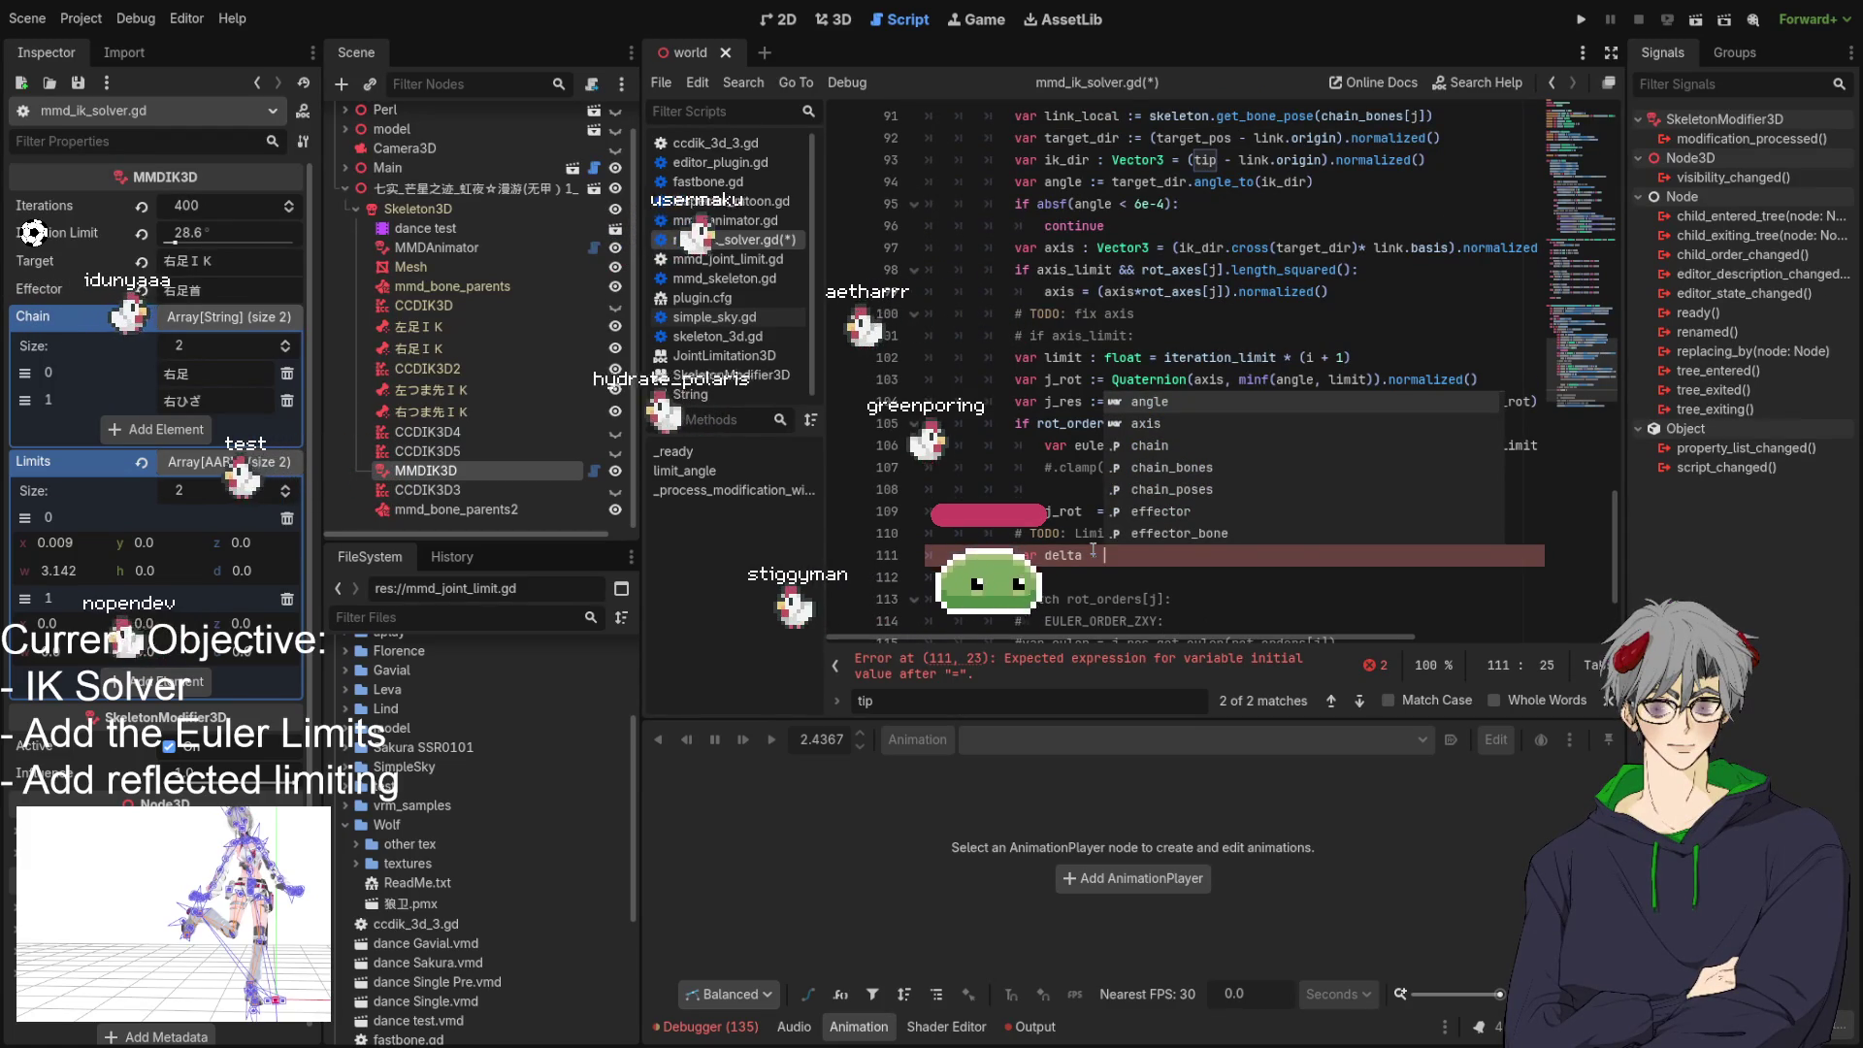
{"action": "type", "text": "tip - li"}
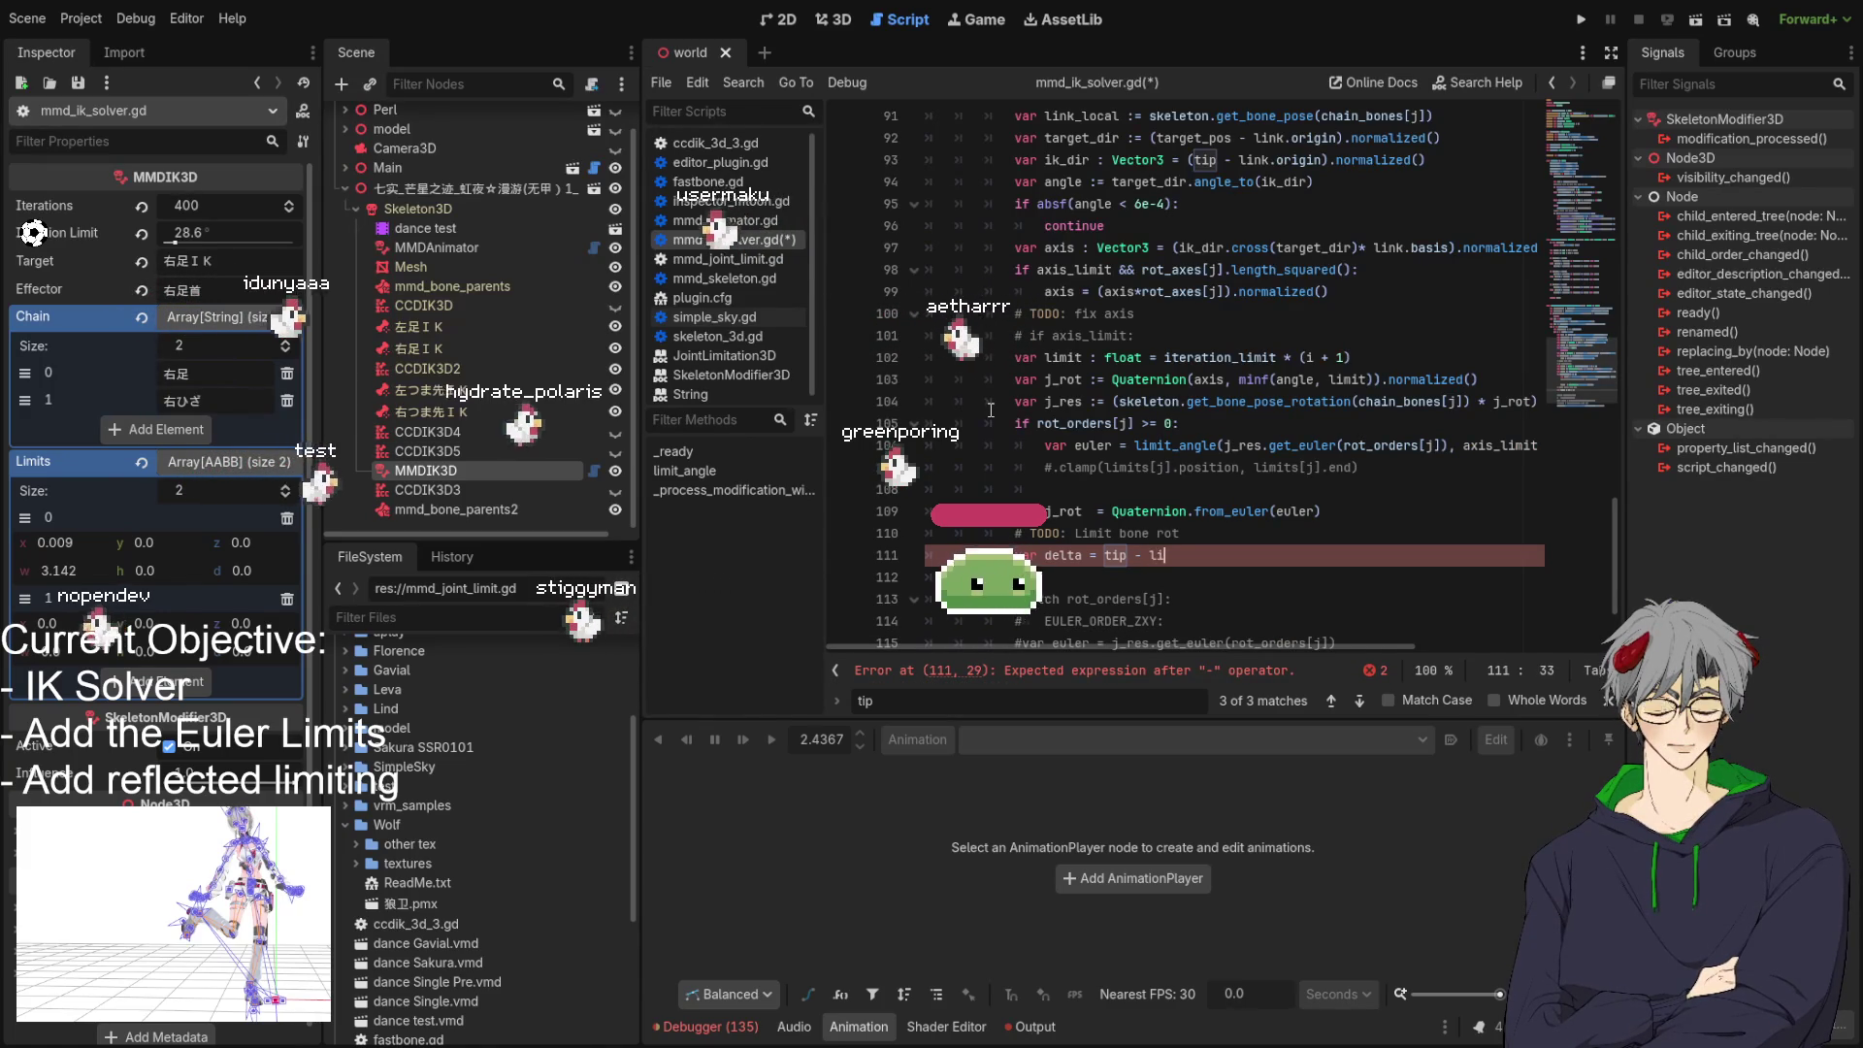
{"action": "type", "text": "nk."}
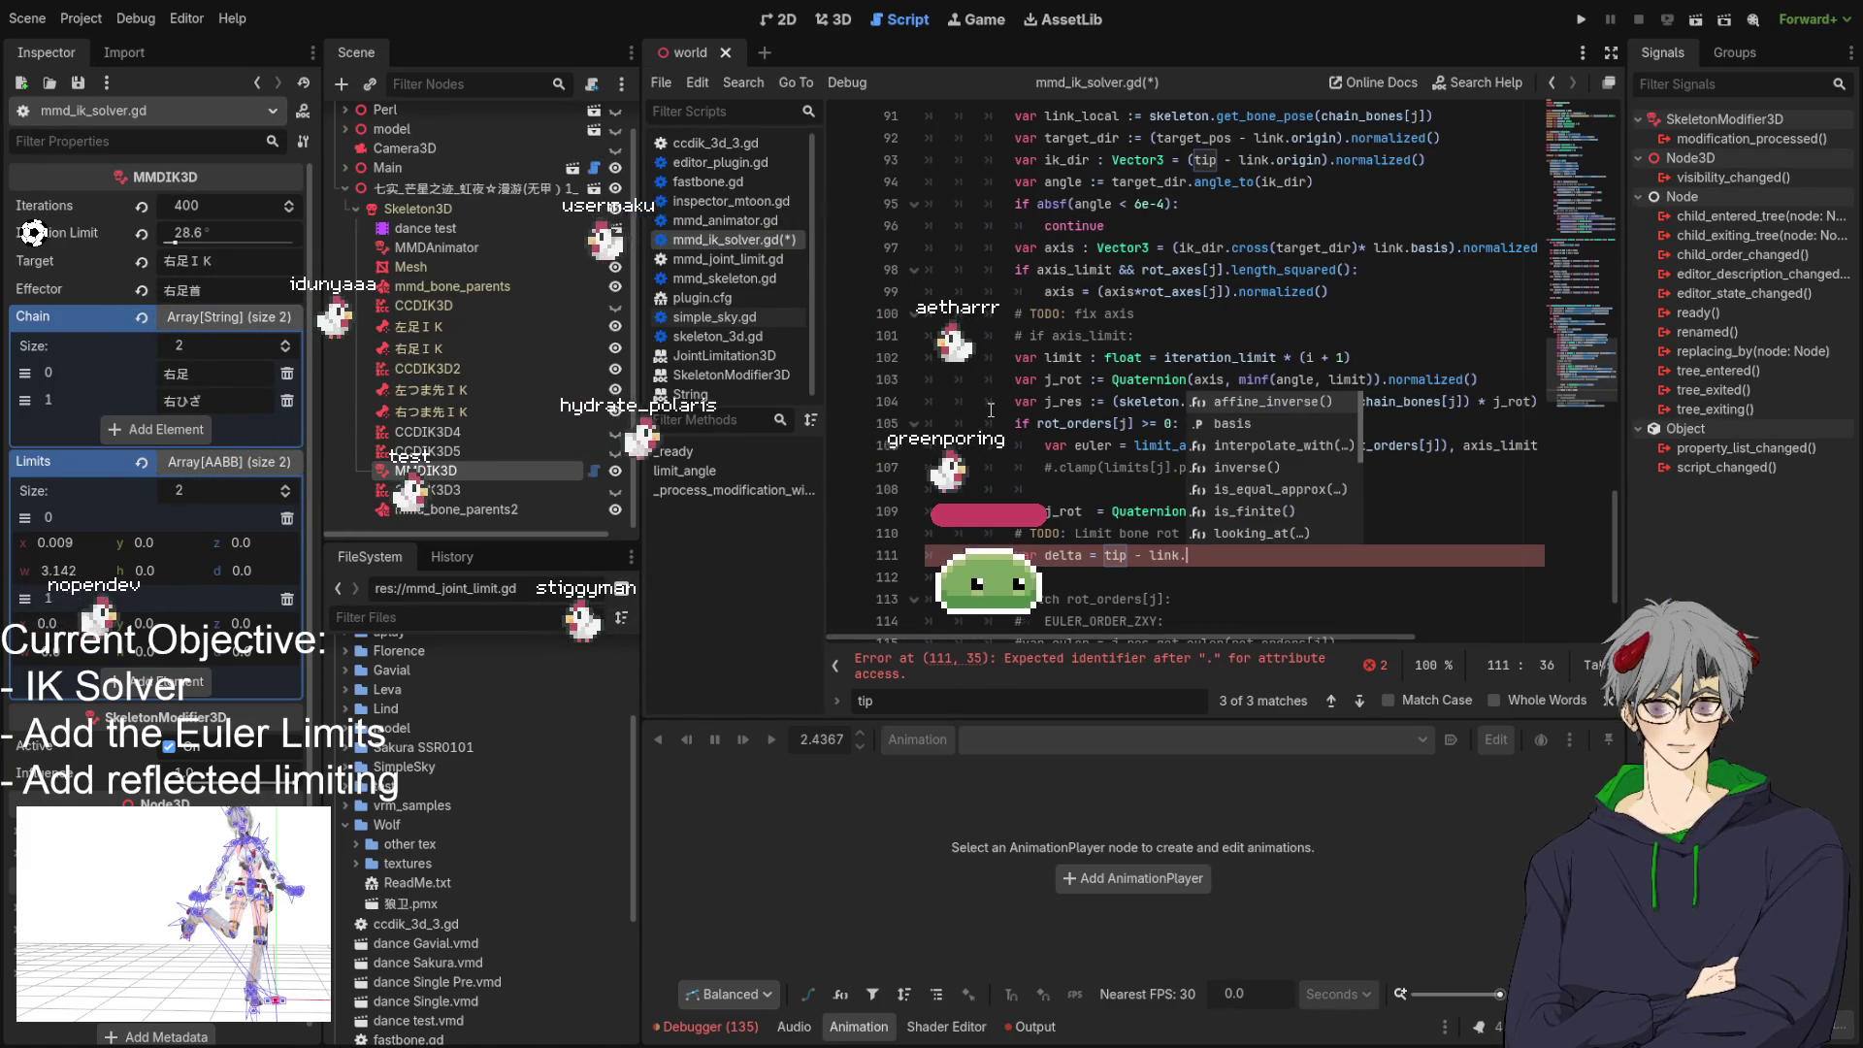
{"action": "type", "text": "origin"}
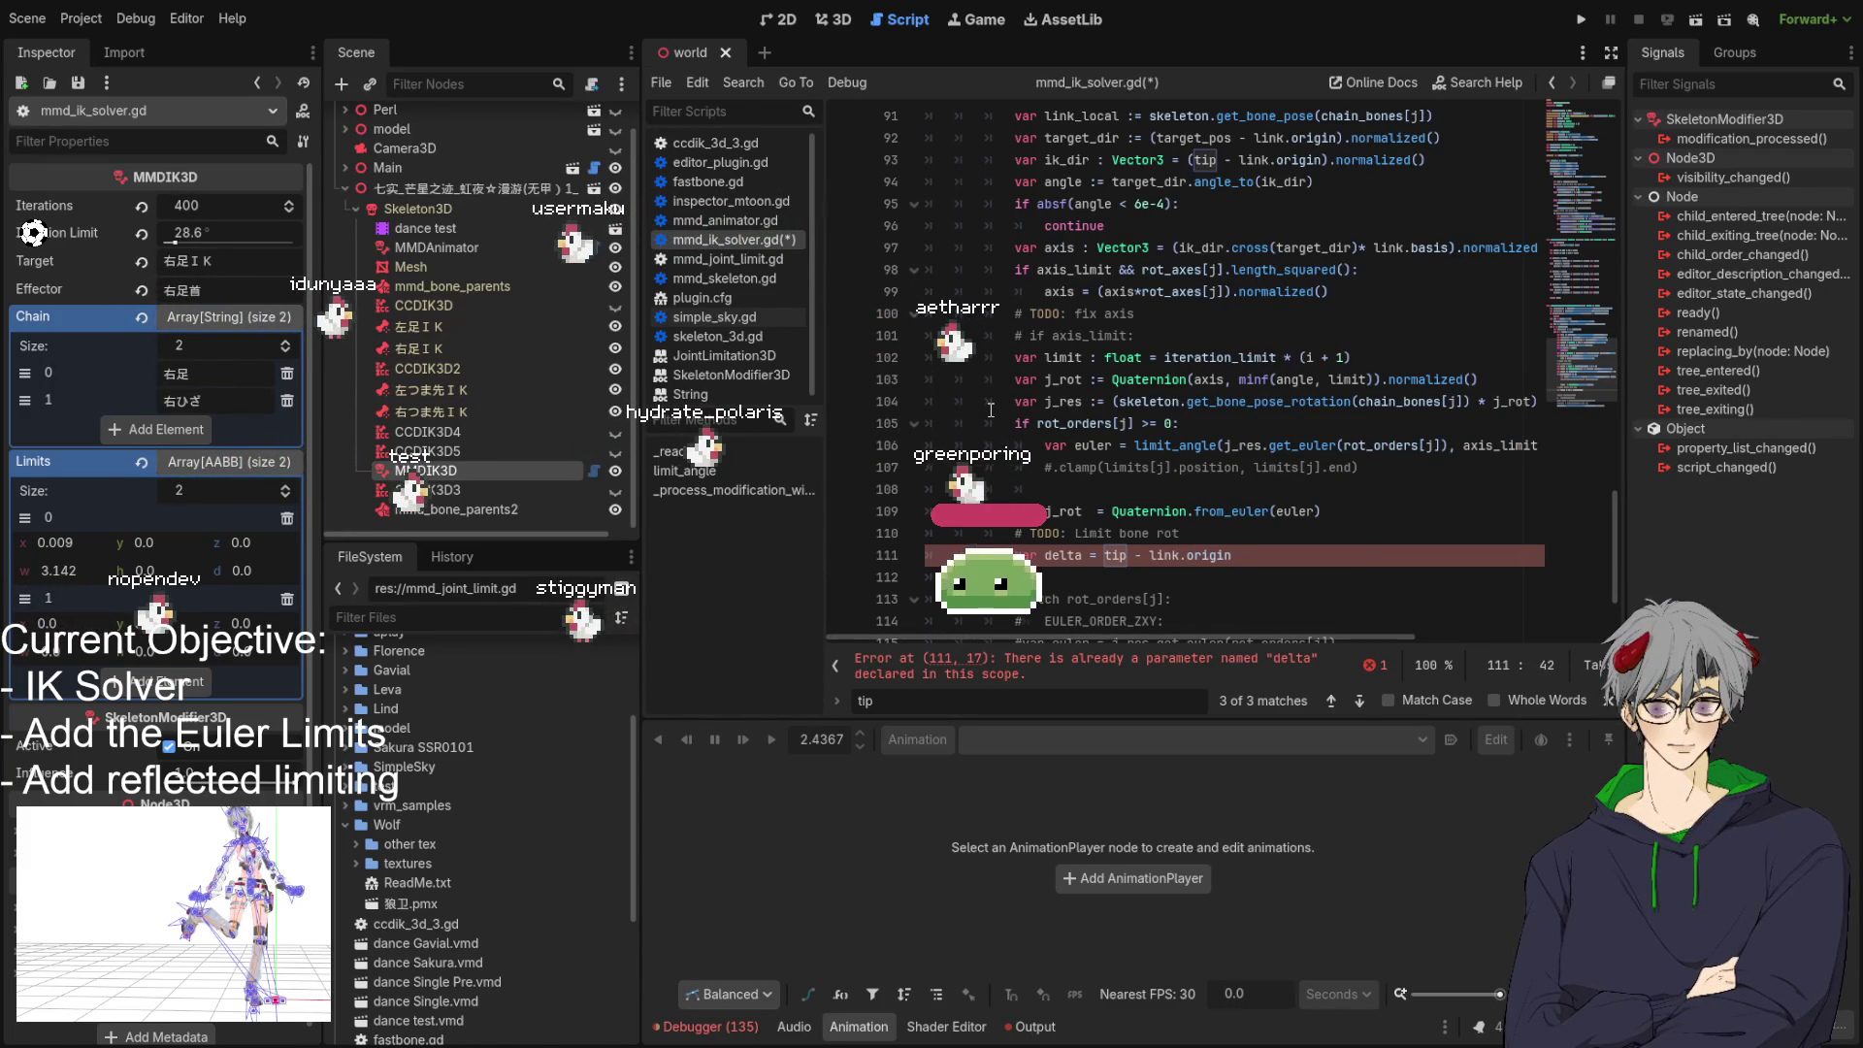
{"action": "key", "text": "Return"}
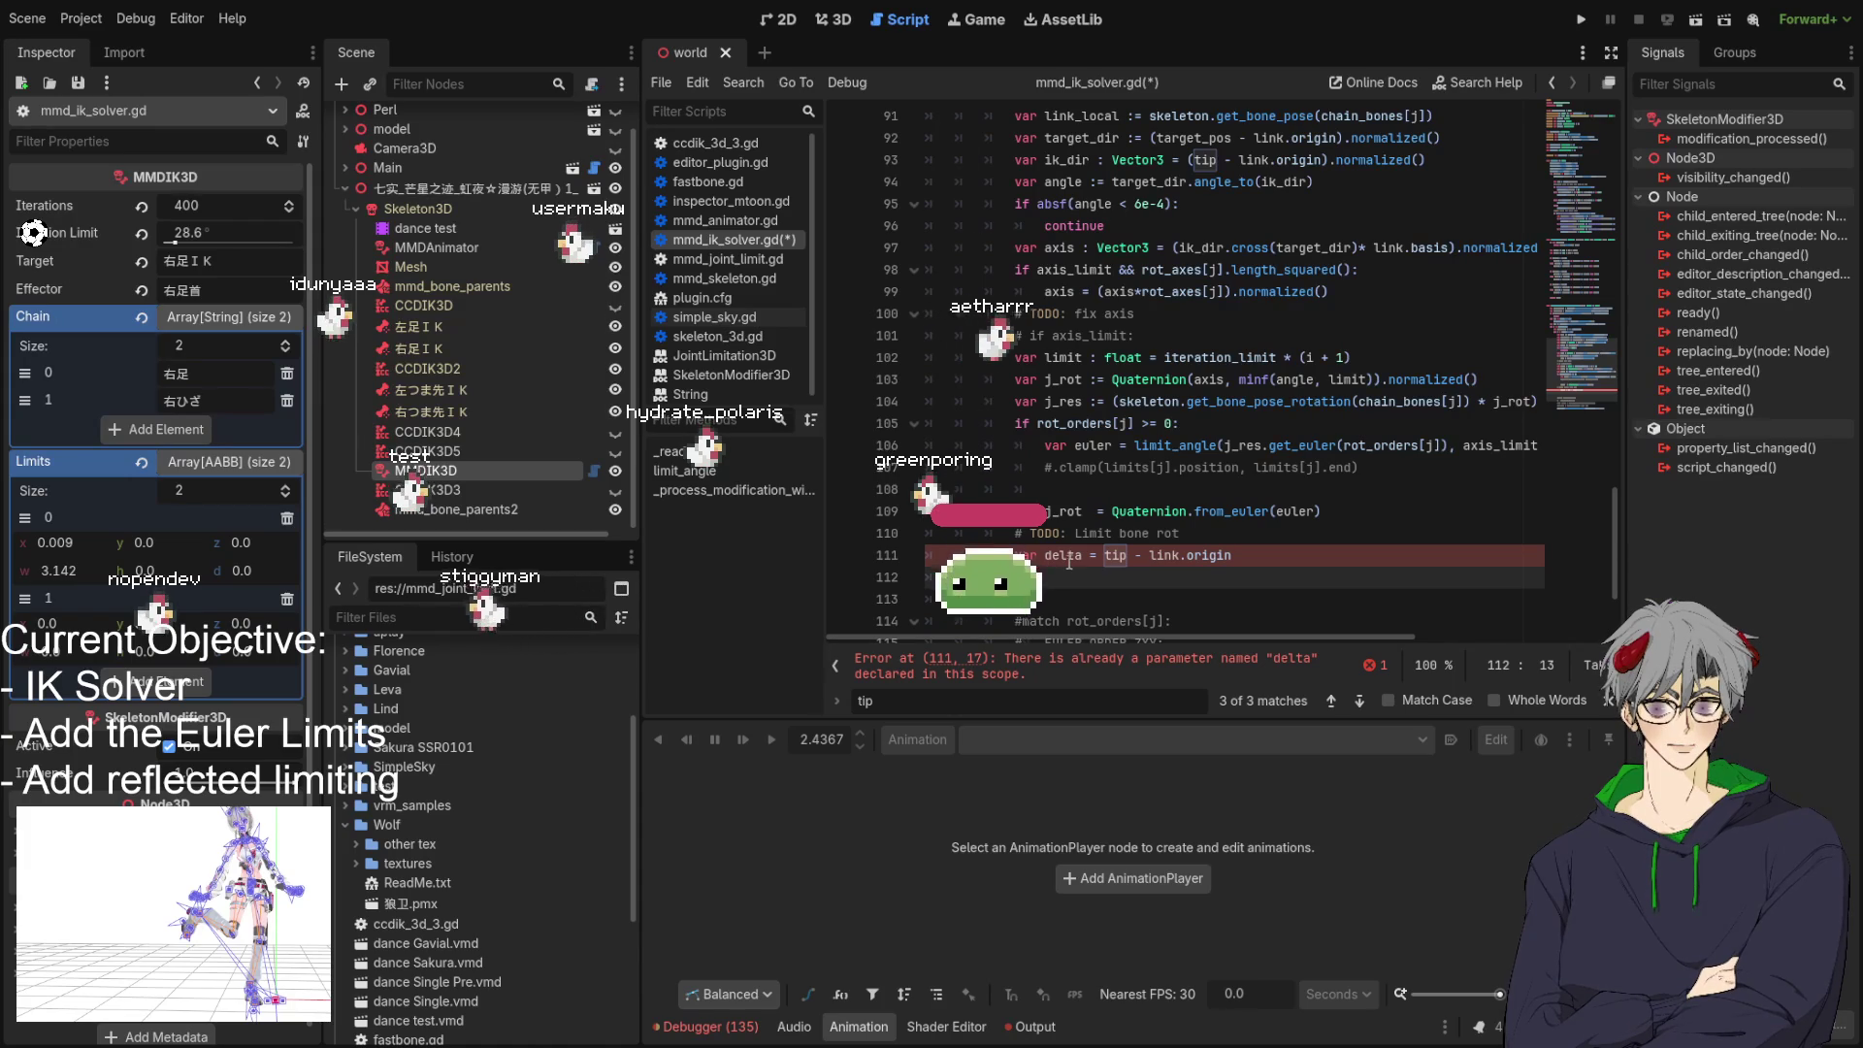
Rename the function's delta parameter to _delta.
{"action": "left_click", "coordinate": [1068, 559]}
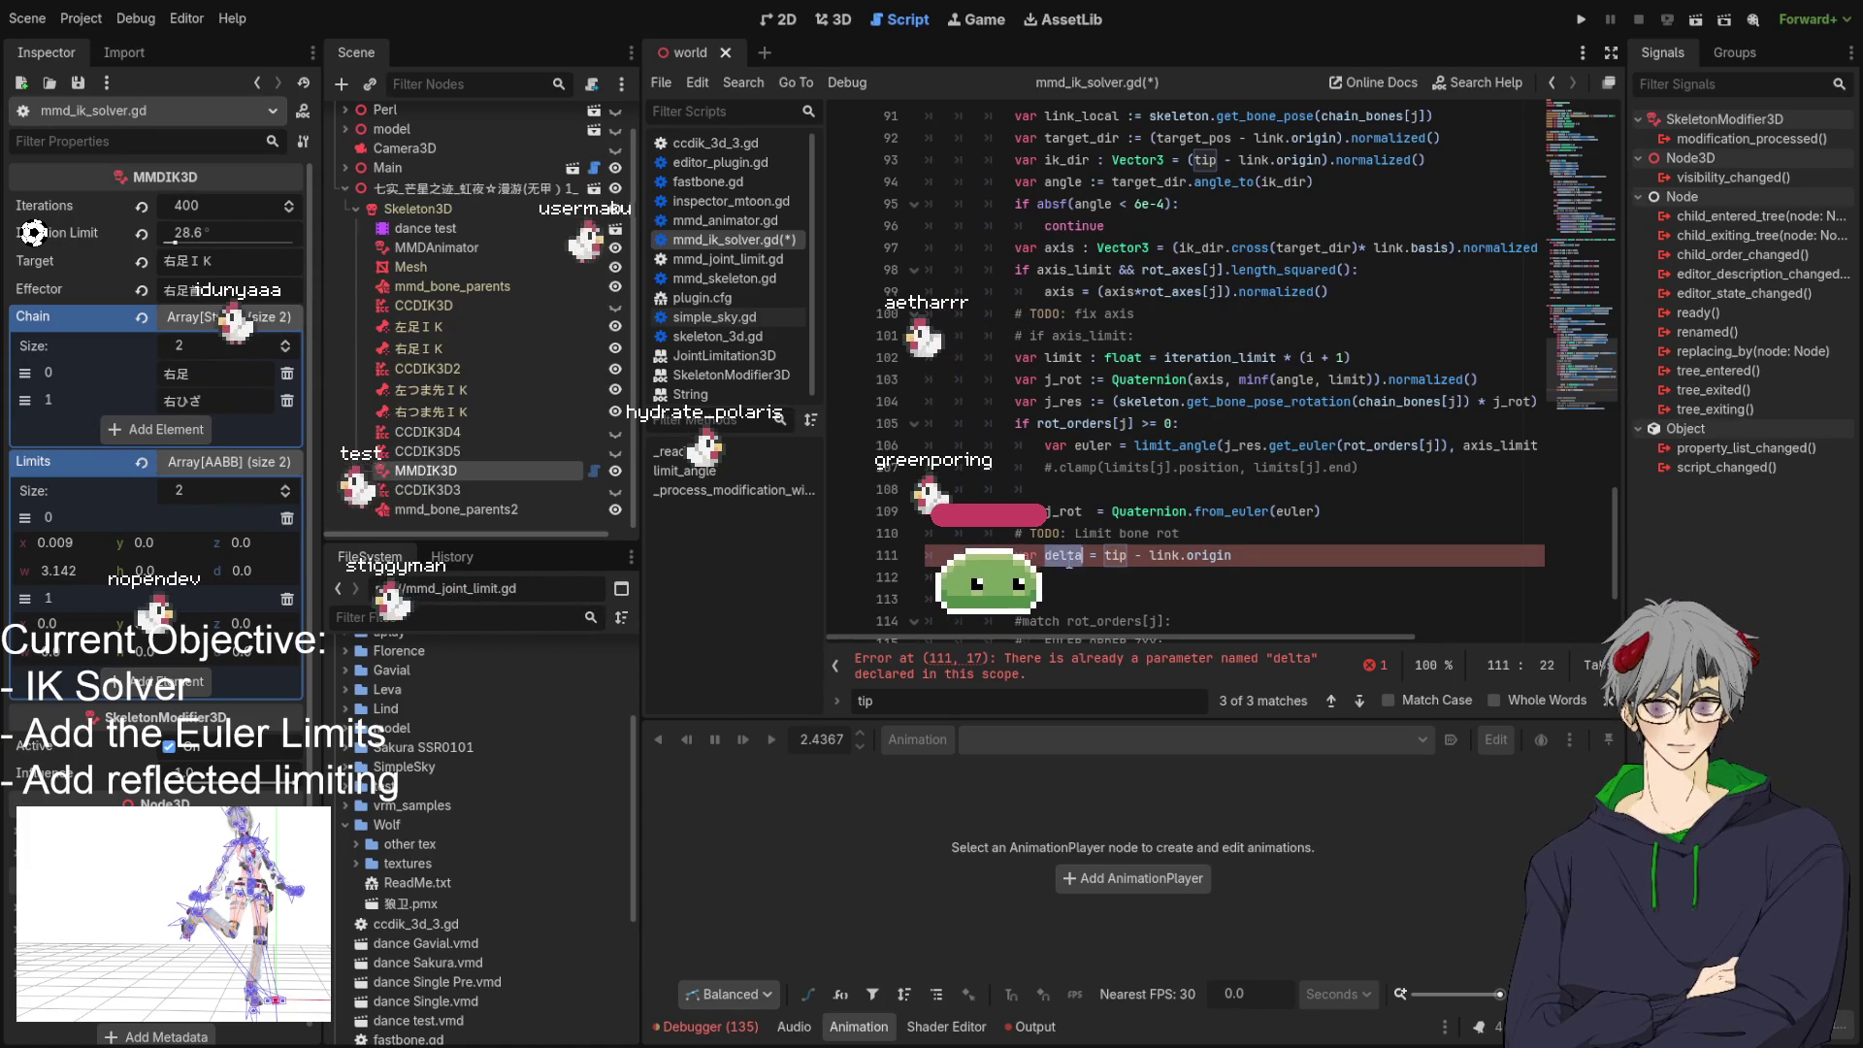
{"action": "left_click", "coordinate": [1068, 559], "text": "ctrl"}
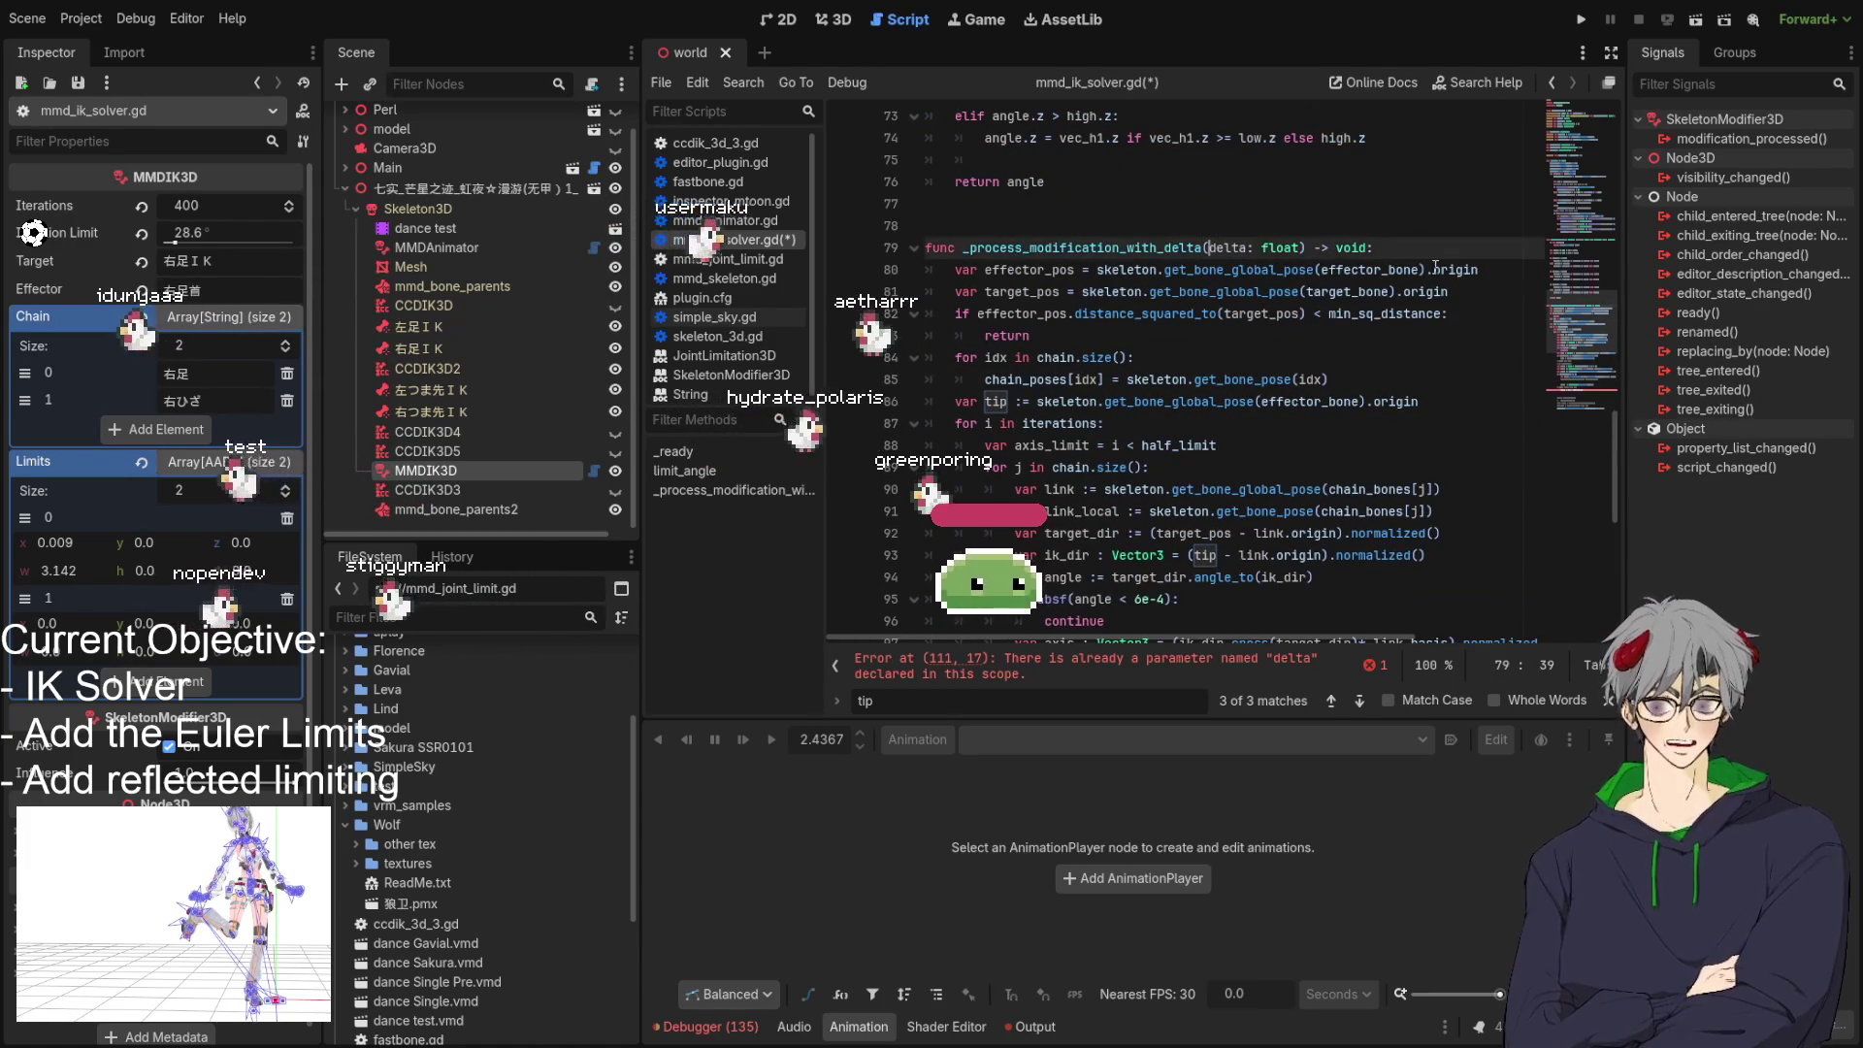
{"action": "type", "text": "_"}
{"action": "scroll", "coordinate": [1126, 436], "scroll_direction": "down", "scroll_amount": 4}
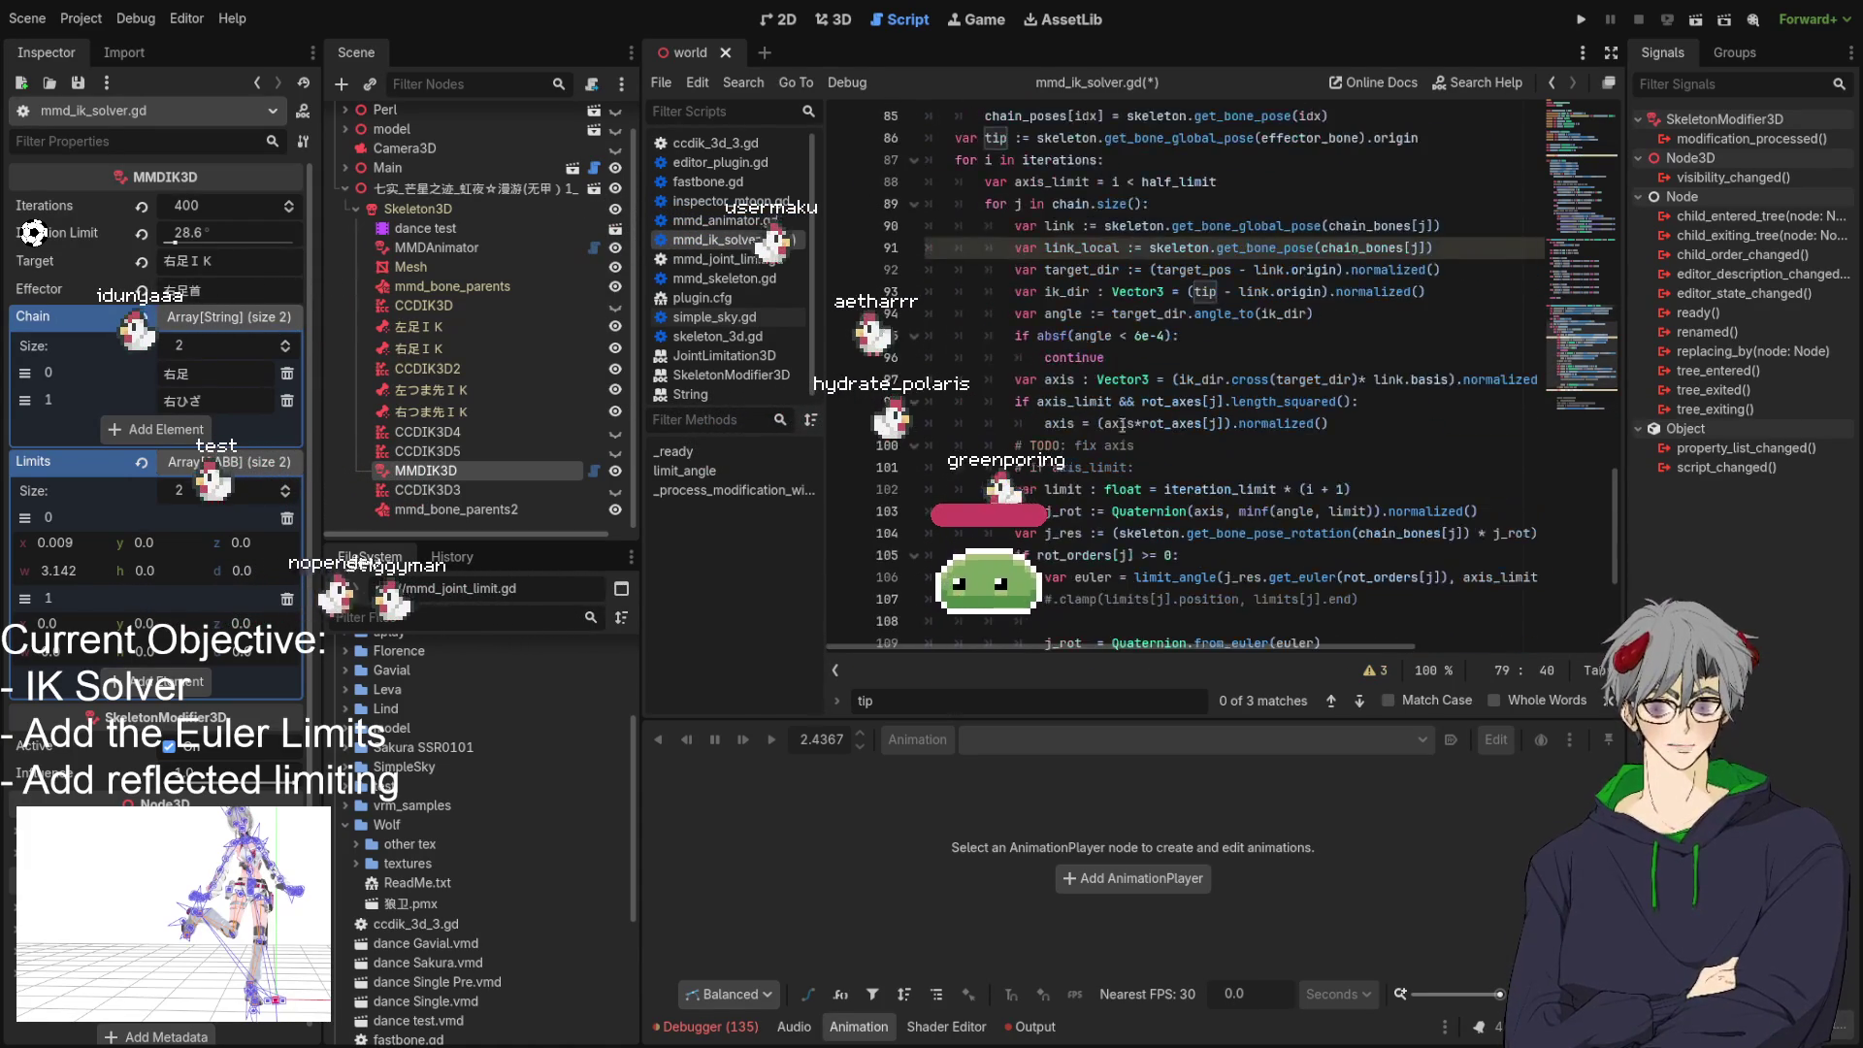
{"action": "scroll", "coordinate": [1150, 252], "scroll_direction": "down", "scroll_amount": 4}
Wrap tip - link.origin in parentheses and append *link on line 111.
{"action": "left_click", "coordinate": [1037, 424]}
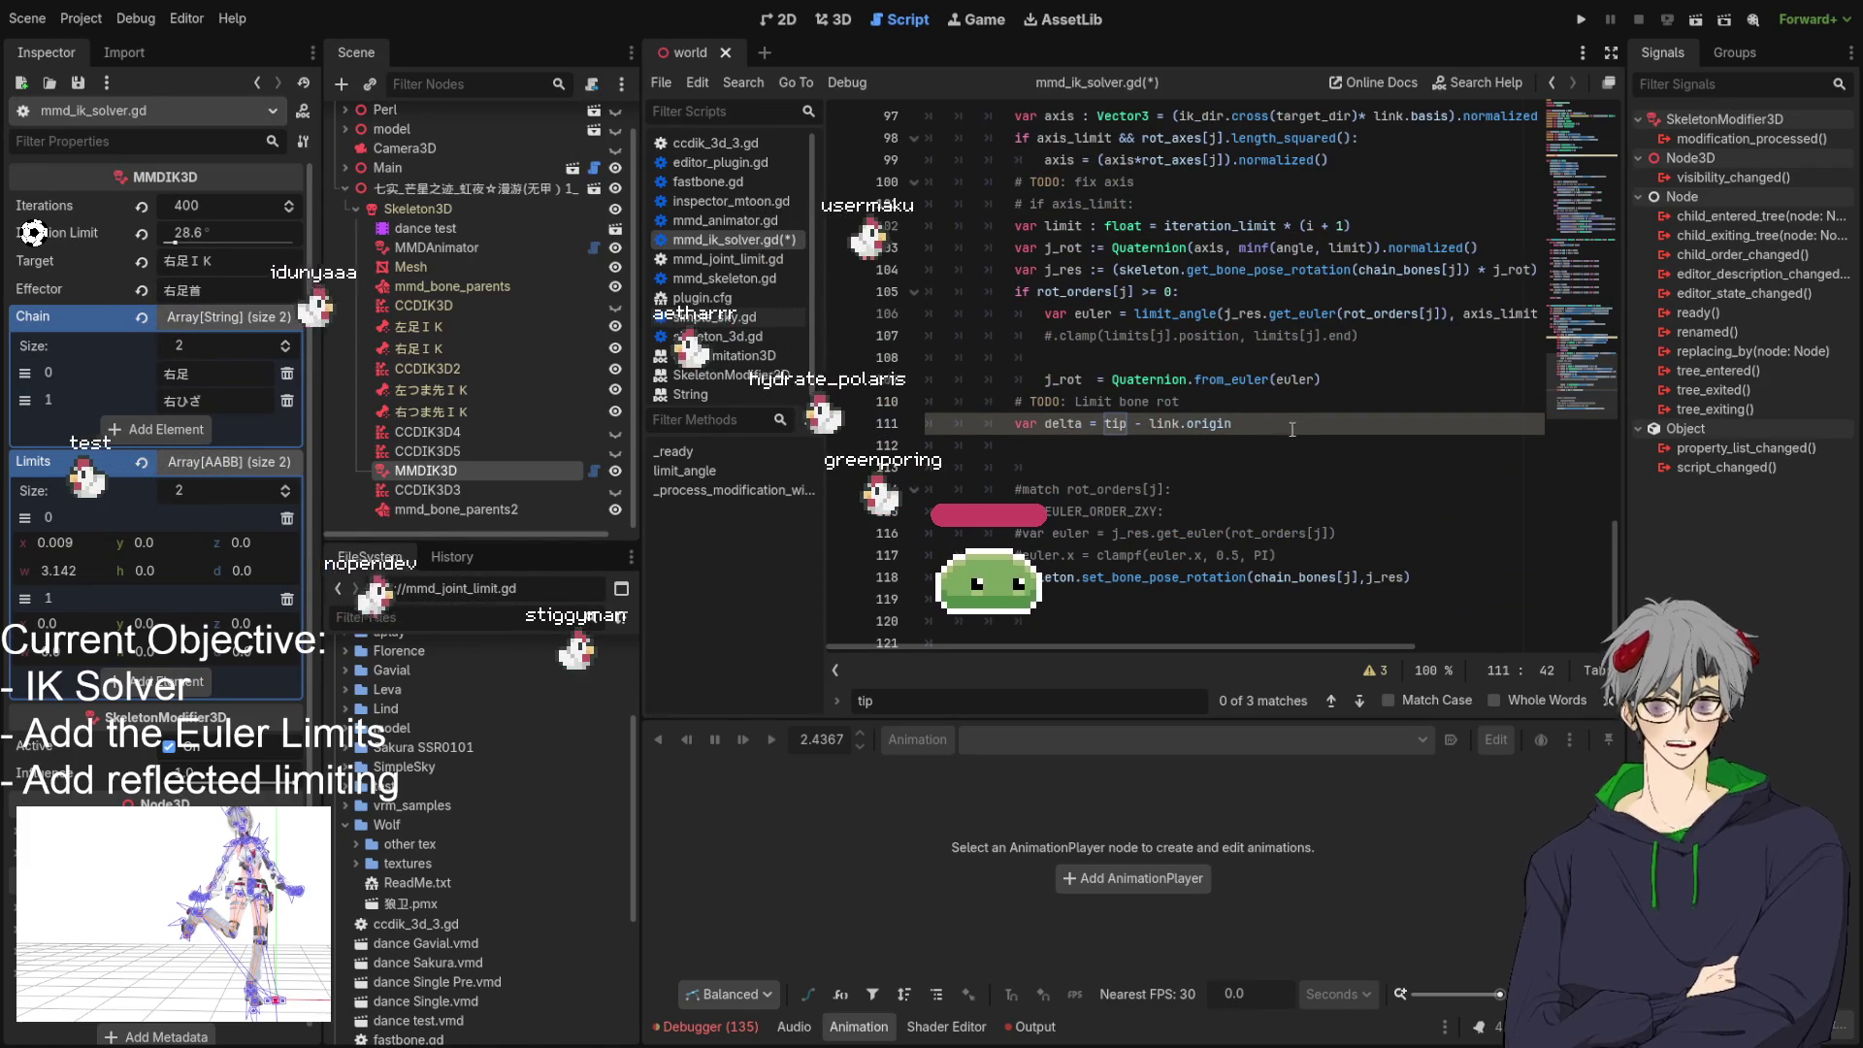
{"action": "left_click_drag", "start_coordinate": [1292, 424], "coordinate": [1100, 424]}
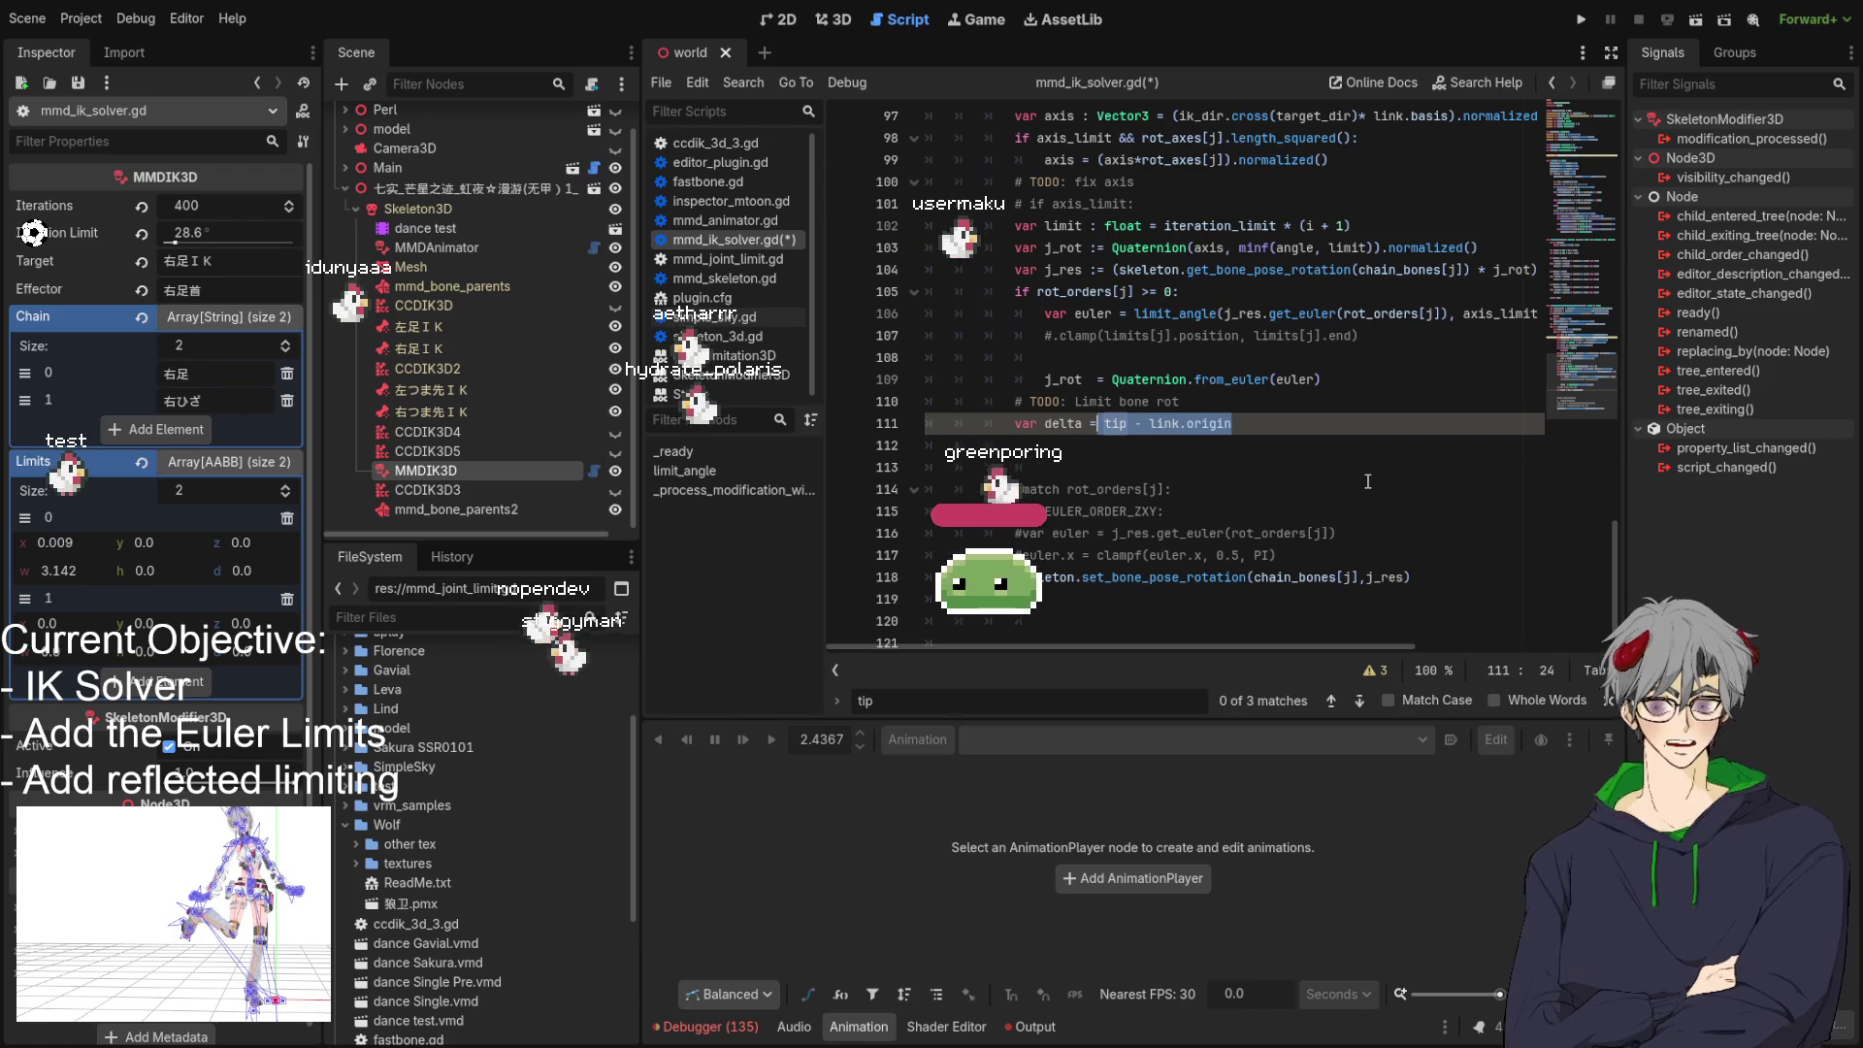
{"action": "type", "text": "("}
{"action": "key", "text": "Down"}
{"action": "key", "text": "Left"}
{"action": "type", "text": "*"}
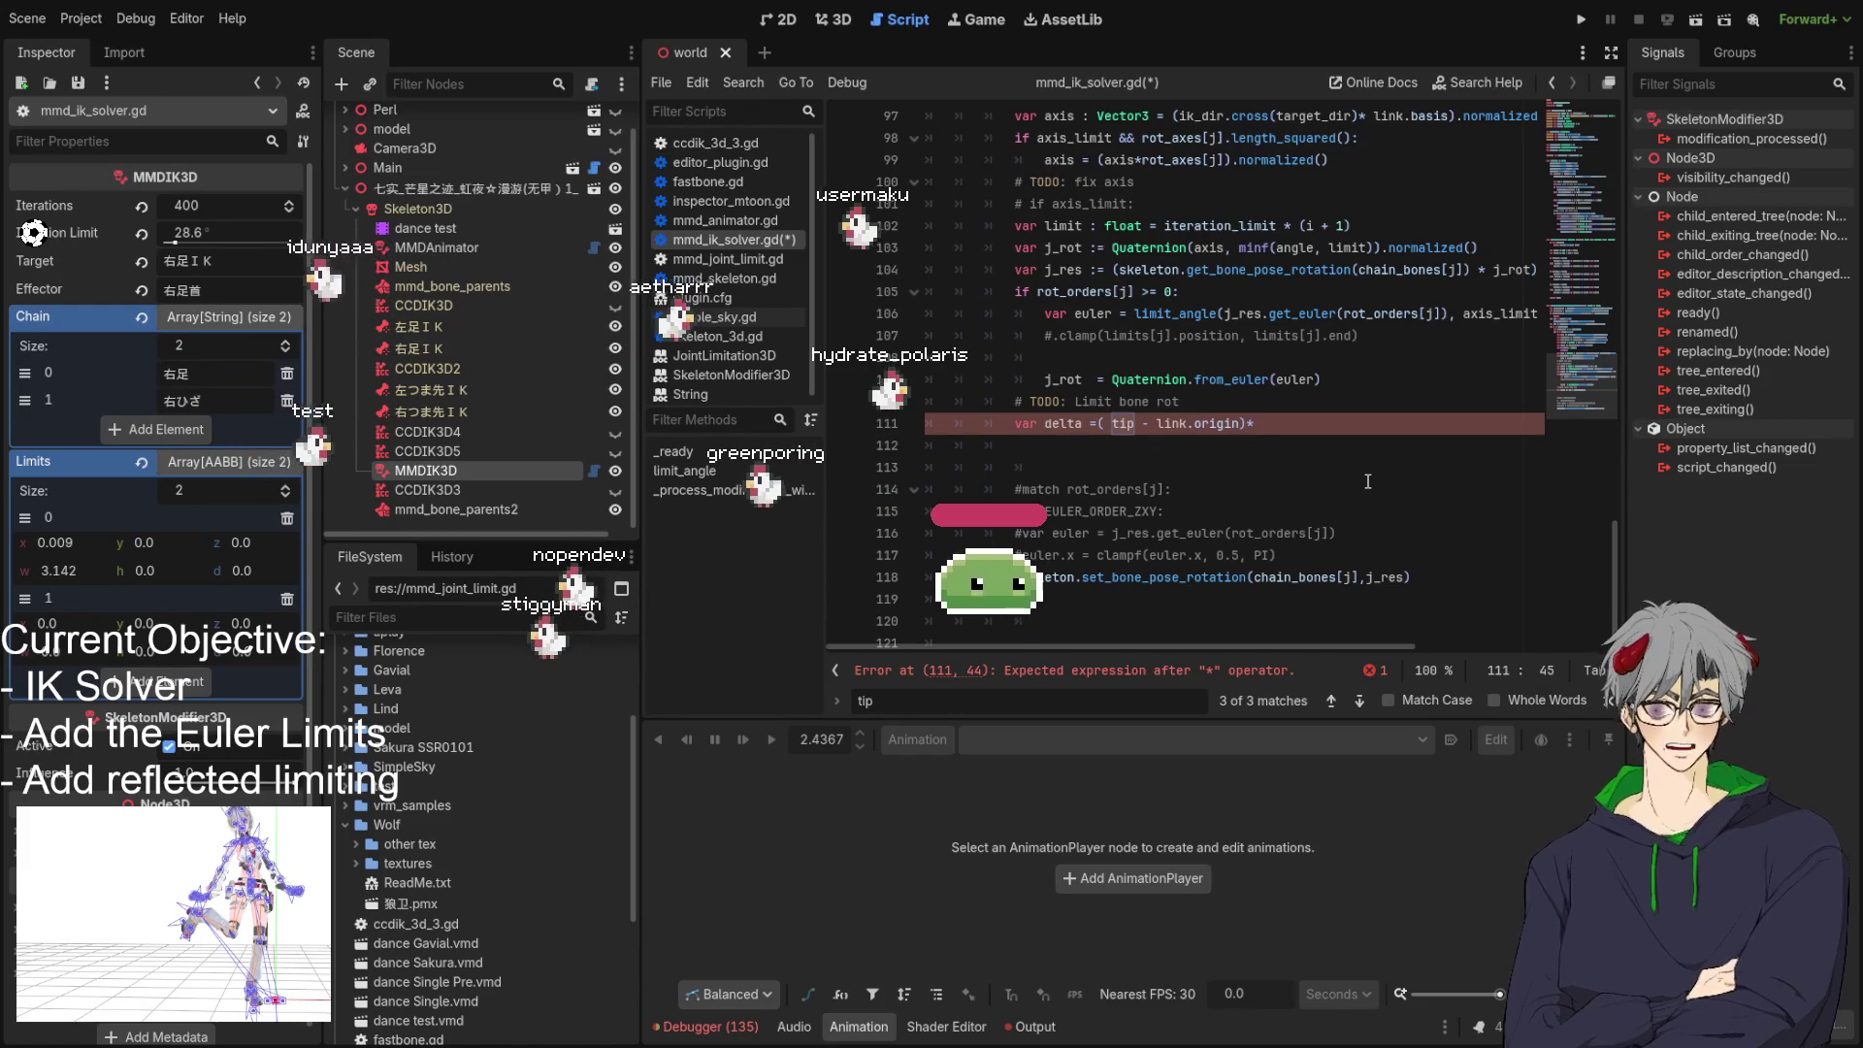
{"action": "type", "text": "link"}
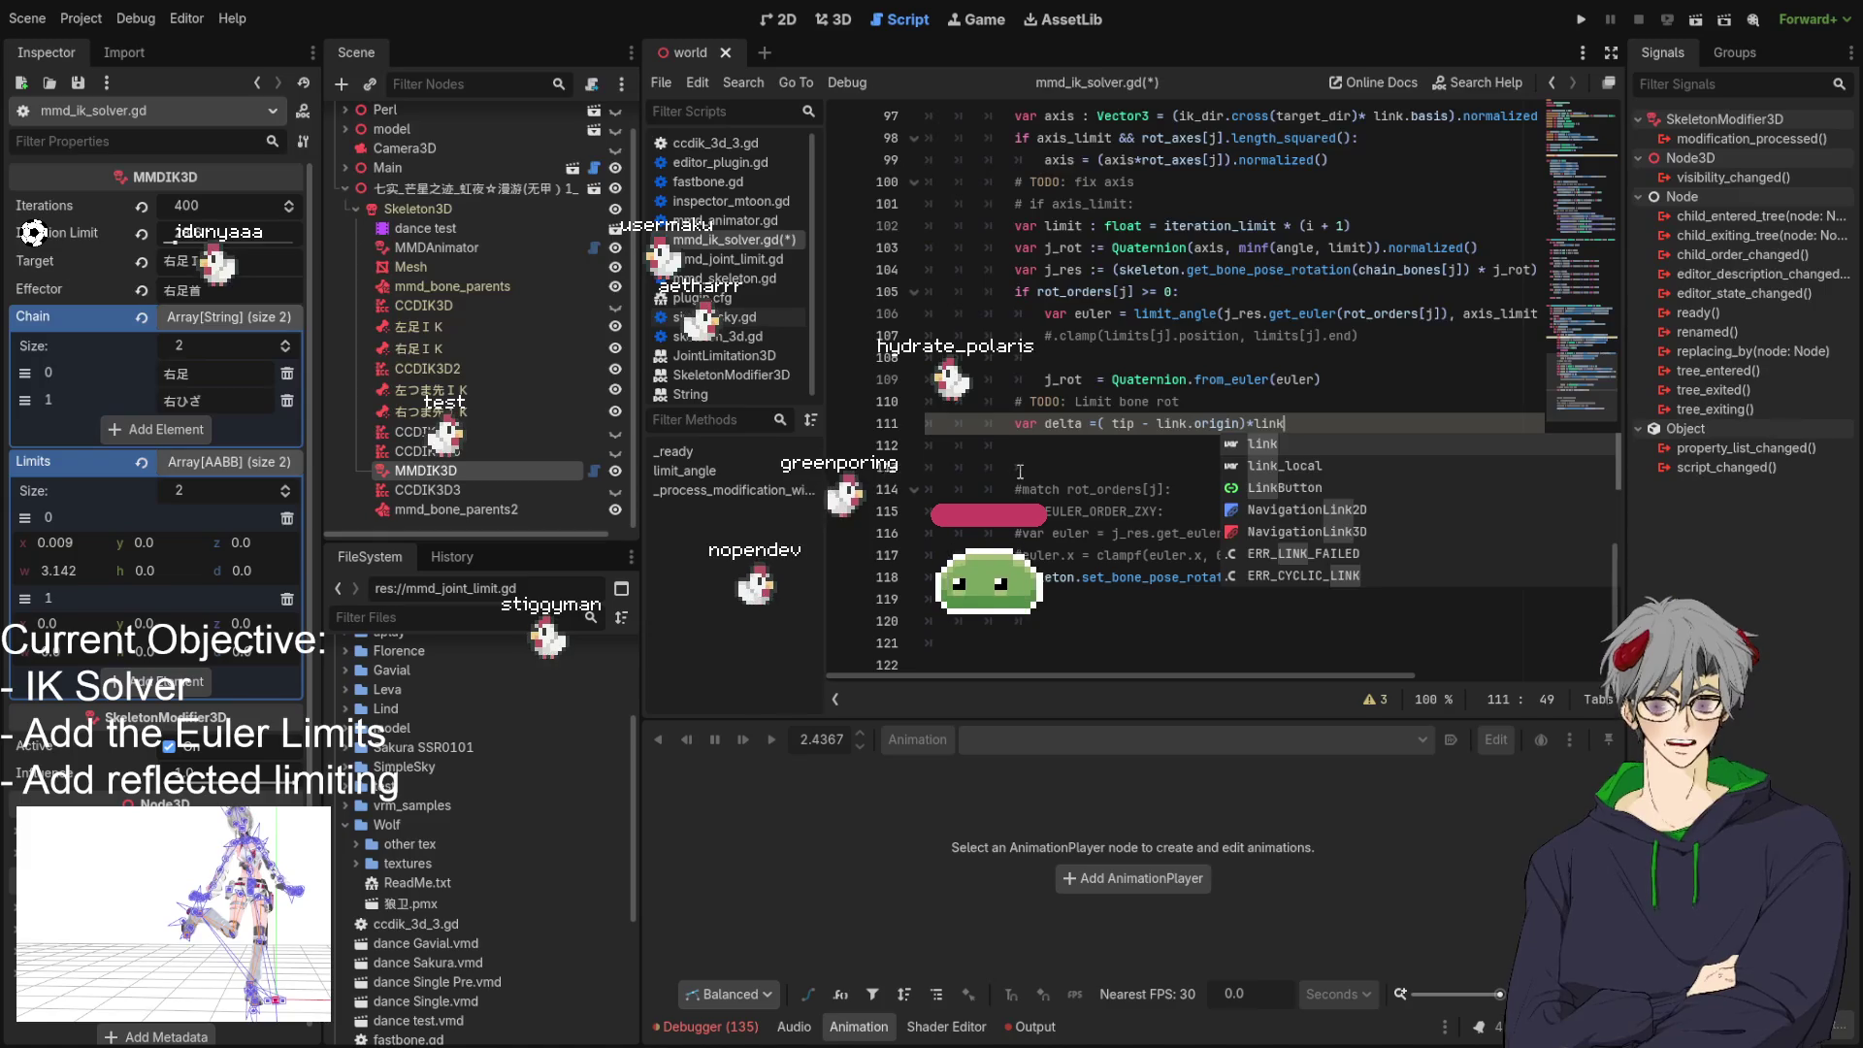
{"action": "key", "text": "Escape"}
Insert the opening parenthesis before tip on line 111 and save the script.
{"action": "double_click", "coordinate": [1048, 419]}
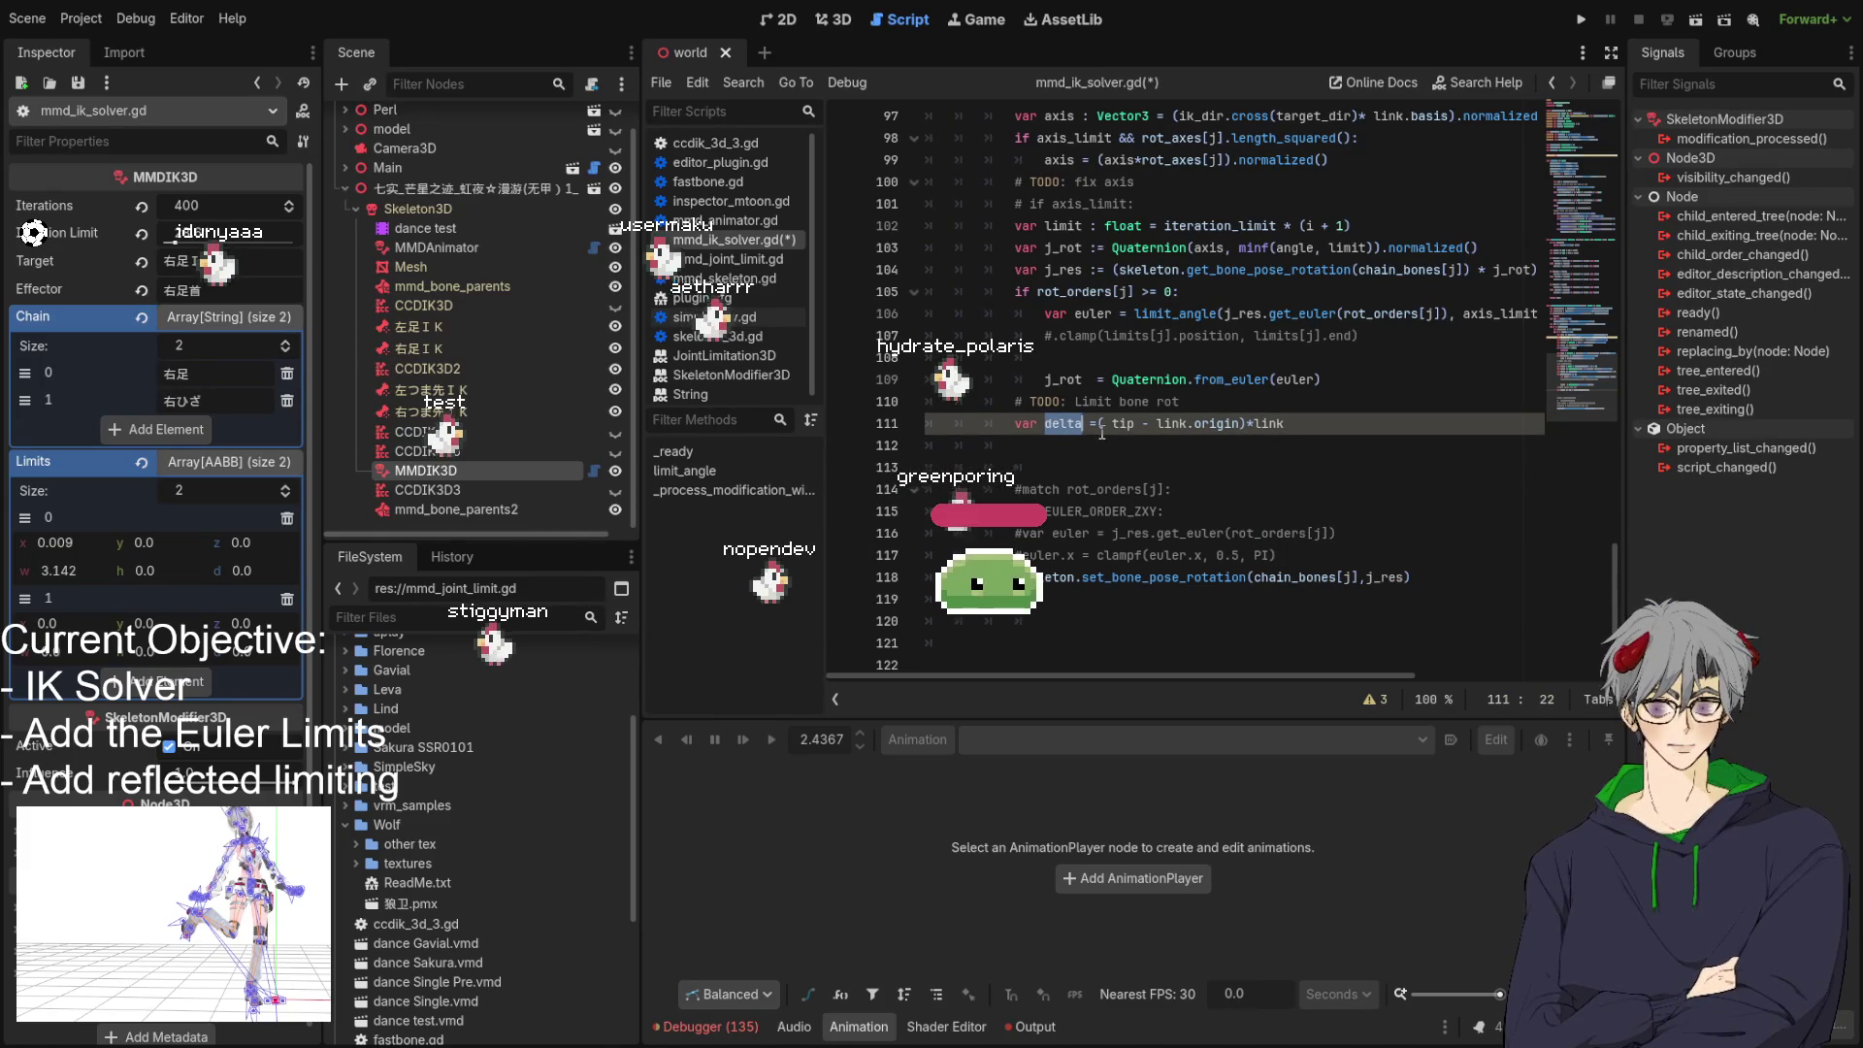
{"action": "double_click", "coordinate": [1270, 423]}
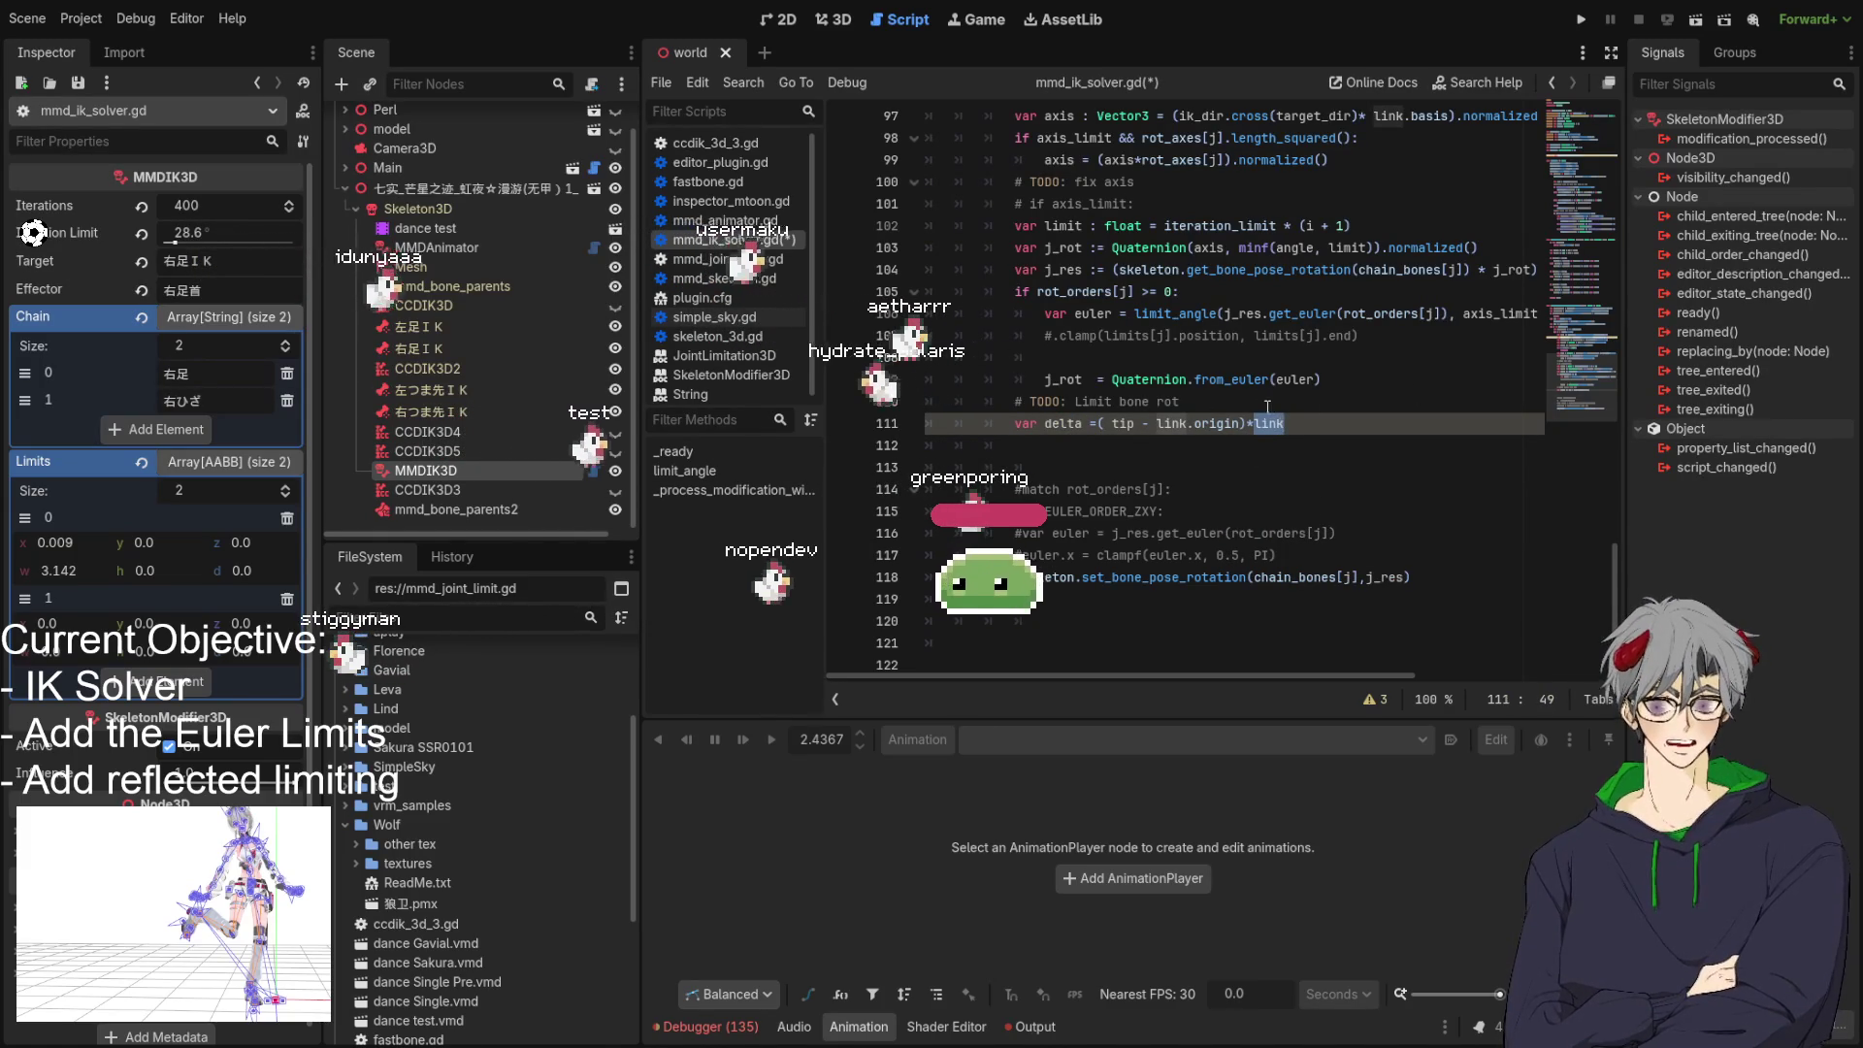
{"action": "left_click", "coordinate": [1280, 450]}
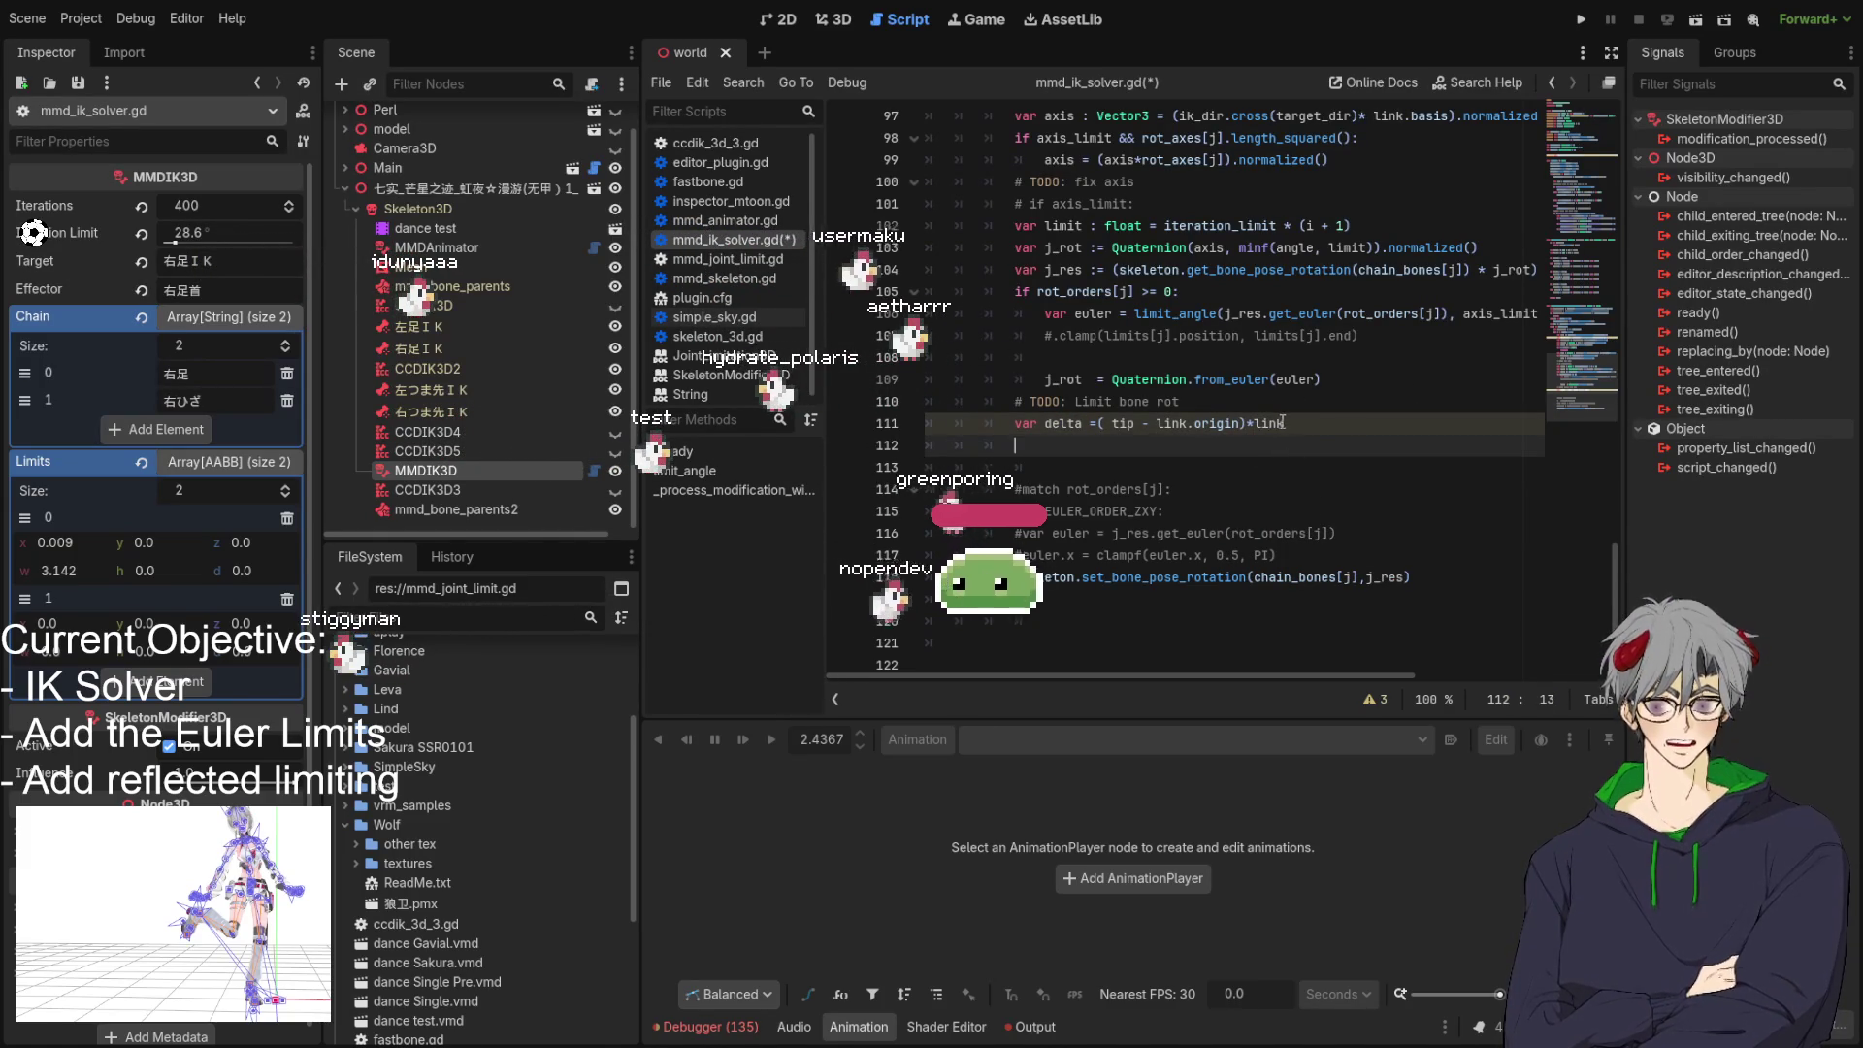
{"action": "left_click", "coordinate": [1283, 422]}
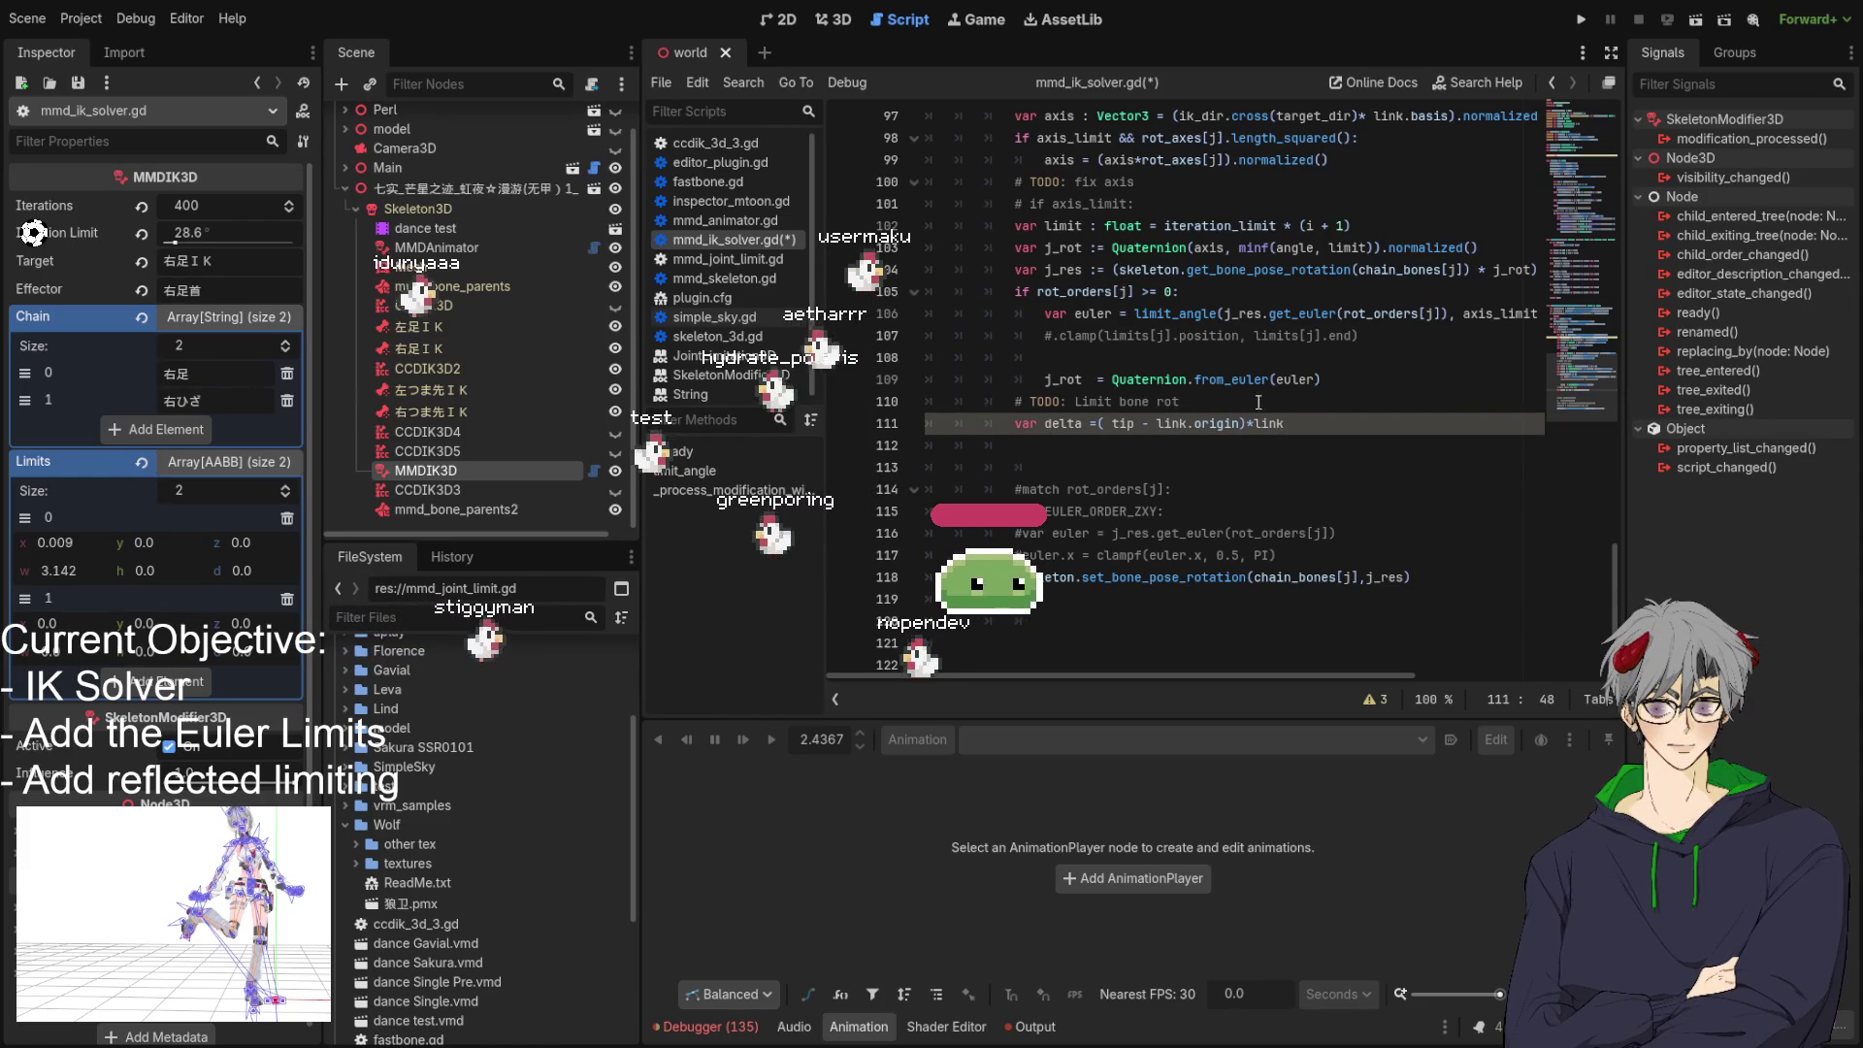
{"action": "double_click", "coordinate": [1064, 424]}
{"action": "scroll", "coordinate": [1229, 349], "scroll_direction": "up", "scroll_amount": 5}
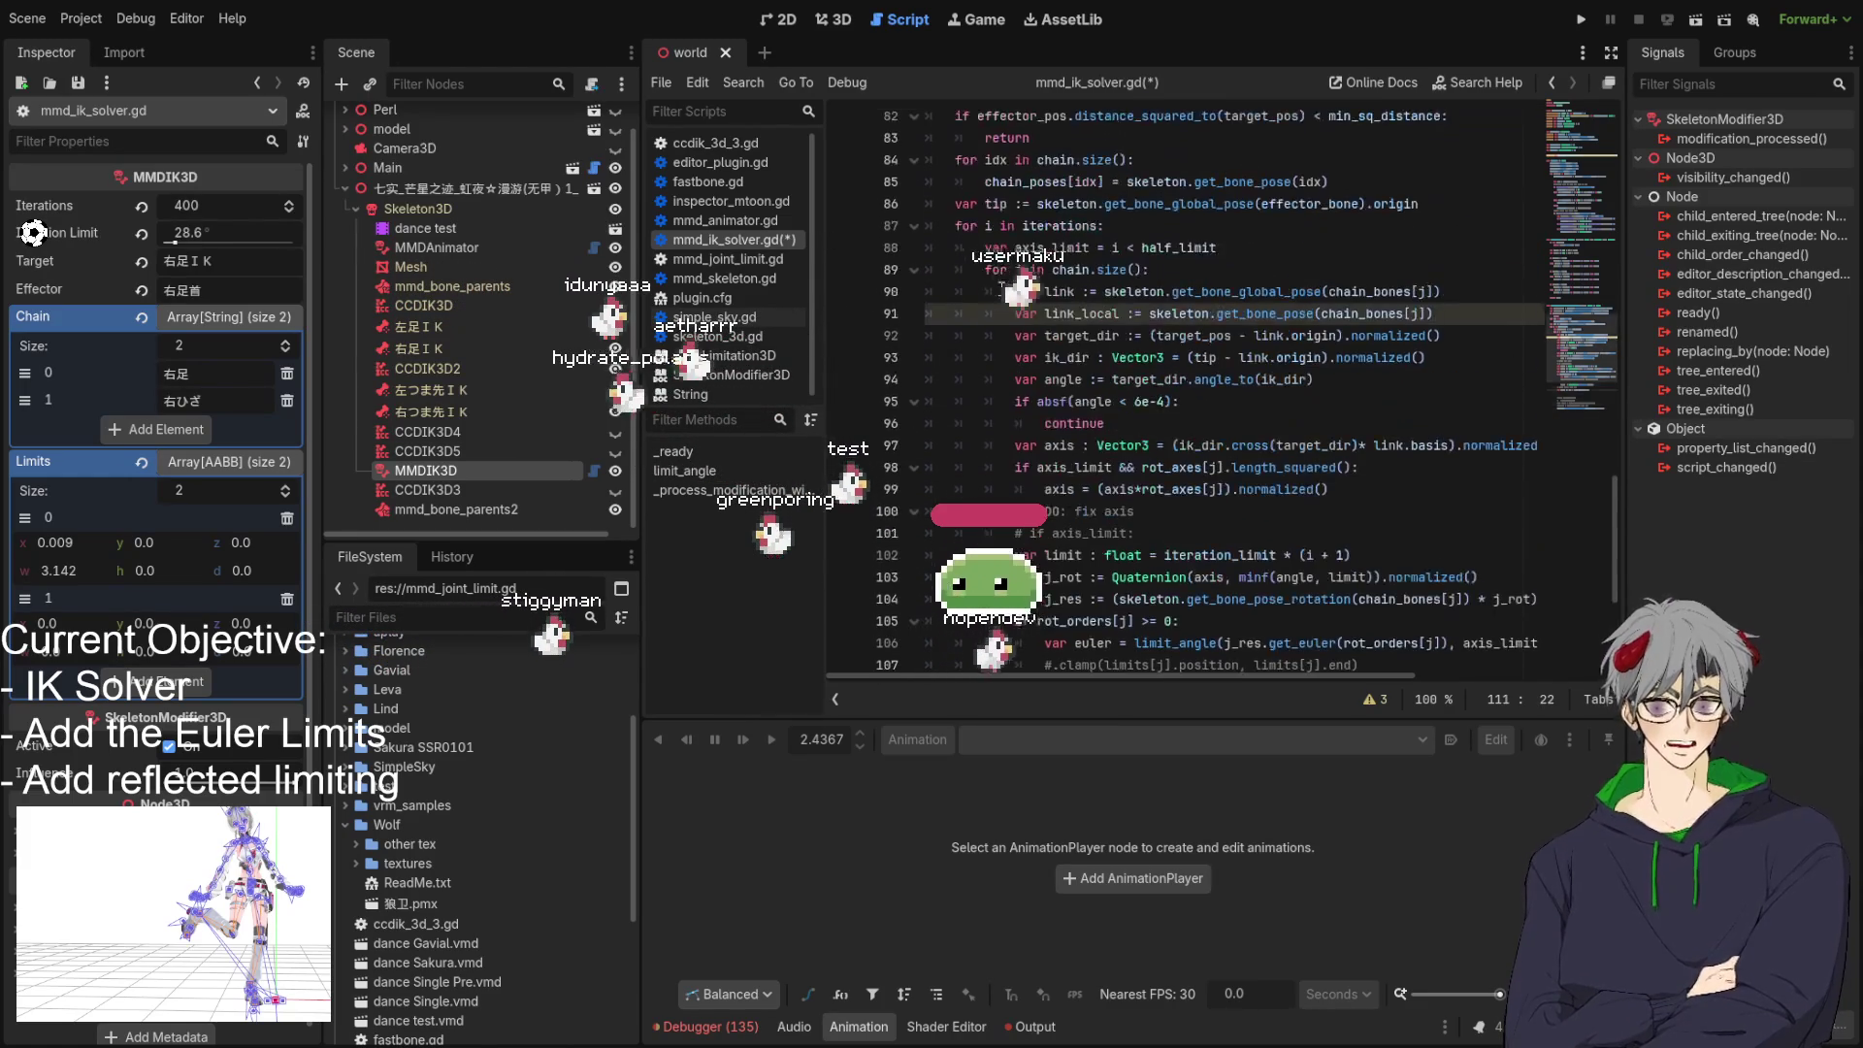
{"action": "scroll", "coordinate": [986, 284], "scroll_direction": "down", "scroll_amount": 5}
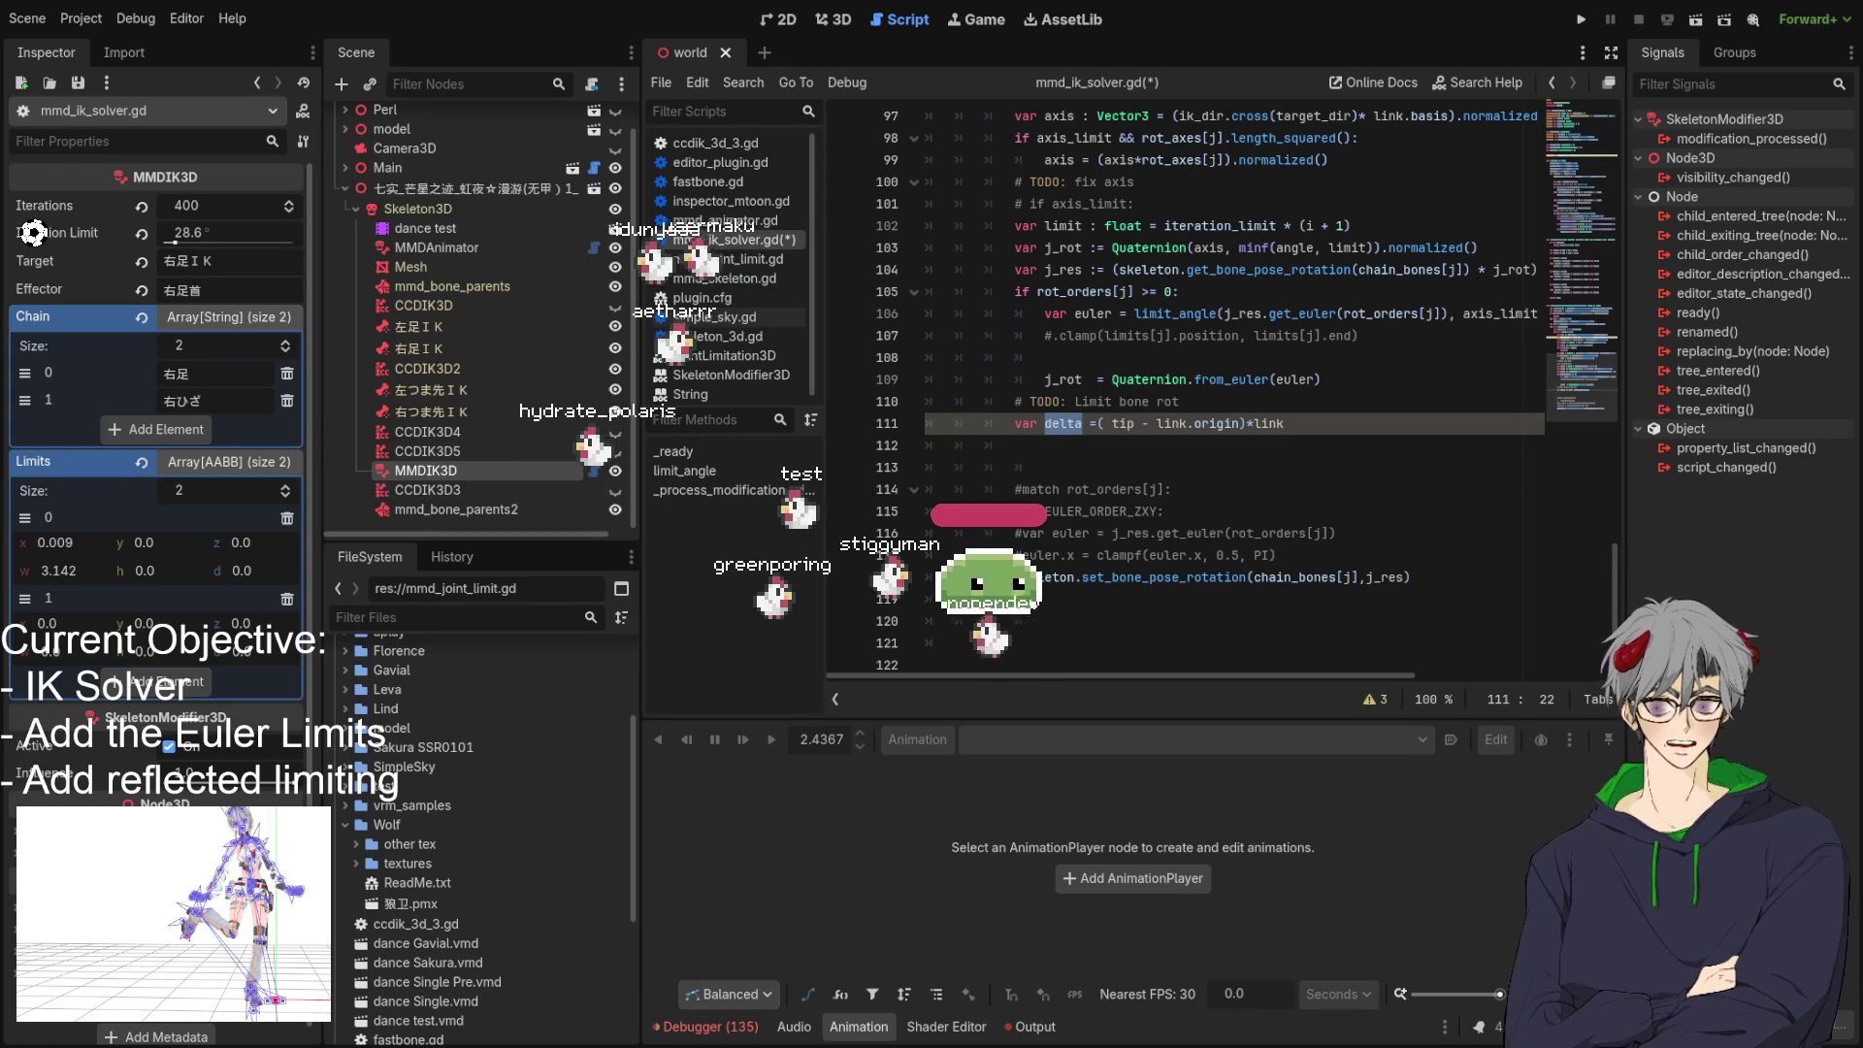
{"action": "left_click", "coordinate": [1092, 449]}
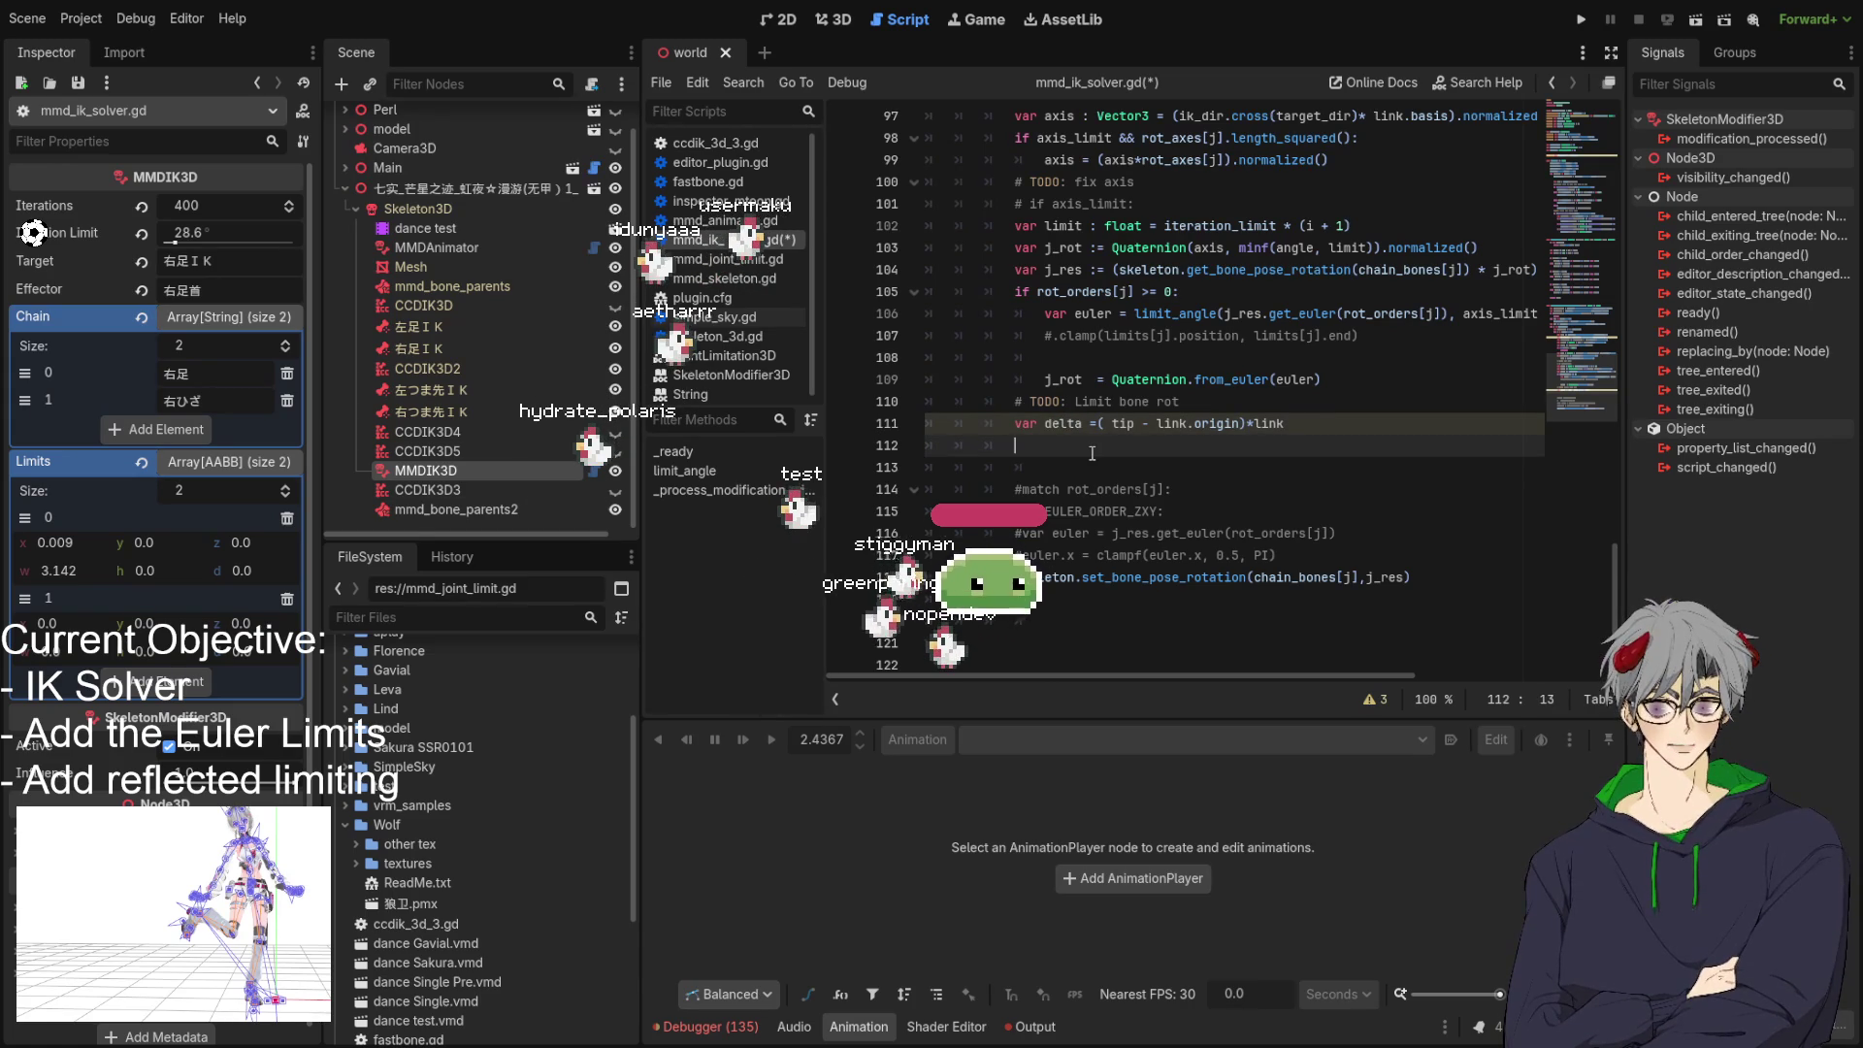
{"action": "left_click", "coordinate": [1109, 424]}
{"action": "type", "text": "("}
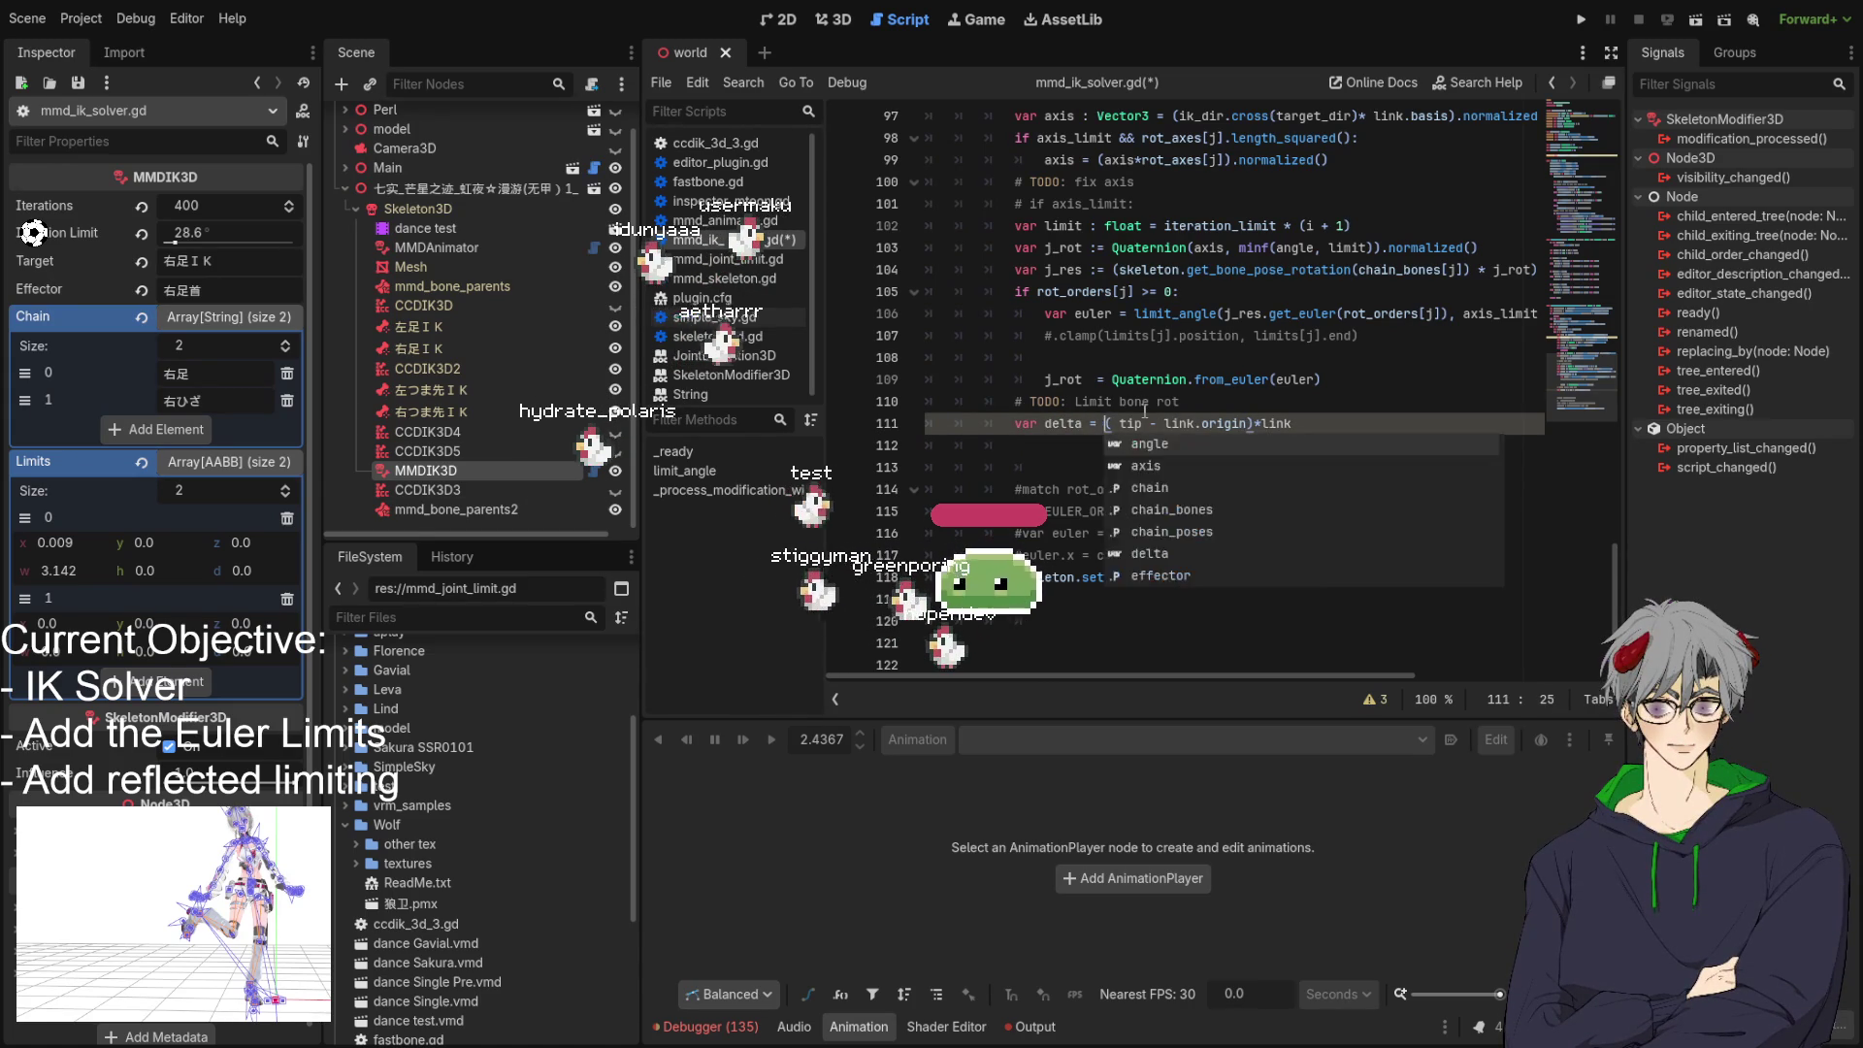
{"action": "left_click", "coordinate": [1175, 450]}
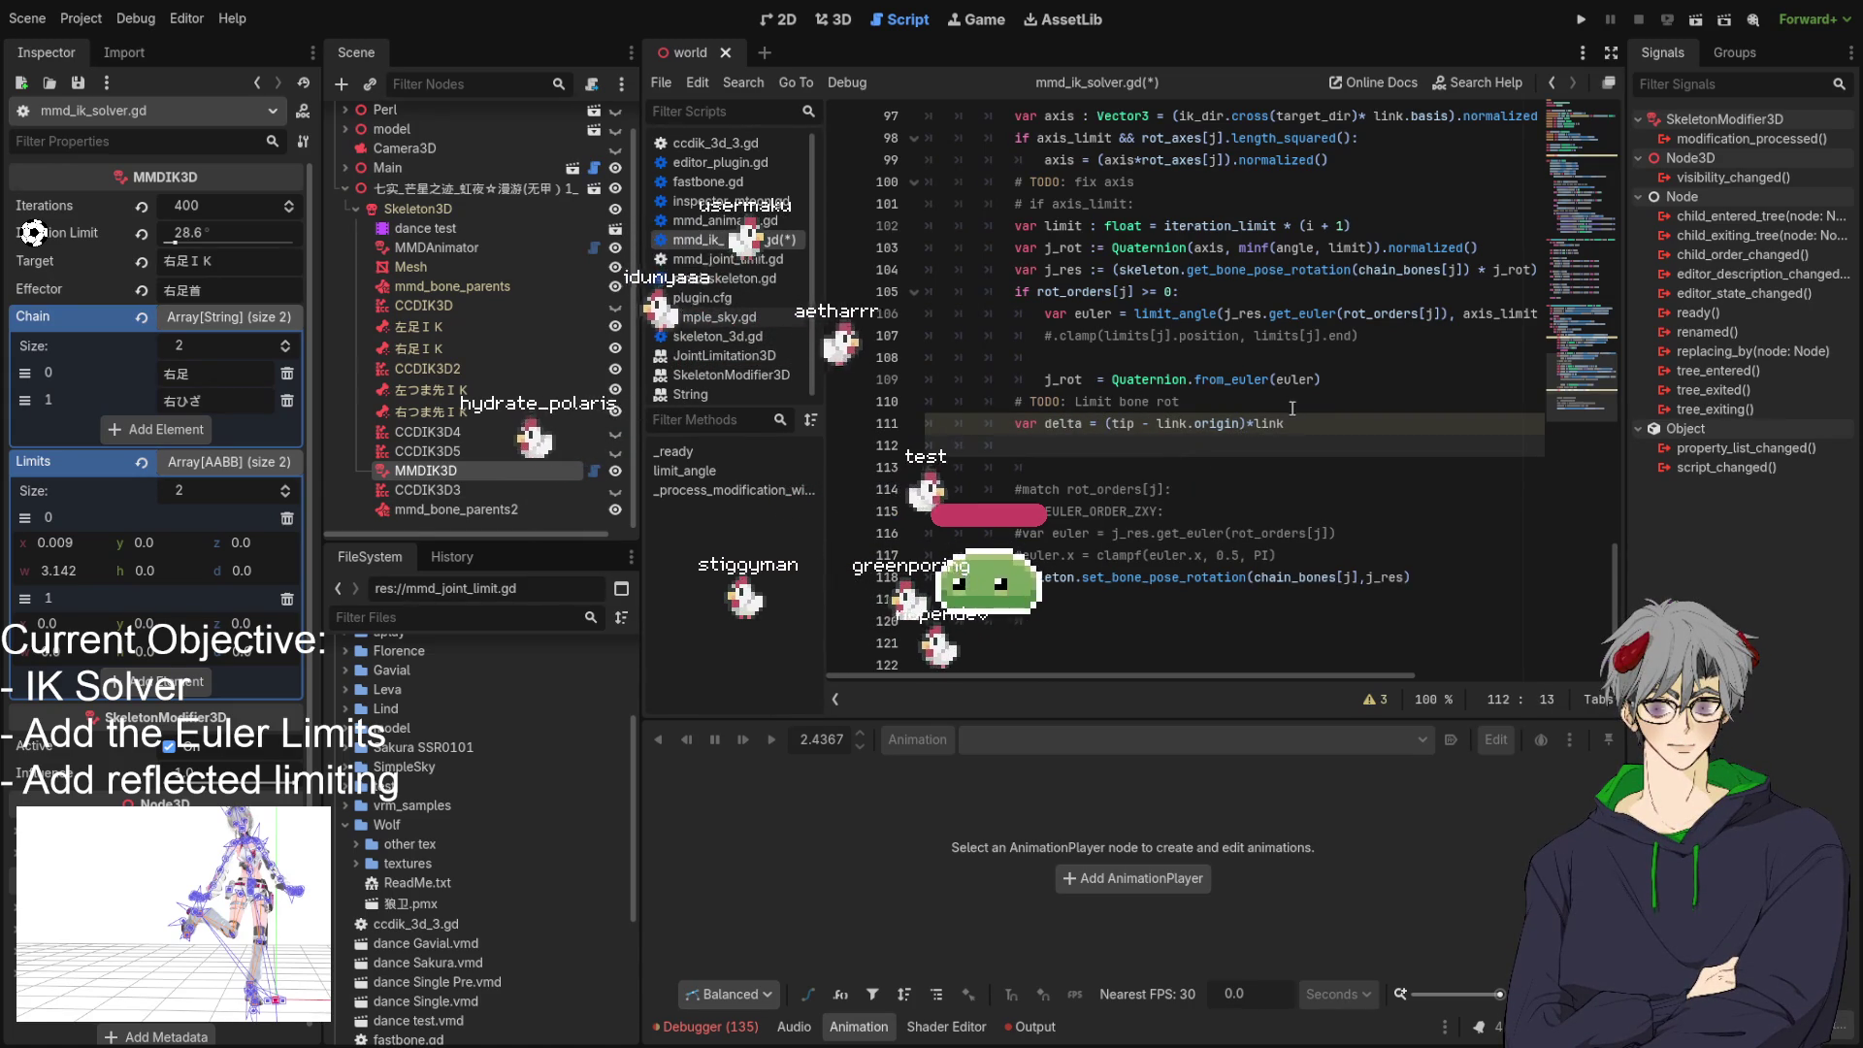
{"action": "key", "text": "ctrl+s"}
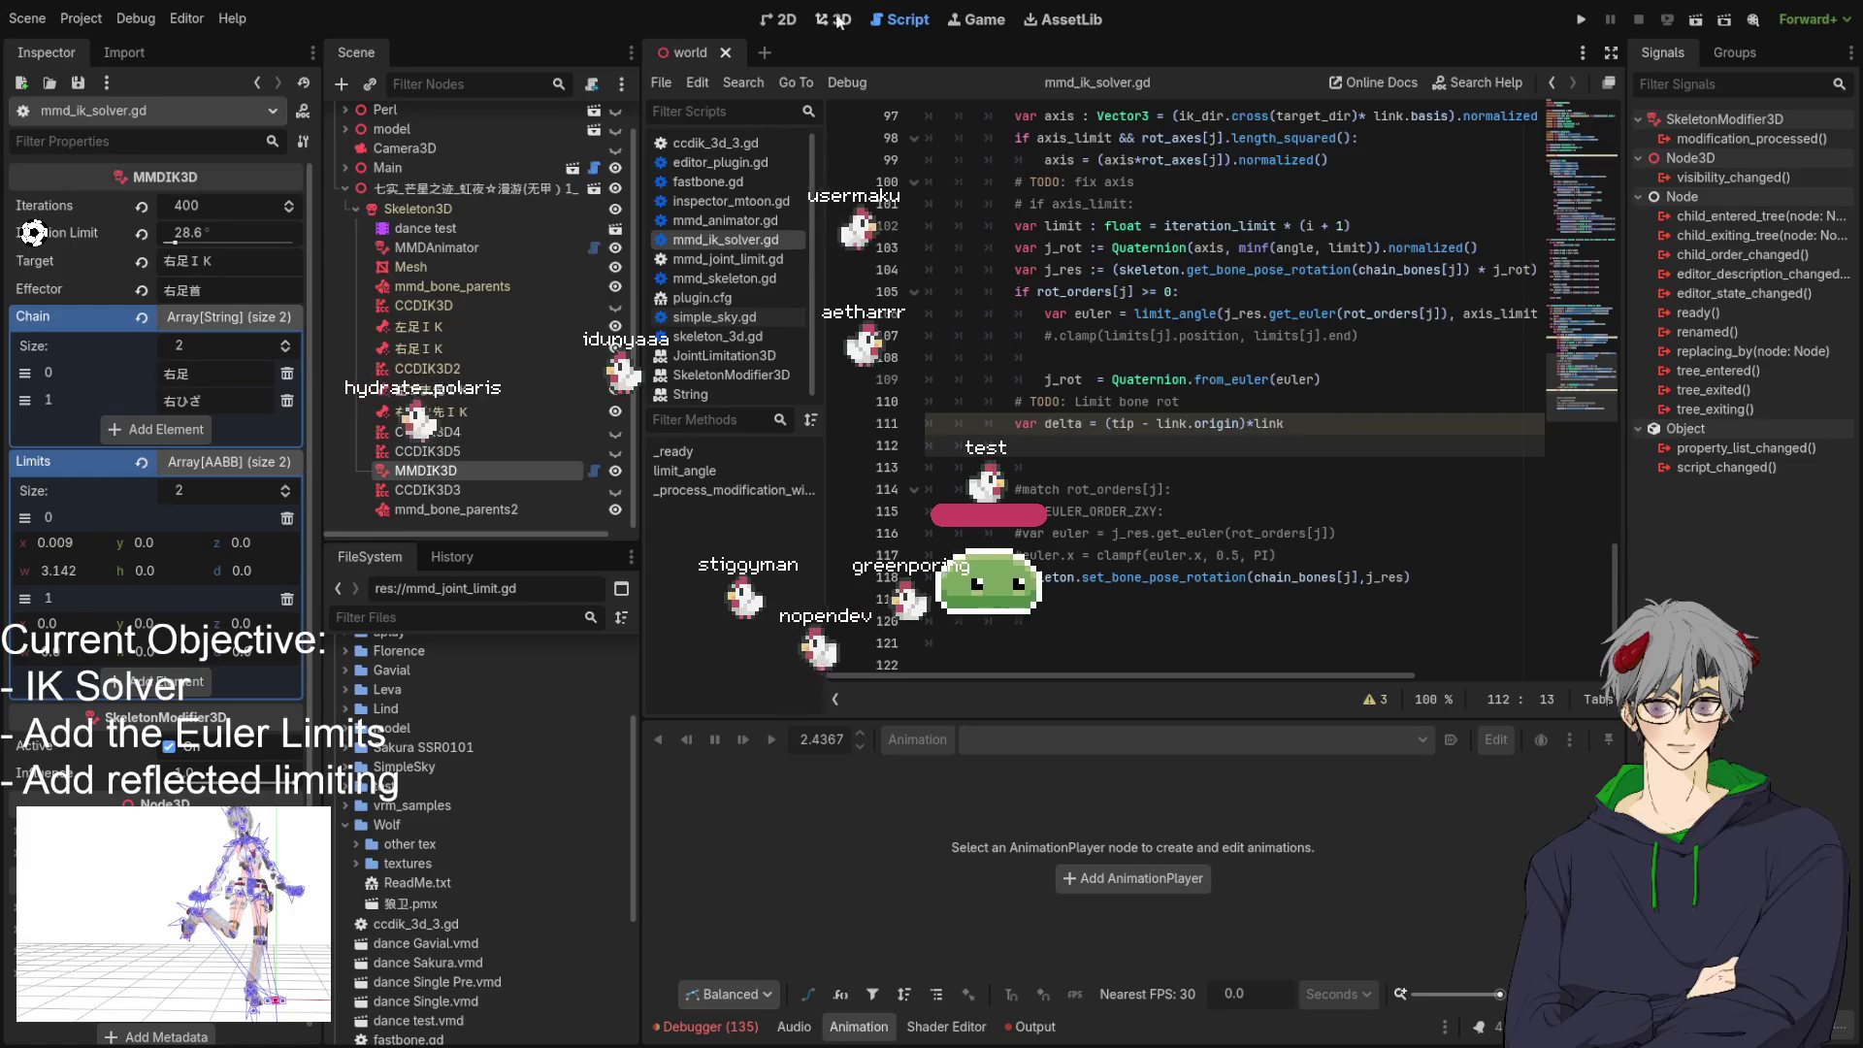
In the 3D view, select dance test and scrub its timeline from 4.2 to about 4.33 s.
{"action": "left_click", "coordinate": [830, 20]}
{"action": "left_click_drag", "start_coordinate": [1483, 480], "coordinate": [1109, 467]}
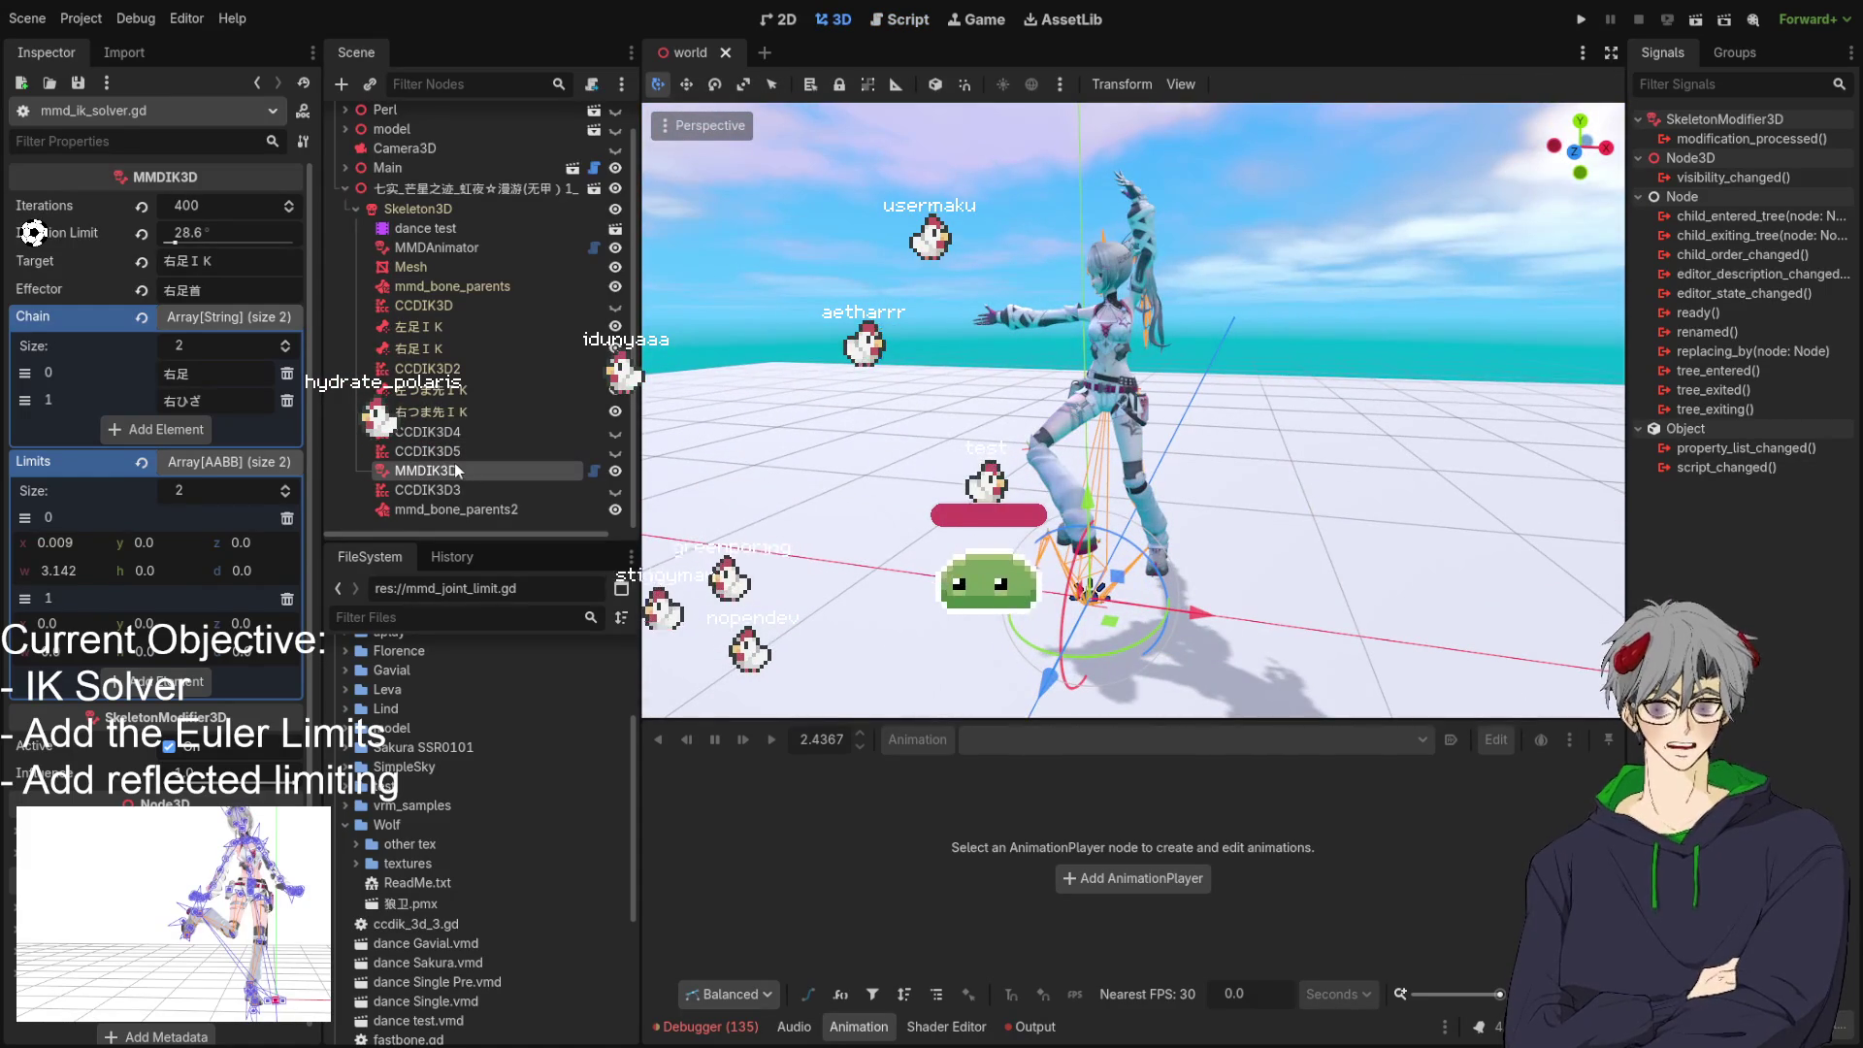
{"action": "left_click", "coordinate": [435, 231]}
{"action": "left_click_drag", "start_coordinate": [1153, 517], "coordinate": [1223, 487]}
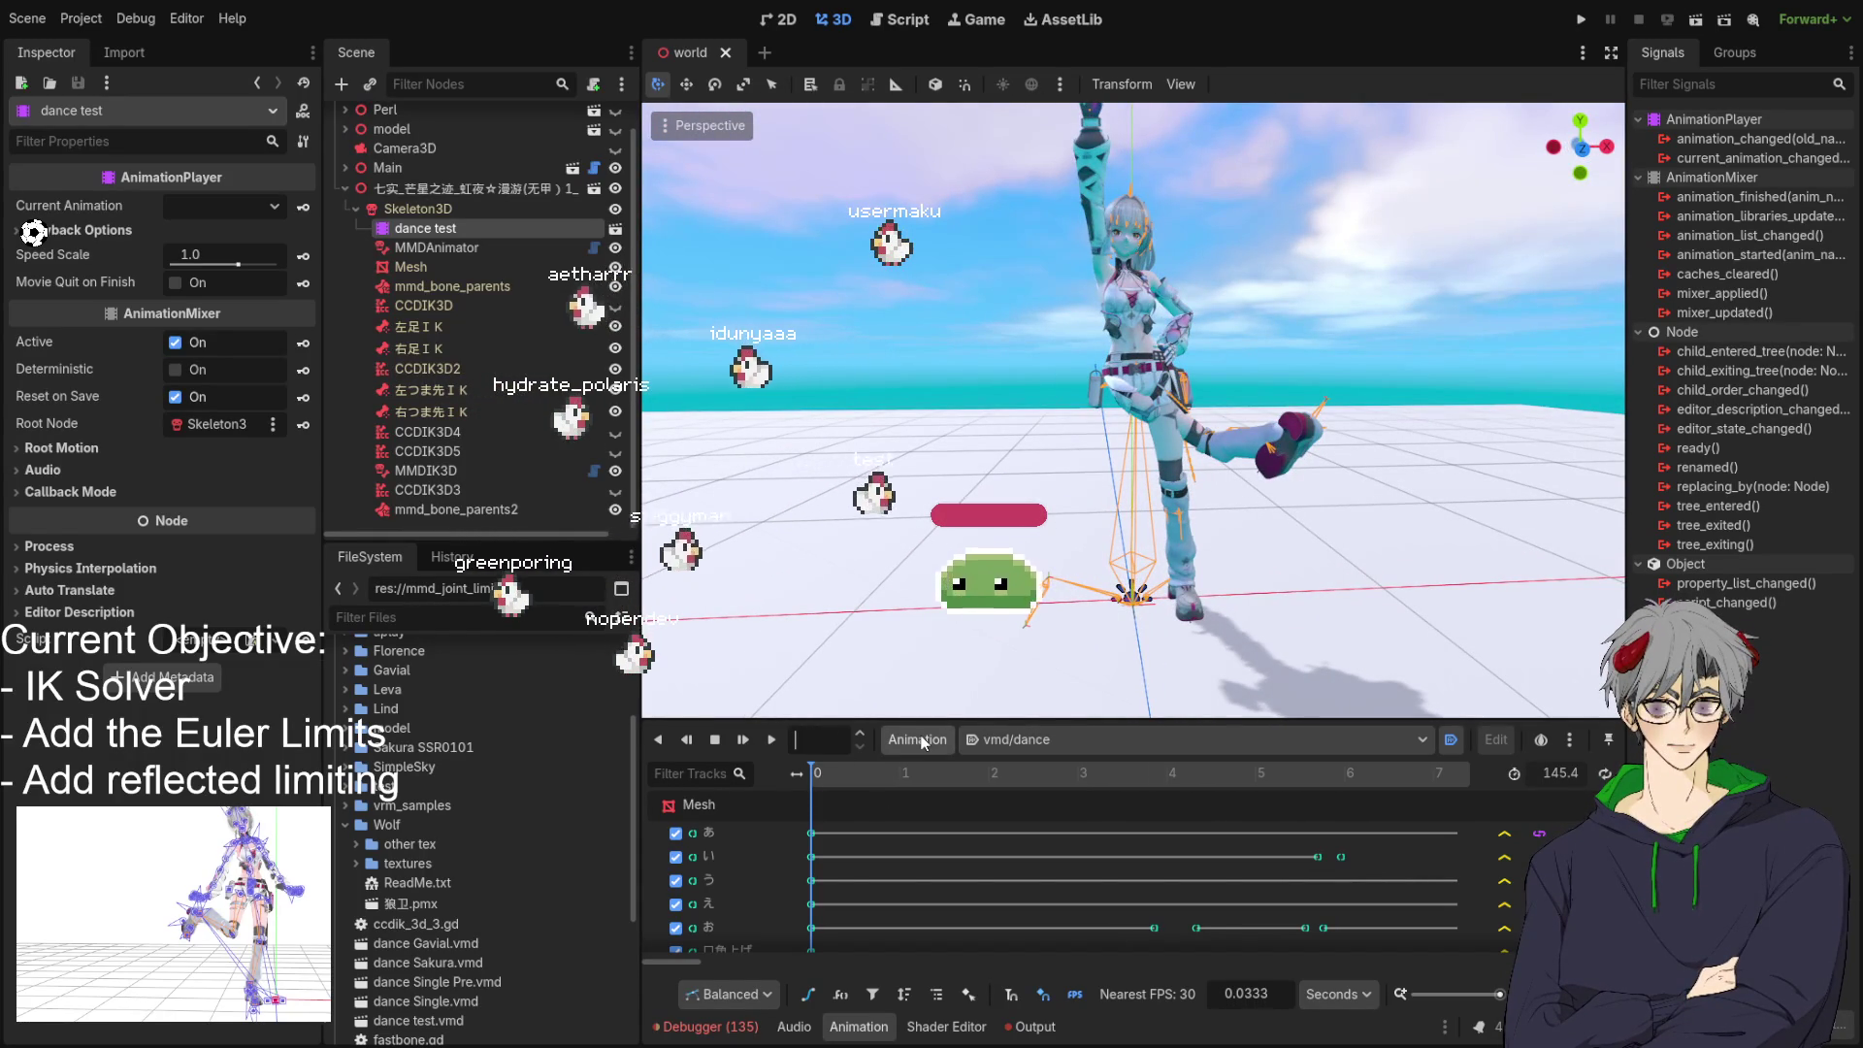
{"action": "key", "text": "Return"}
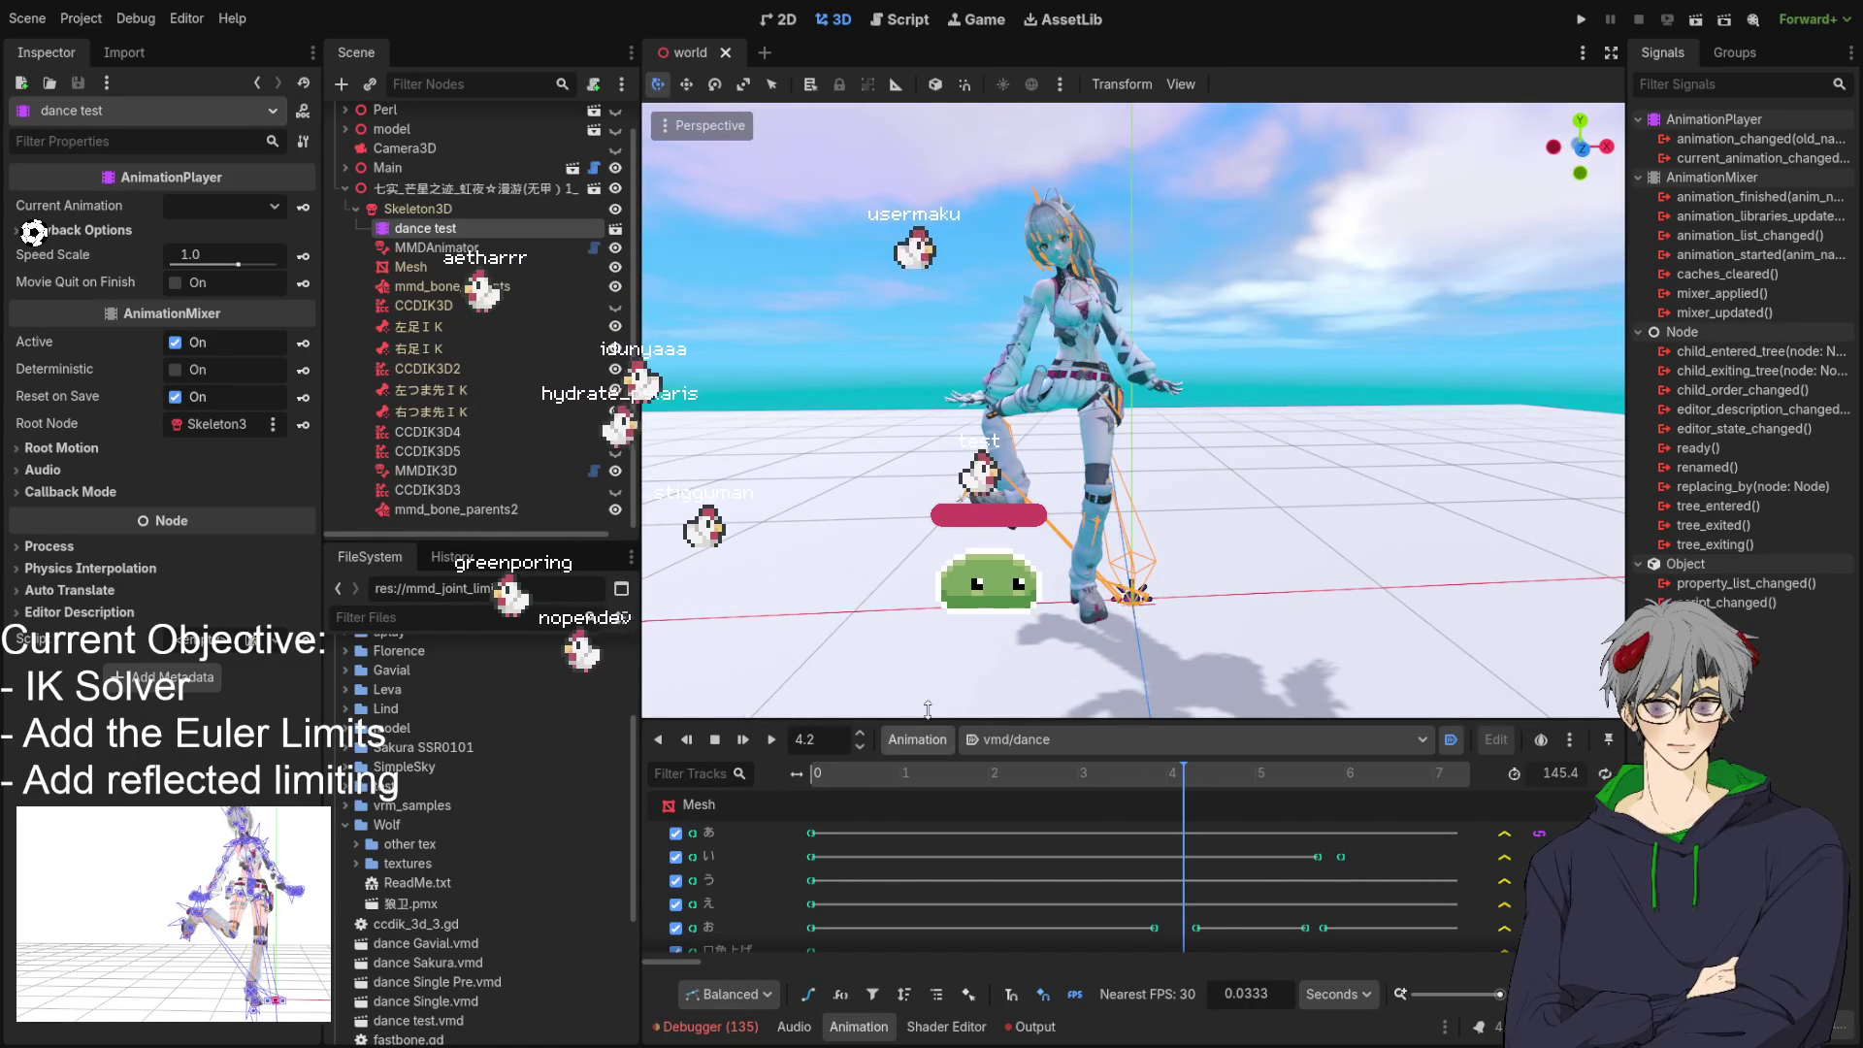
{"action": "mouse_move", "coordinate": [1145, 676]}
{"action": "left_mouse_down"}
{"action": "mouse_move", "coordinate": [816, 547]}
{"action": "mouse_move", "coordinate": [1141, 566]}
{"action": "mouse_move", "coordinate": [1172, 677]}
{"action": "left_mouse_up"}
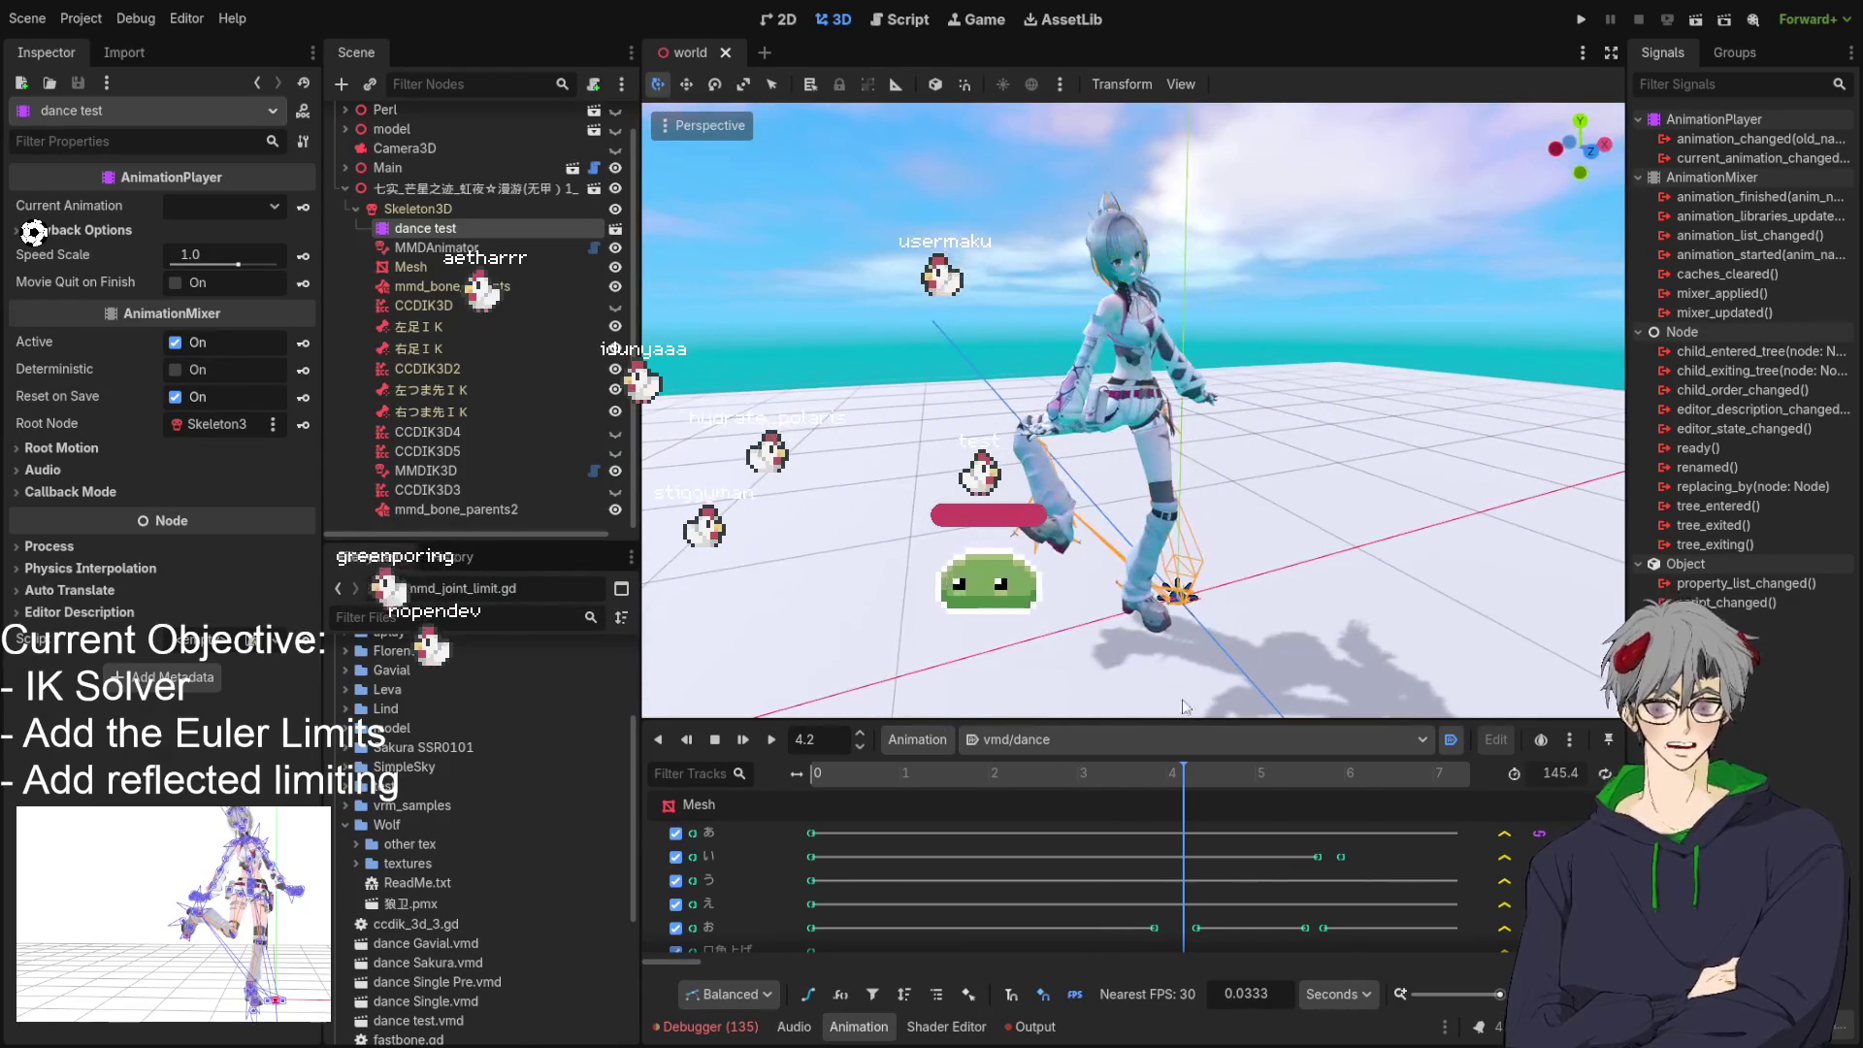
{"action": "left_click_drag", "start_coordinate": [1184, 788], "coordinate": [1196, 778]}
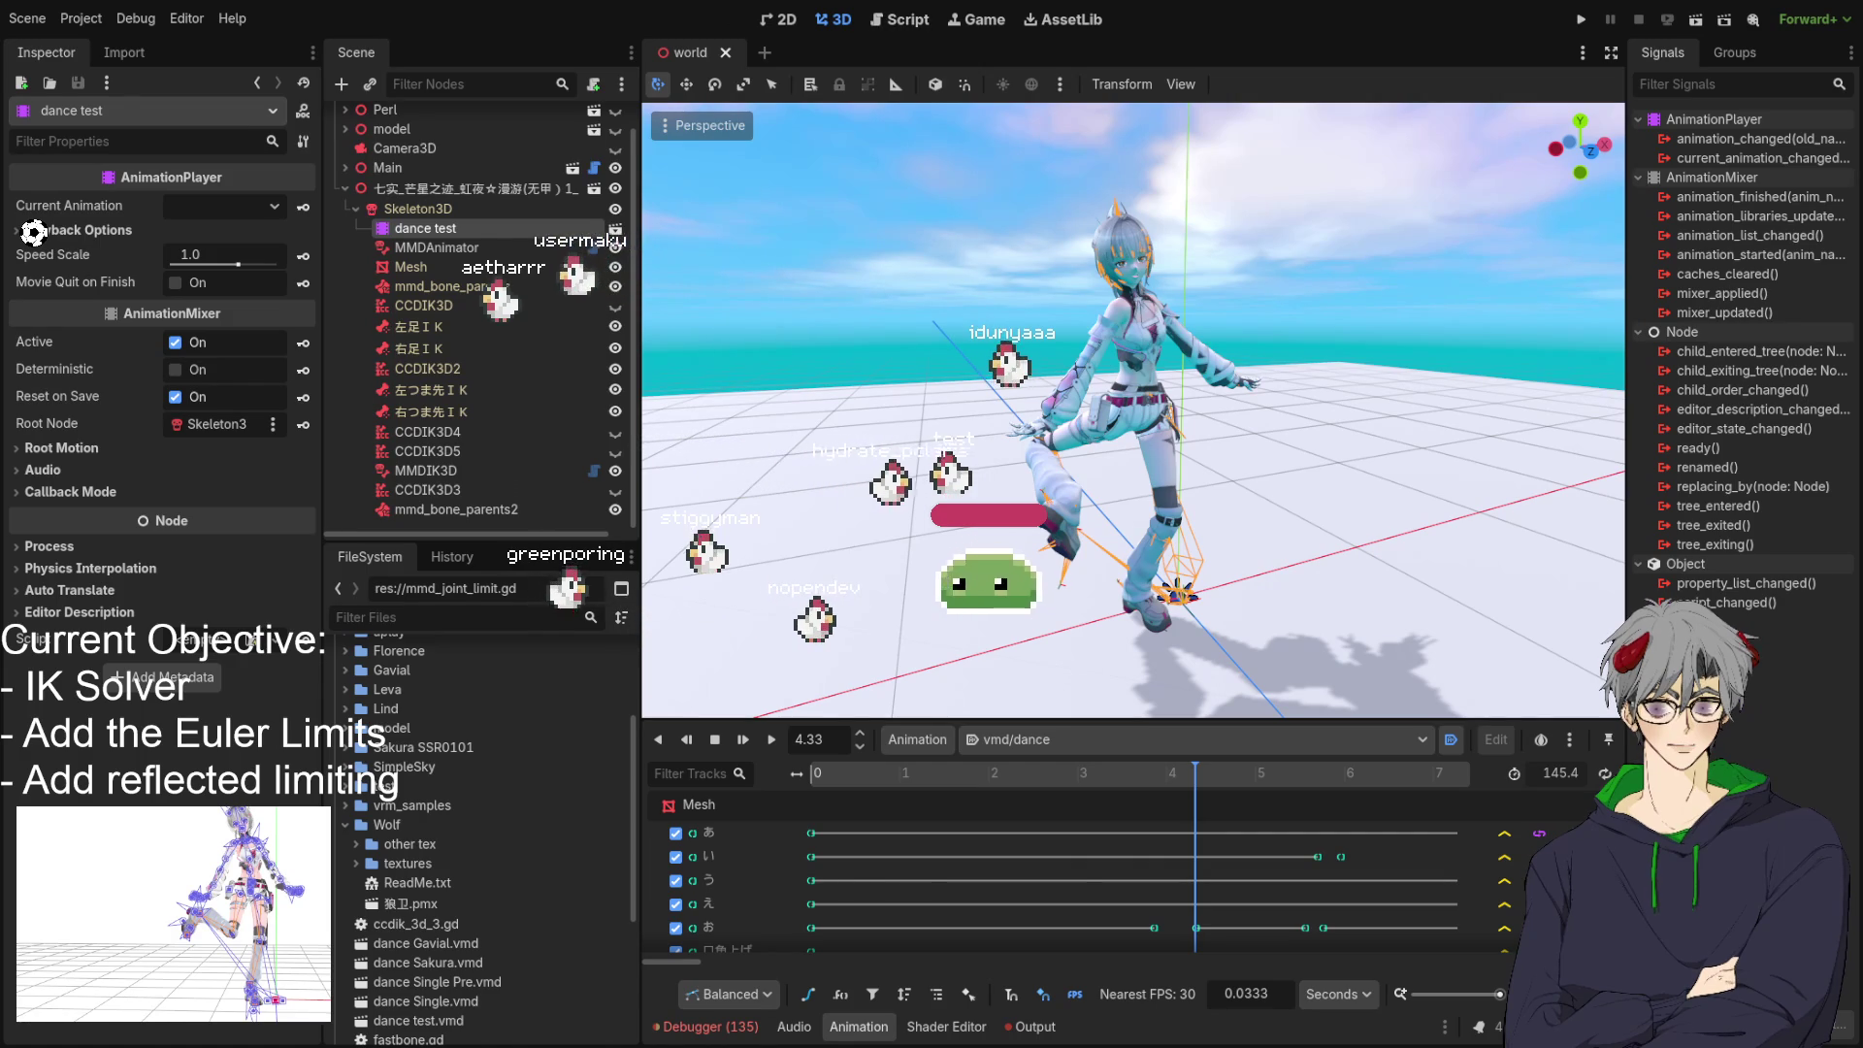
{"action": "left_click", "coordinate": [882, 19]}
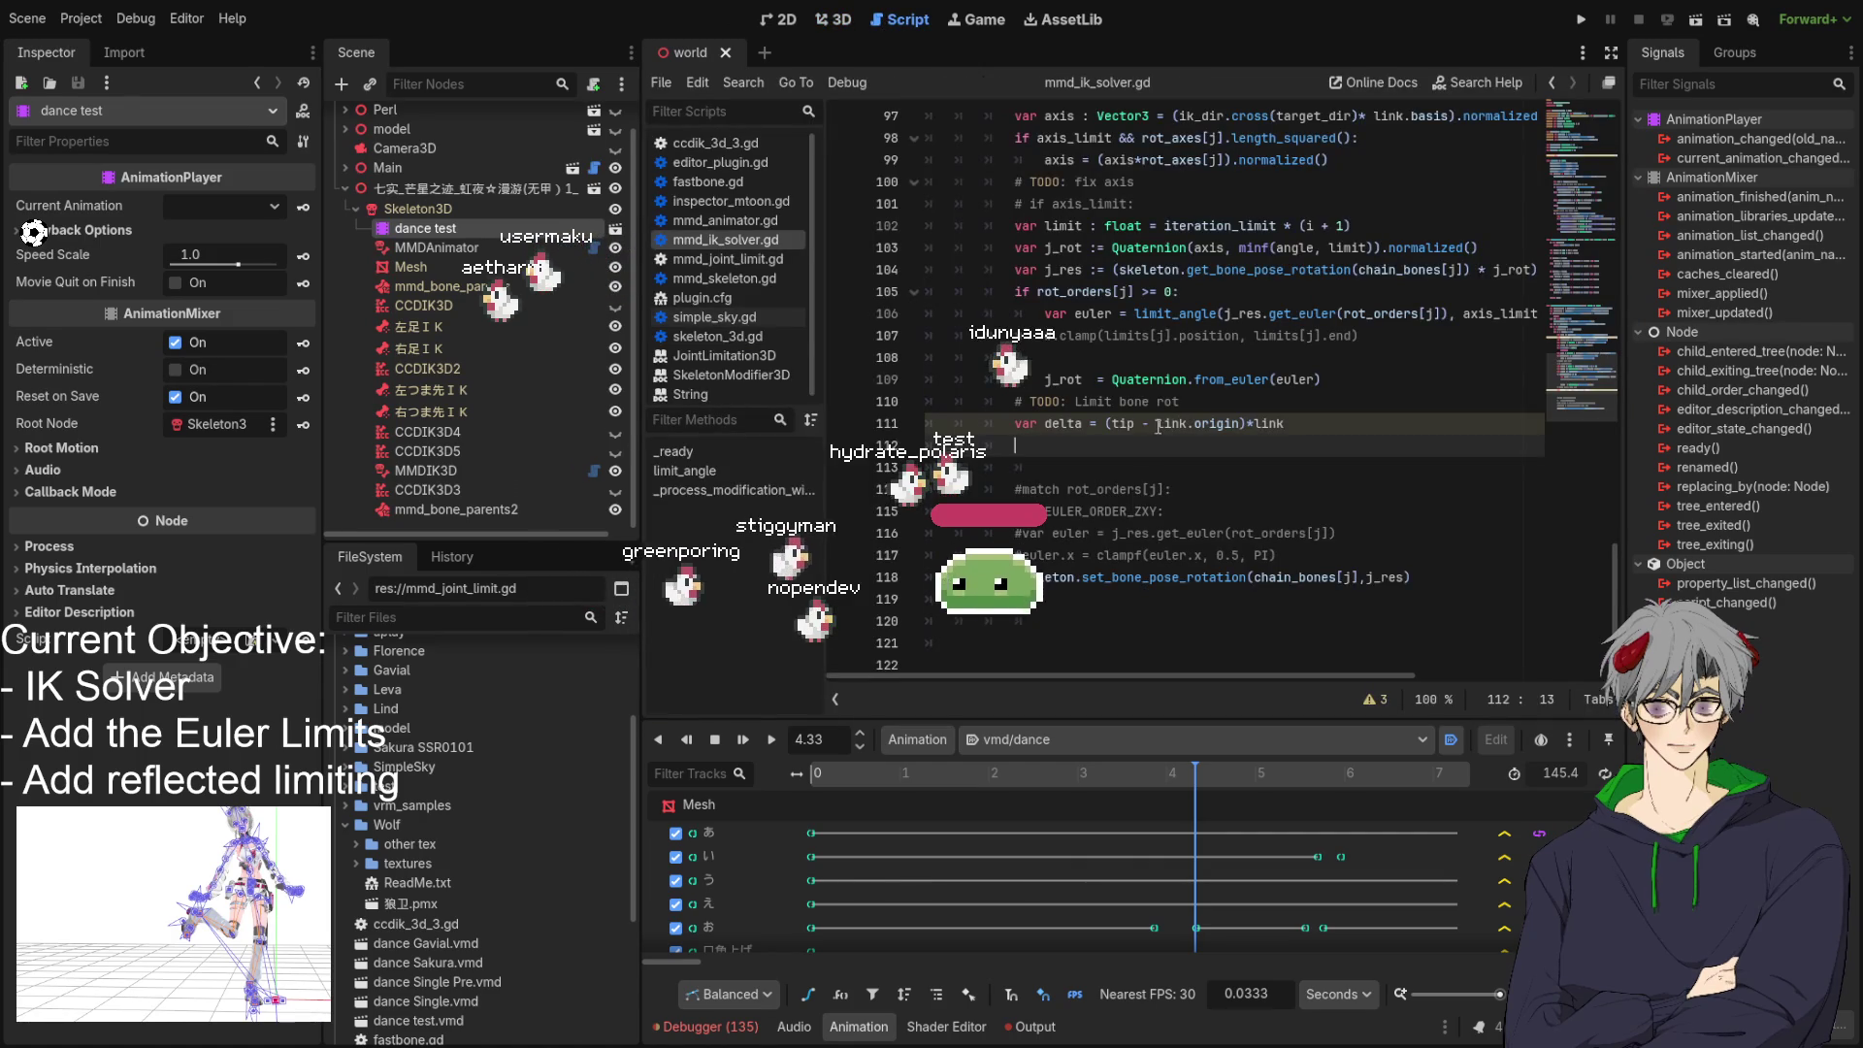
Space out the multiplication so line 111 reads (tip - link.origin) * link.
{"action": "double_click", "coordinate": [1046, 401]}
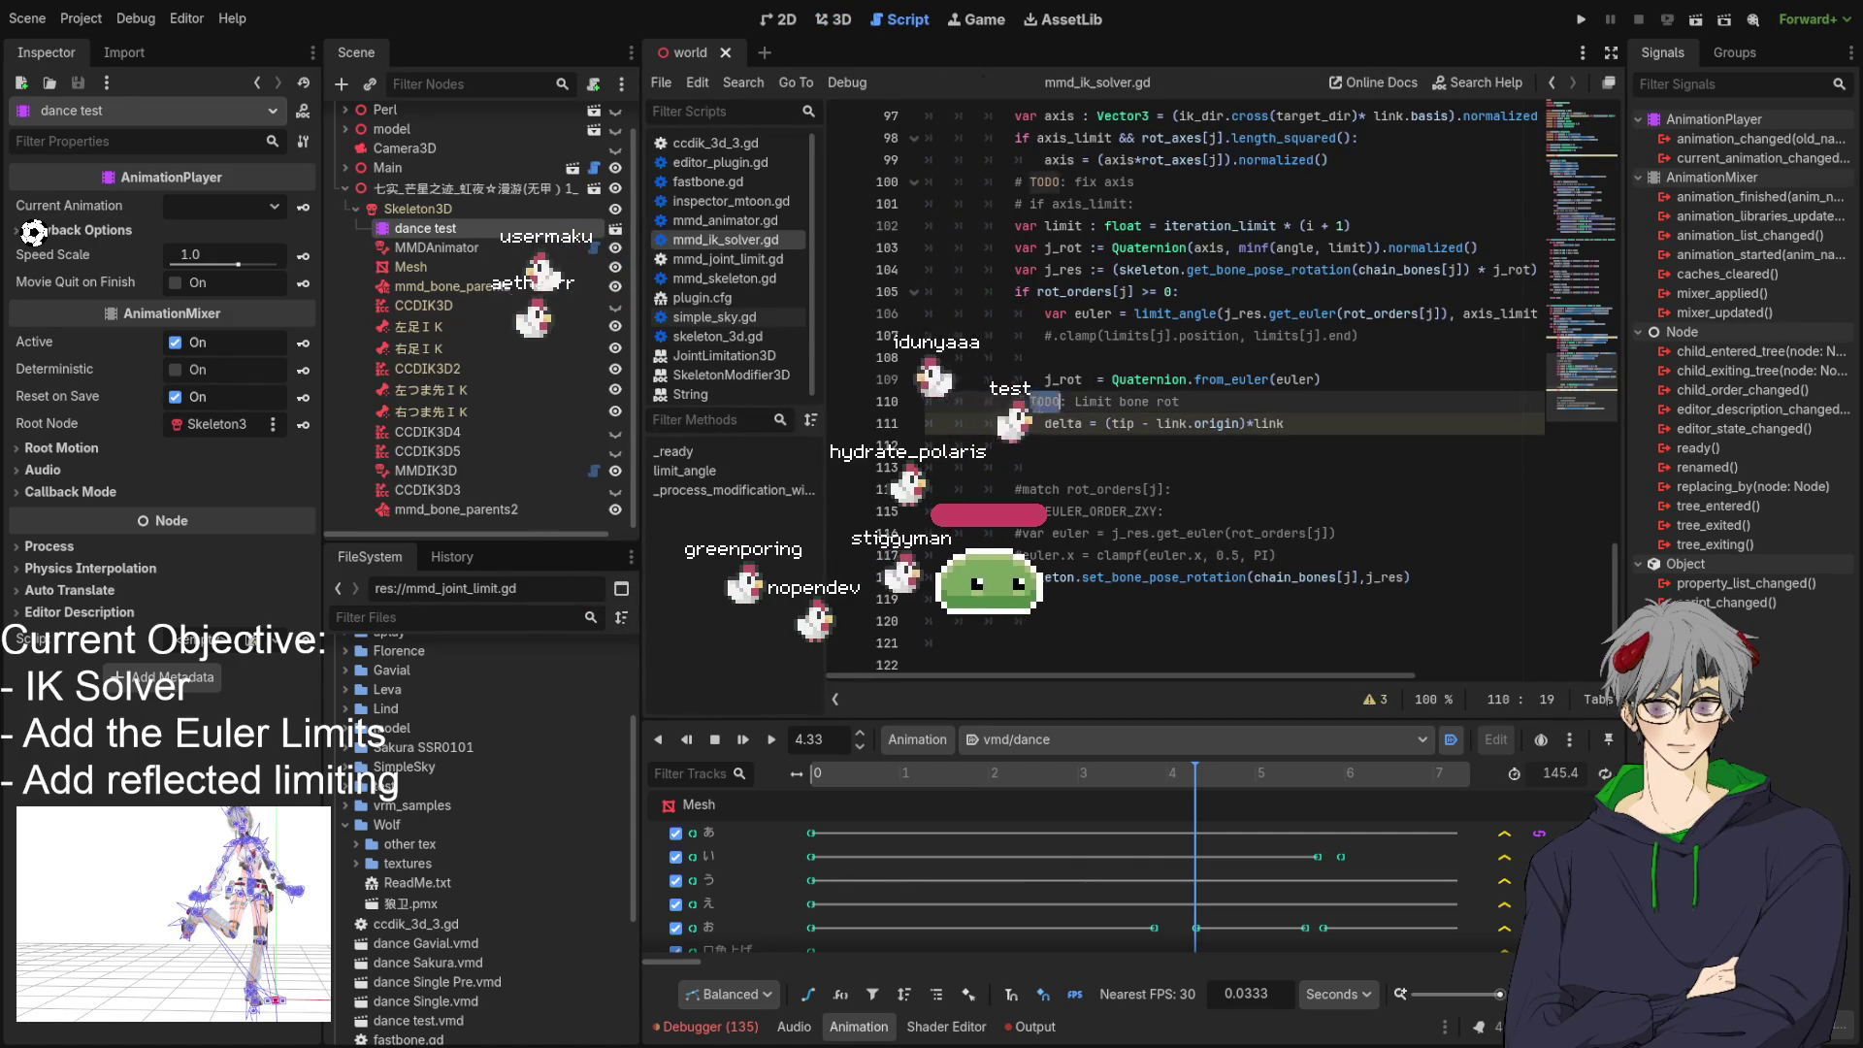
{"action": "left_click", "coordinate": [1330, 431]}
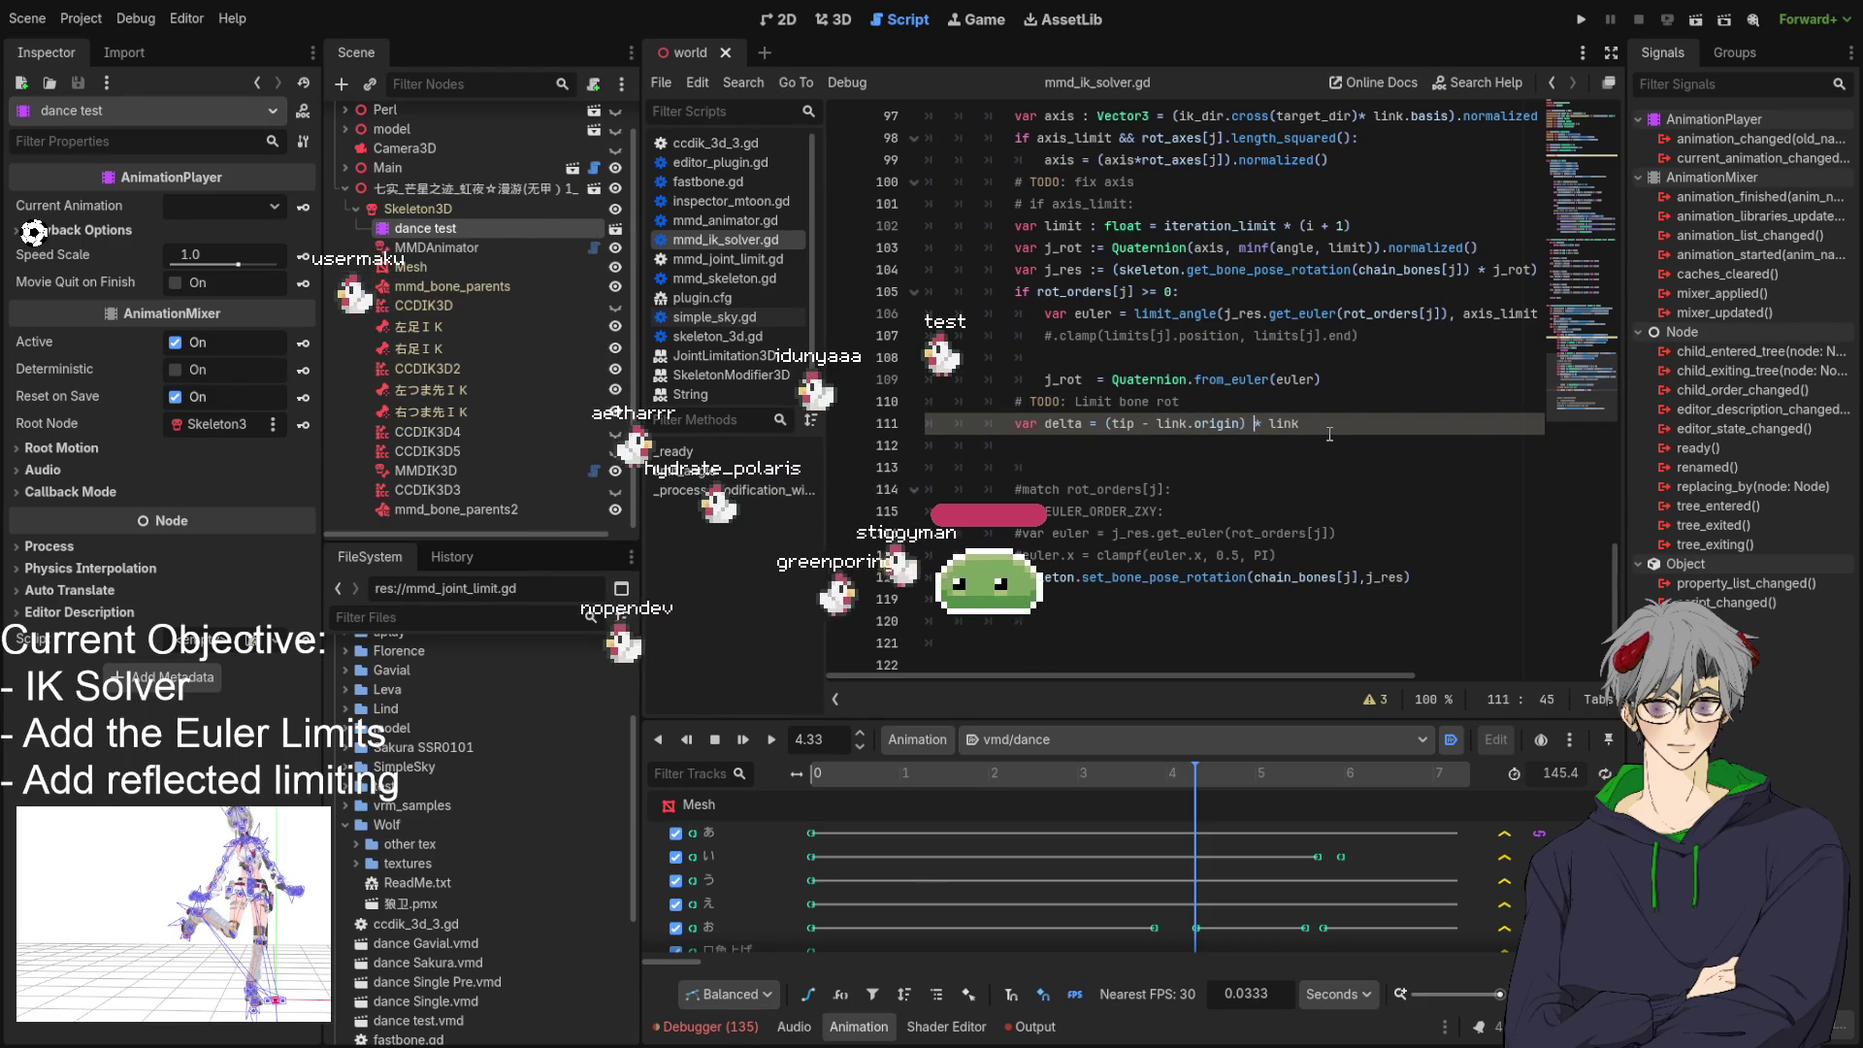
{"action": "left_click", "coordinate": [1191, 454]}
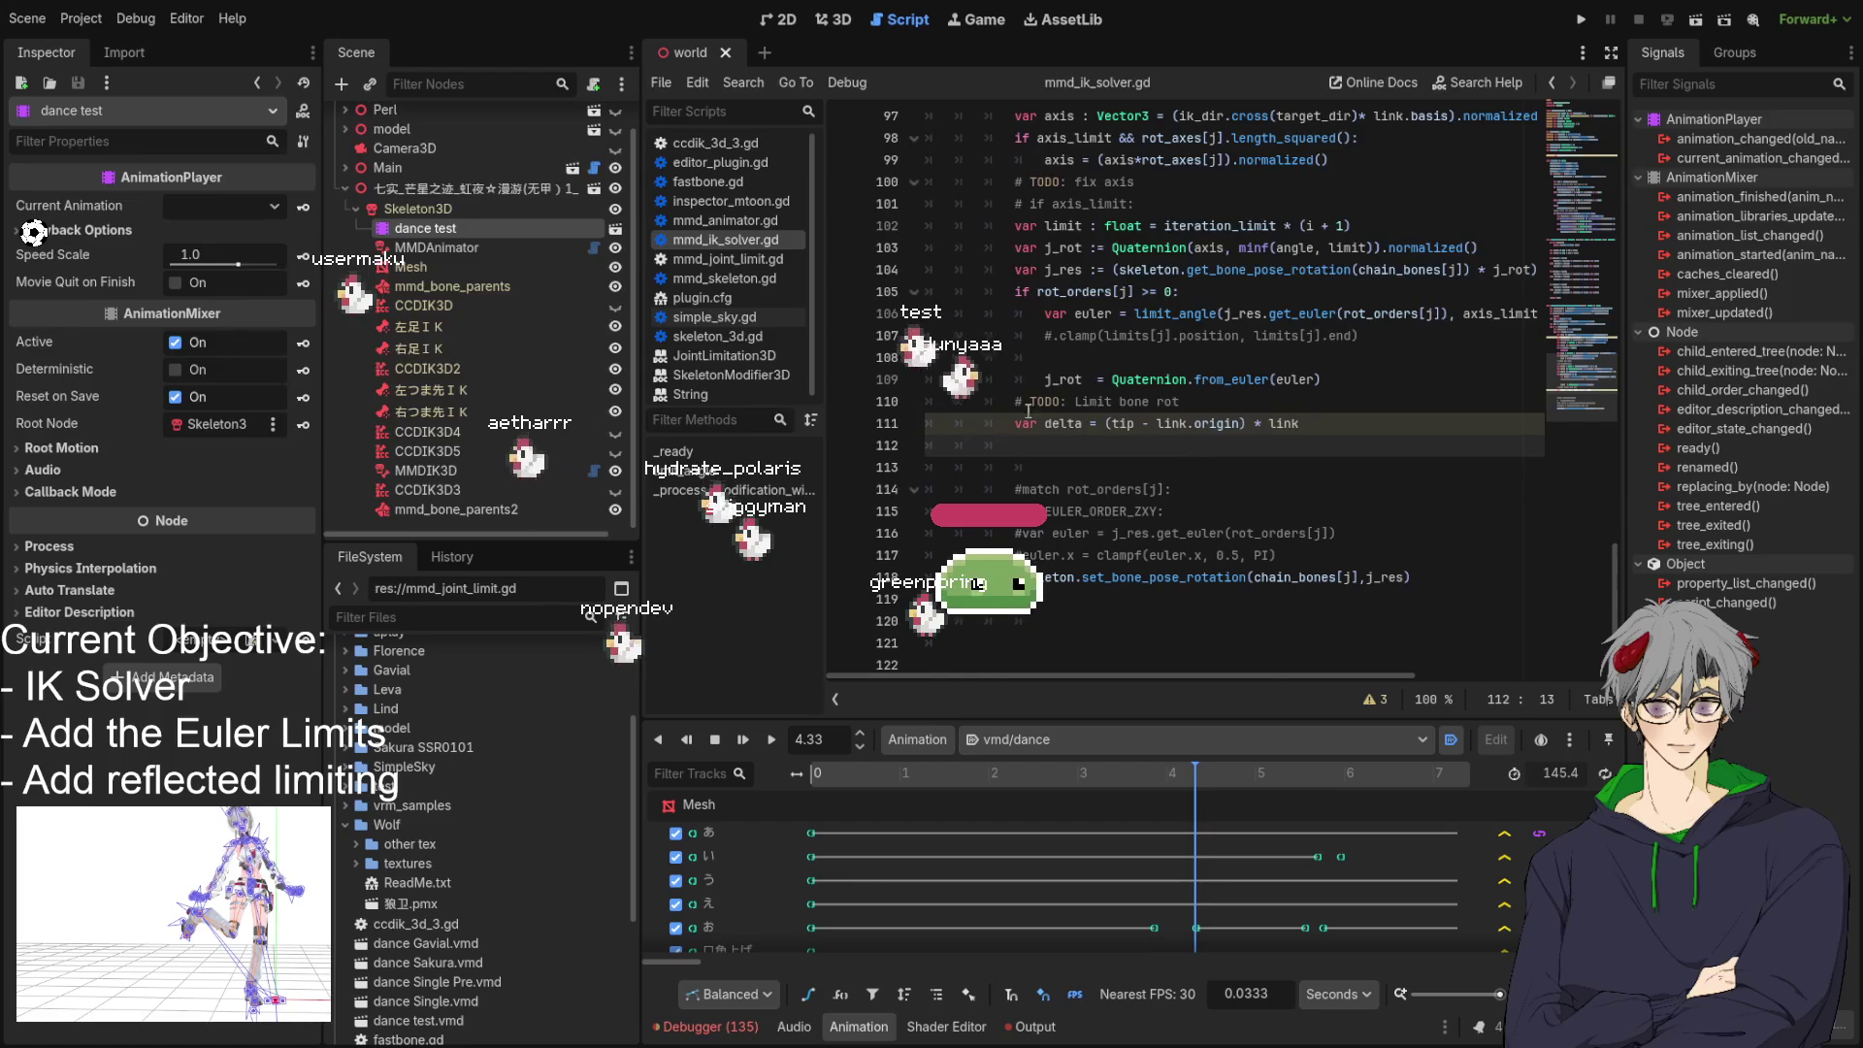
{"action": "scroll", "coordinate": [1052, 410], "scroll_direction": "up", "scroll_amount": 3}
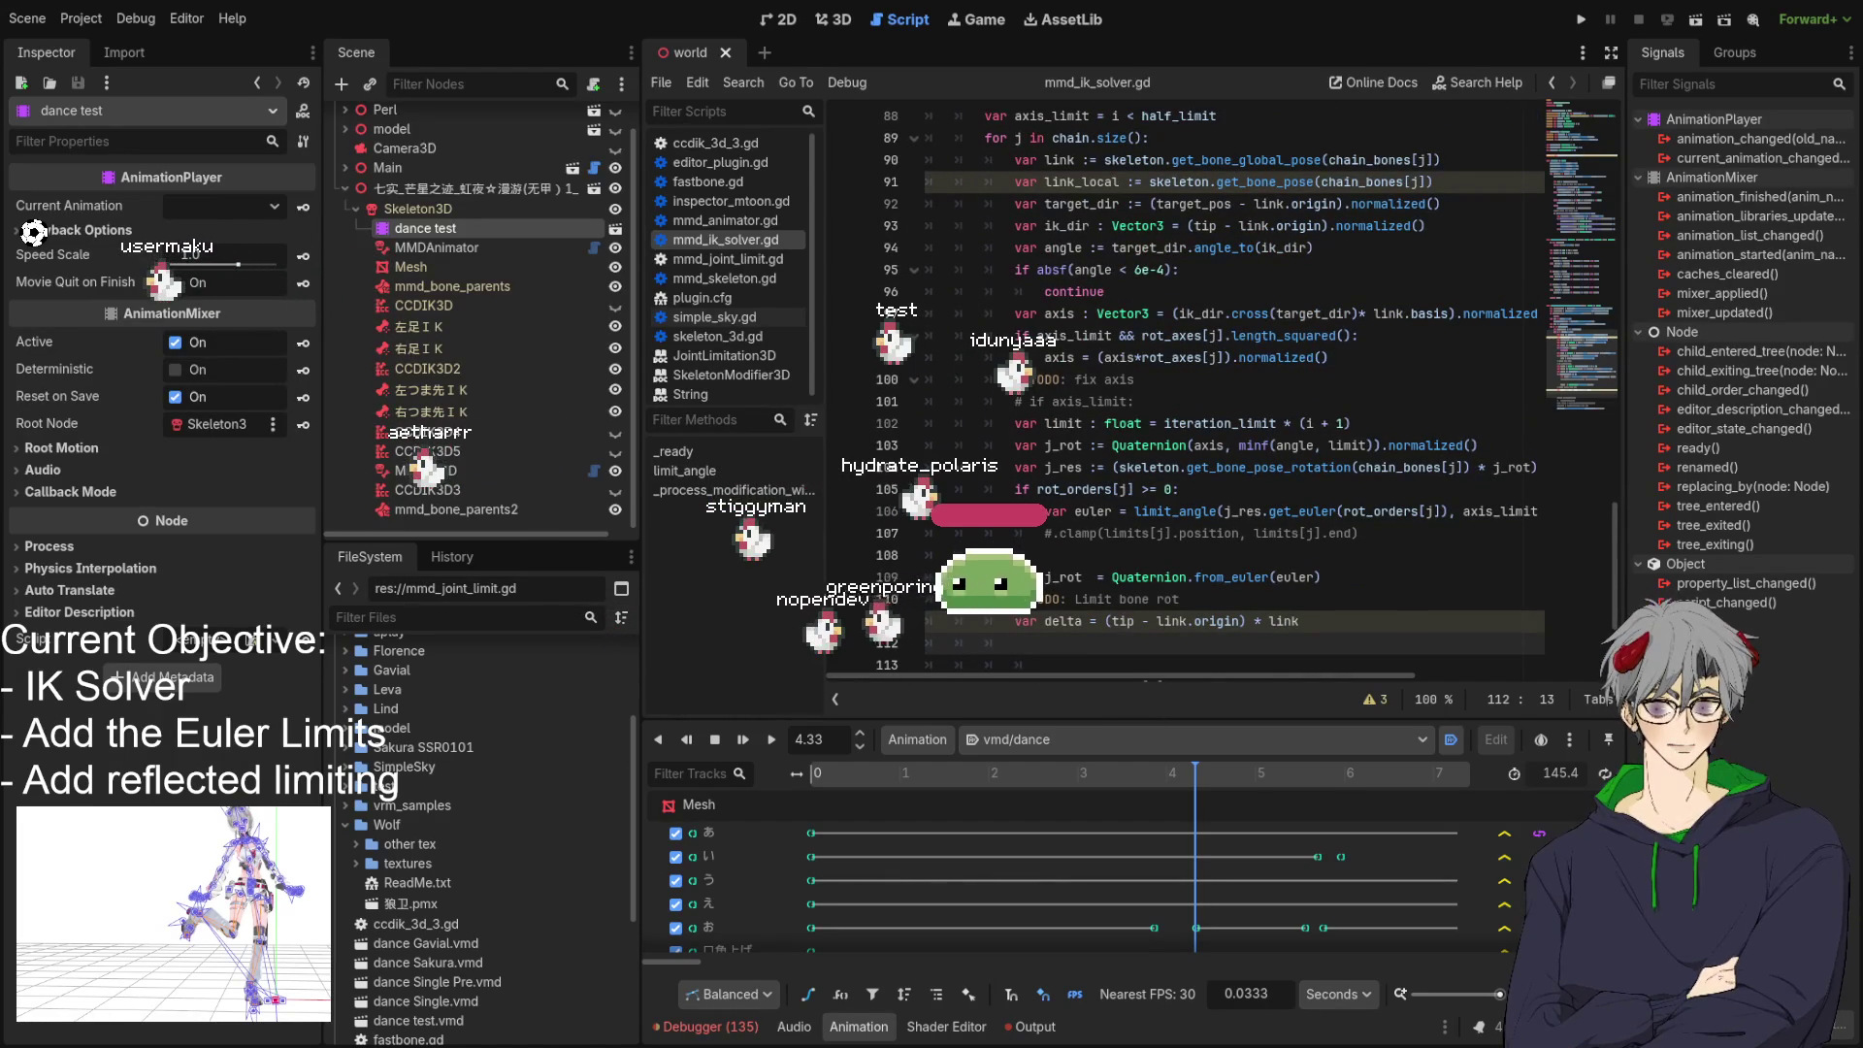
{"action": "scroll", "coordinate": [1164, 335], "scroll_direction": "down", "scroll_amount": 1}
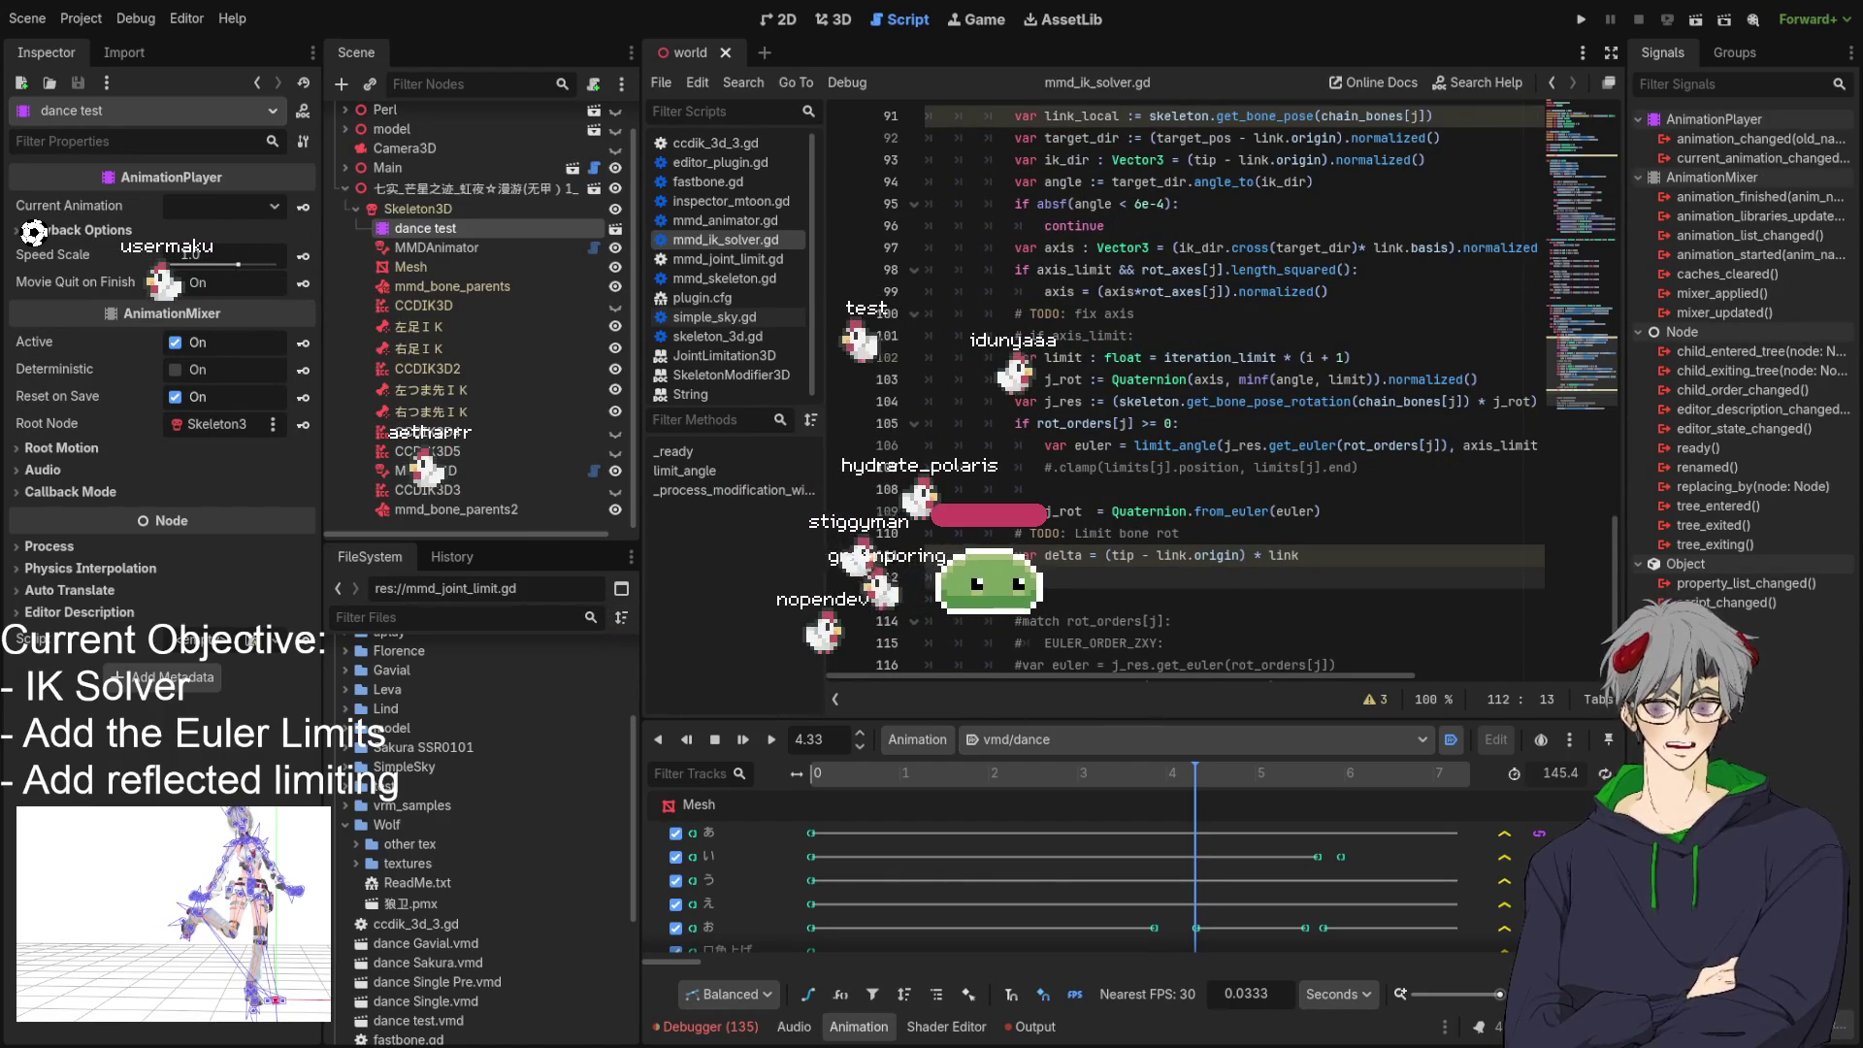
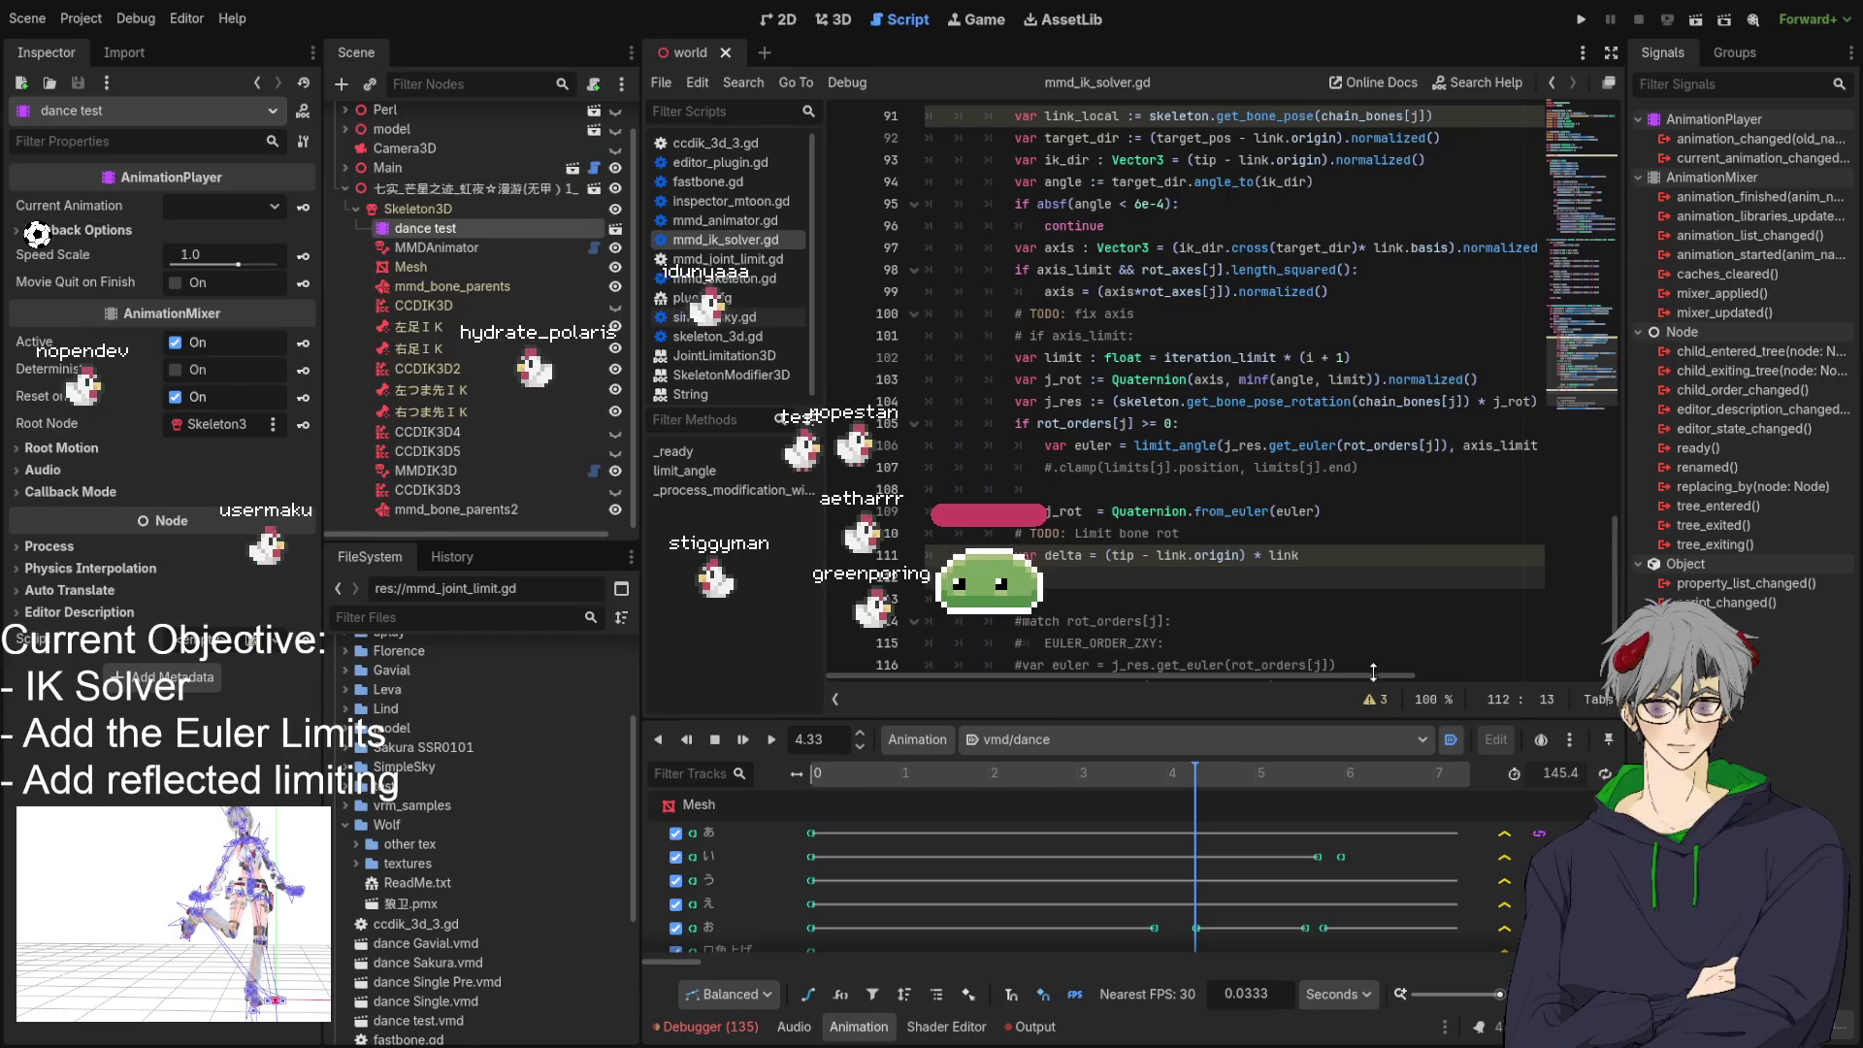
Clear the delta selection on line 111 and select the entire mmd_ik_solver.gd script.
{"action": "left_click", "coordinate": [1071, 557]}
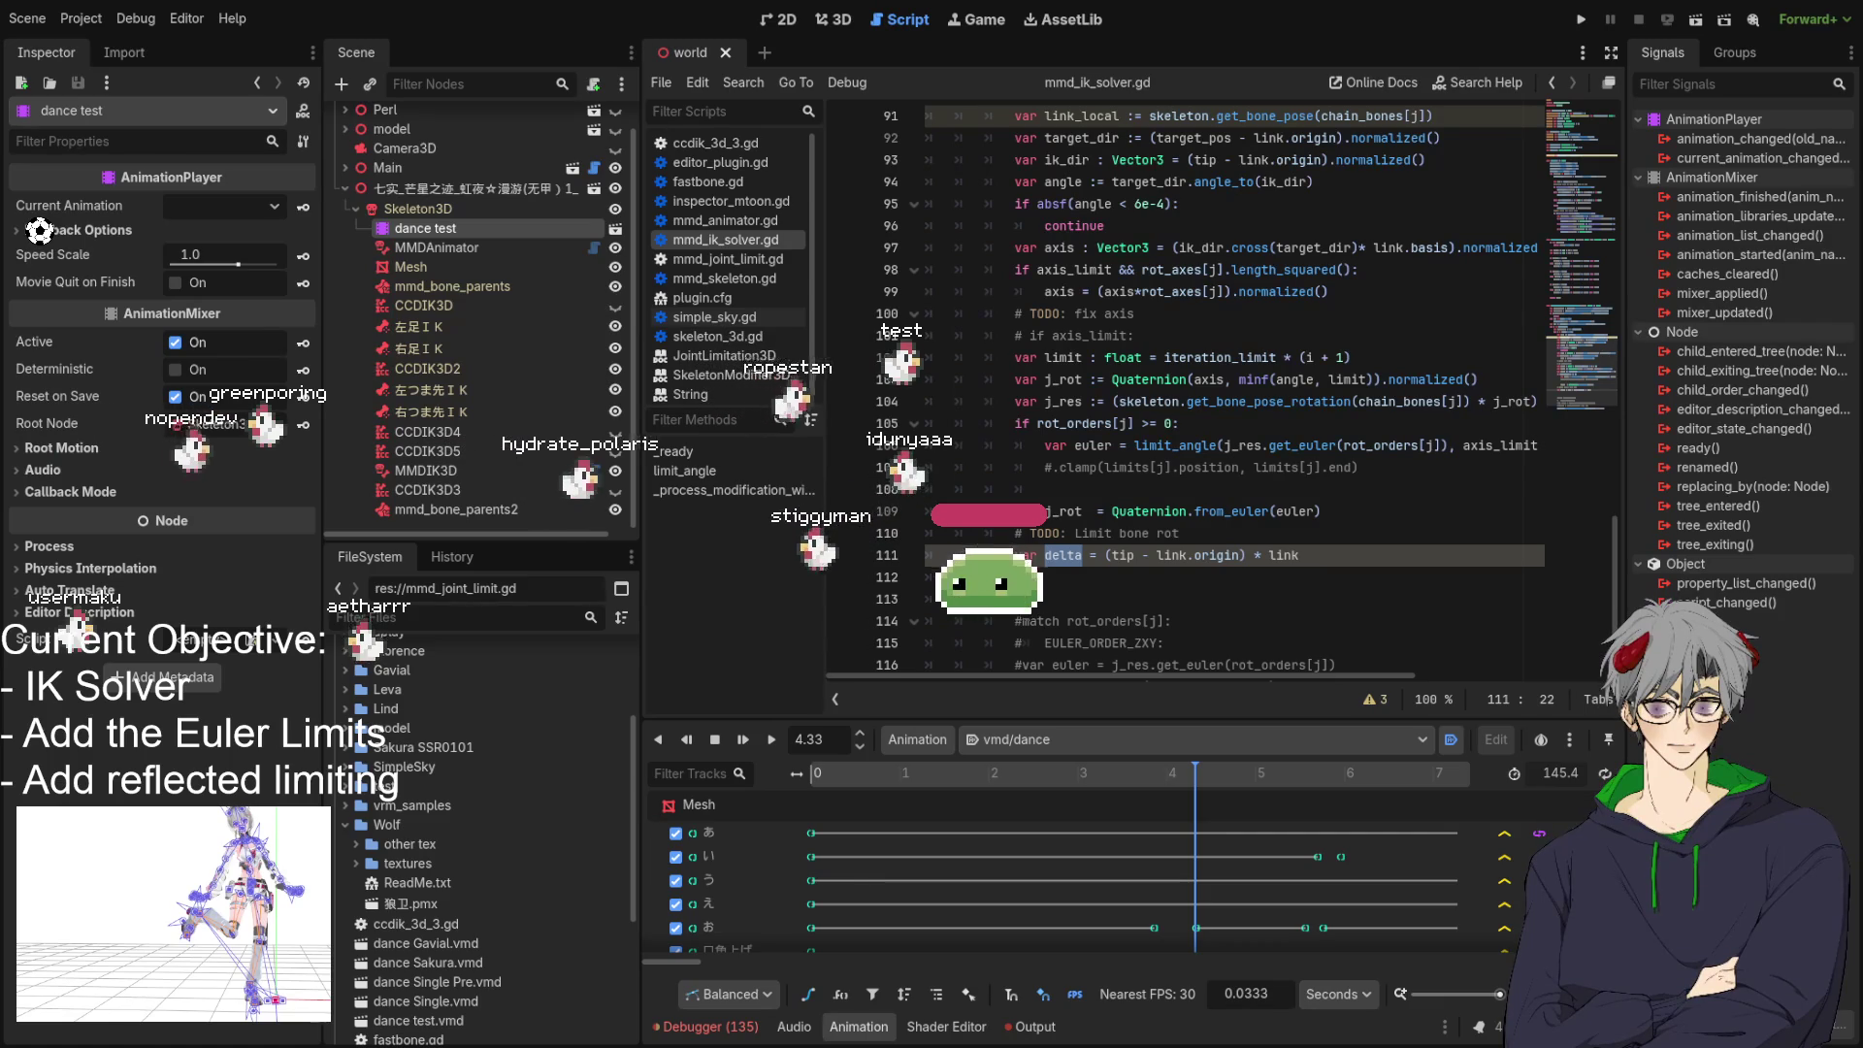
{"action": "scroll", "coordinate": [1184, 388], "scroll_direction": "down", "scroll_amount": 1}
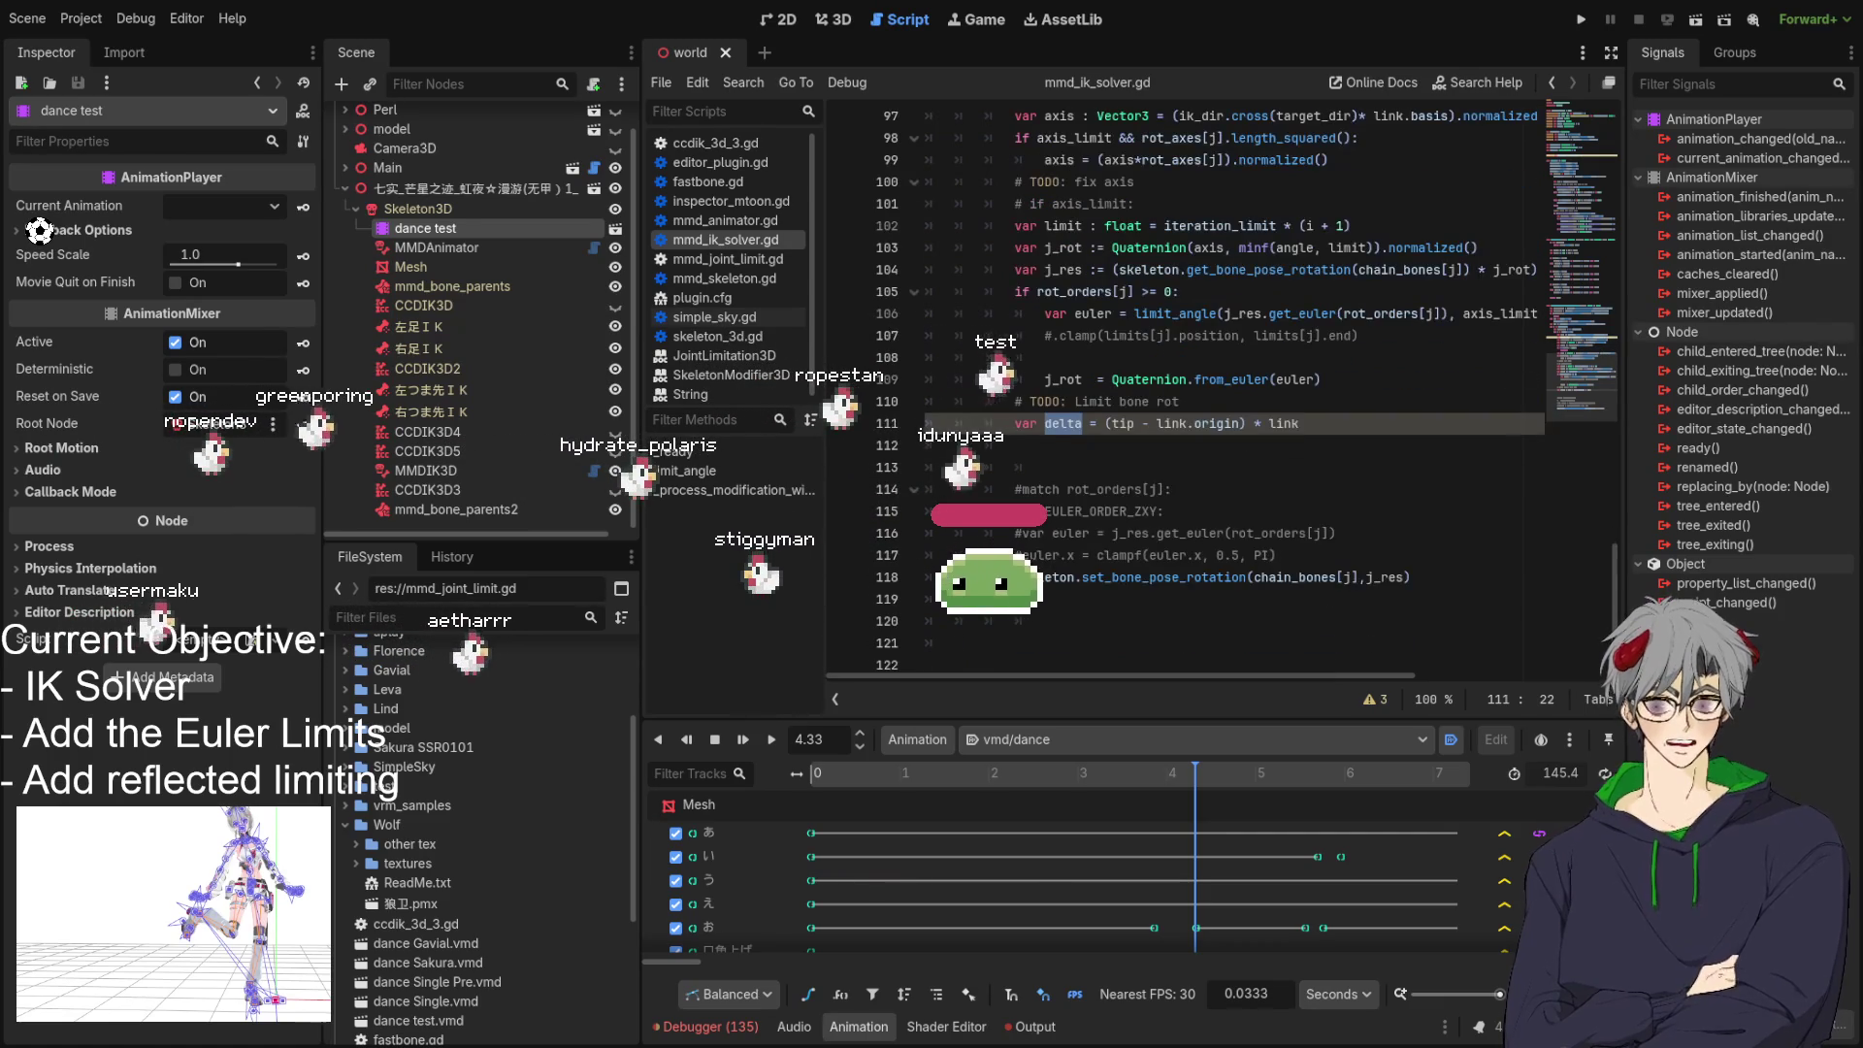
{"action": "scroll", "coordinate": [1184, 388], "scroll_direction": "up", "scroll_amount": 1}
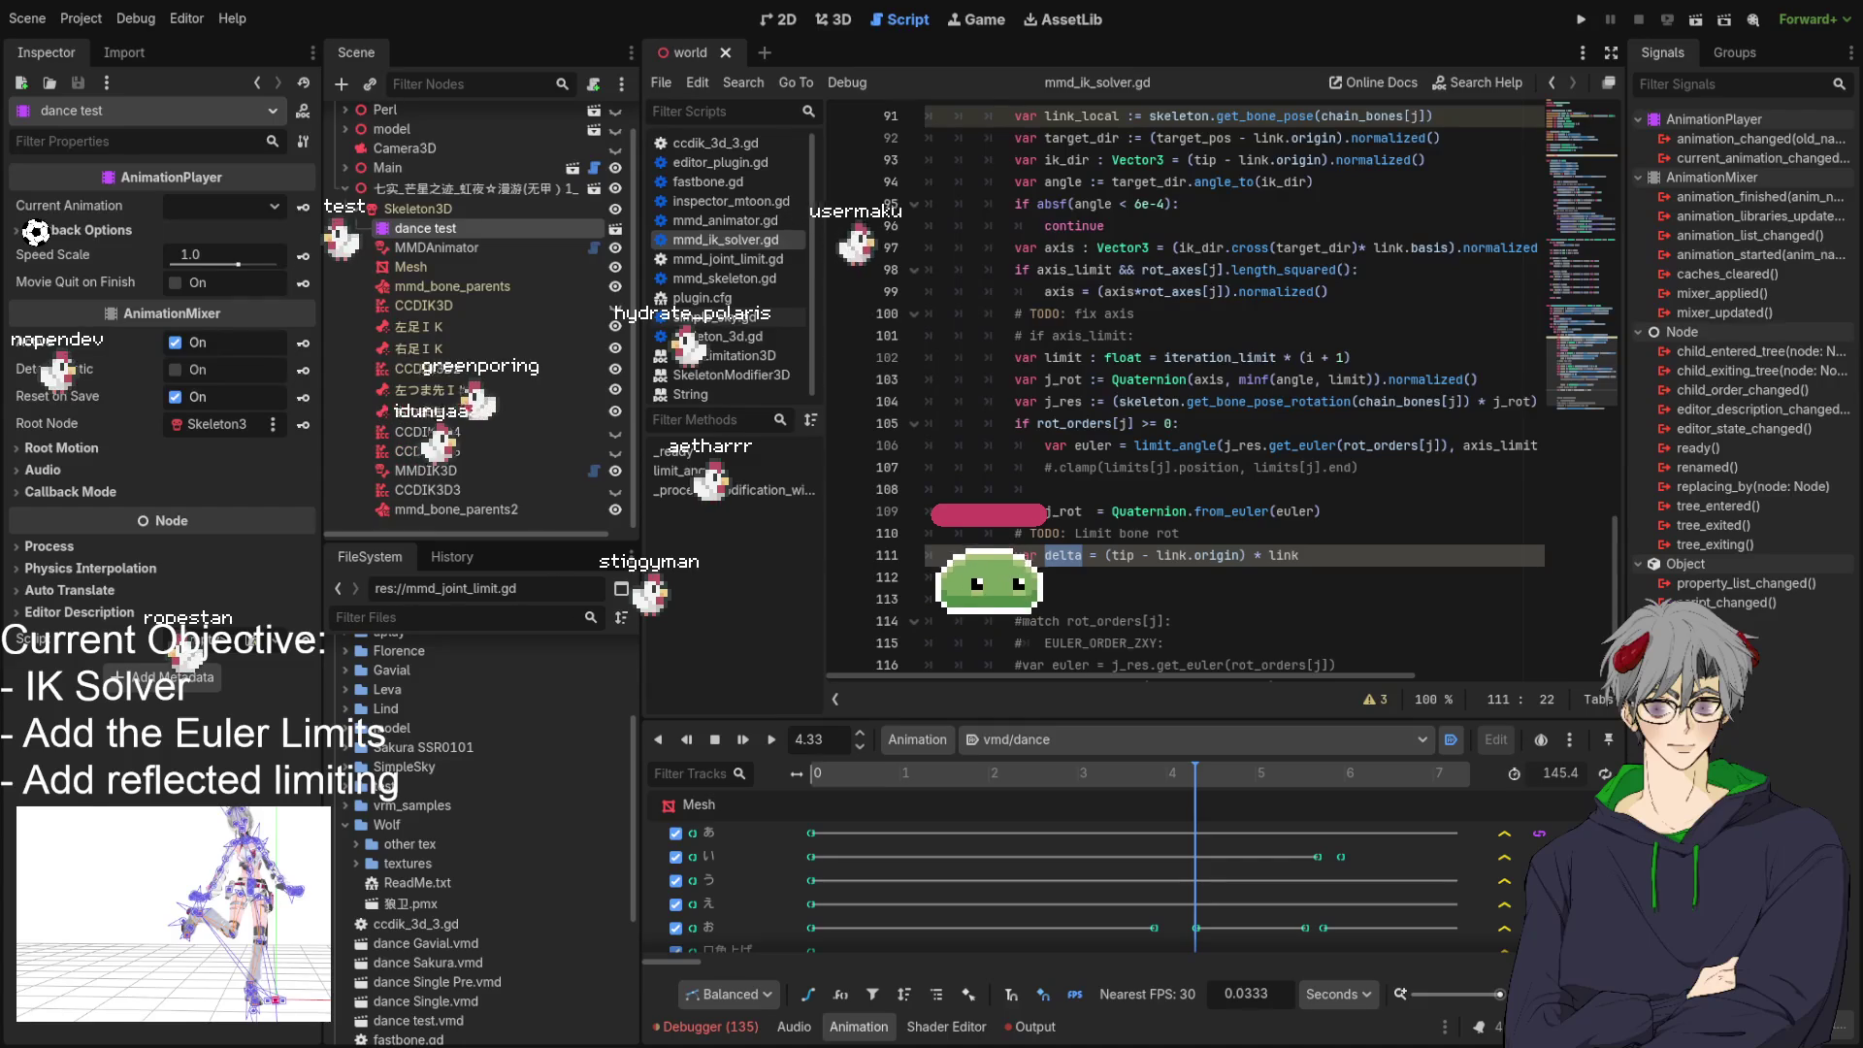
{"action": "left_click", "coordinate": [1045, 598]}
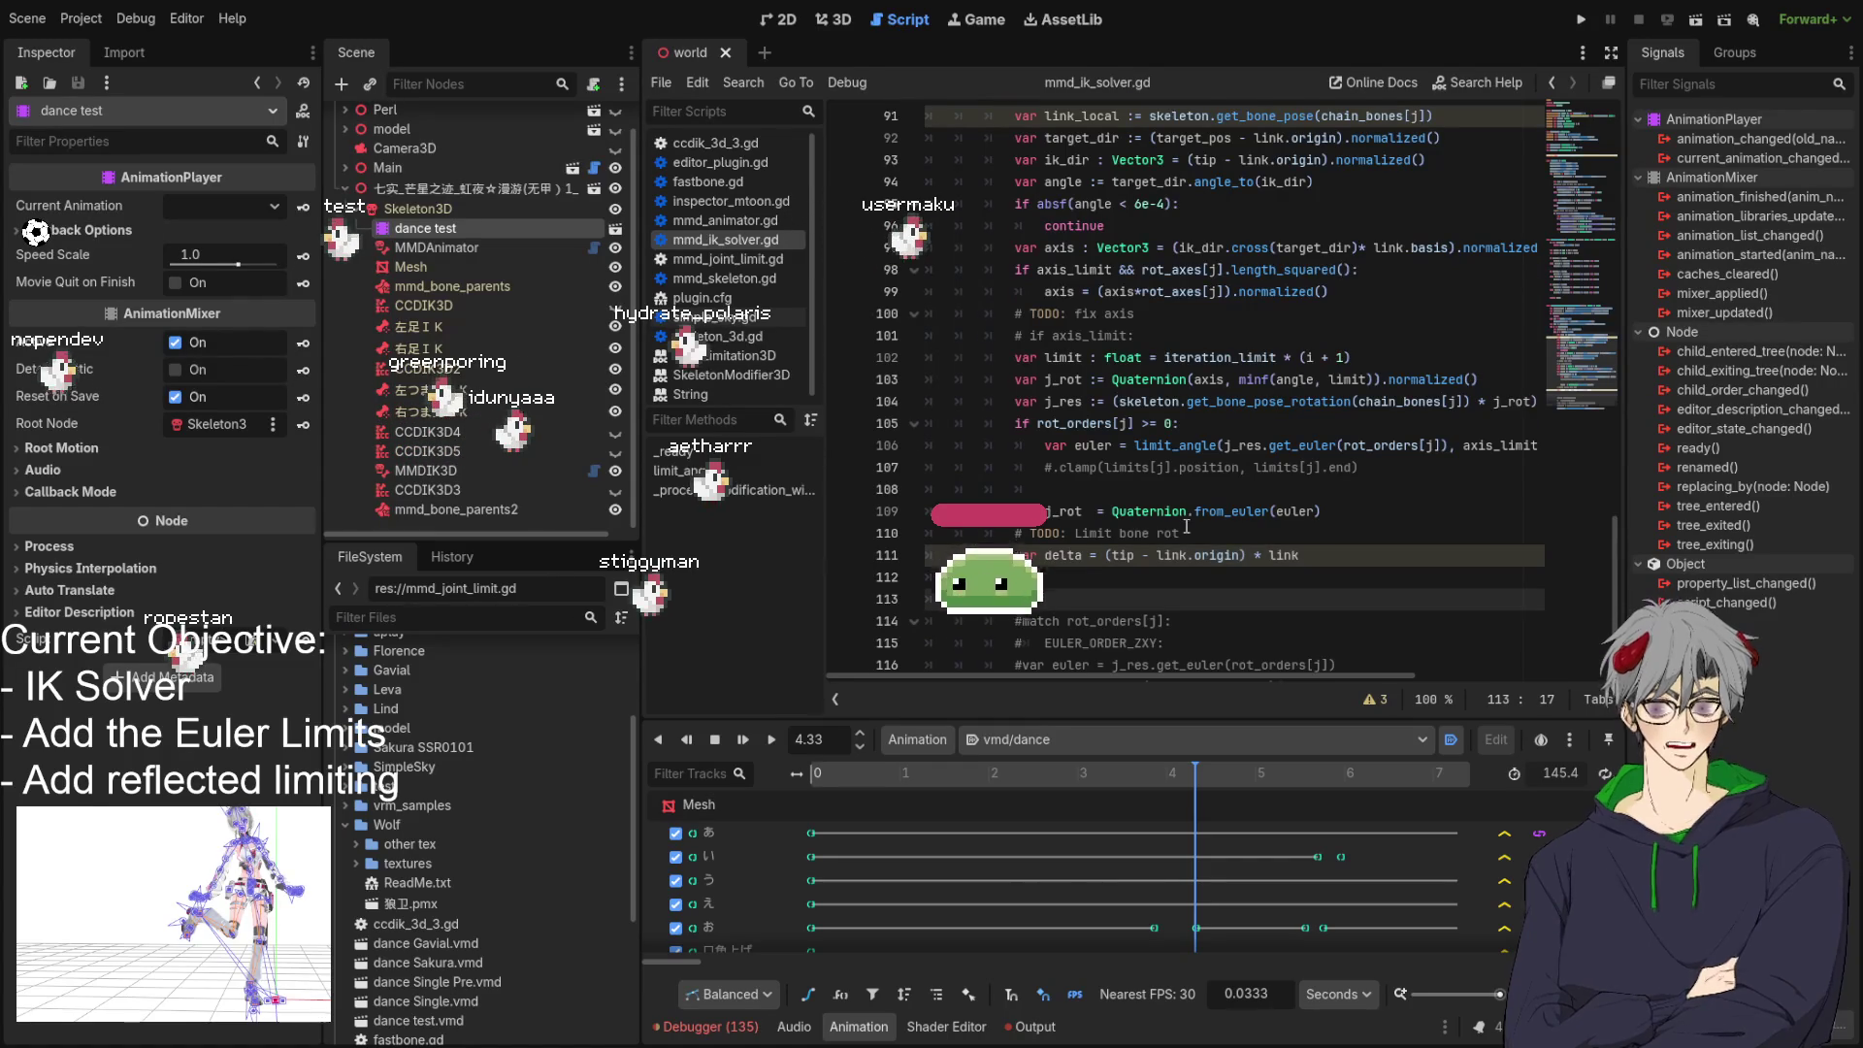
{"action": "key", "text": "ctrl+a"}
{"action": "scroll", "coordinate": [1145, 553], "scroll_direction": "up", "scroll_amount": 20}
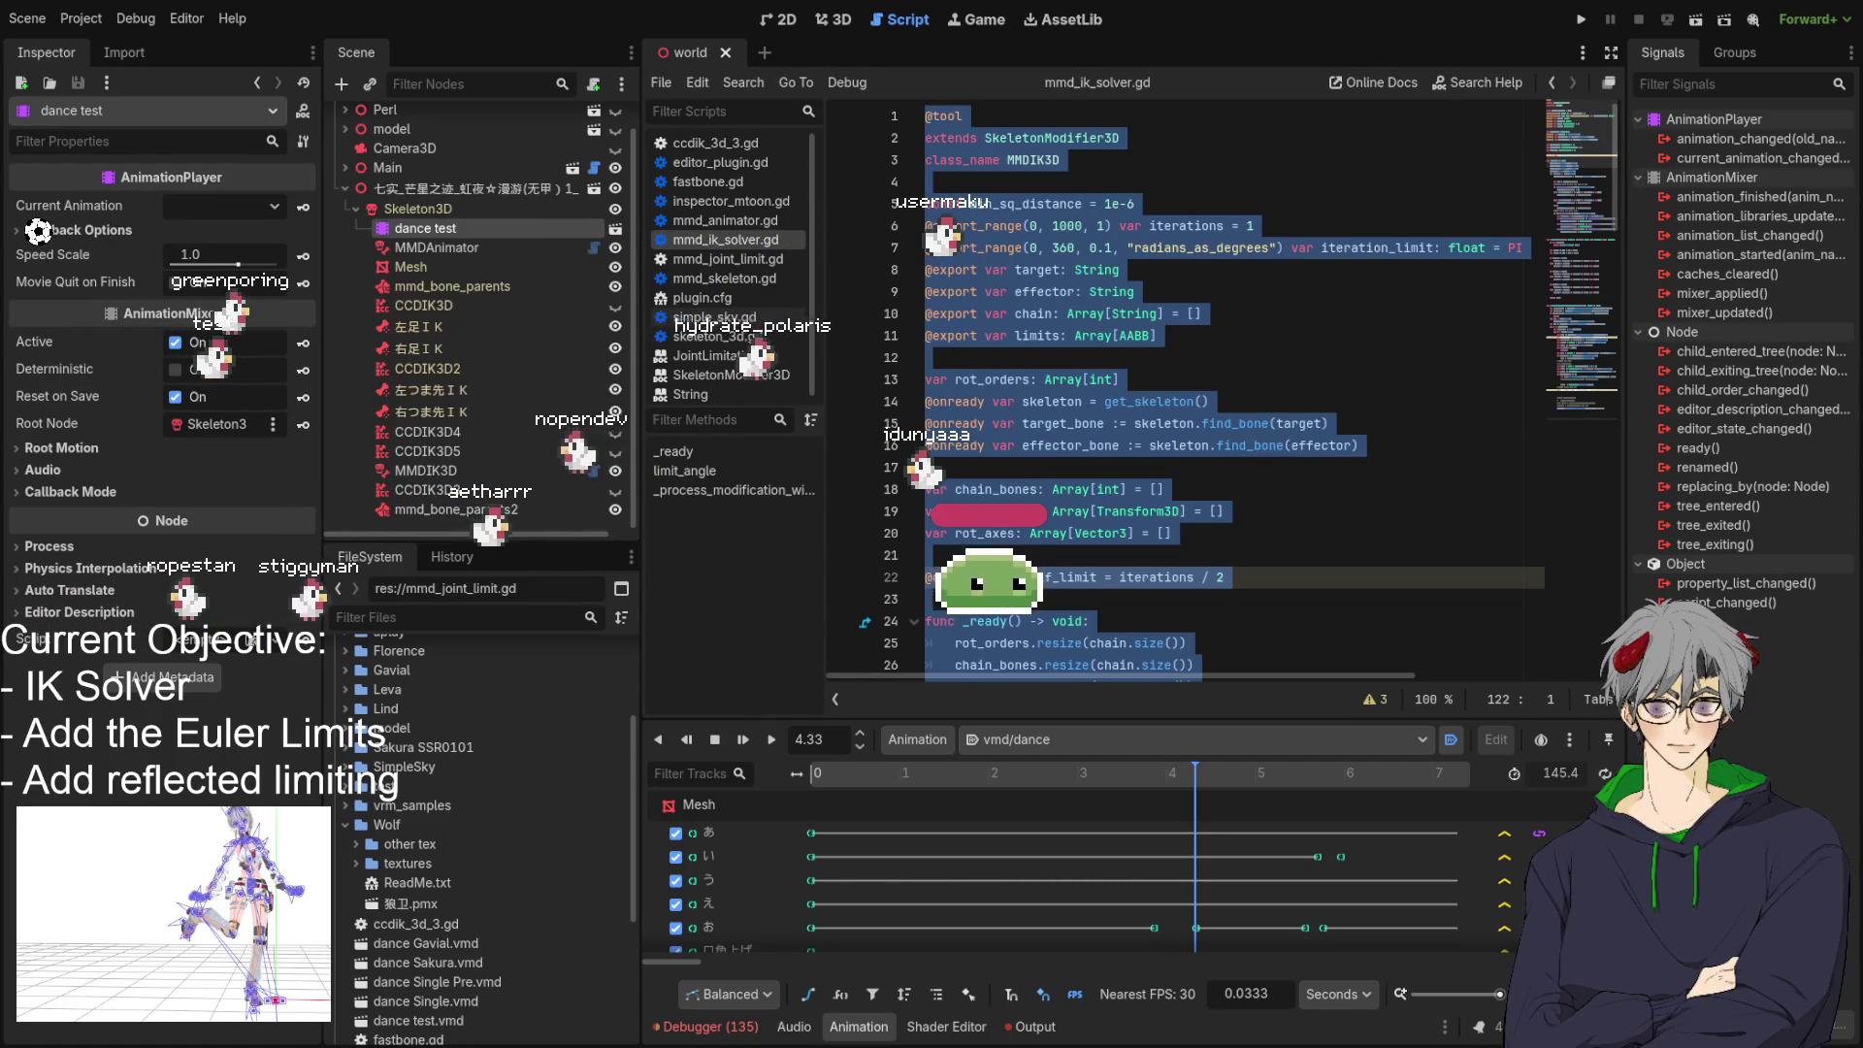
Replace the delta assignment on line 111 with the pasted actual_delta and global_delta code.
{"action": "left_click", "coordinate": [1242, 510]}
{"action": "scroll", "coordinate": [1186, 399], "scroll_direction": "down", "scroll_amount": 20}
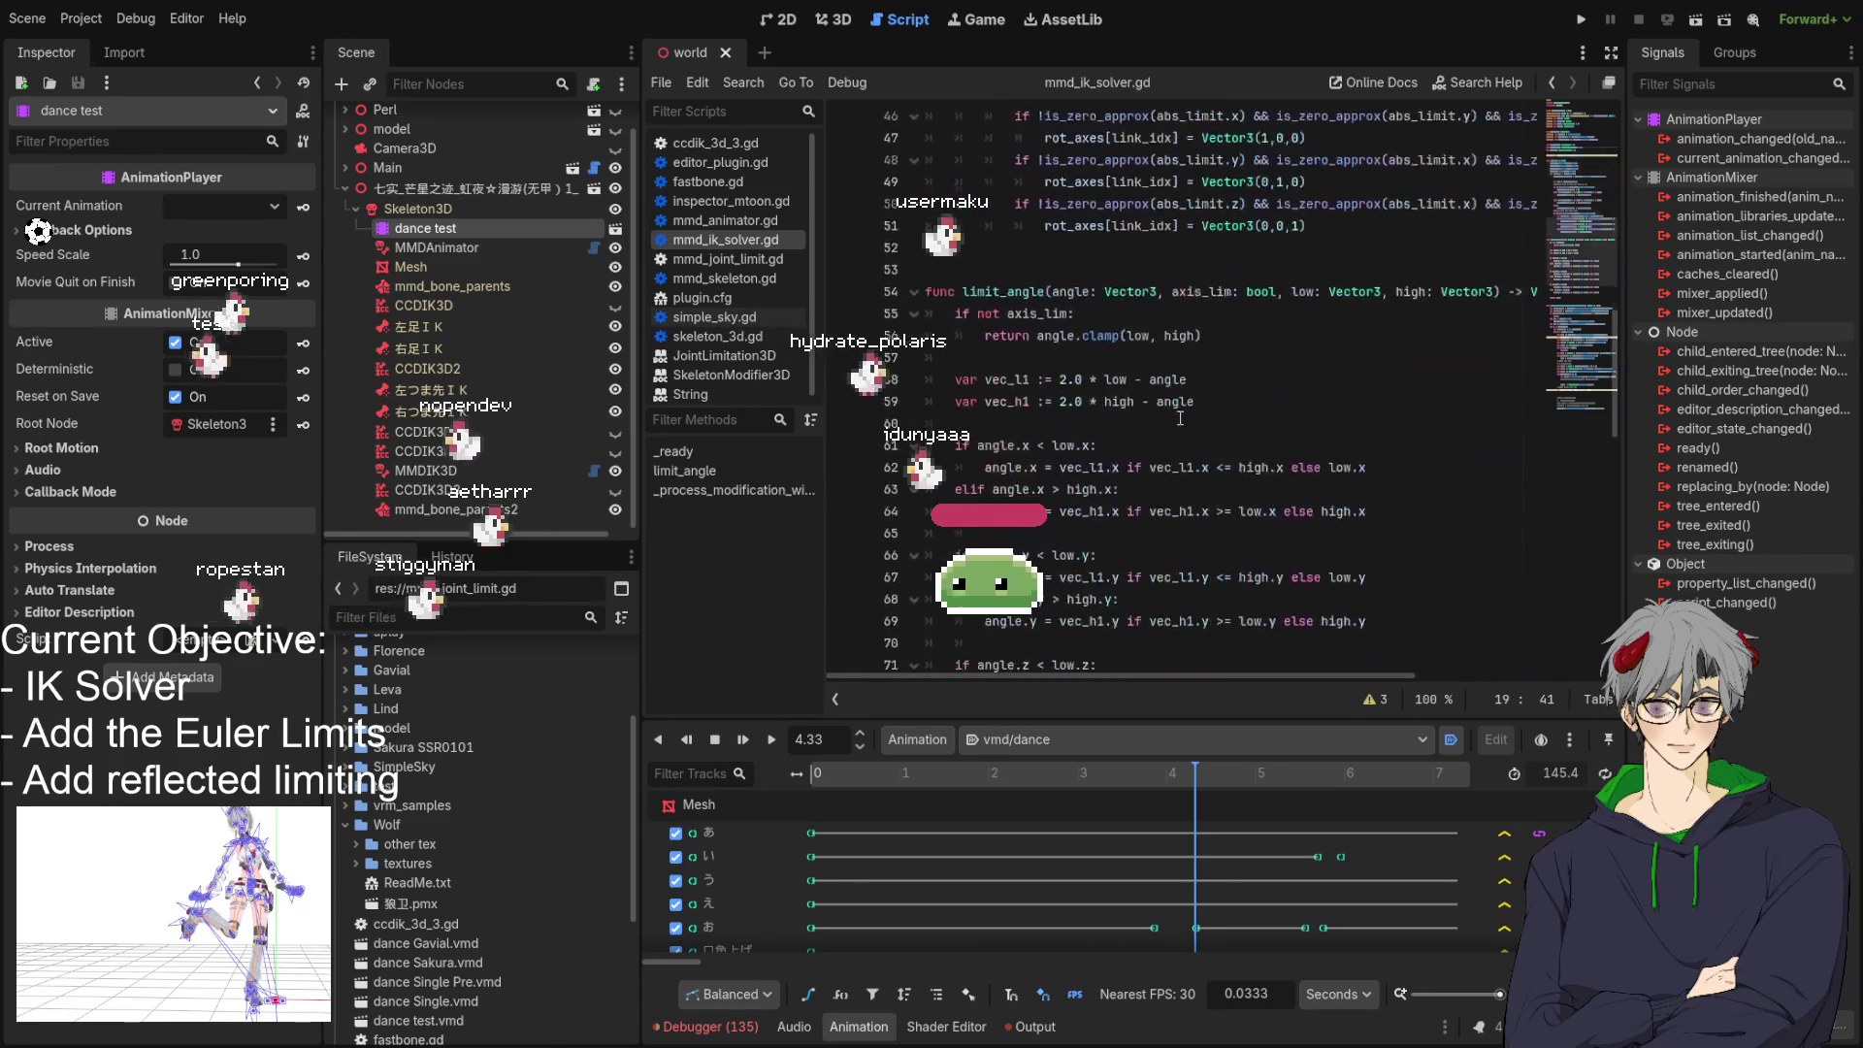
{"action": "scroll", "coordinate": [1186, 399], "scroll_direction": "down", "scroll_amount": 4}
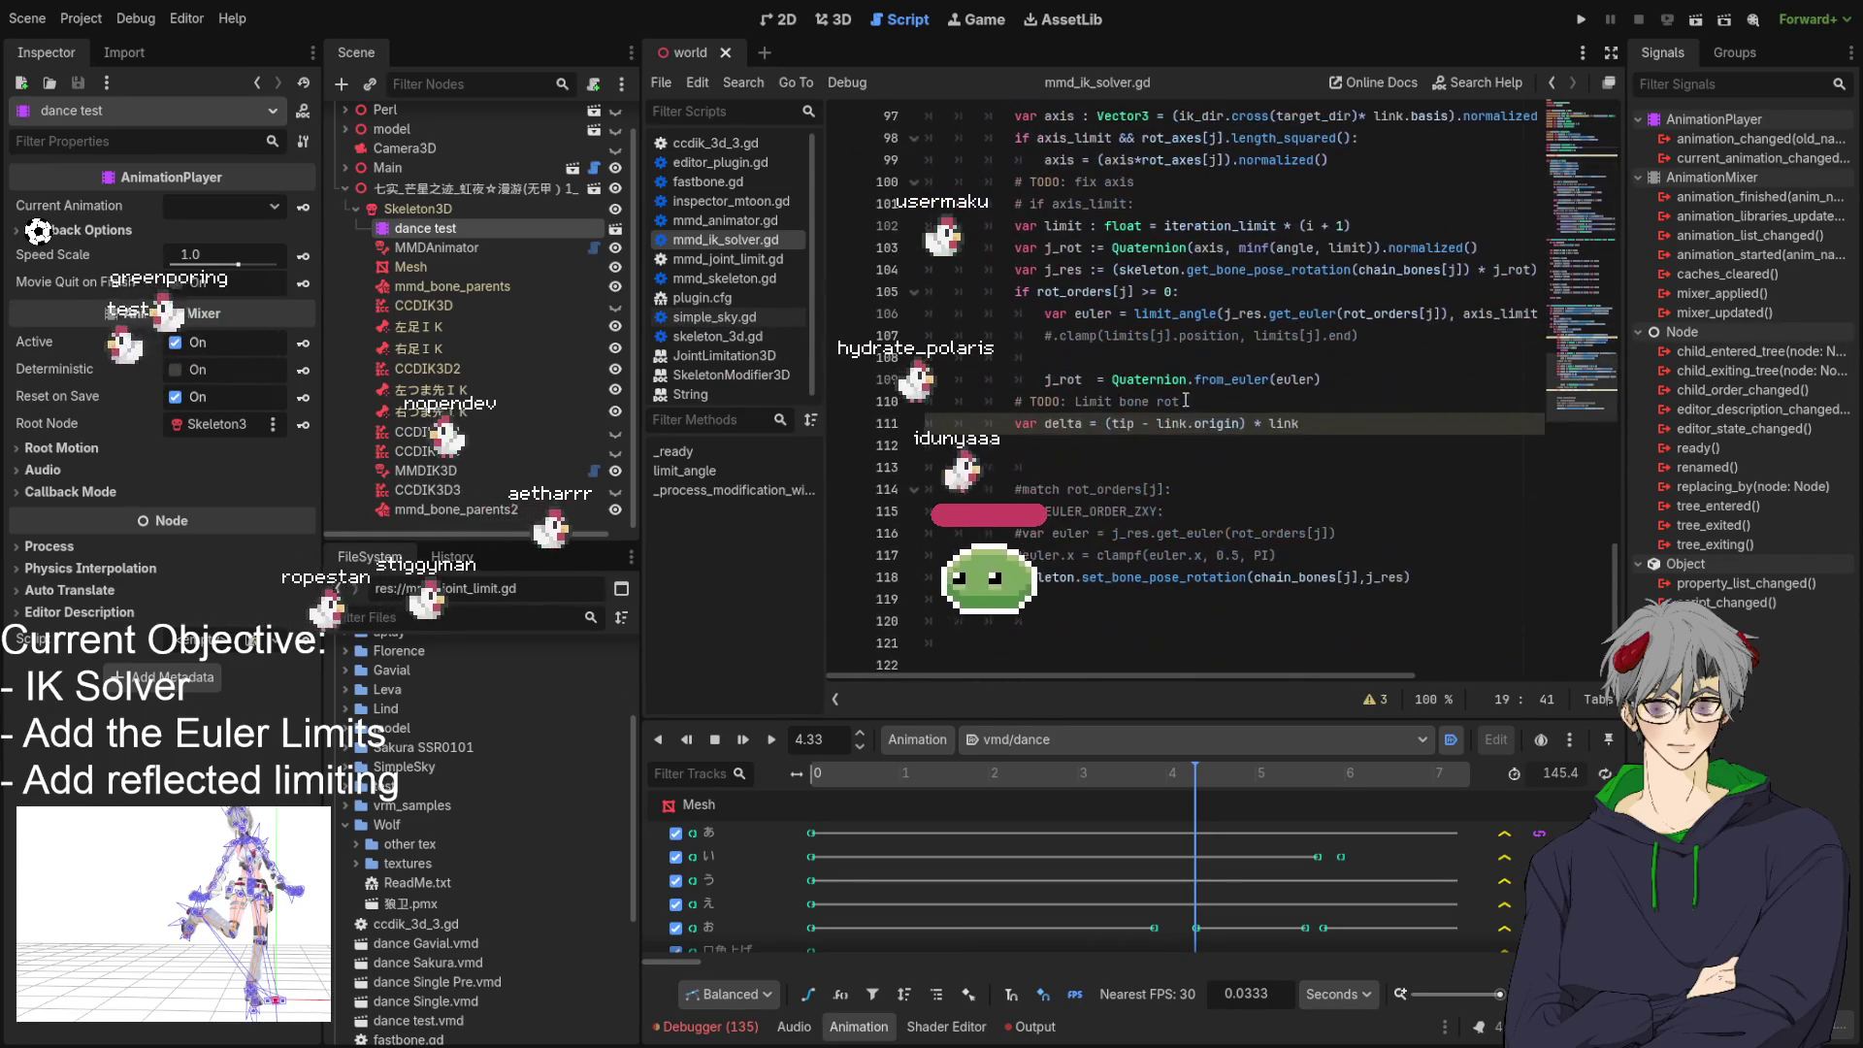
{"action": "left_click", "coordinate": [985, 424]}
{"action": "left_click", "coordinate": [1182, 440]}
{"action": "left_click_drag", "start_coordinate": [1001, 428], "coordinate": [1400, 432]}
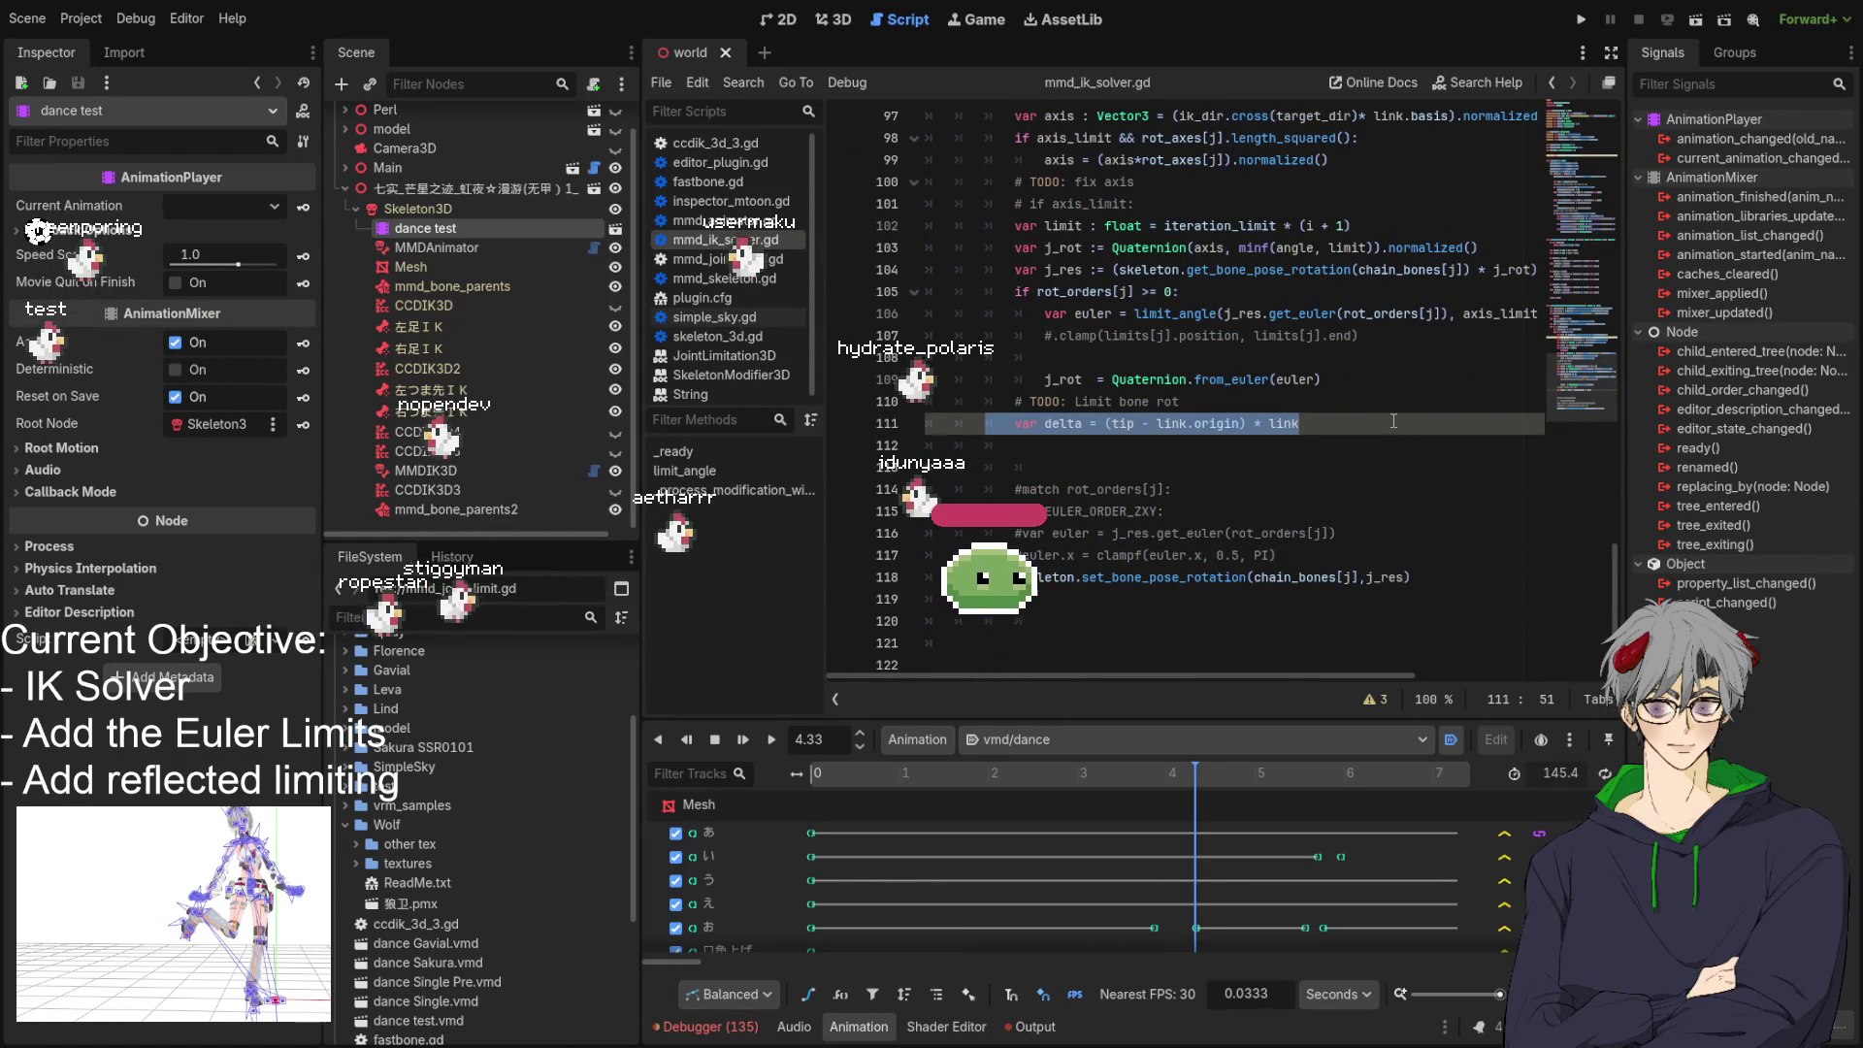
{"action": "key", "text": "ctrl+v"}
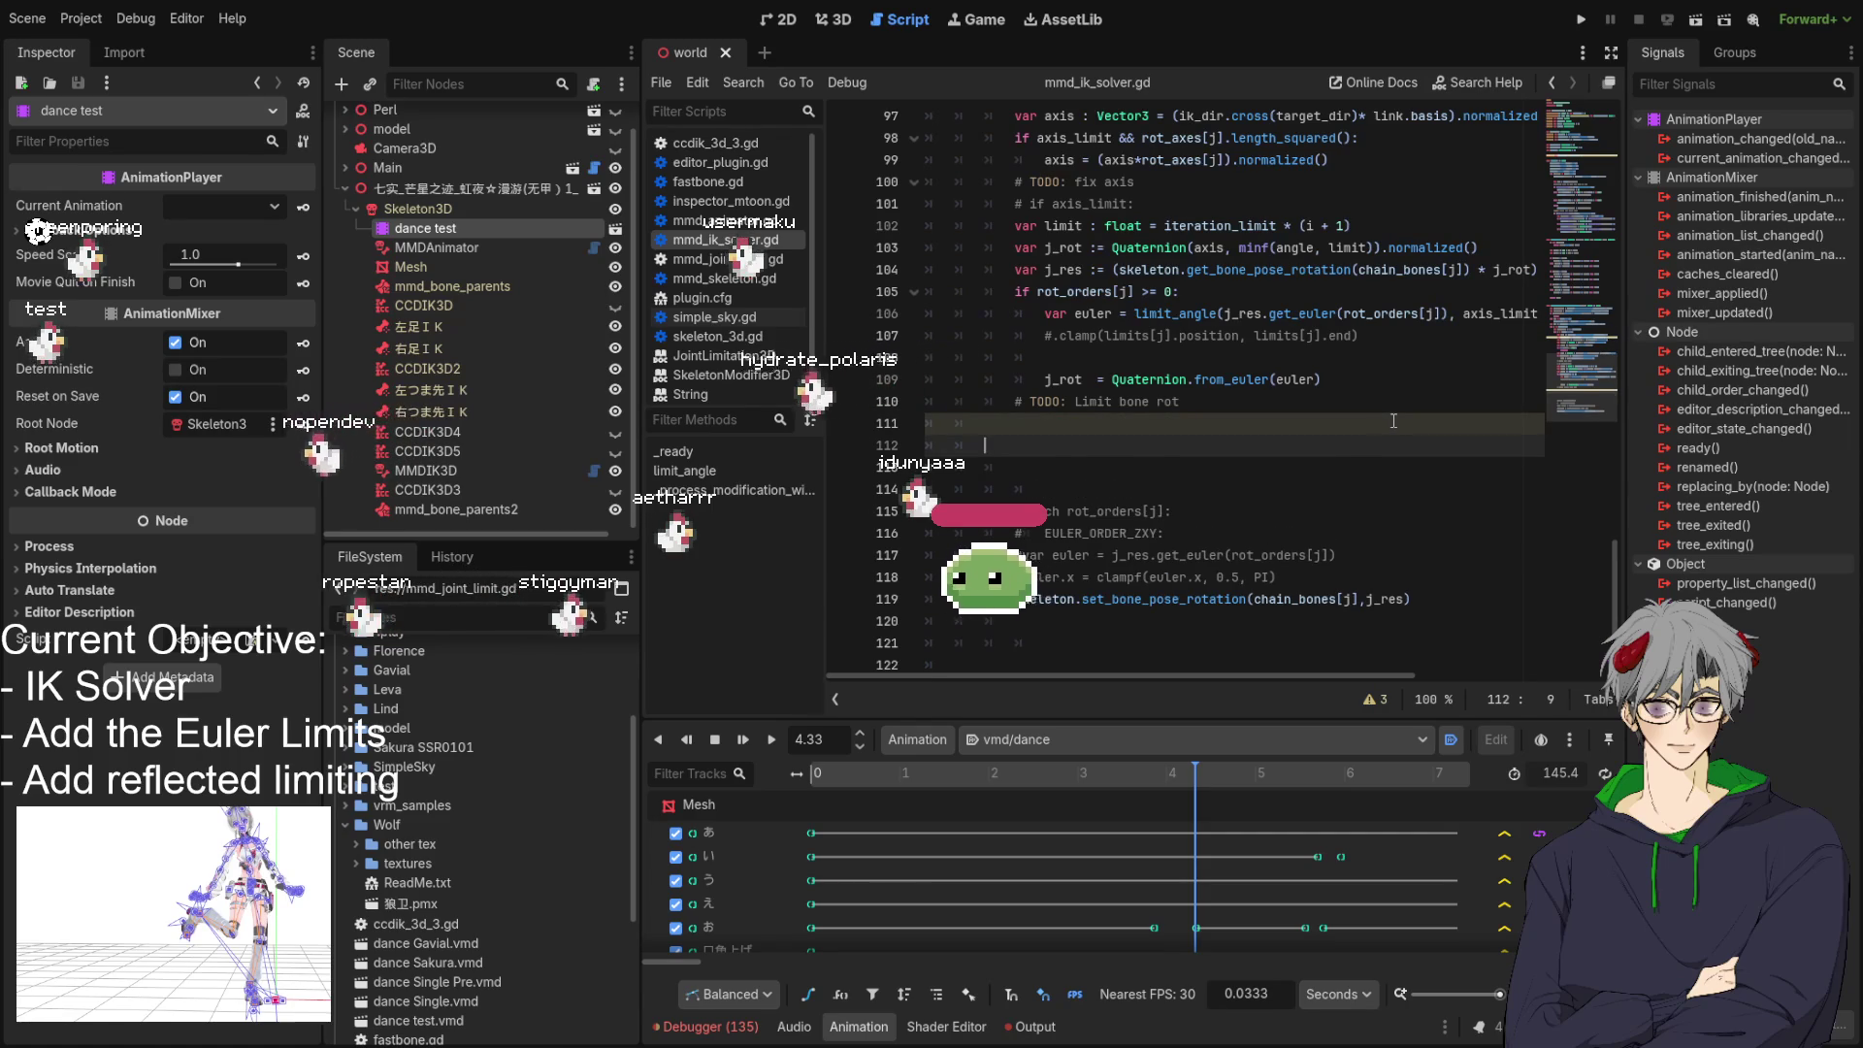
Indent the actual_delta line and select current_rot to inspect its undeclared error.
{"action": "key", "text": "Up"}
{"action": "key", "text": "Up"}
{"action": "key", "text": "Up"}
{"action": "key", "text": "Home"}
{"action": "key", "text": "Tab"}
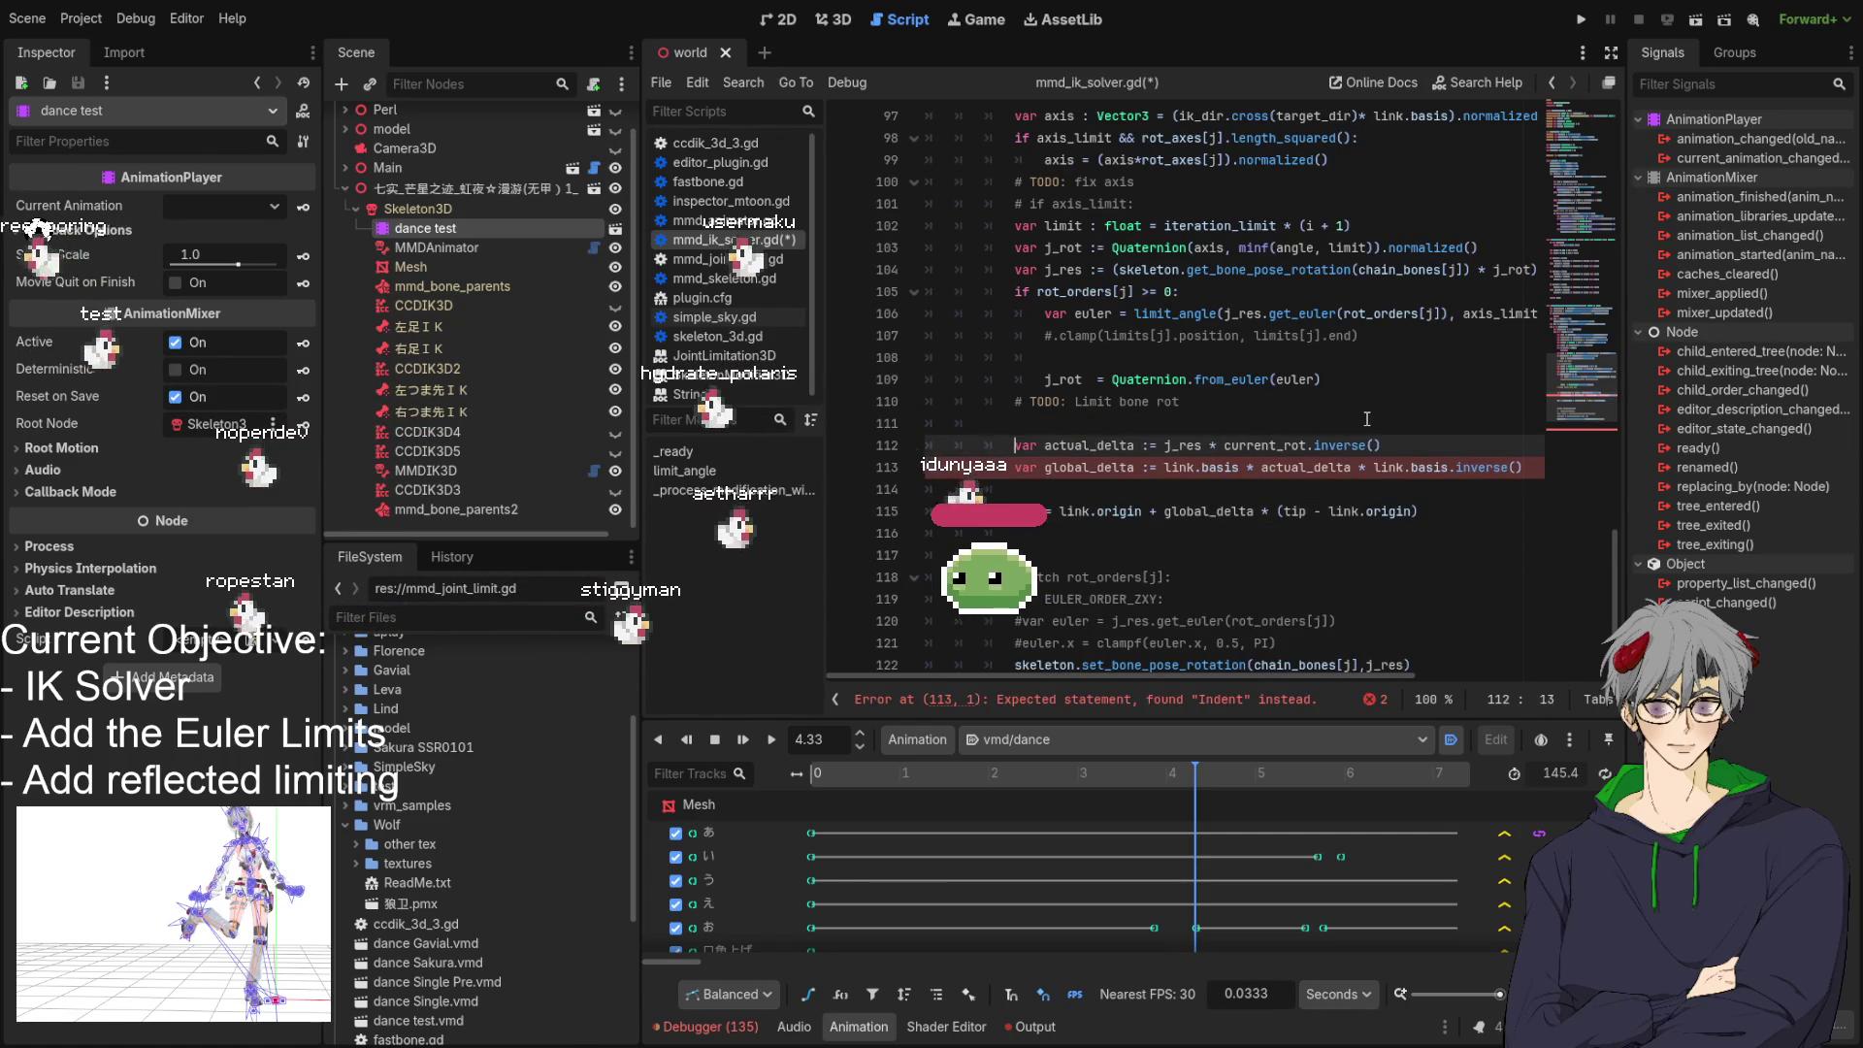
{"action": "left_click", "coordinate": [1240, 513]}
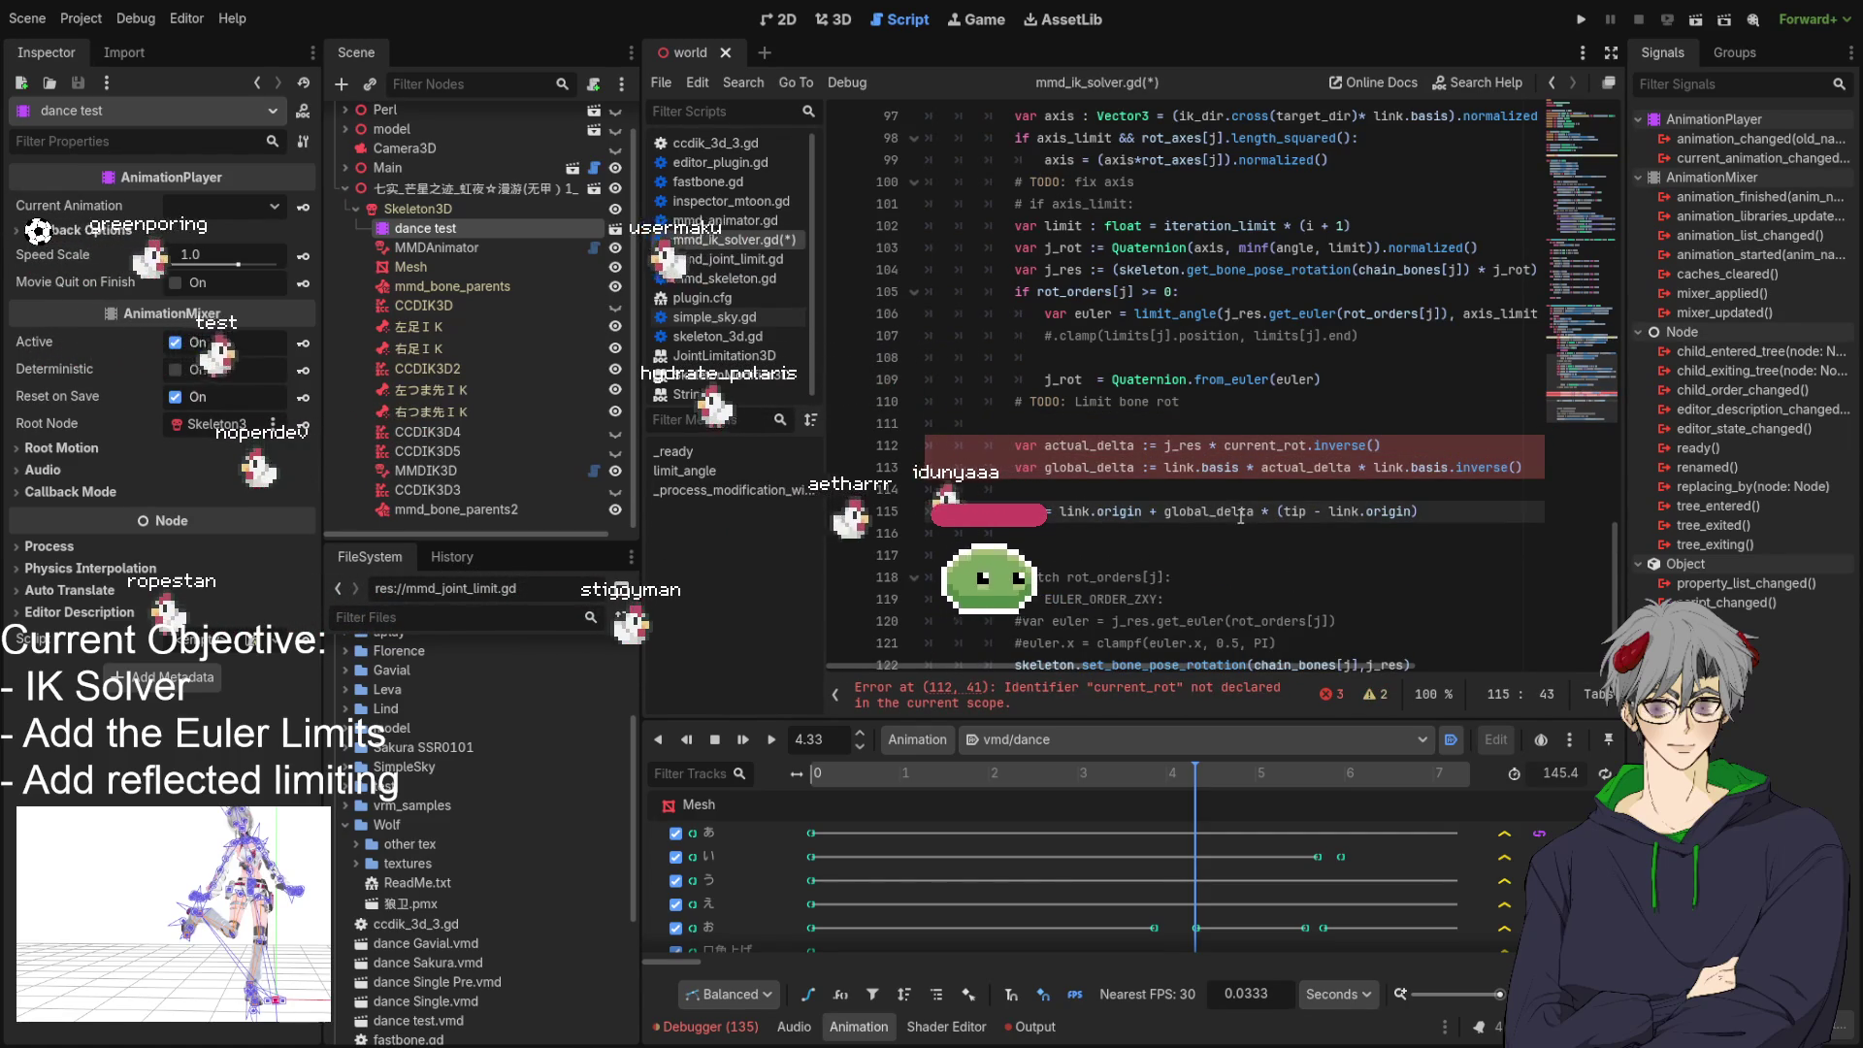
{"action": "double_click", "coordinate": [1240, 445]}
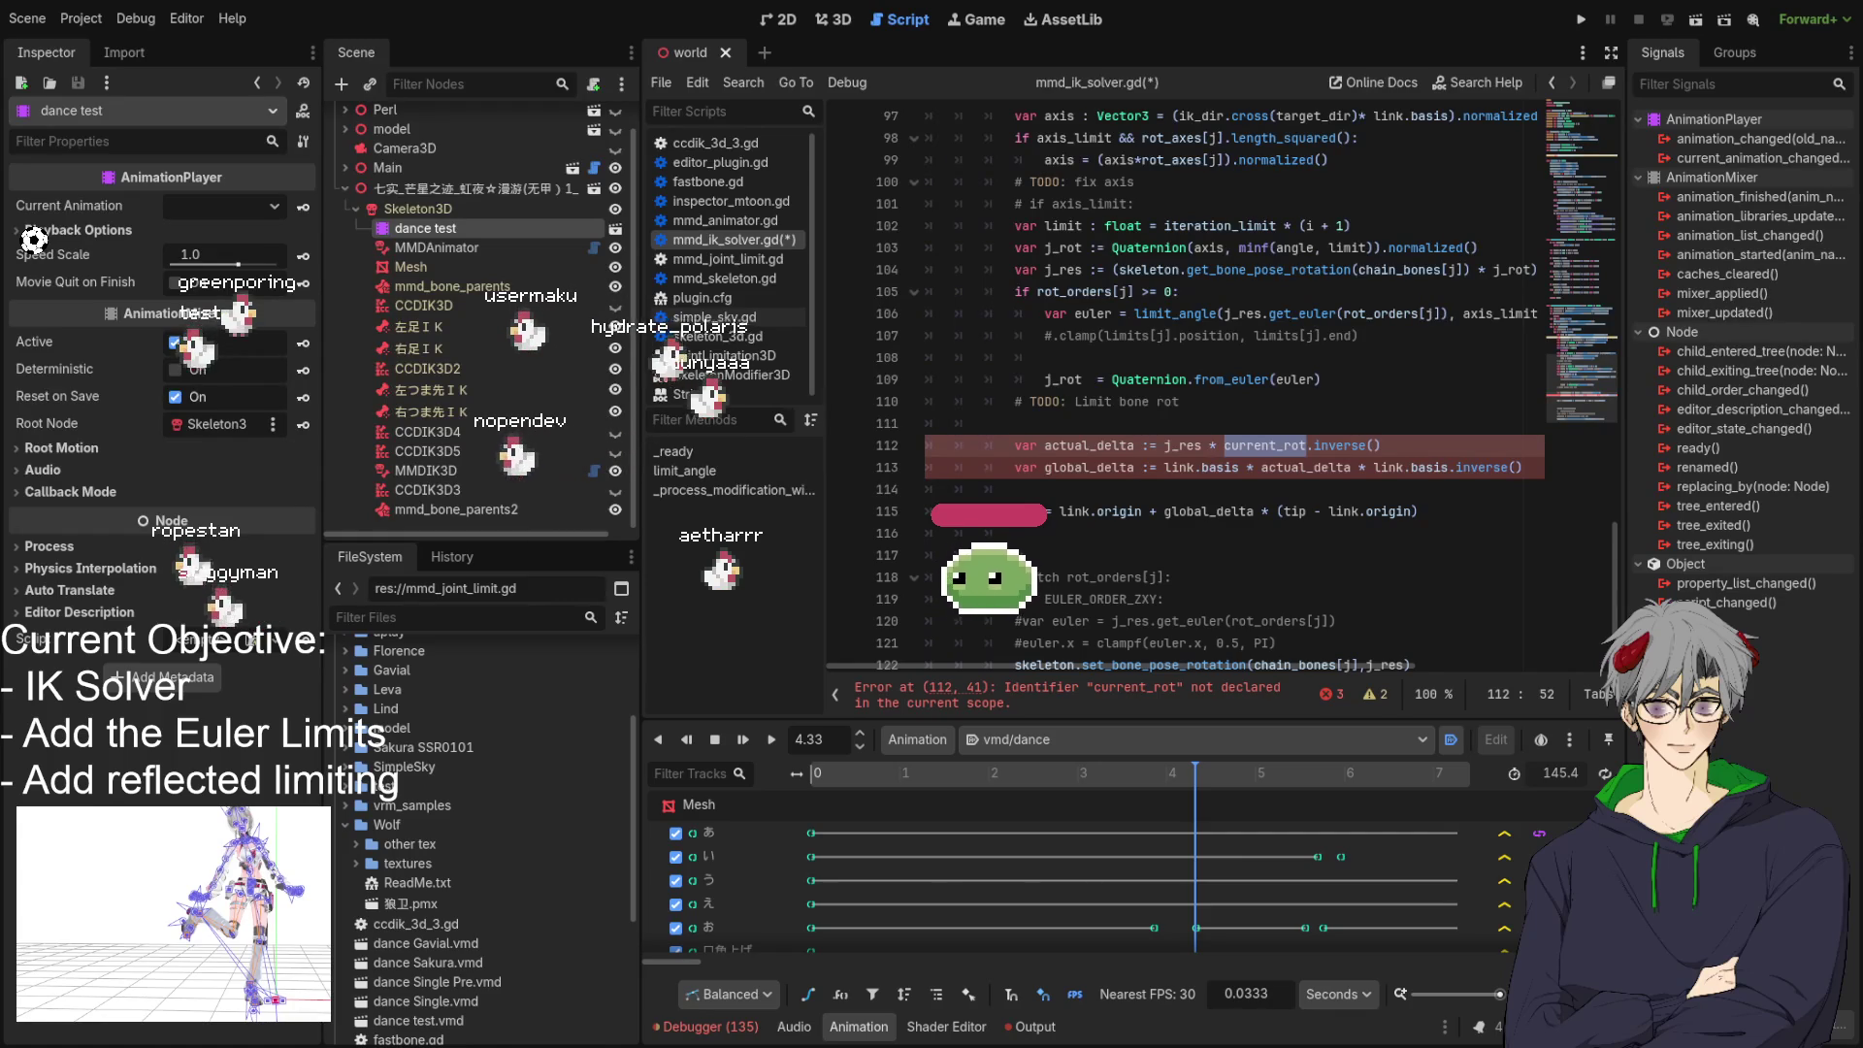
{"action": "left_click", "coordinate": [1204, 378]}
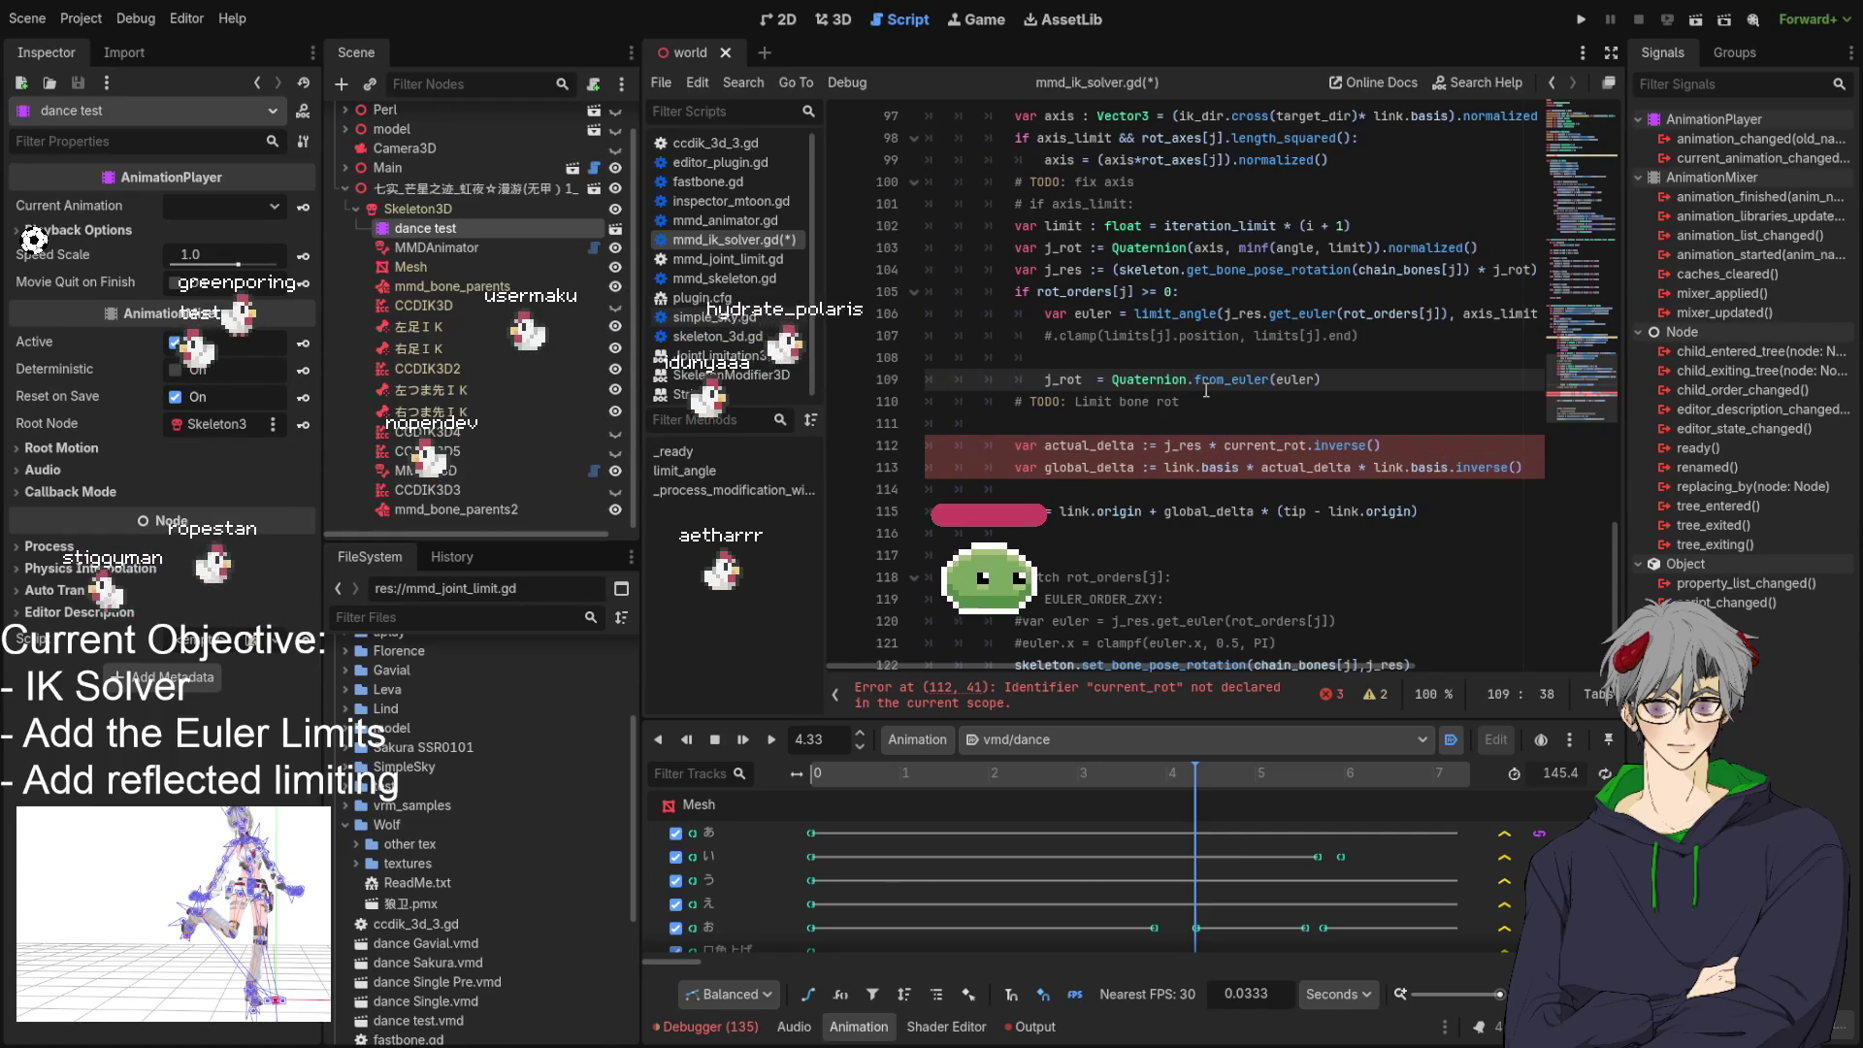
{"action": "scroll", "coordinate": [1125, 478], "scroll_direction": "up", "scroll_amount": 1}
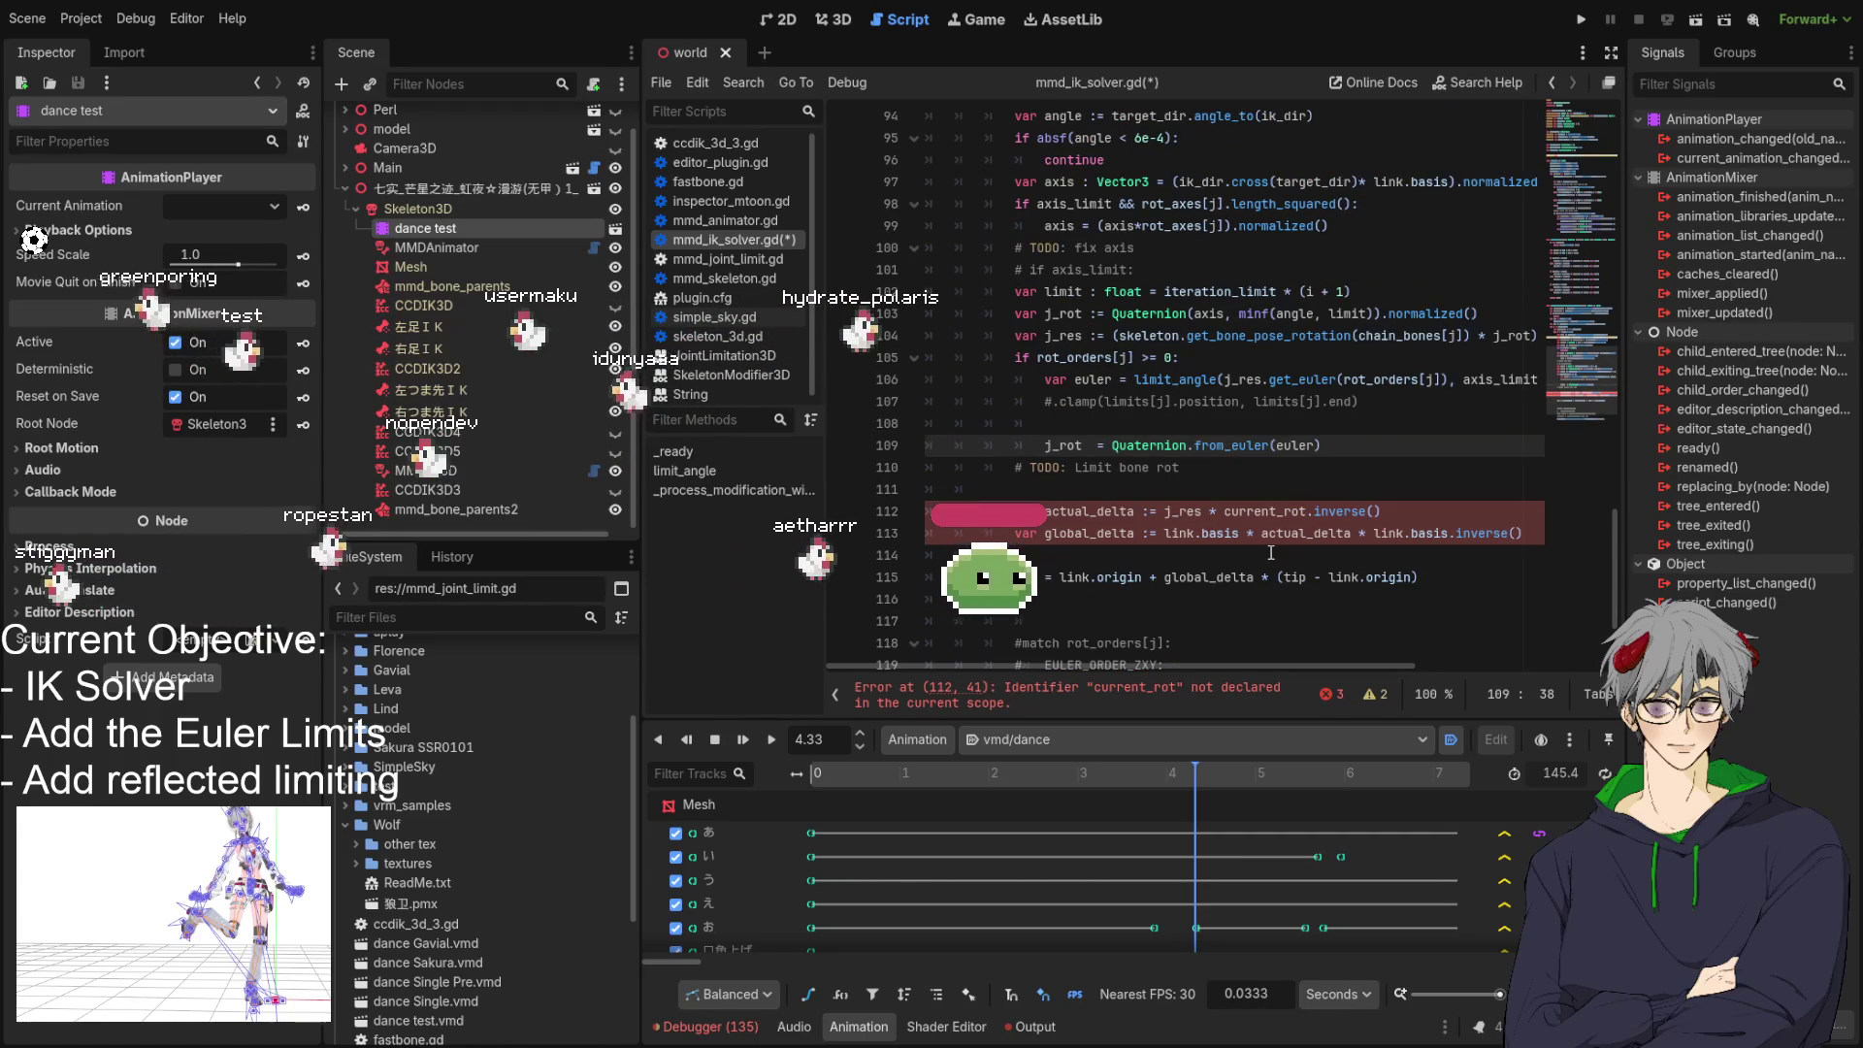
{"action": "mouse_move", "coordinate": [1179, 667]}
{"action": "left_mouse_down"}
{"action": "mouse_move", "coordinate": [1300, 673]}
{"action": "mouse_move", "coordinate": [1192, 666]}
{"action": "left_mouse_up"}
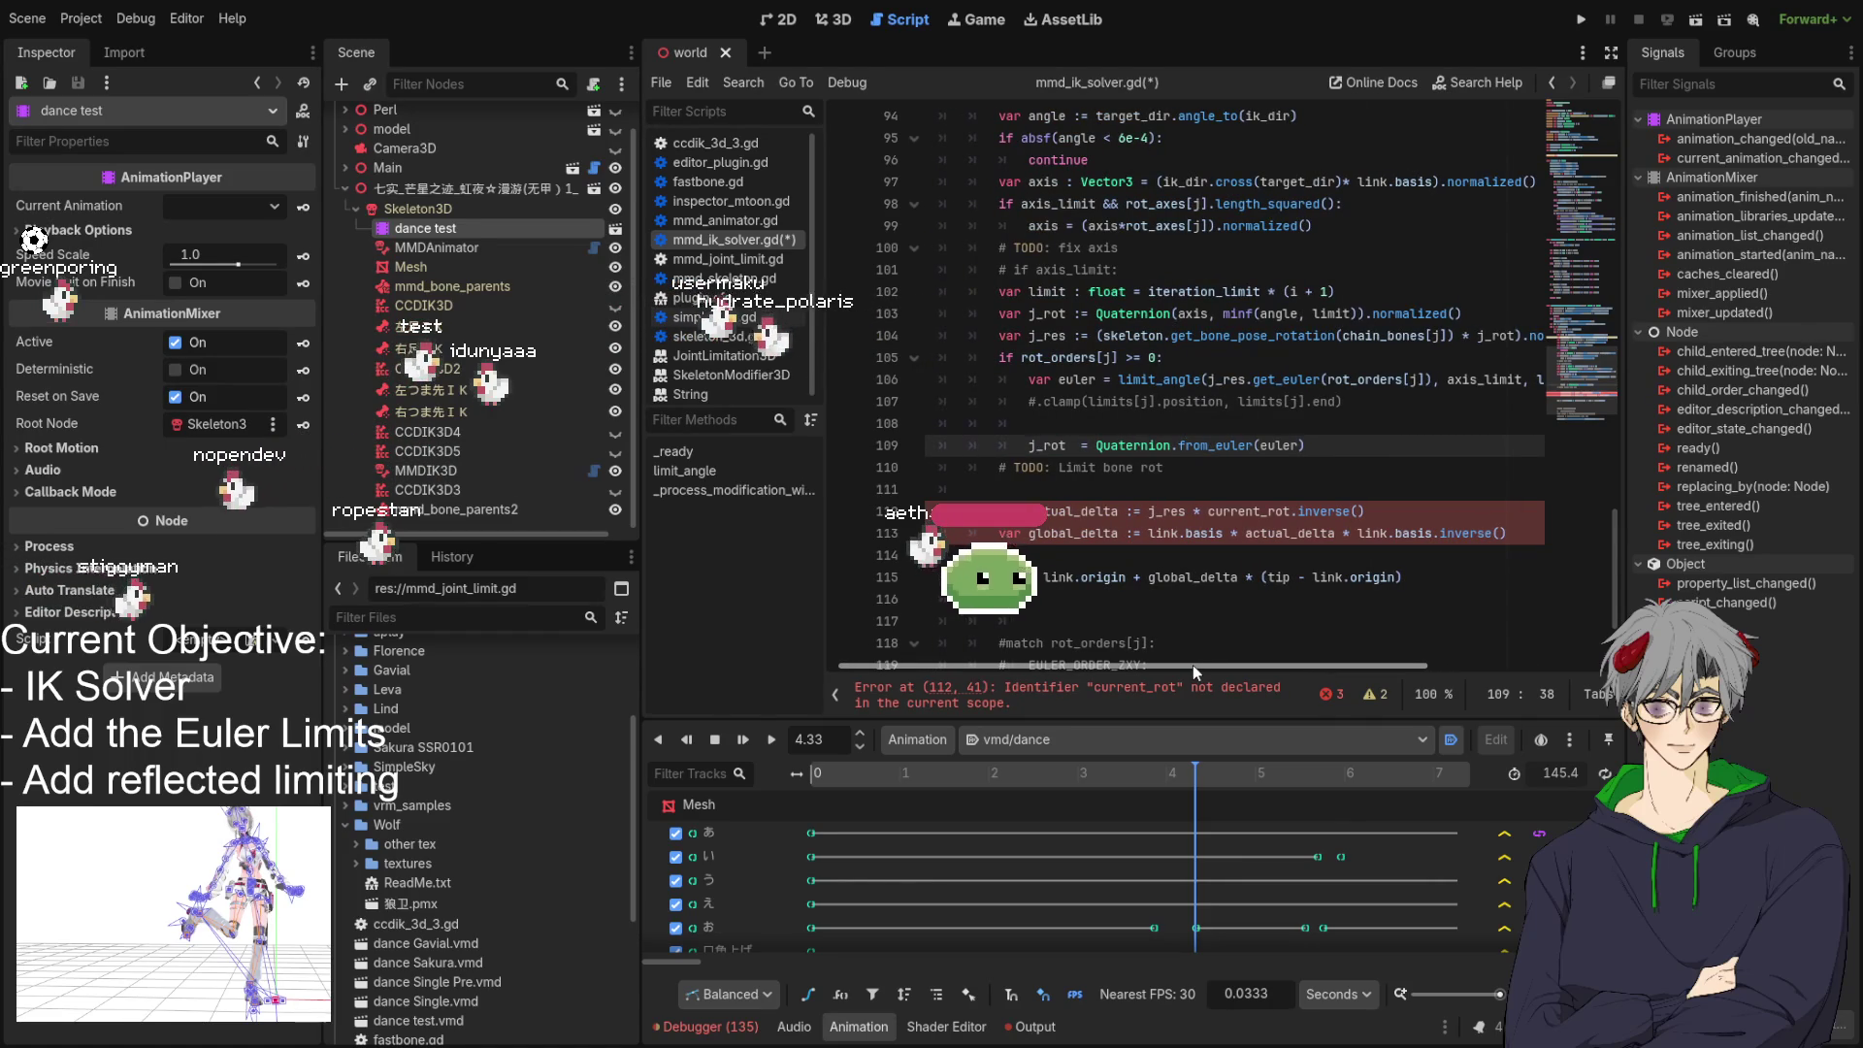
{"action": "mouse_move", "coordinate": [1192, 666]}
{"action": "left_mouse_down"}
{"action": "mouse_move", "coordinate": [1263, 672]}
{"action": "mouse_move", "coordinate": [1178, 670]}
{"action": "left_mouse_up"}
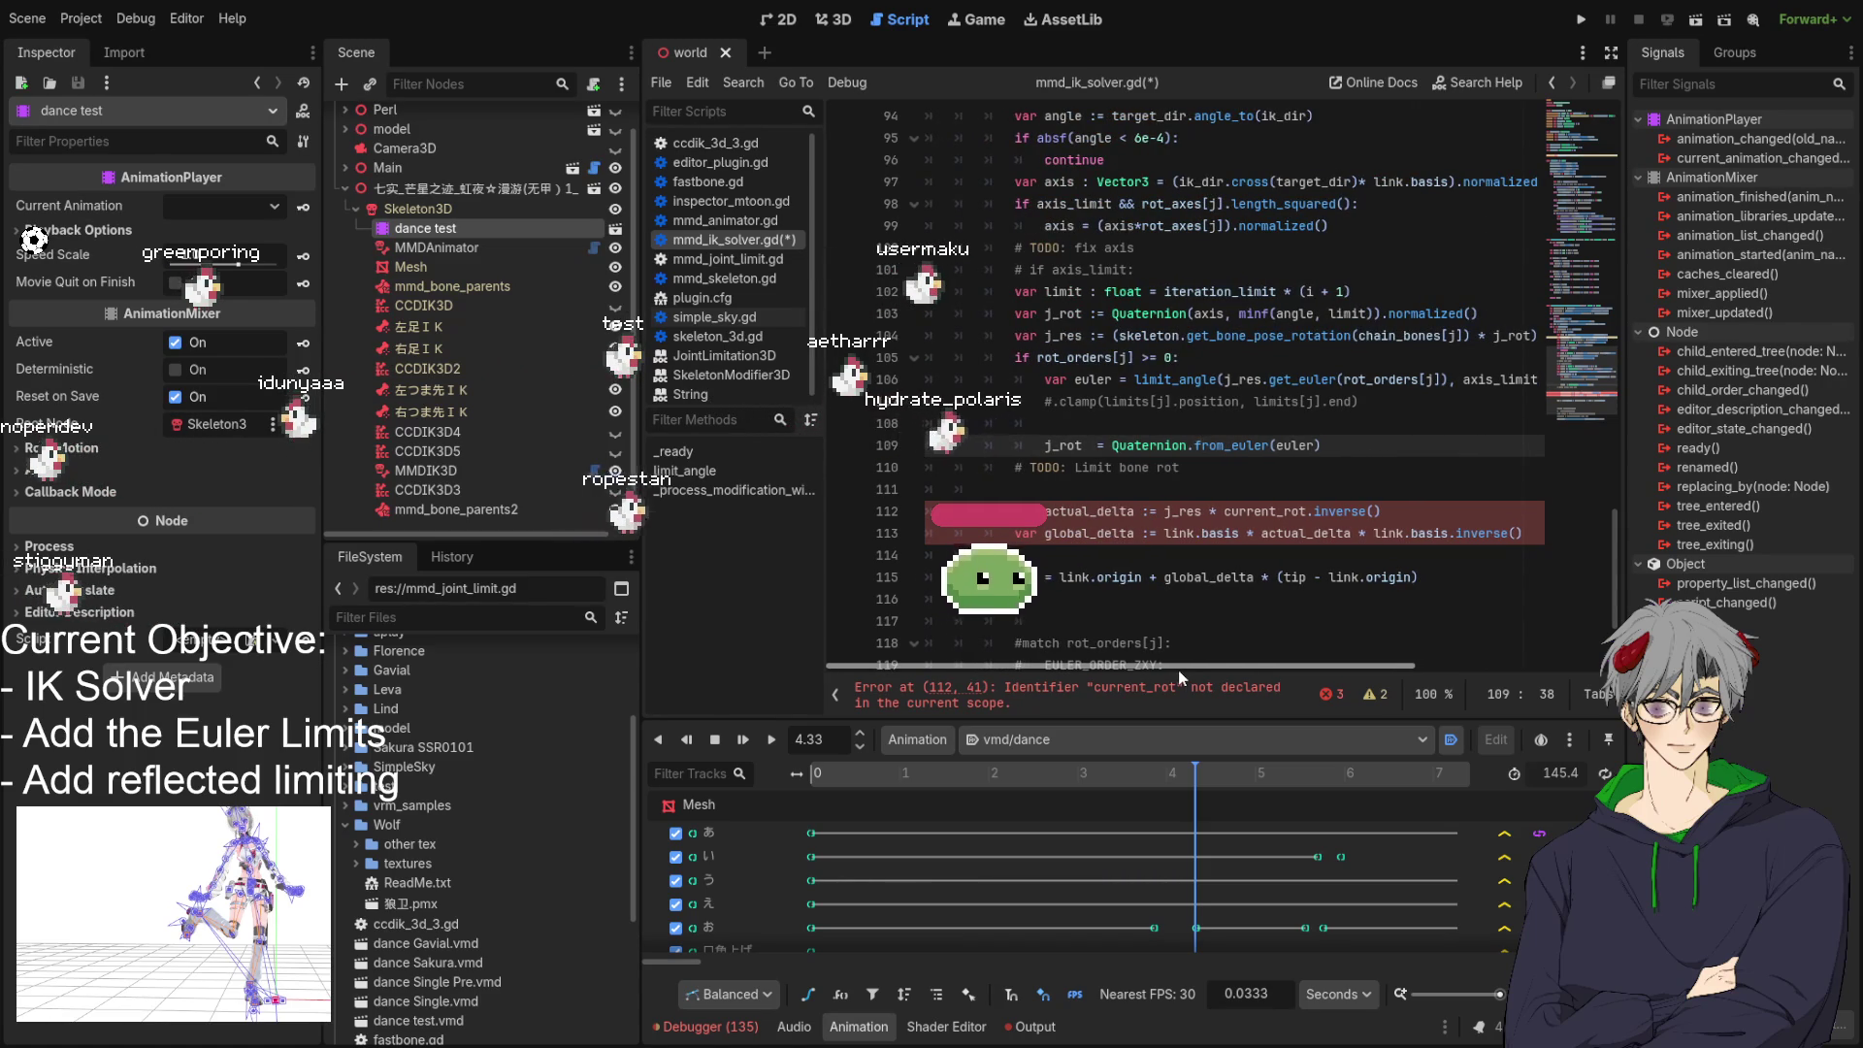
{"action": "left_click_drag", "start_coordinate": [1179, 670], "coordinate": [1223, 670]}
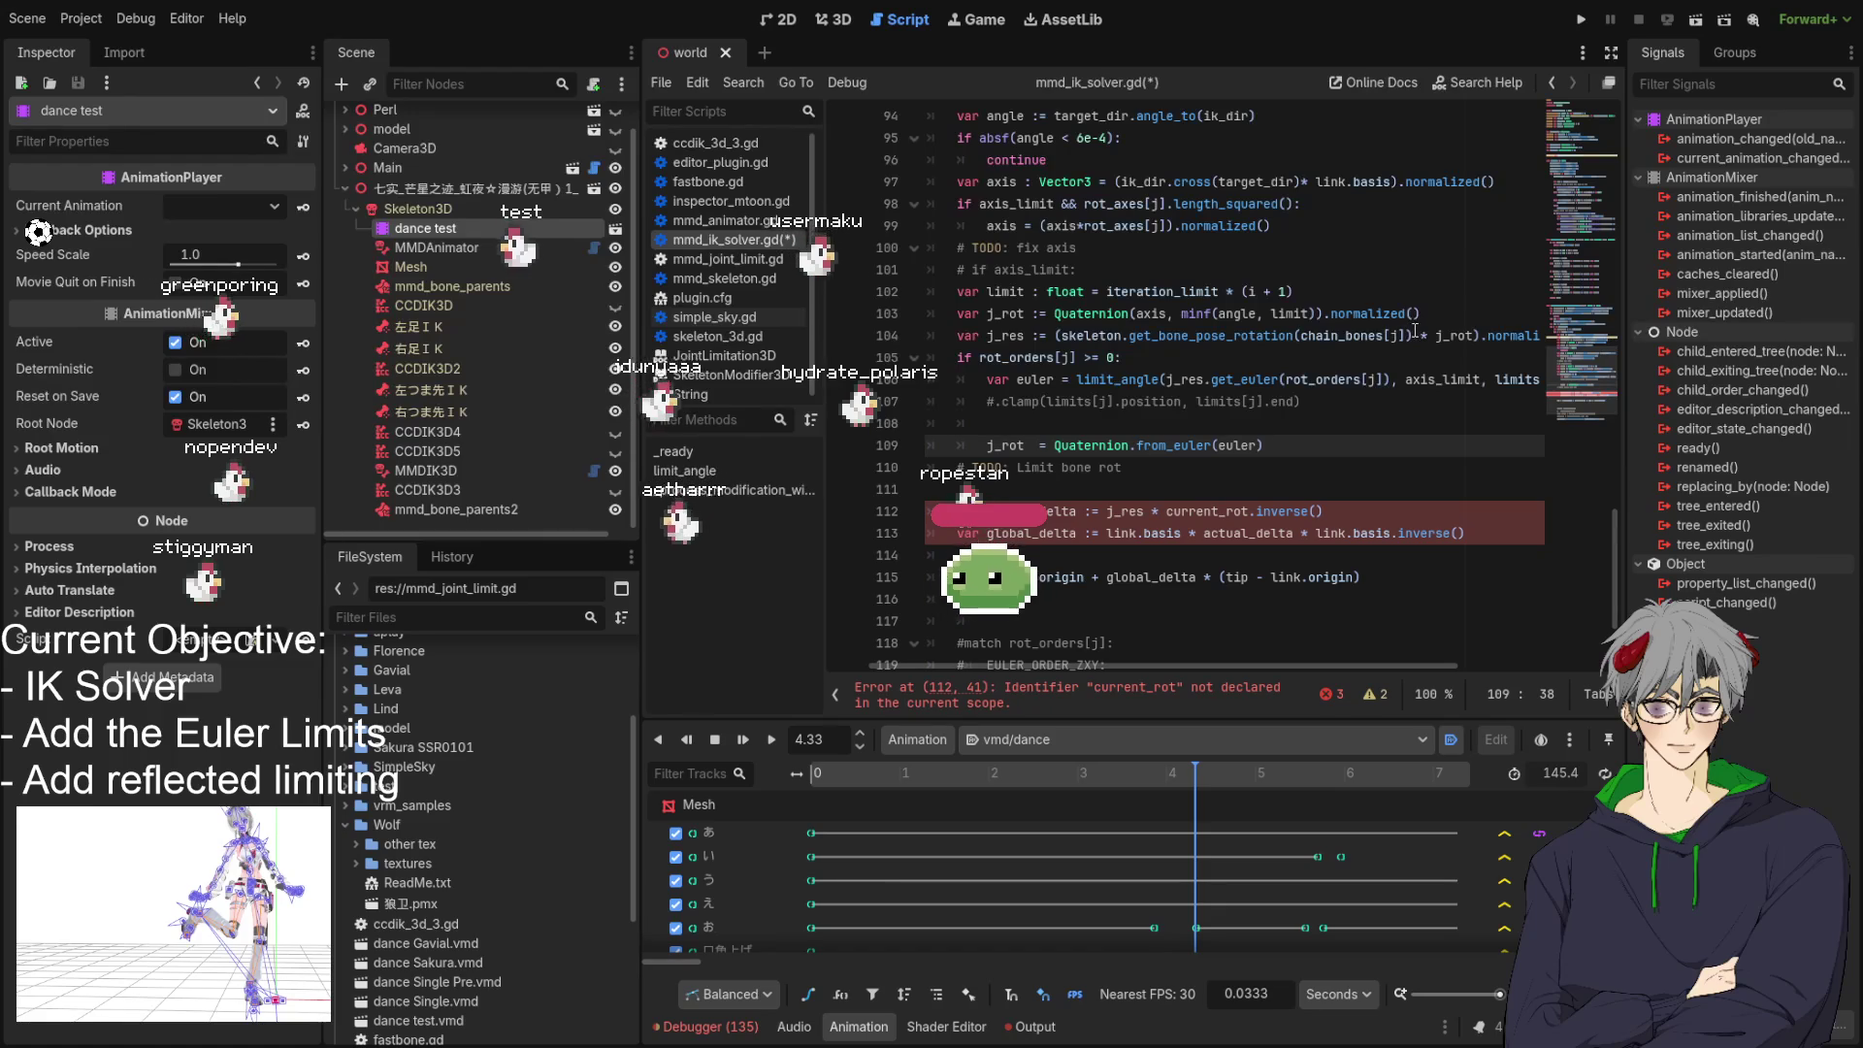
{"action": "left_click_drag", "start_coordinate": [1410, 335], "coordinate": [1067, 335]}
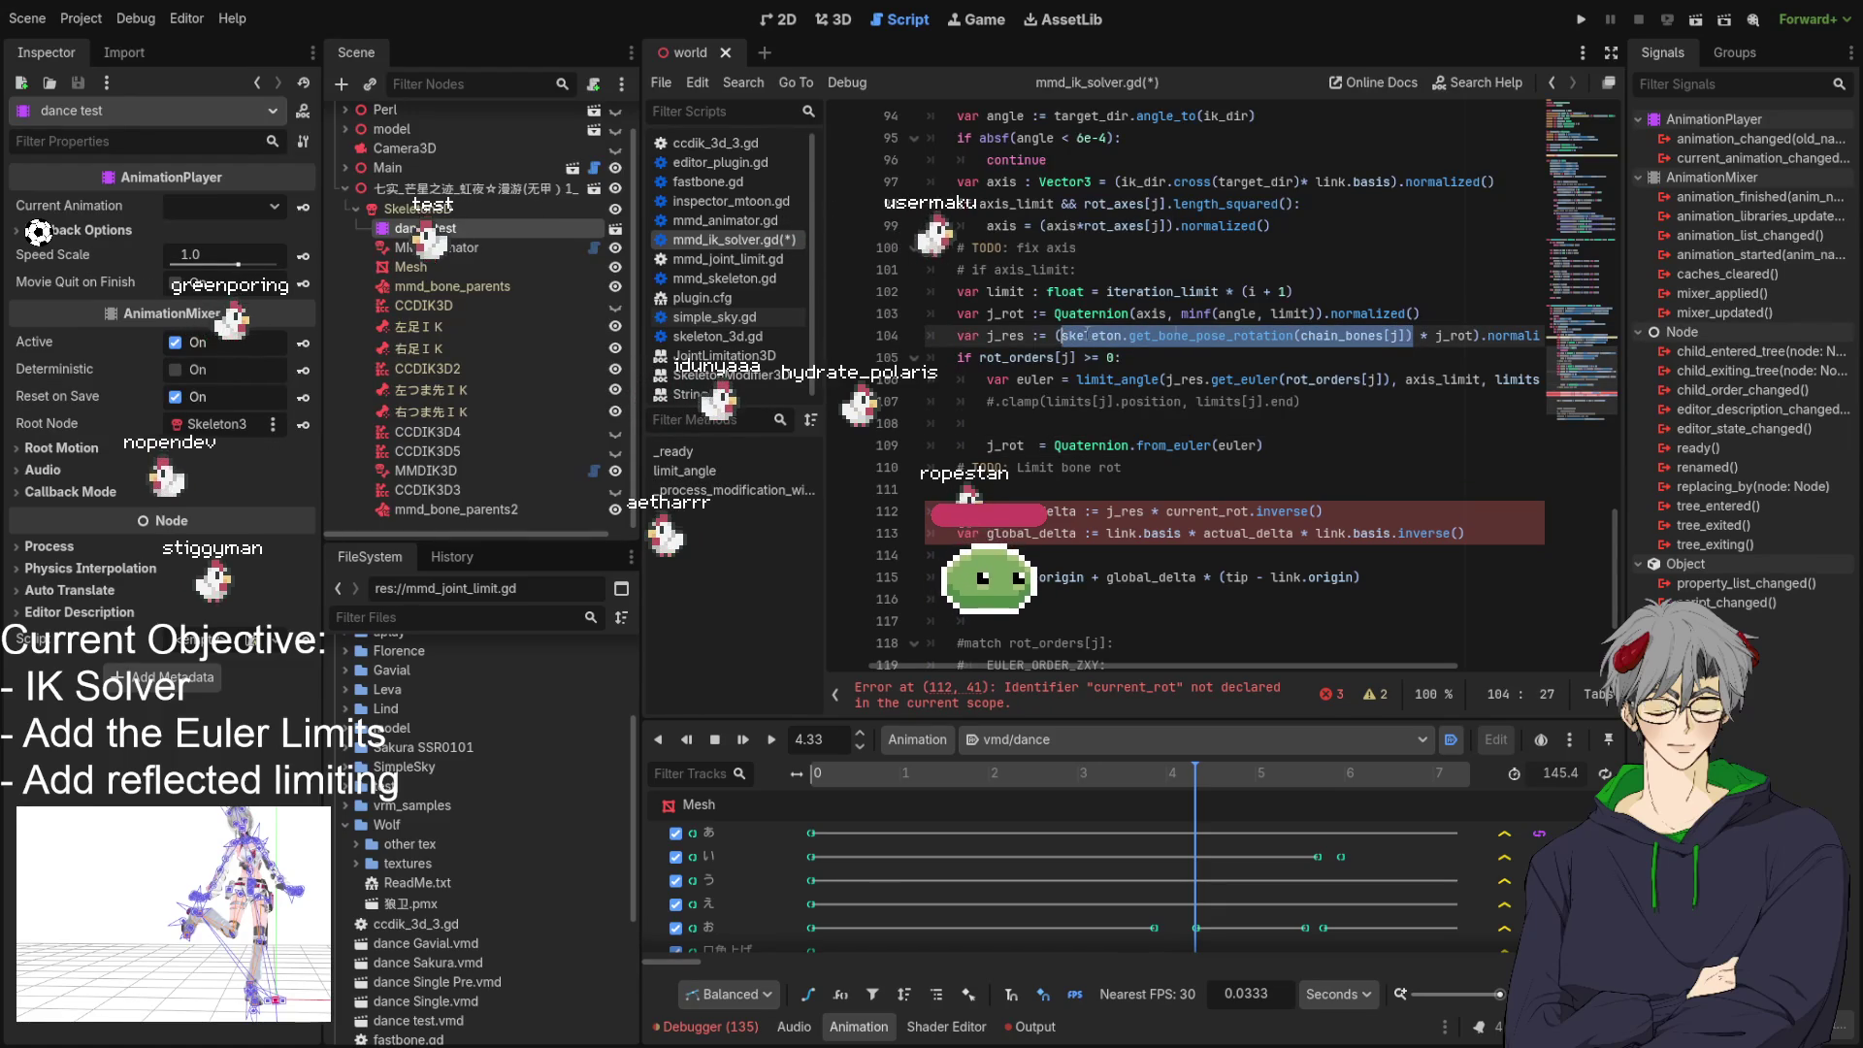
{"action": "key", "text": "Left"}
{"action": "key", "text": "Left"}
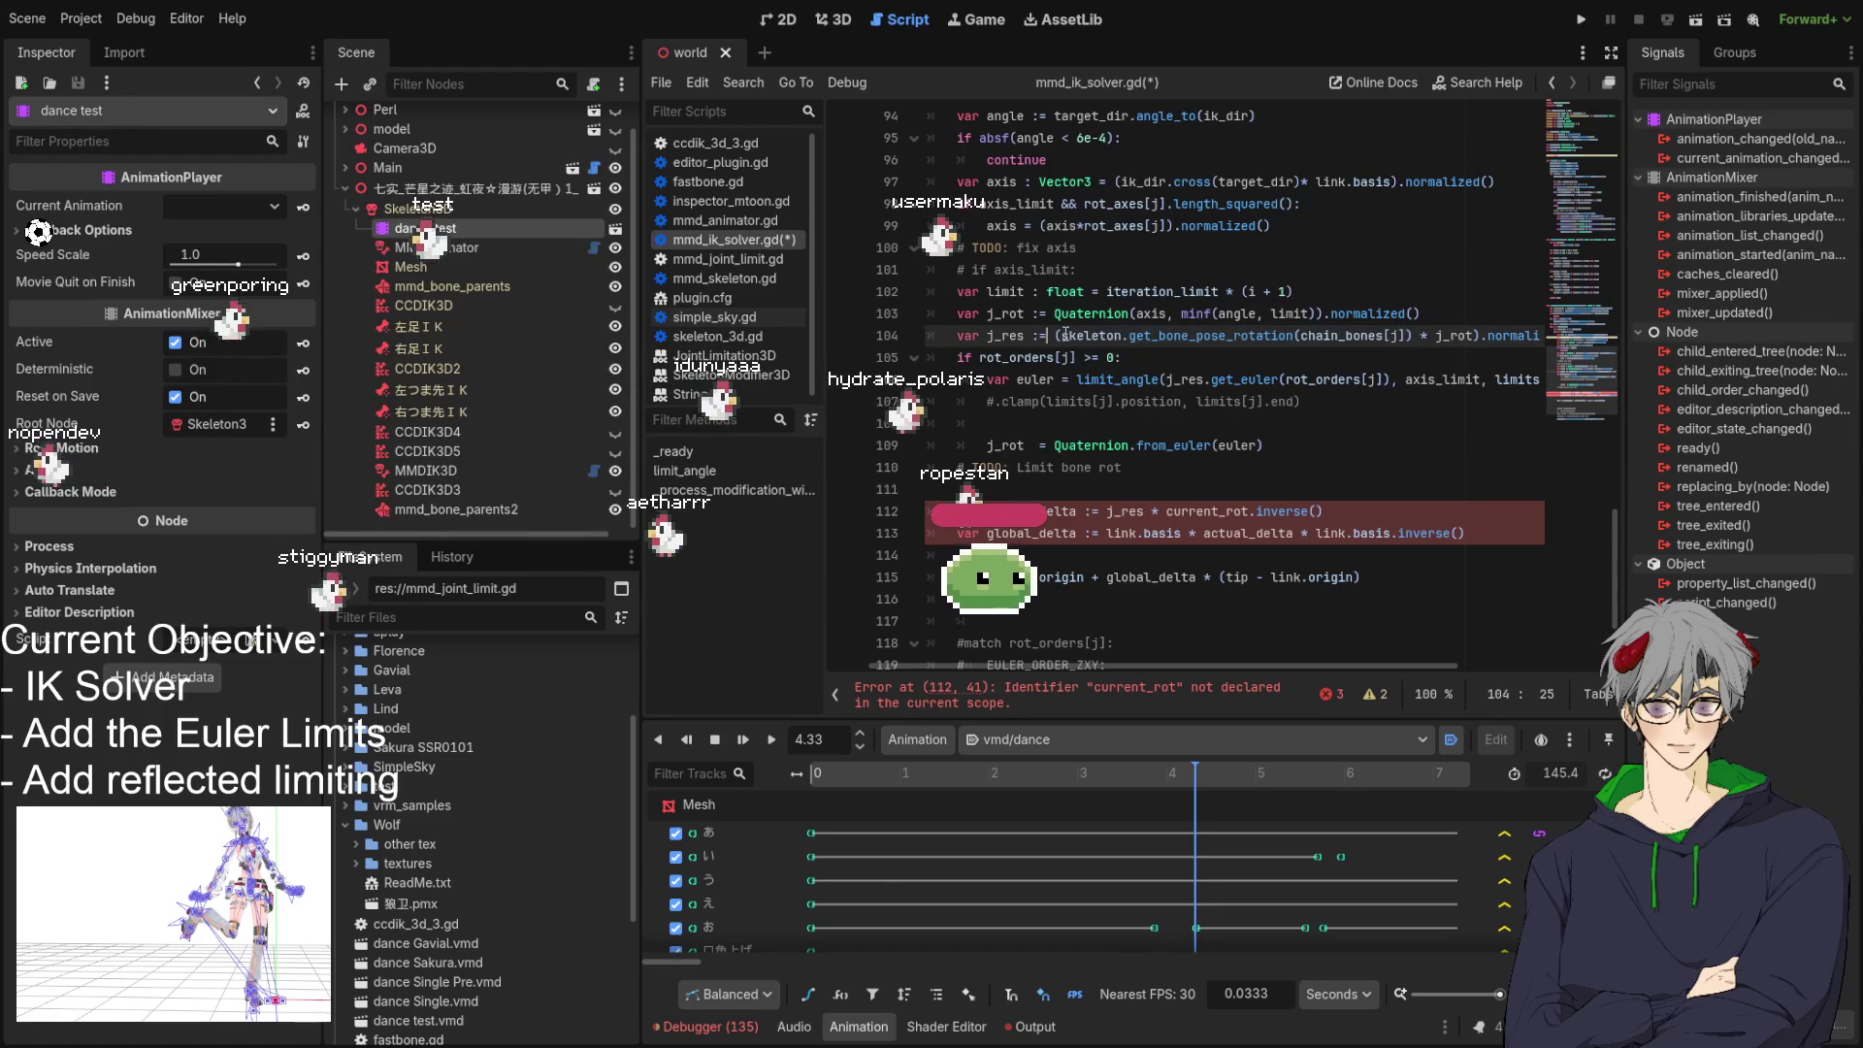
Replace the bone pose rotation call on line 104 with link_local.basis.get_rotation_quaternion().
{"action": "left_click_drag", "start_coordinate": [1317, 336], "coordinate": [1437, 337]}
{"action": "key", "text": "ctrl+x"}
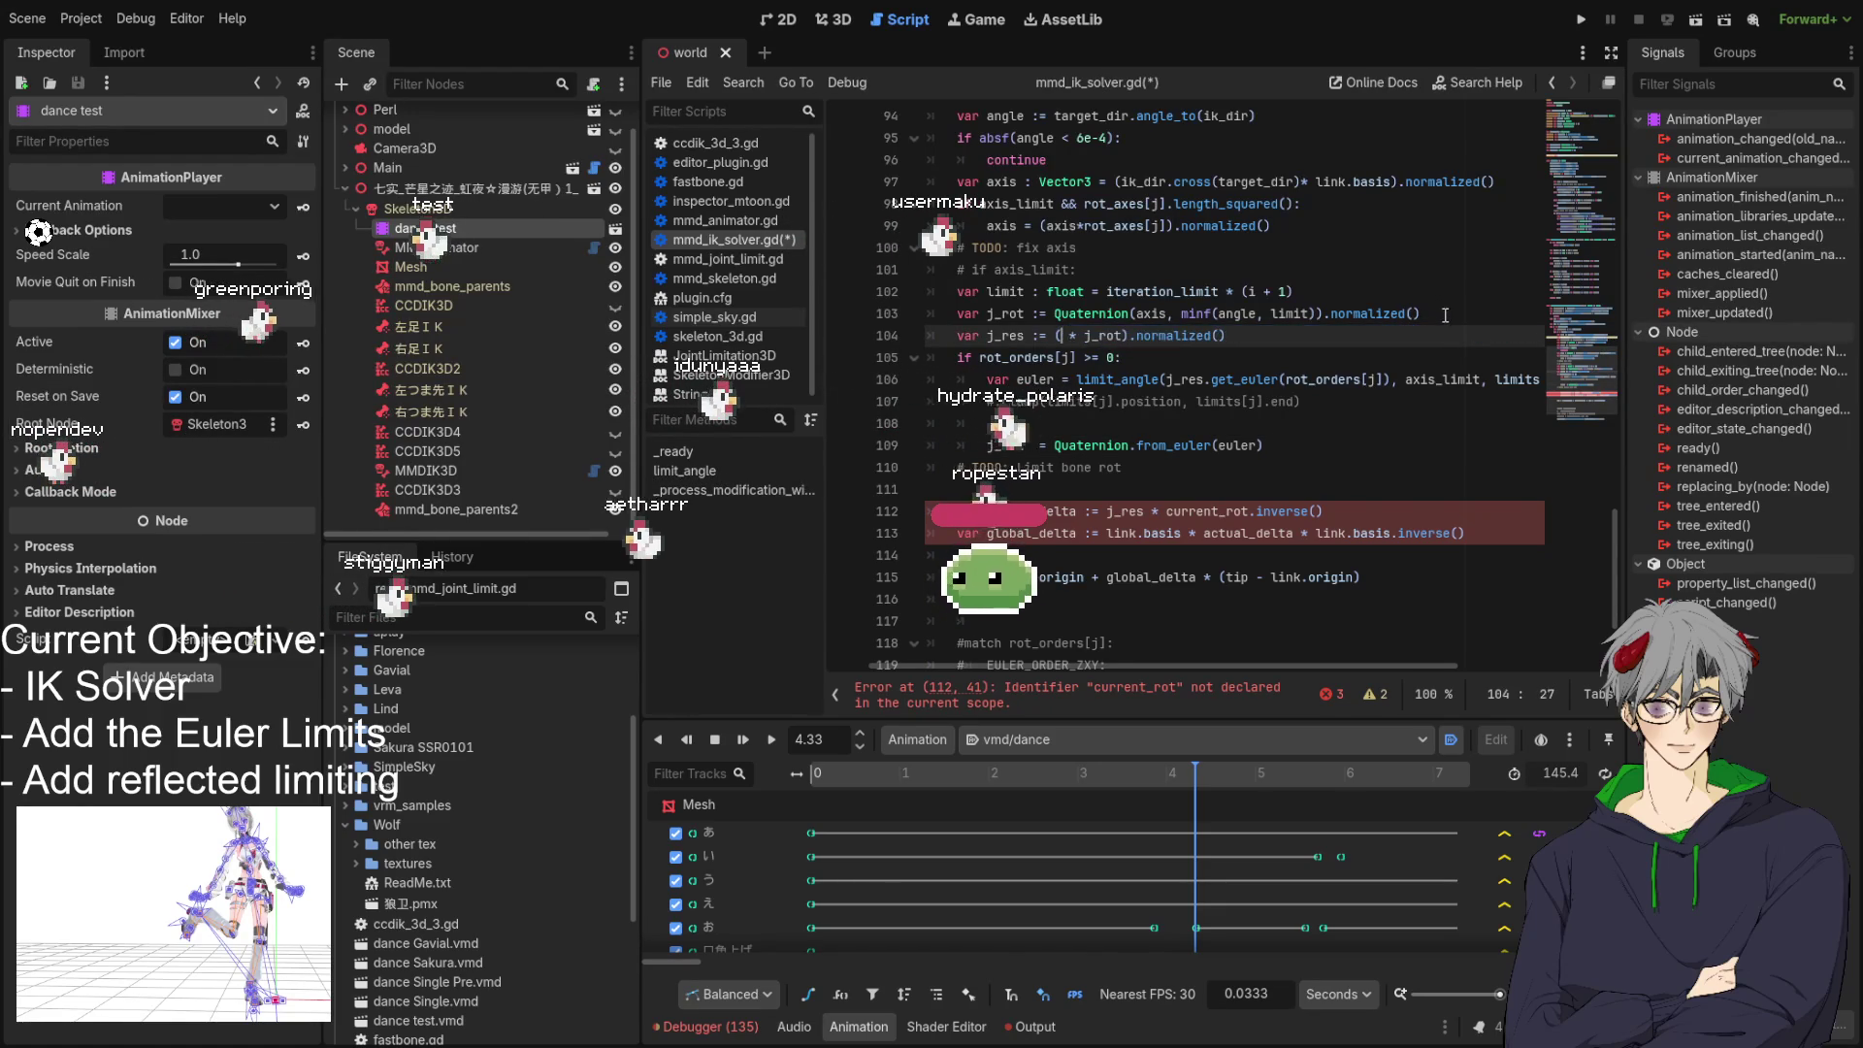
{"action": "left_click", "coordinate": [1445, 316]}
{"action": "key", "text": "Down"}
{"action": "key", "text": "ctrl+Left"}
{"action": "key", "text": "ctrl+Left"}
{"action": "key", "text": "ctrl+Left"}
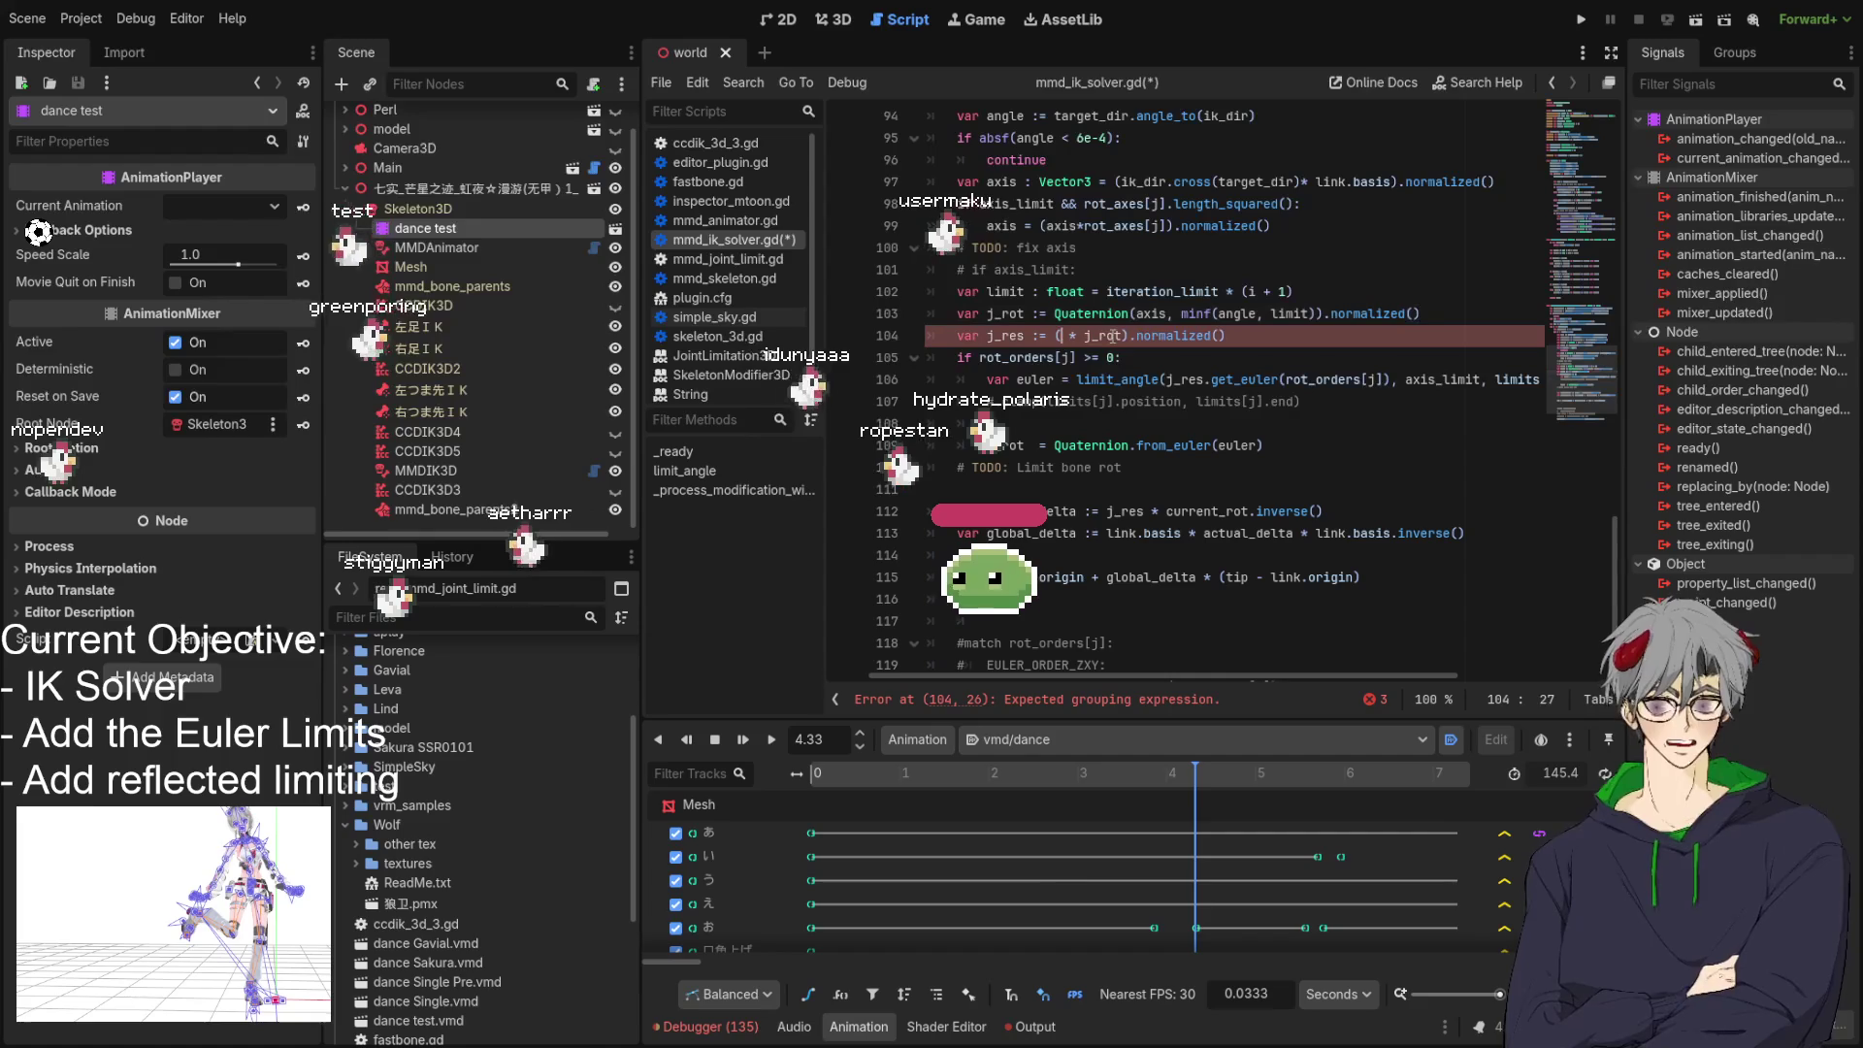
{"action": "type", "text": "link_"}
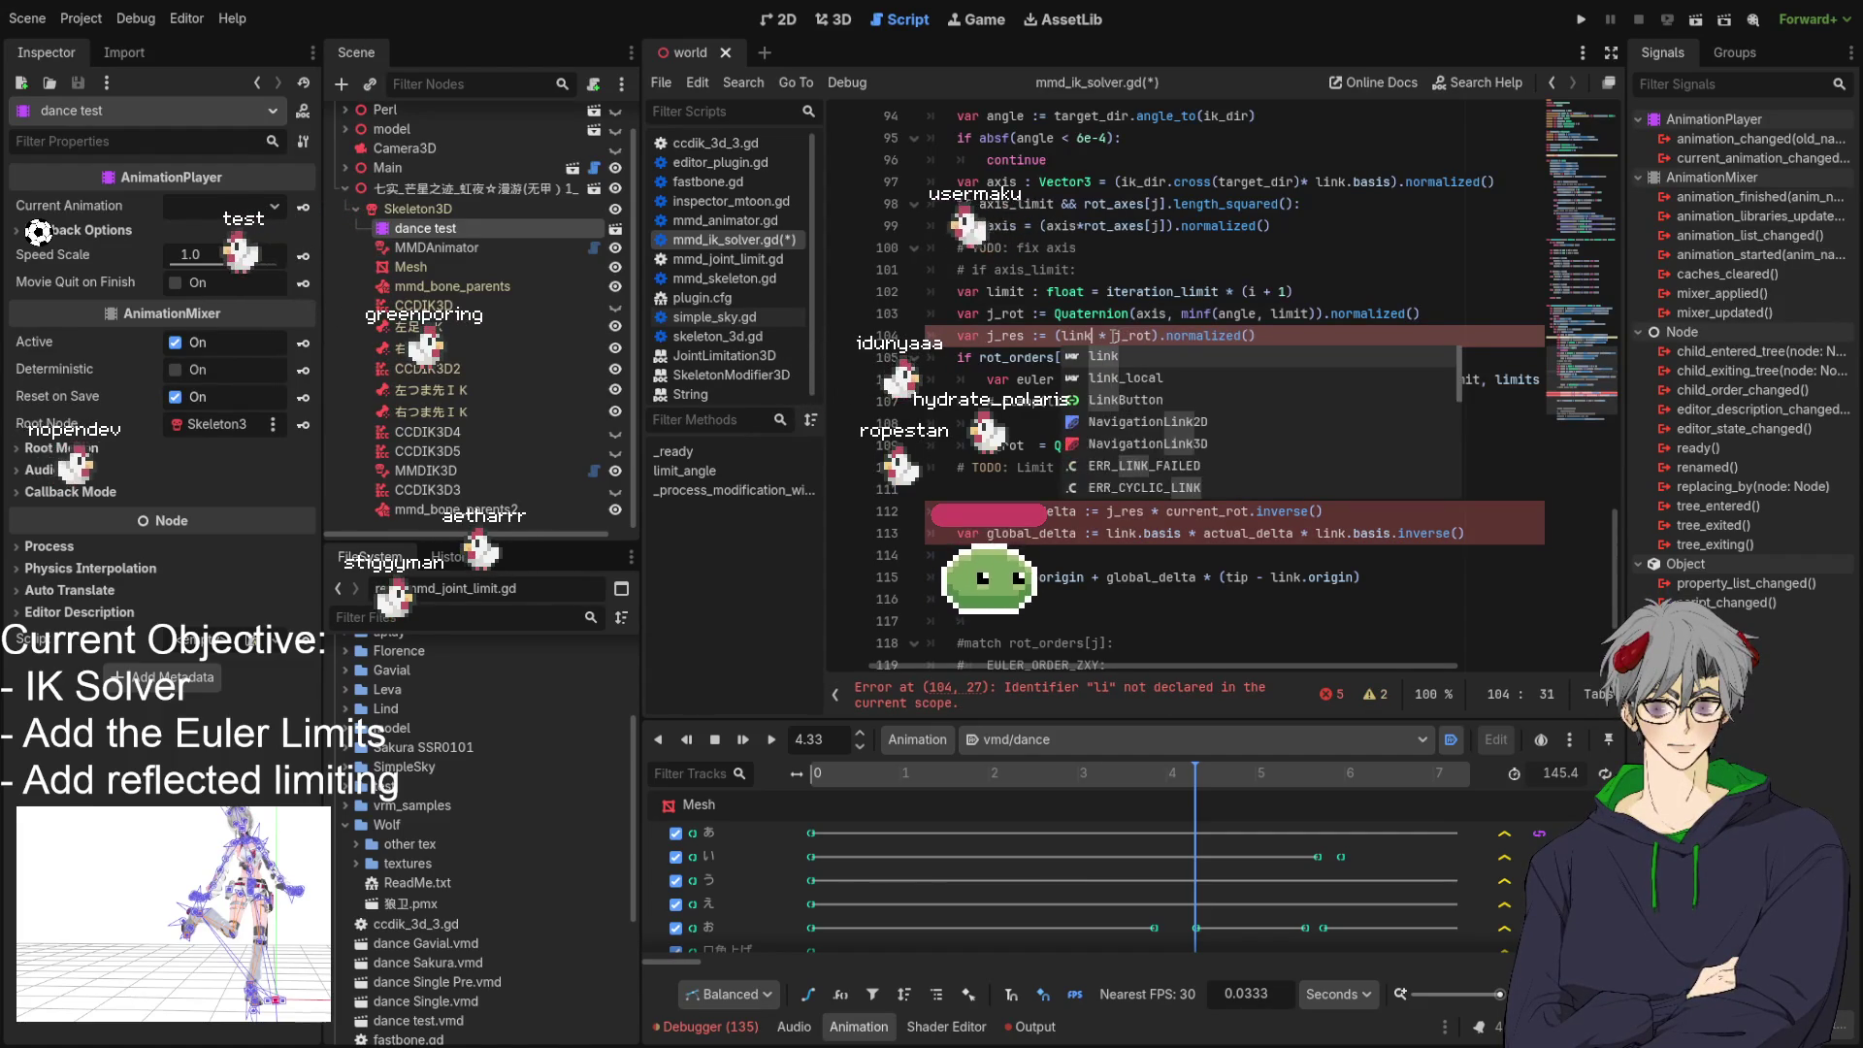
{"action": "type", "text": "local"}
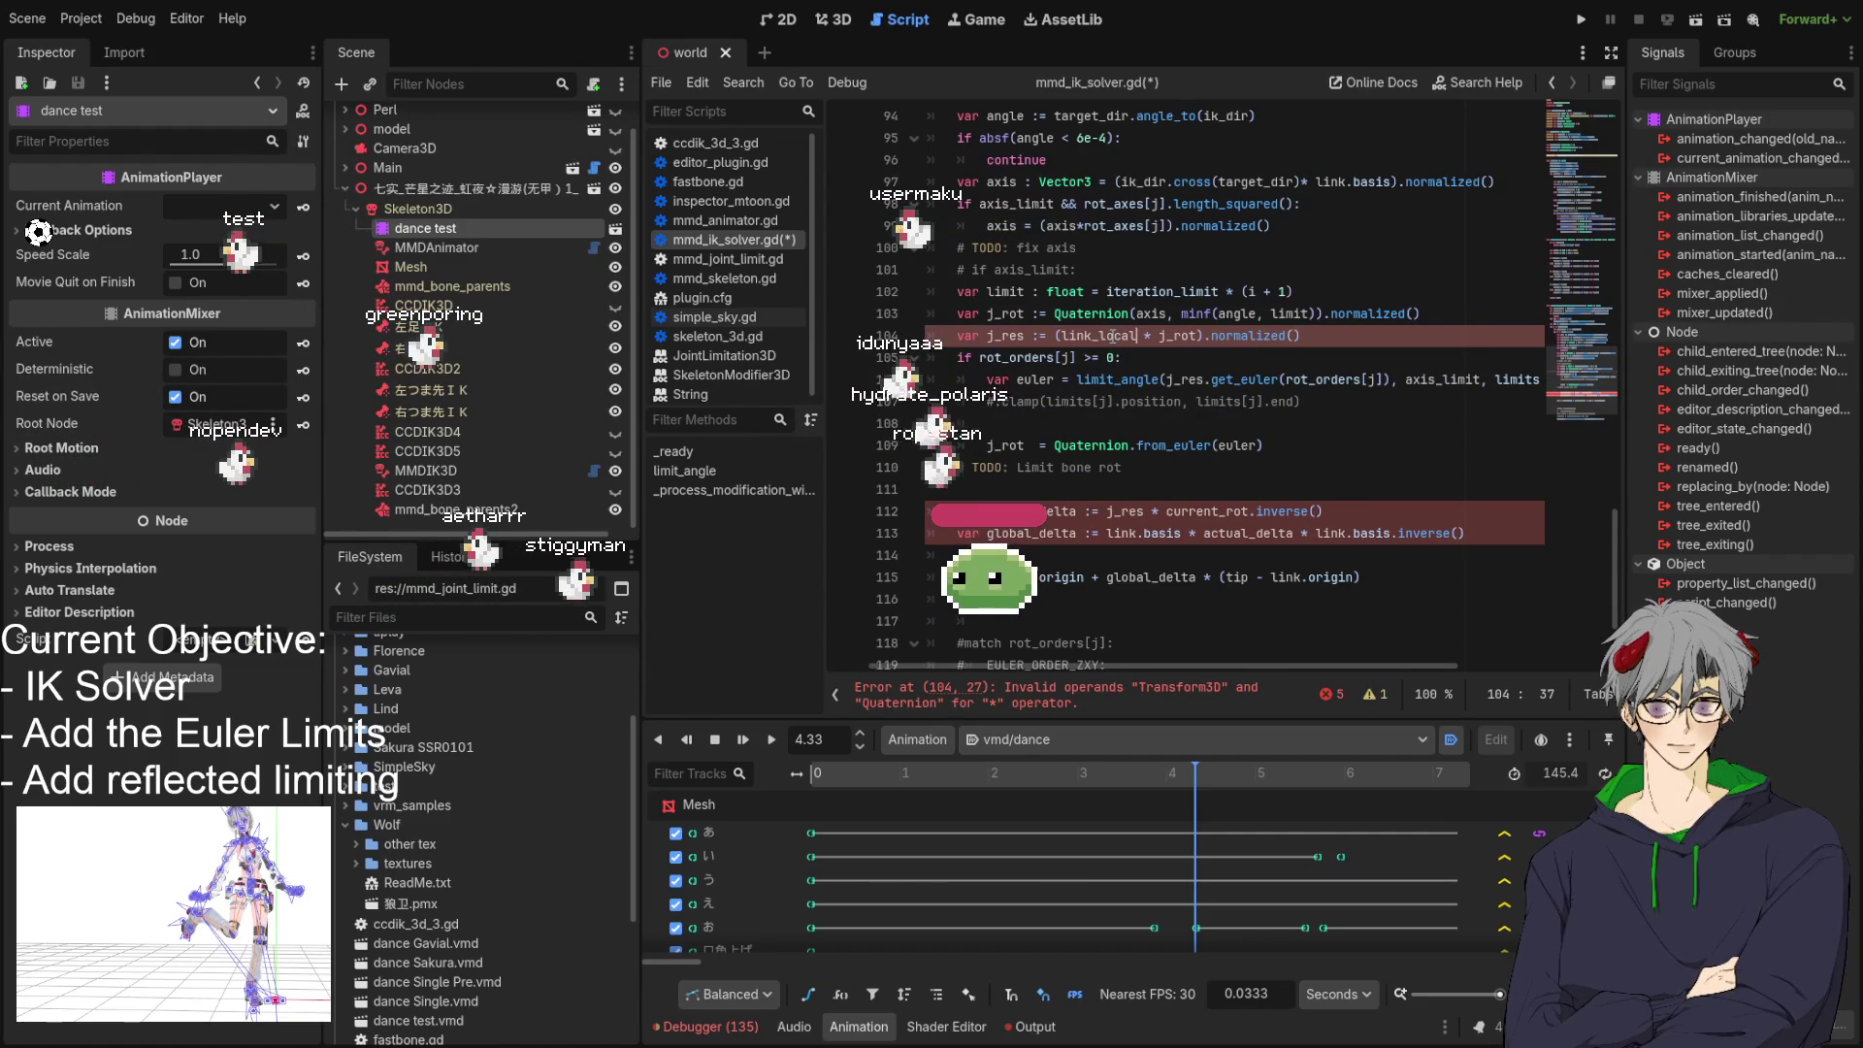
{"action": "type", "text": "."}
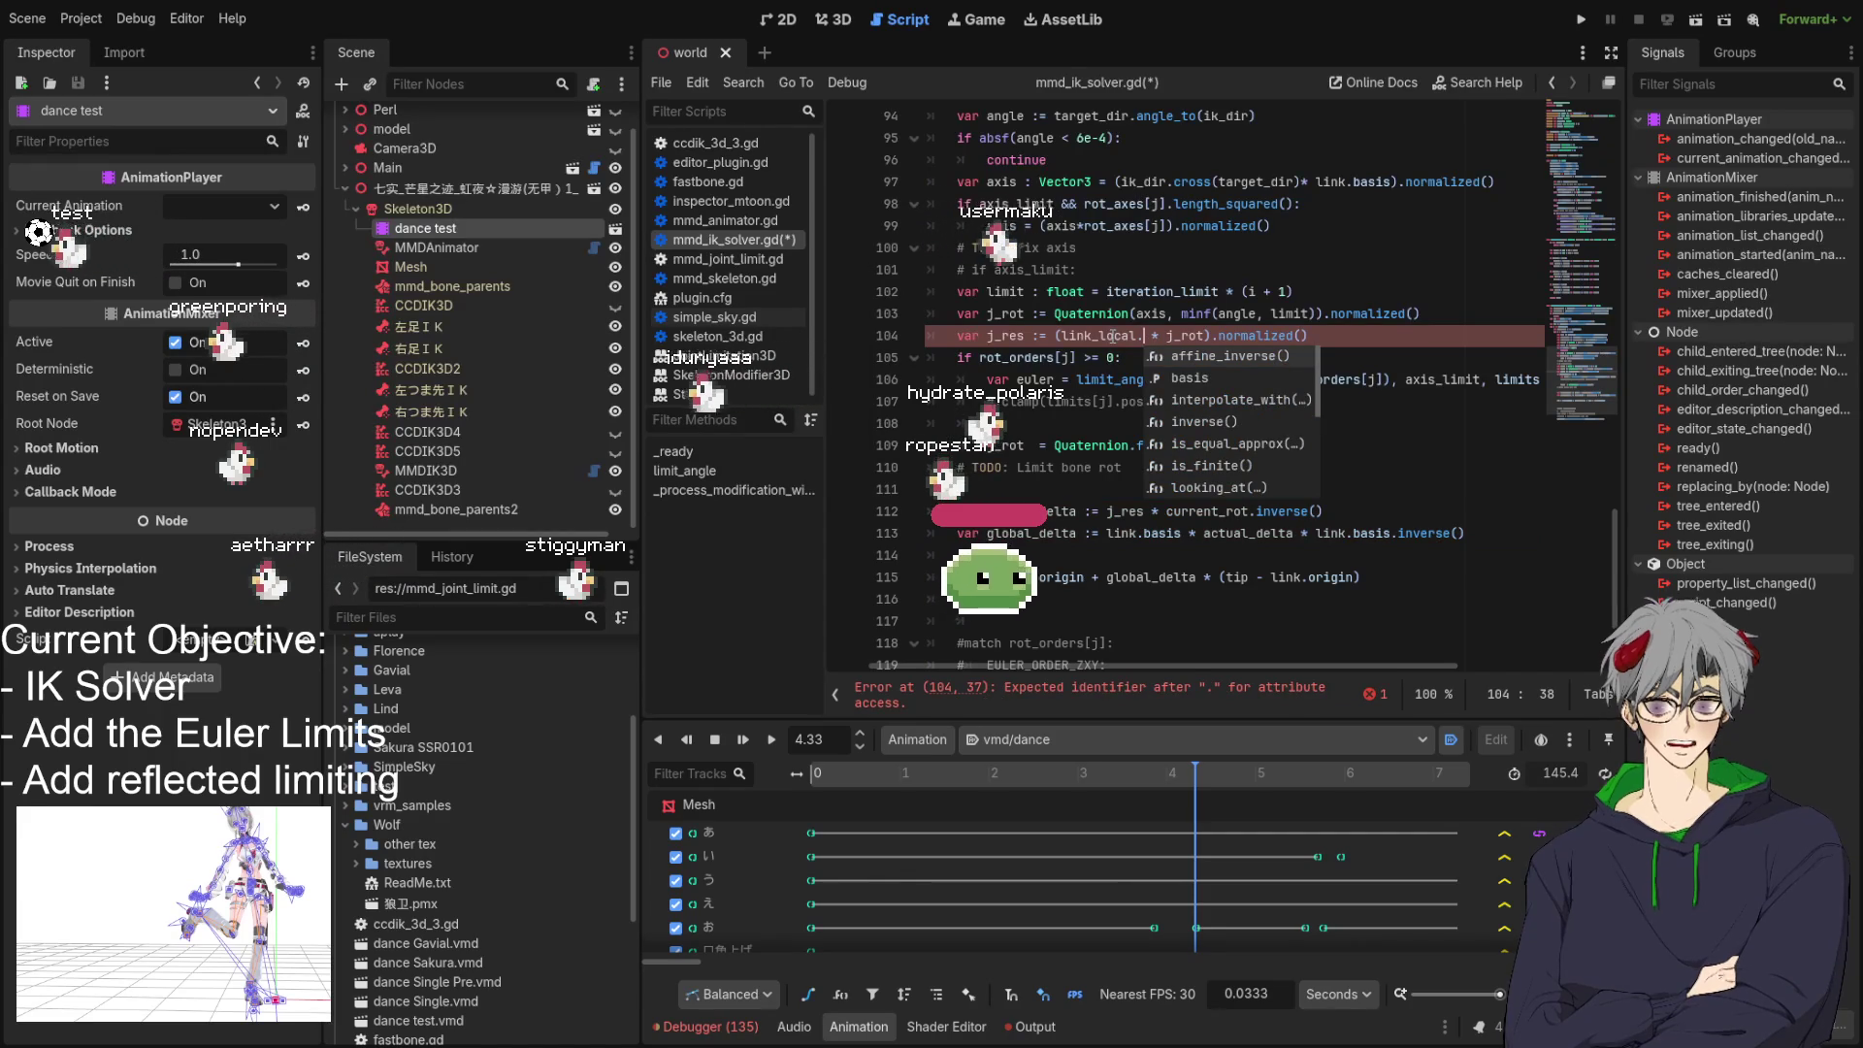
{"action": "type", "text": "basis."}
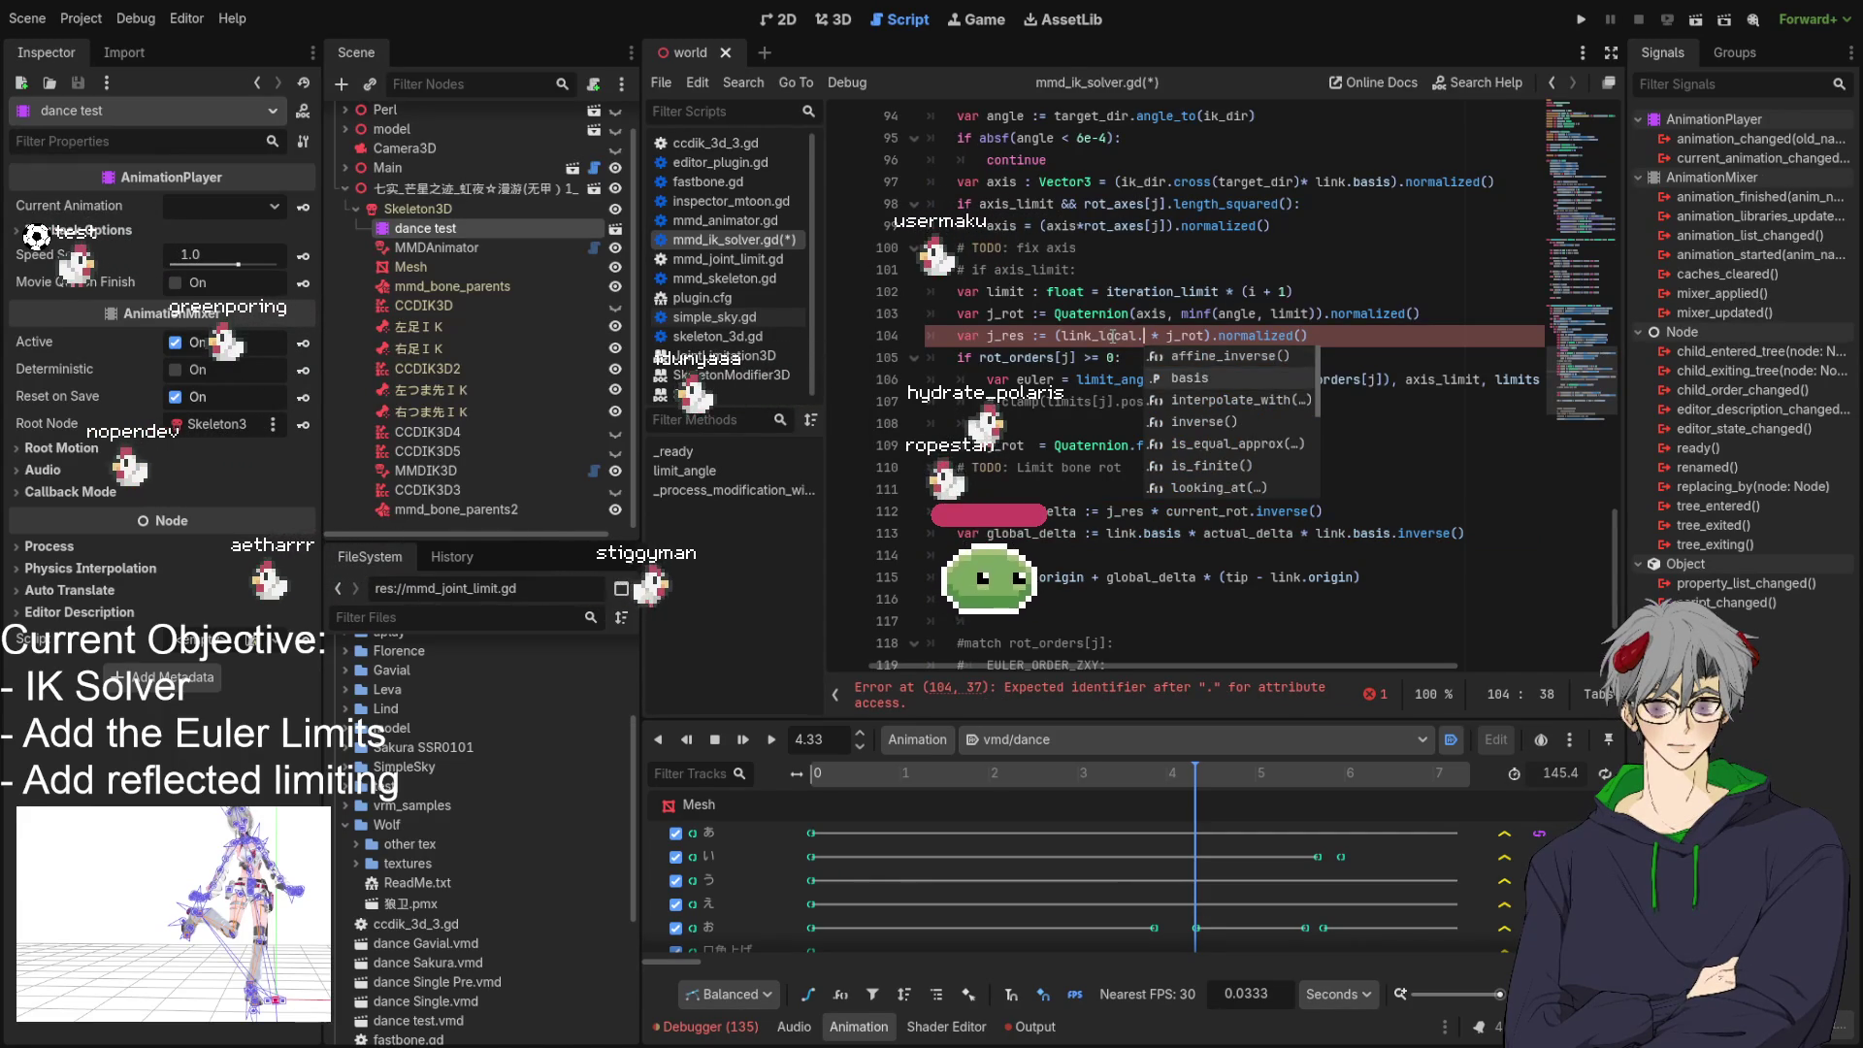
{"action": "type", "text": "get_"}
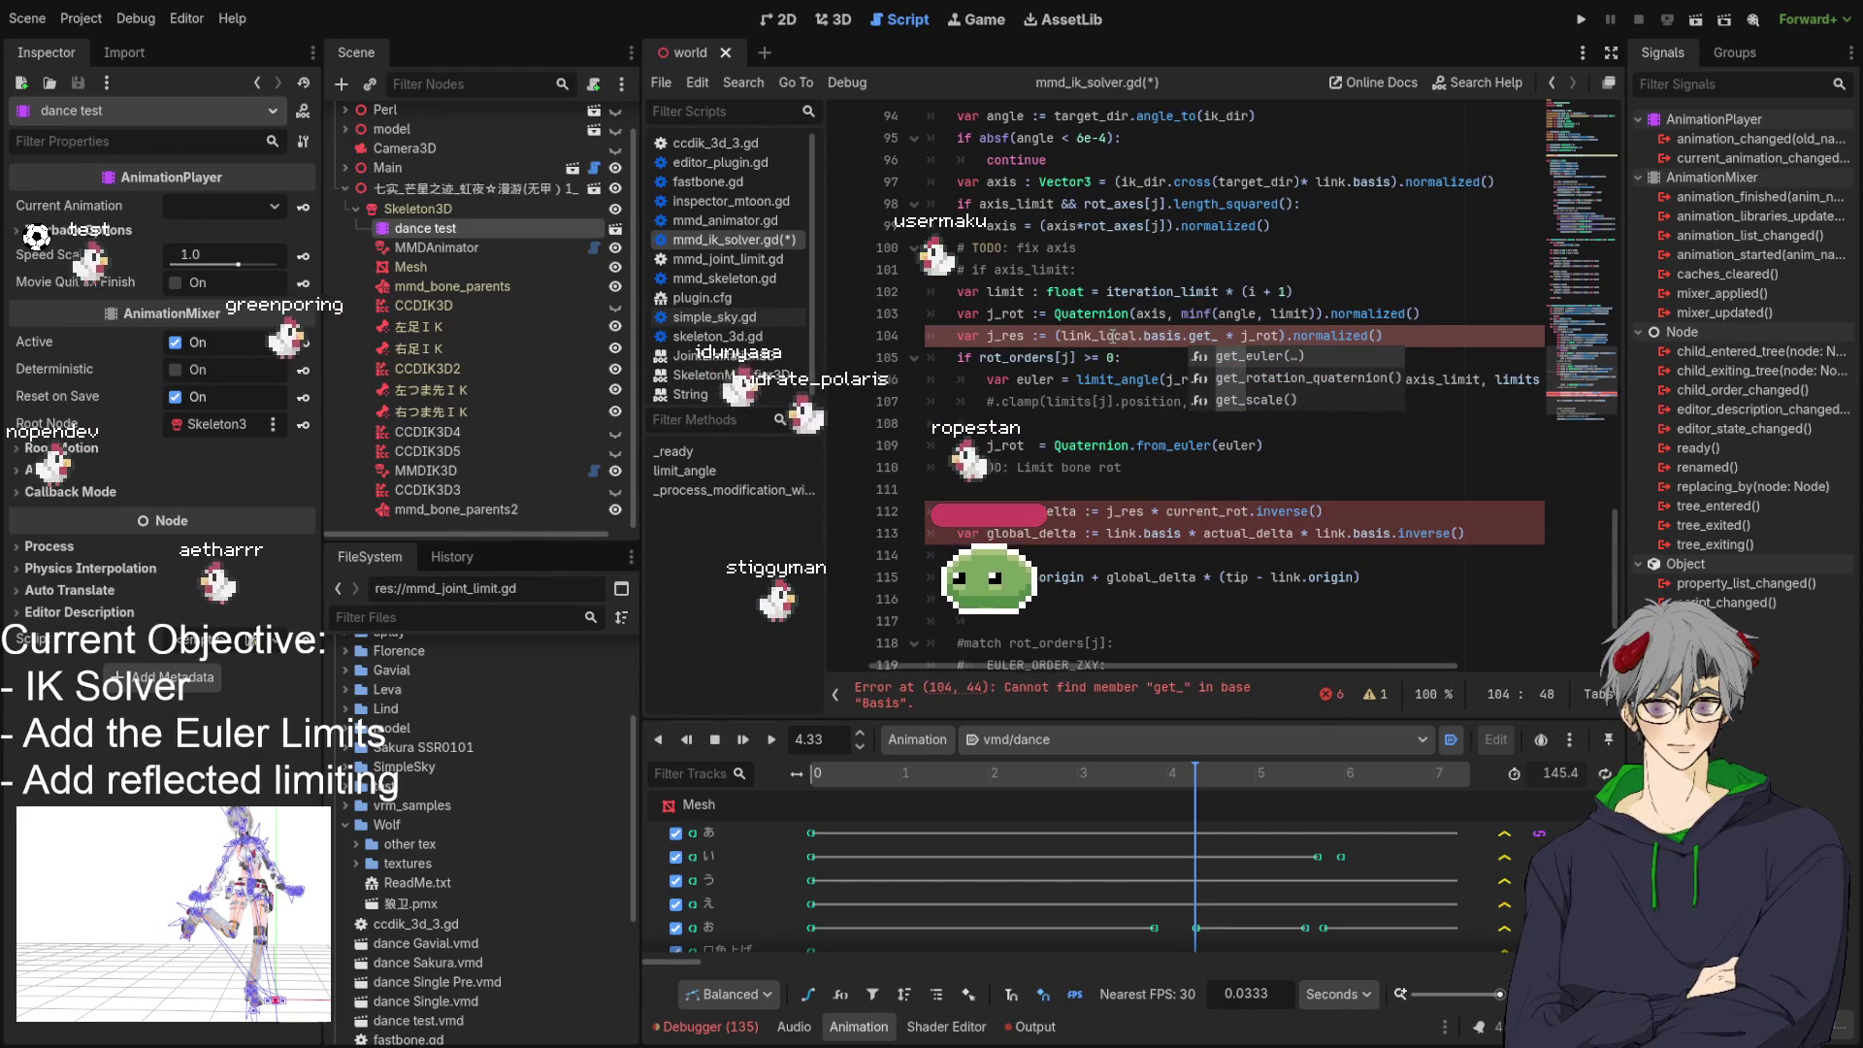
{"action": "key", "text": "Return"}
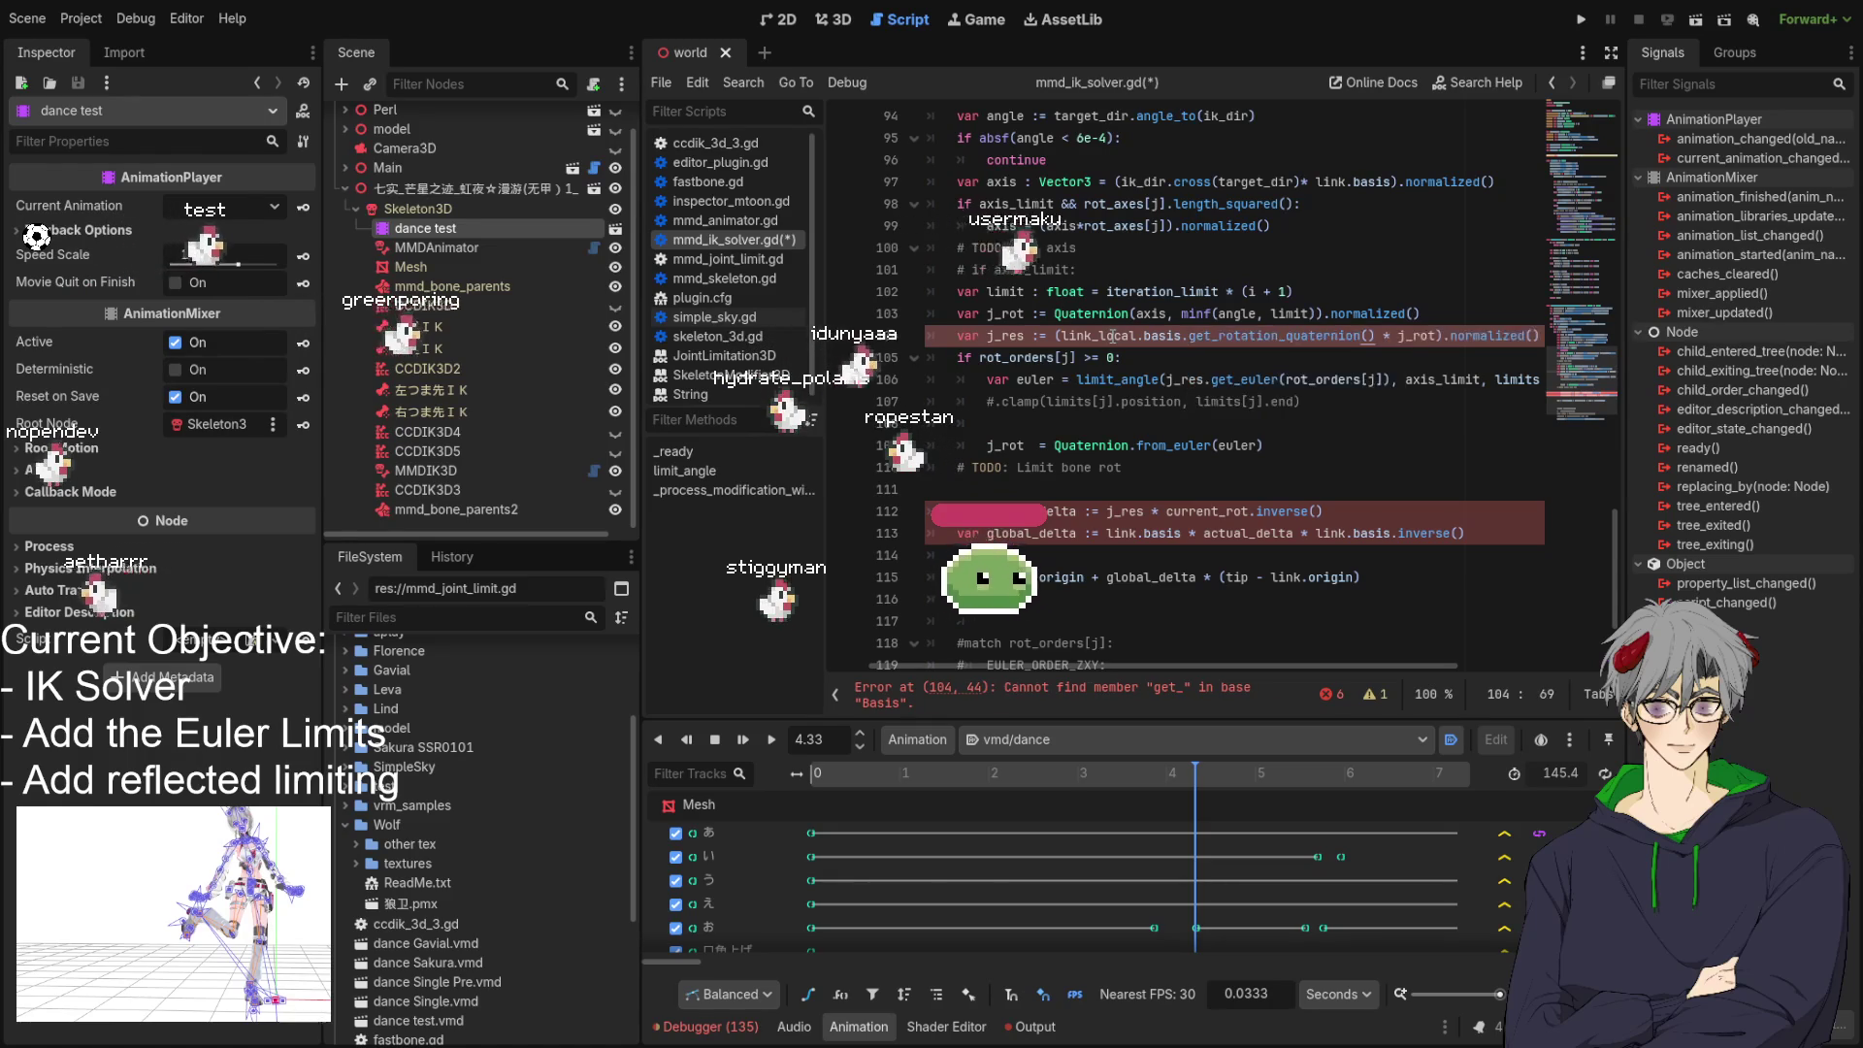
{"action": "left_click", "coordinate": [1425, 300]}
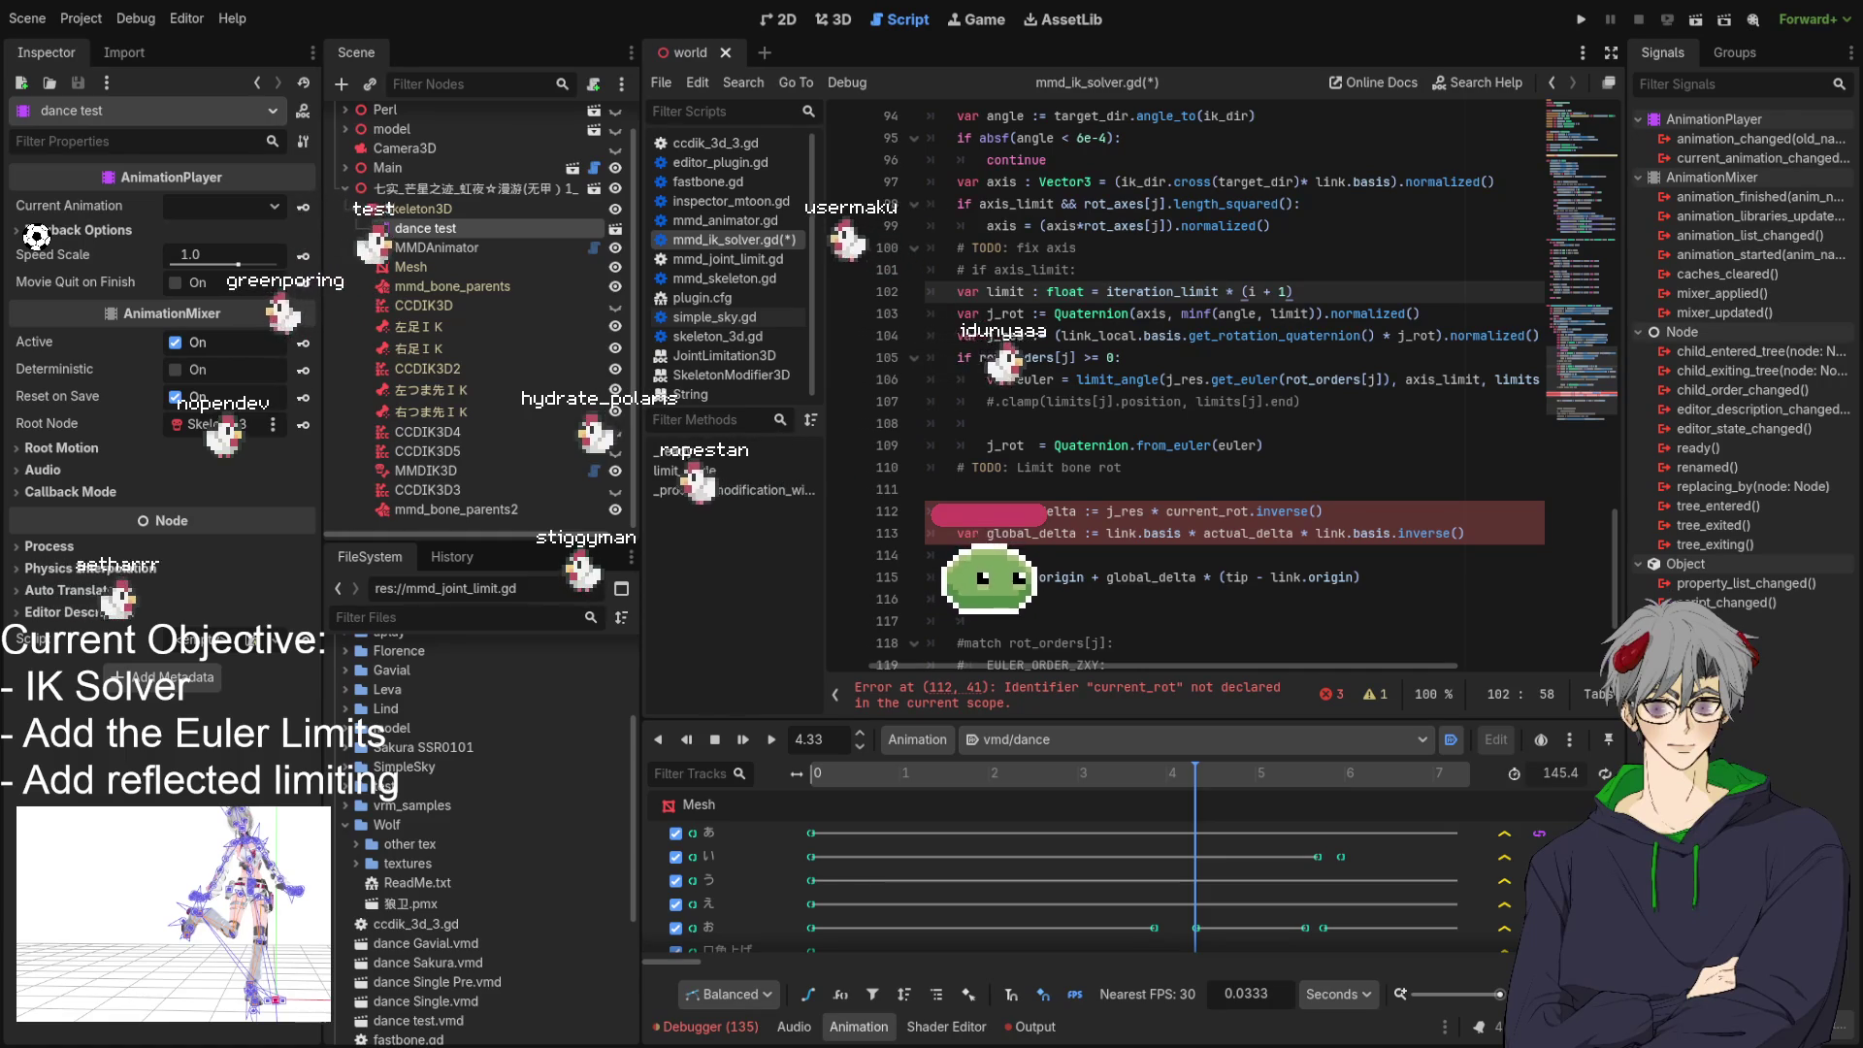
{"action": "left_click", "coordinate": [1146, 427]}
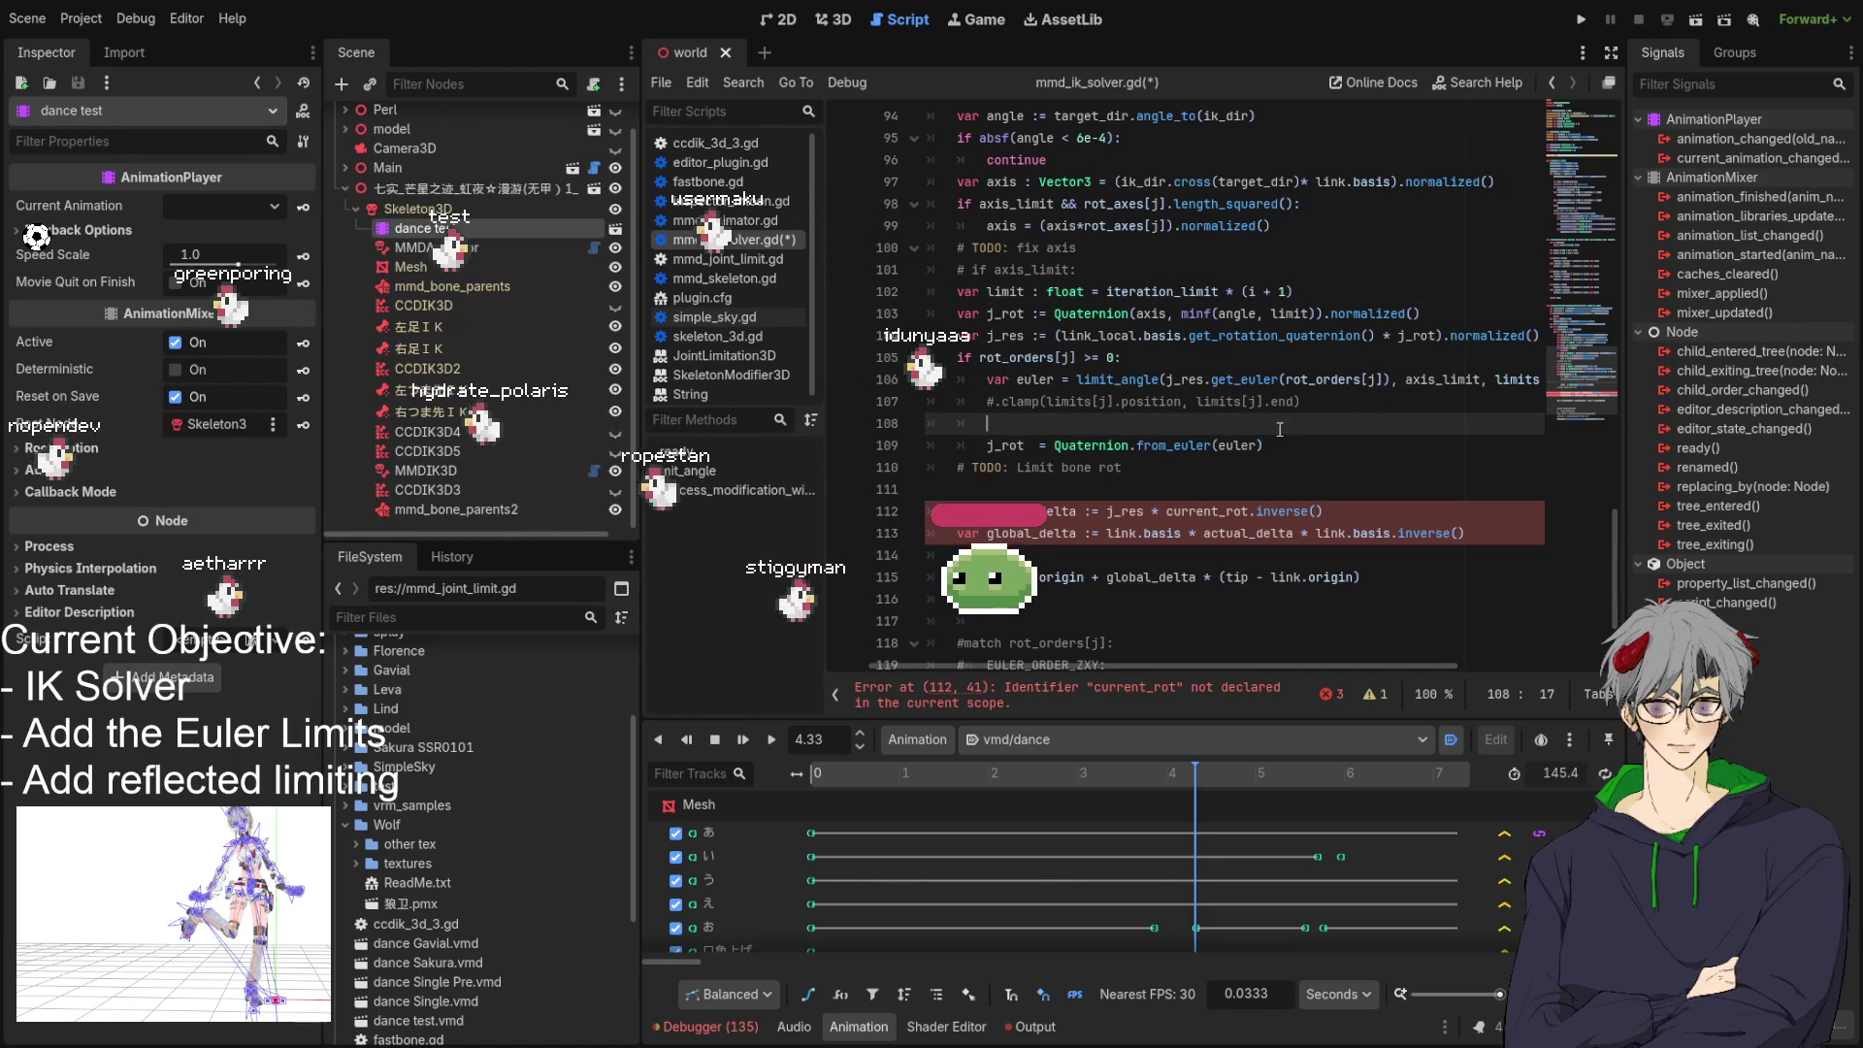
{"action": "left_click_drag", "start_coordinate": [1372, 335], "coordinate": [1190, 335]}
{"action": "key", "text": "BackSpace"}
{"action": "key", "text": "Left"}
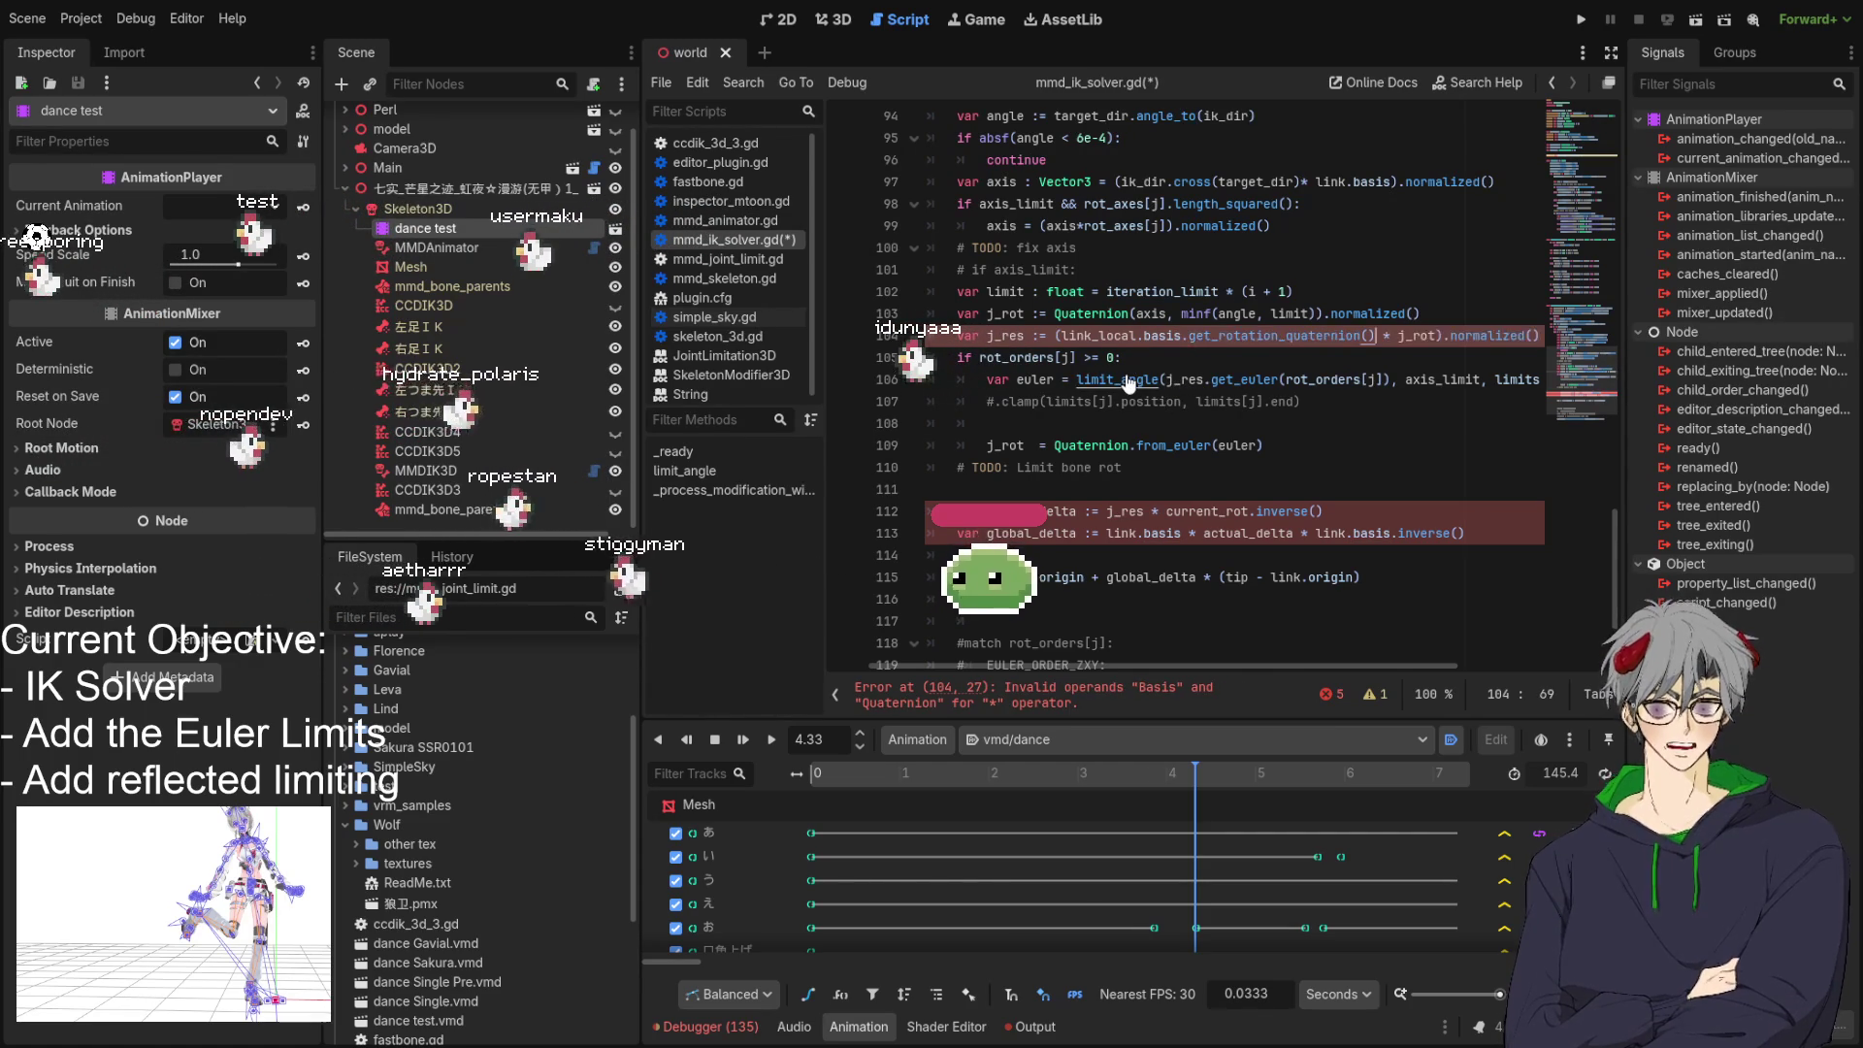
{"action": "key", "text": "ctrl+z"}
{"action": "double_click", "coordinate": [1289, 313]}
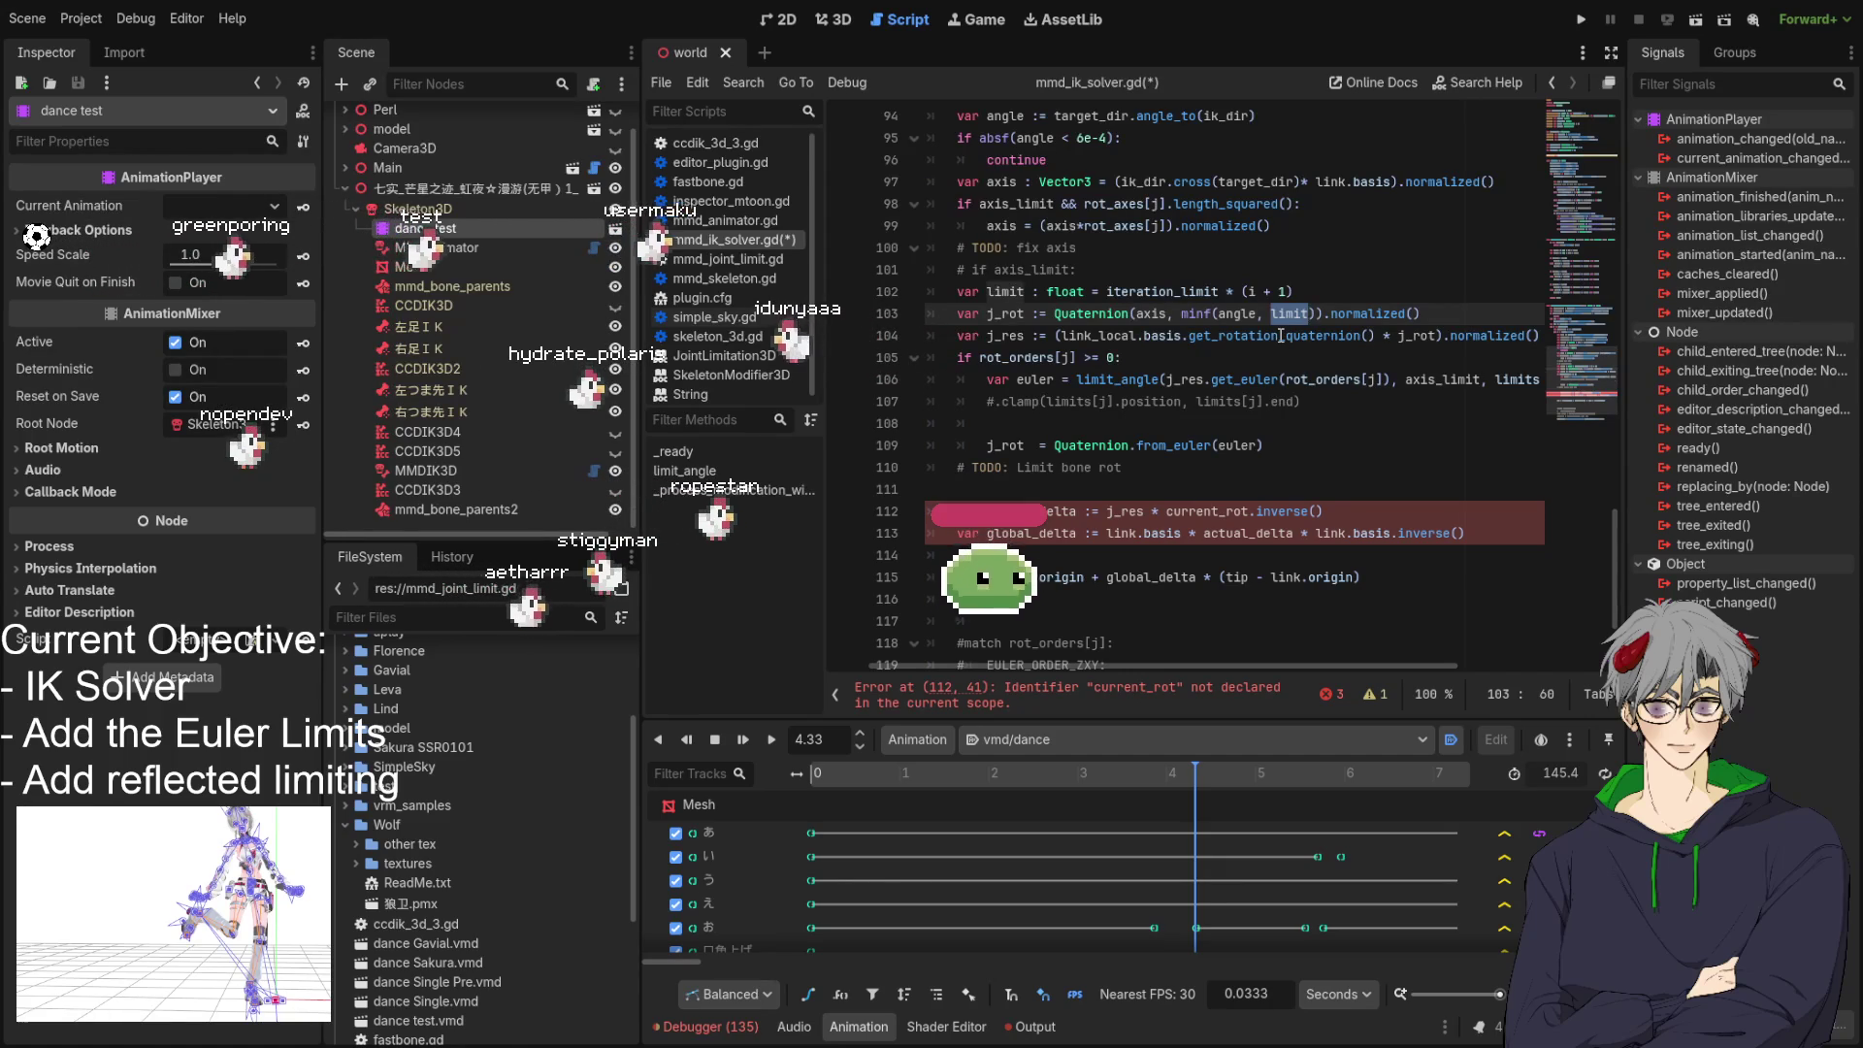
{"action": "left_click", "coordinate": [1278, 335]}
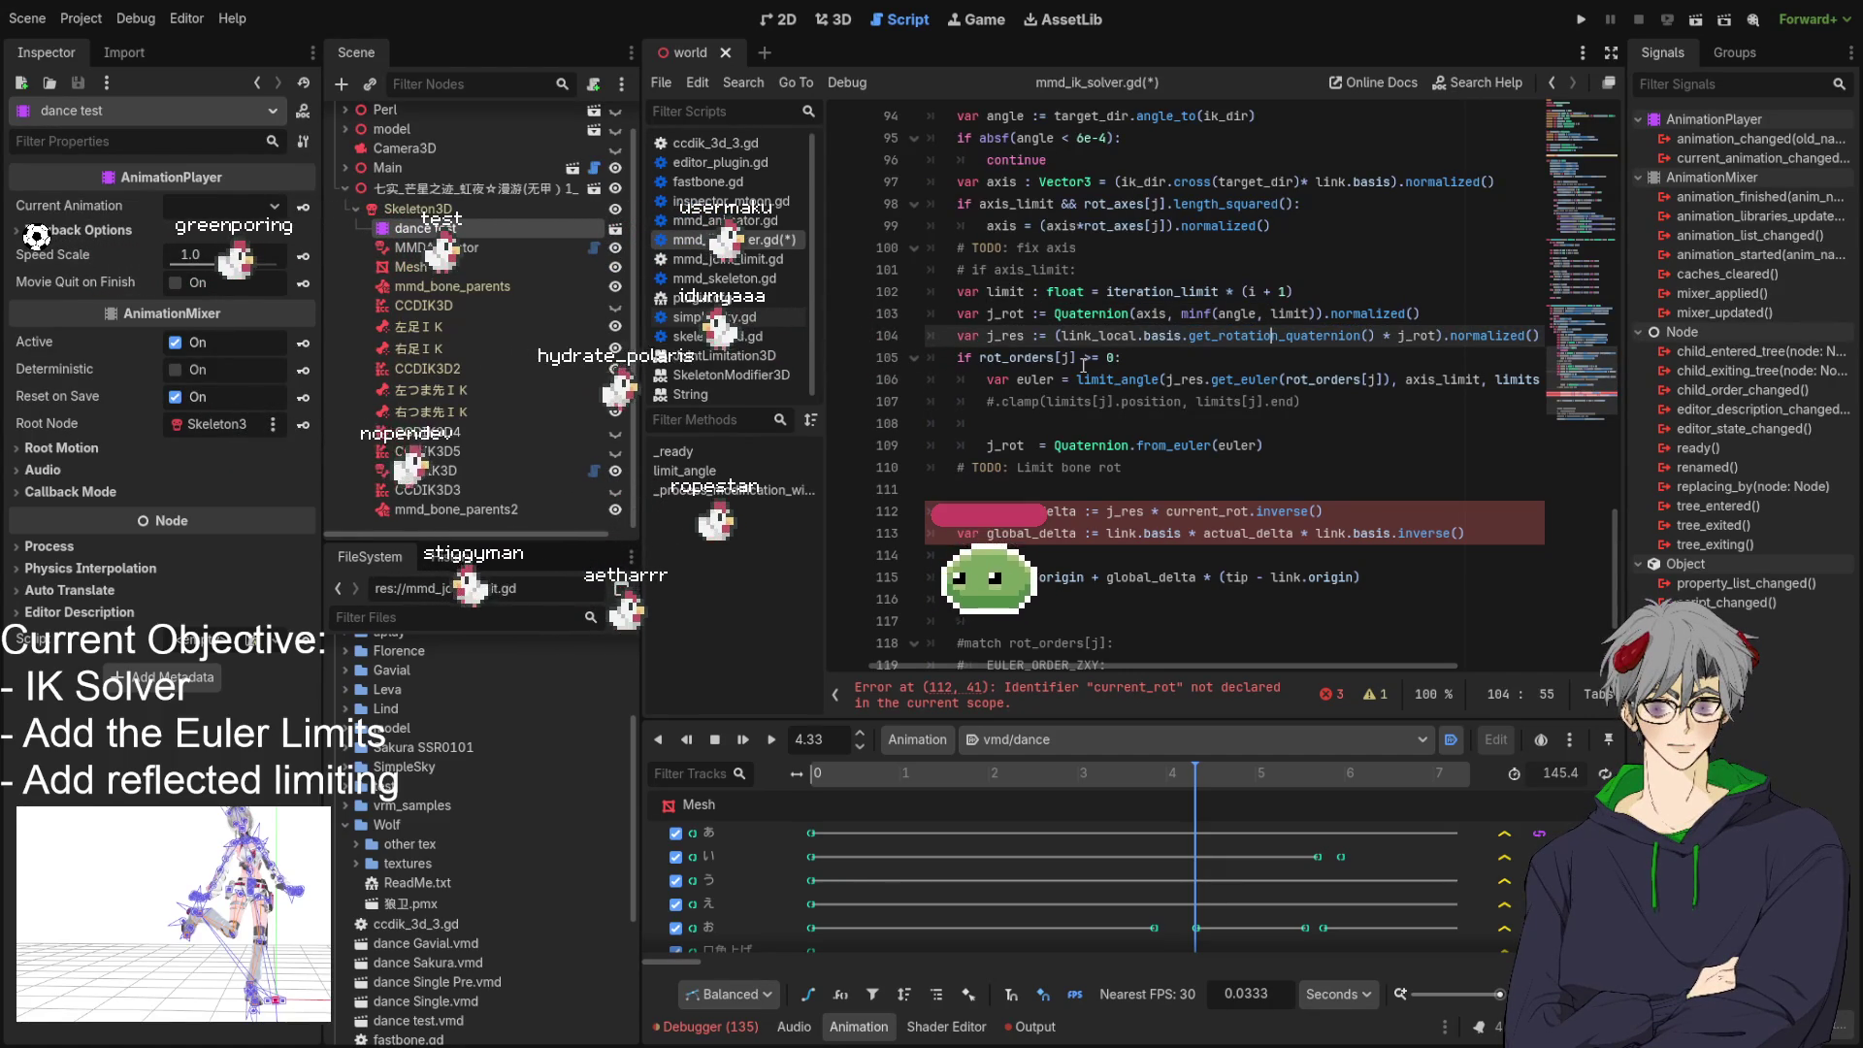
{"action": "scroll", "coordinate": [1330, 673], "scroll_direction": "right", "scroll_amount": 5}
{"action": "left_click_drag", "start_coordinate": [1330, 674], "coordinate": [1150, 661]}
{"action": "double_click", "coordinate": [1064, 335]}
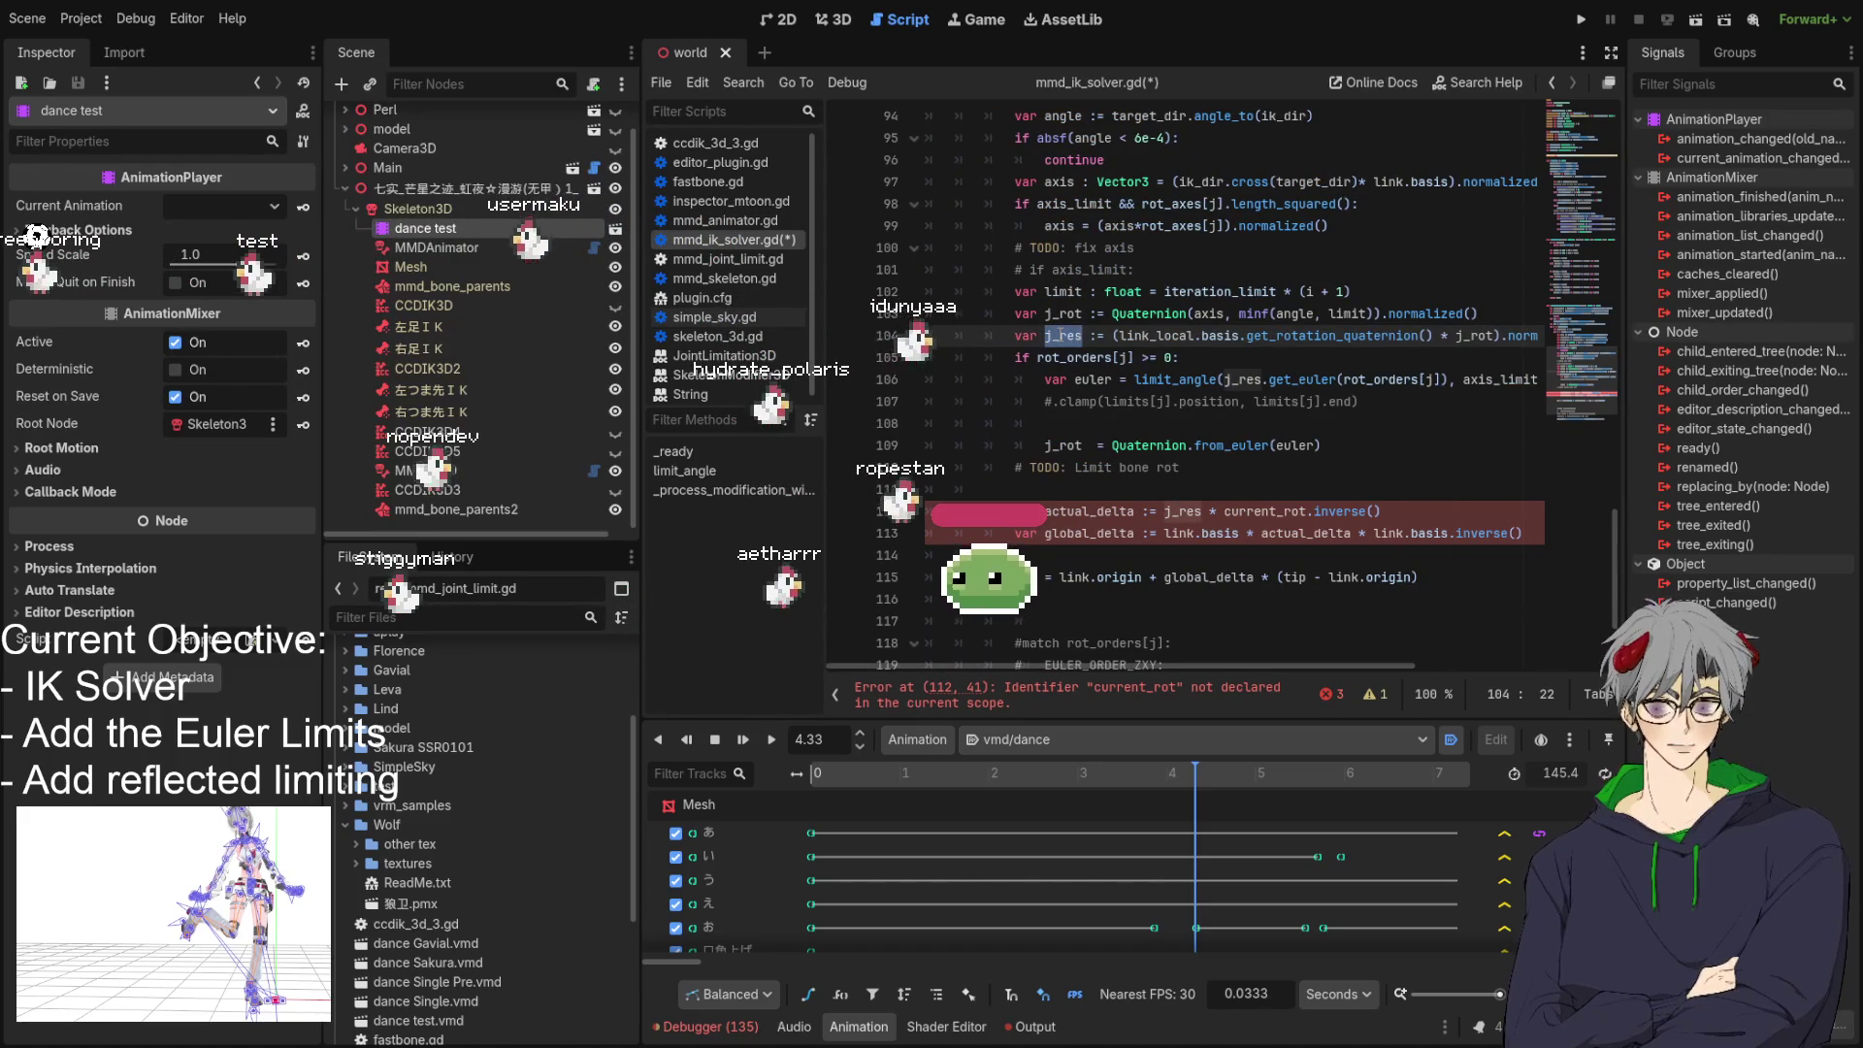
{"action": "double_click", "coordinate": [1245, 380]}
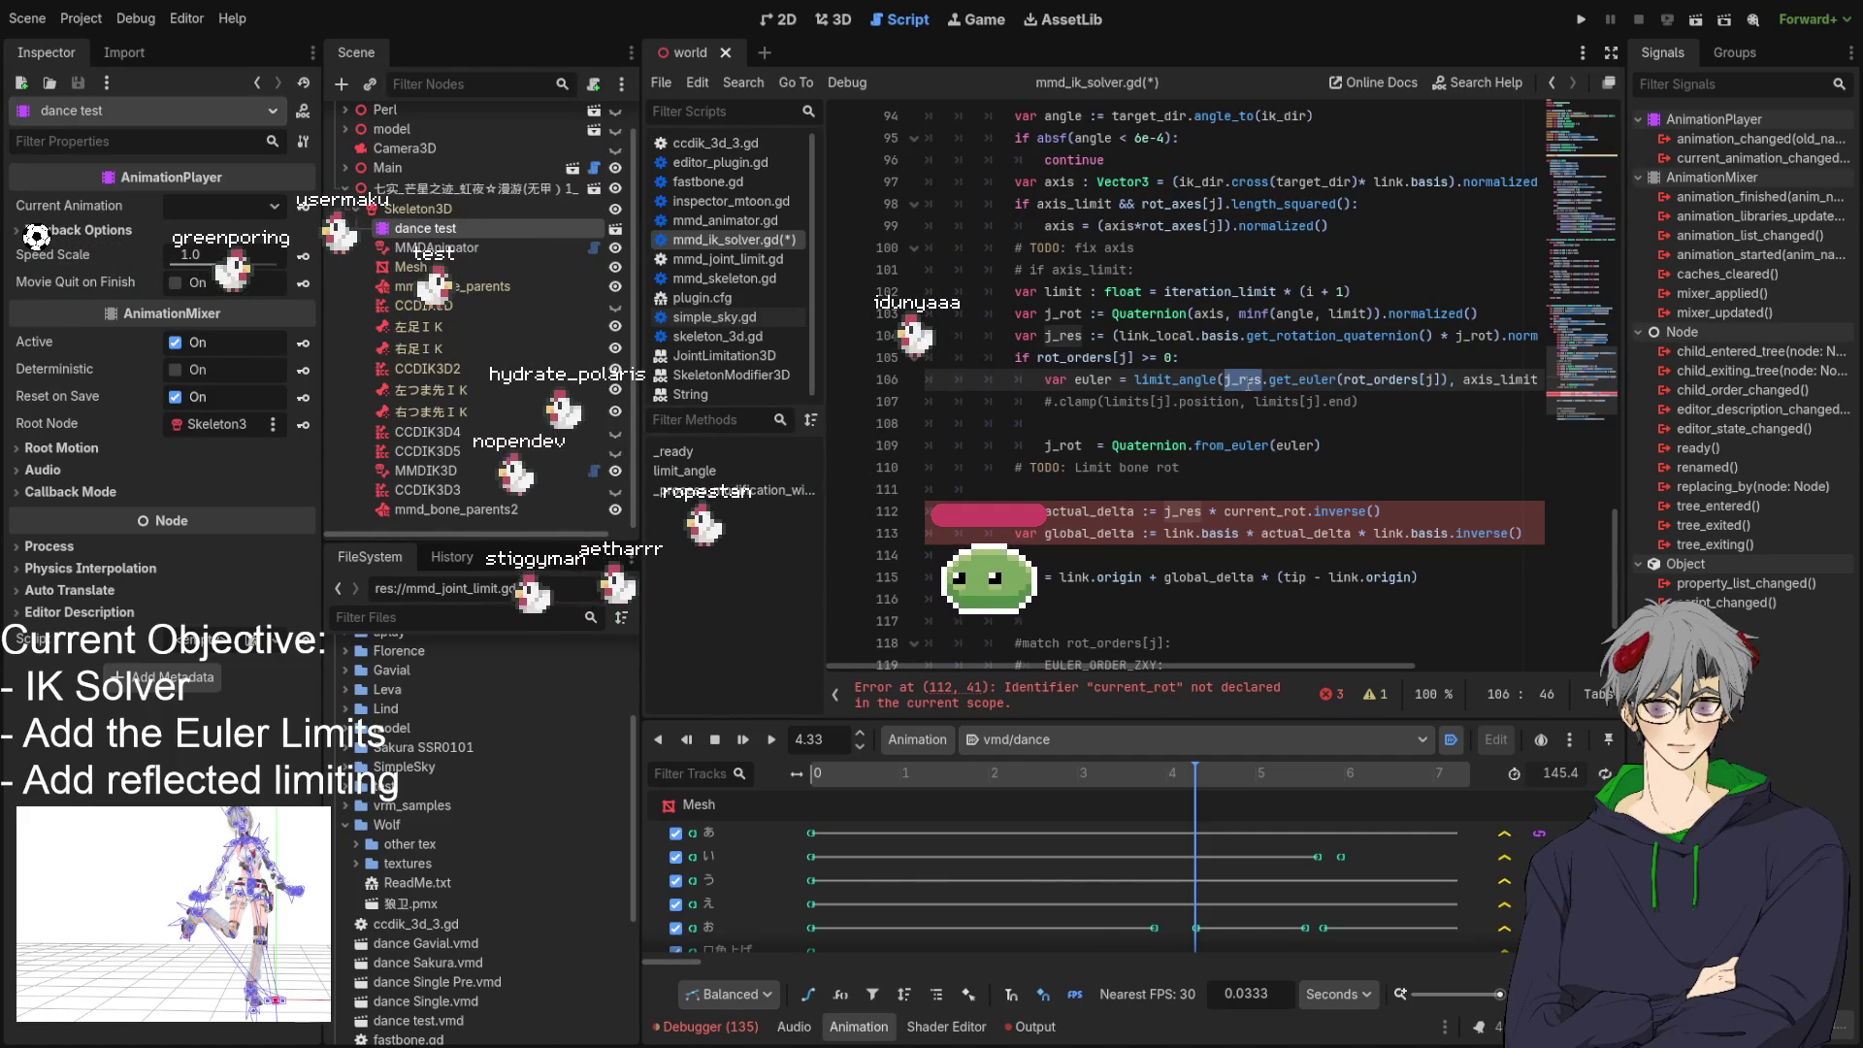
{"action": "scroll", "coordinate": [1256, 675], "scroll_direction": "right", "scroll_amount": 3}
{"action": "scroll", "coordinate": [1256, 675], "scroll_direction": "left", "scroll_amount": 3}
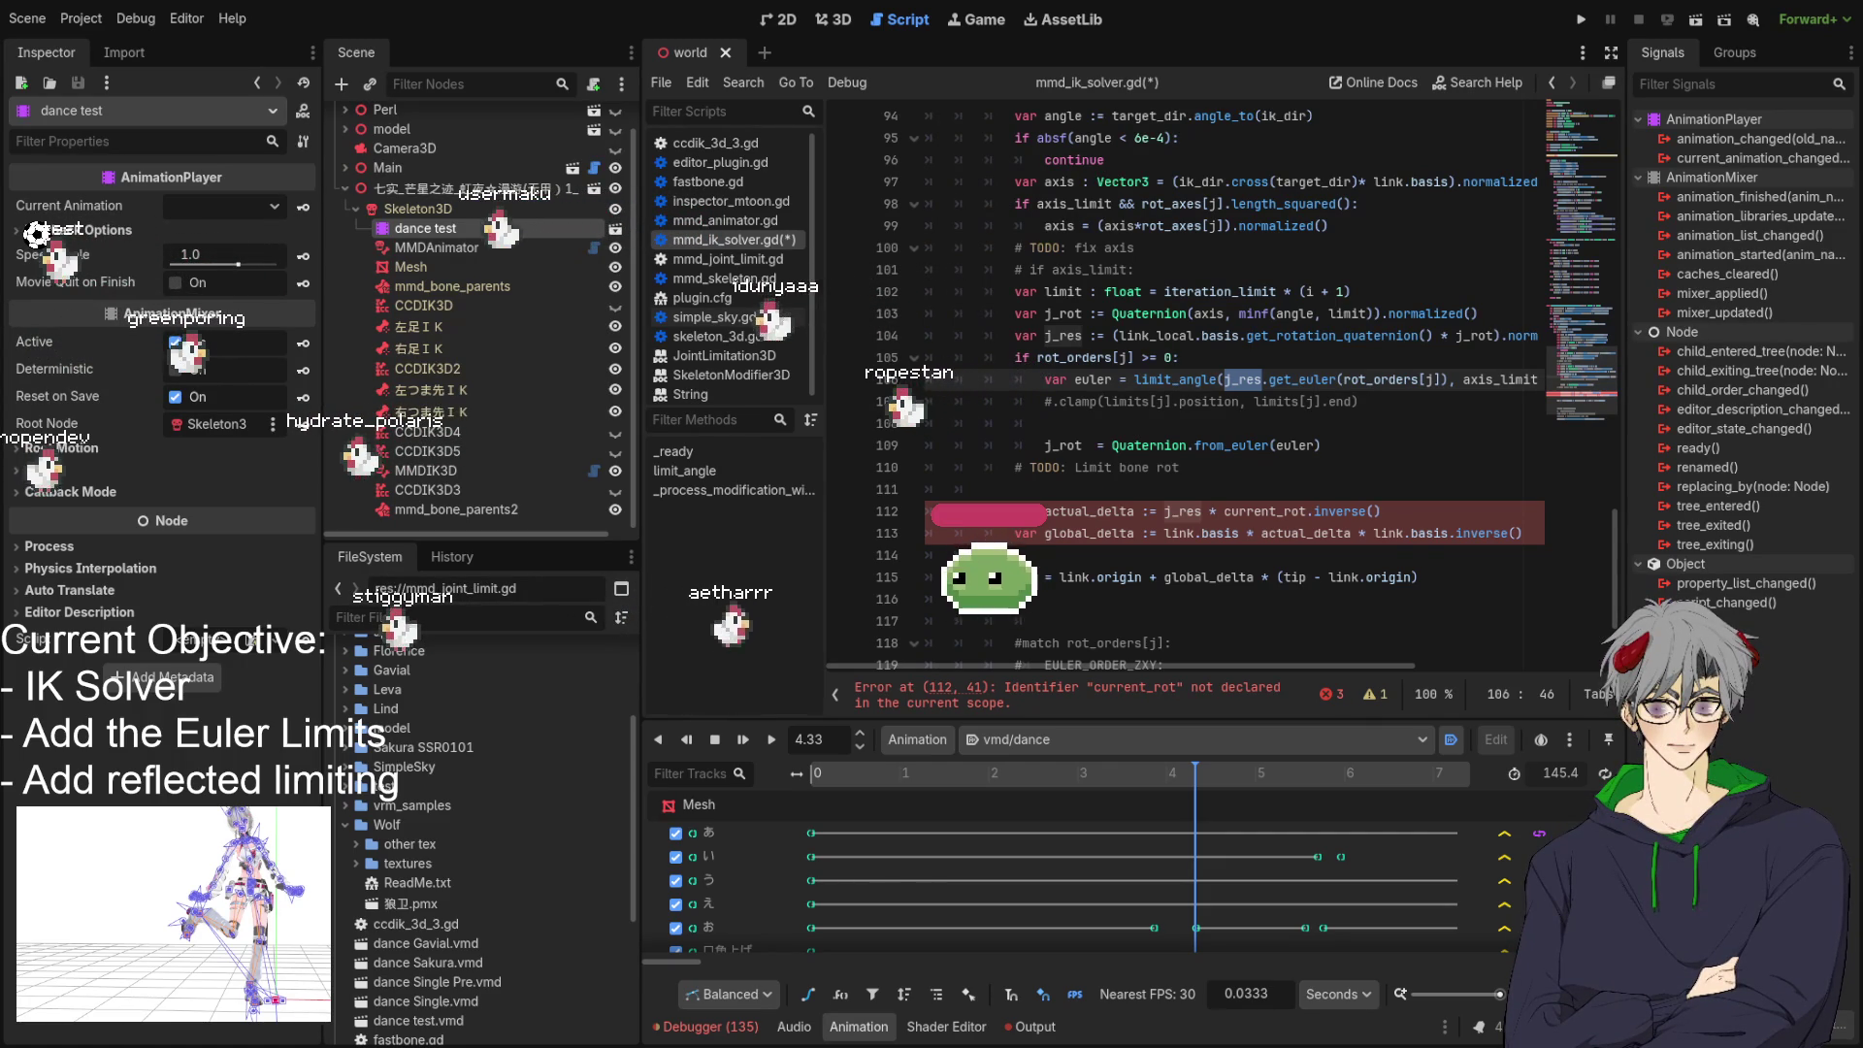
{"action": "left_click", "coordinate": [1196, 460]}
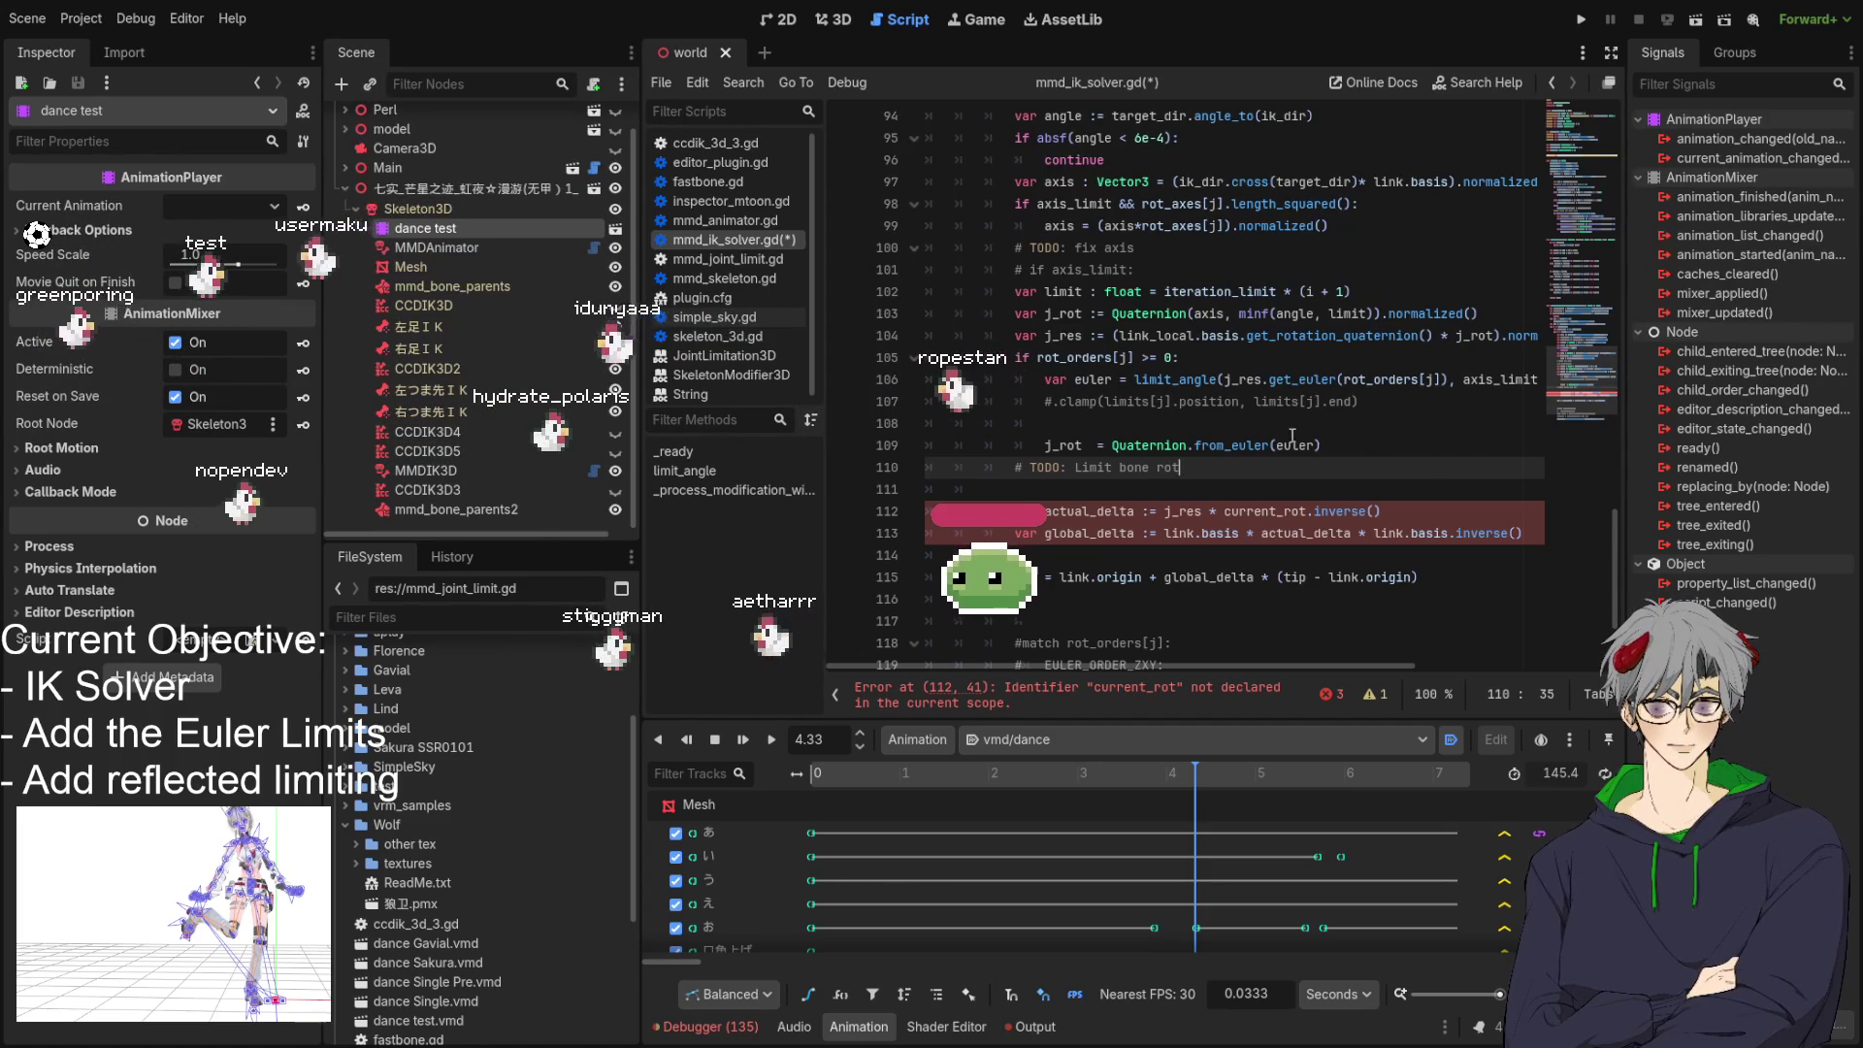
{"action": "double_click", "coordinate": [1285, 444]}
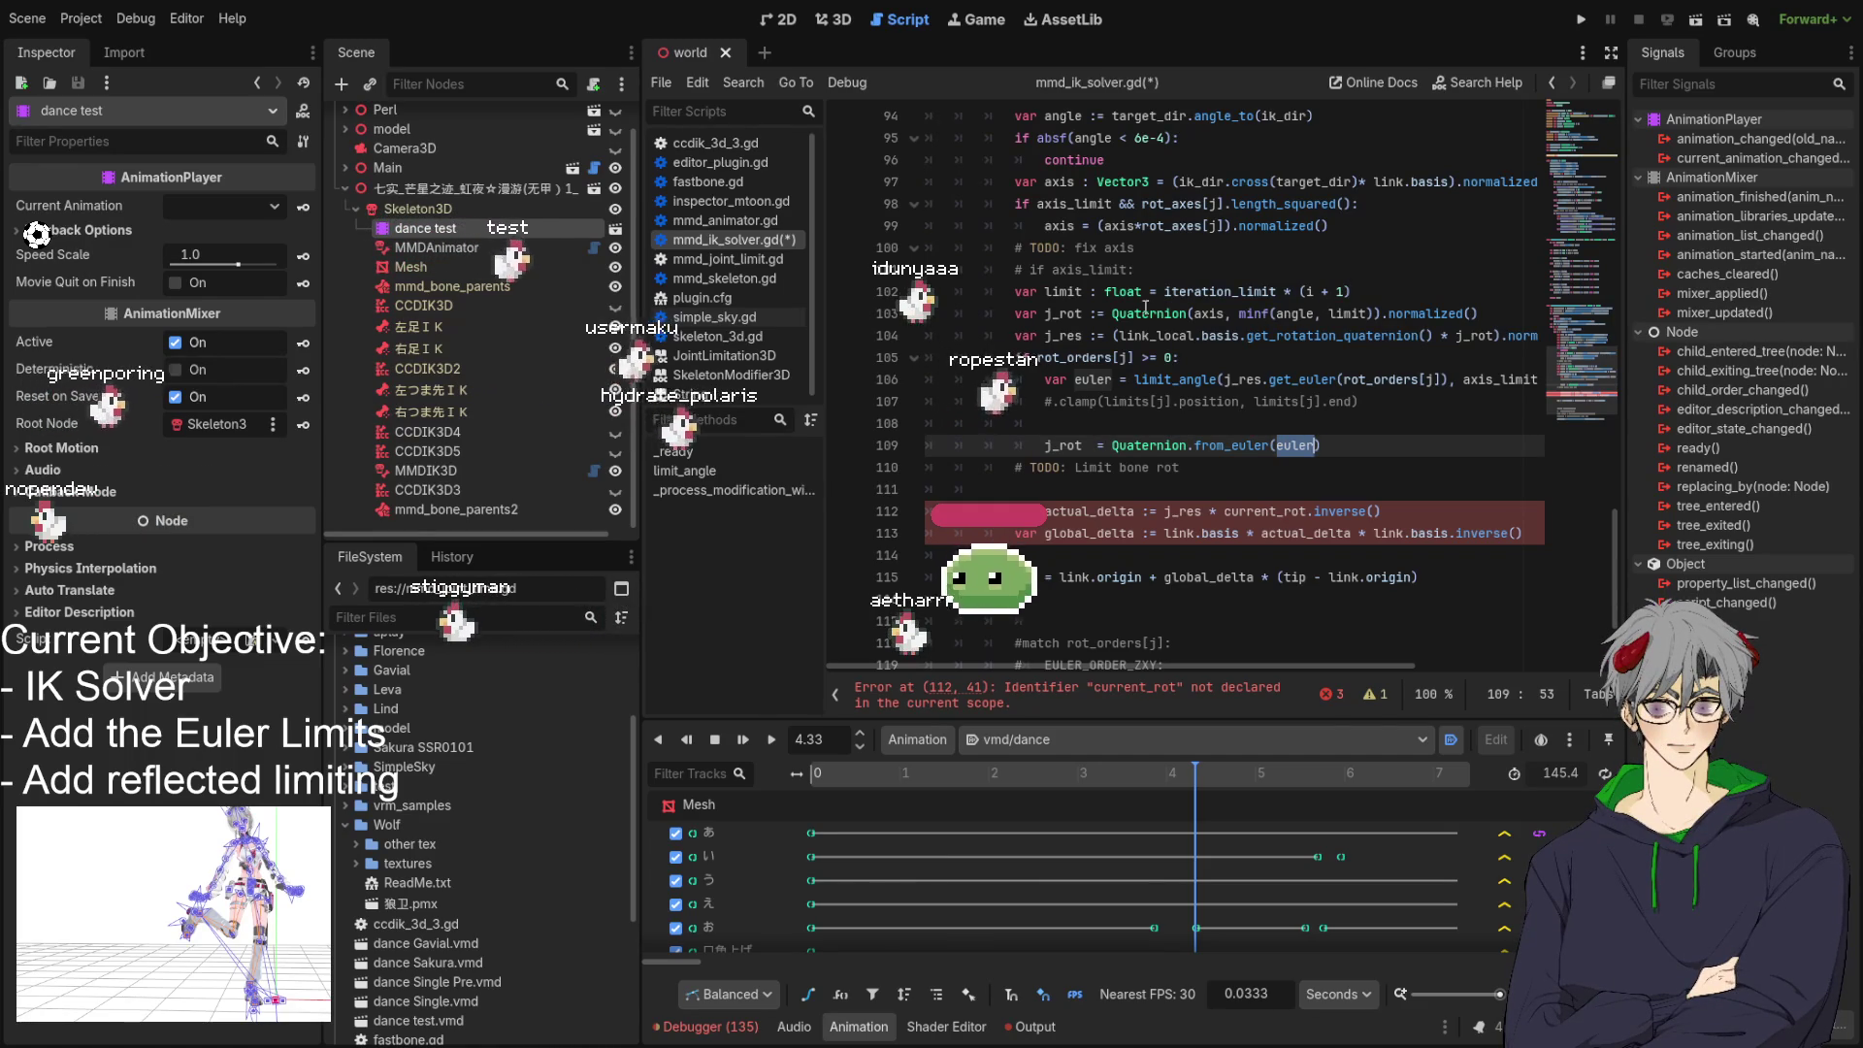
{"action": "double_click", "coordinate": [1347, 313]}
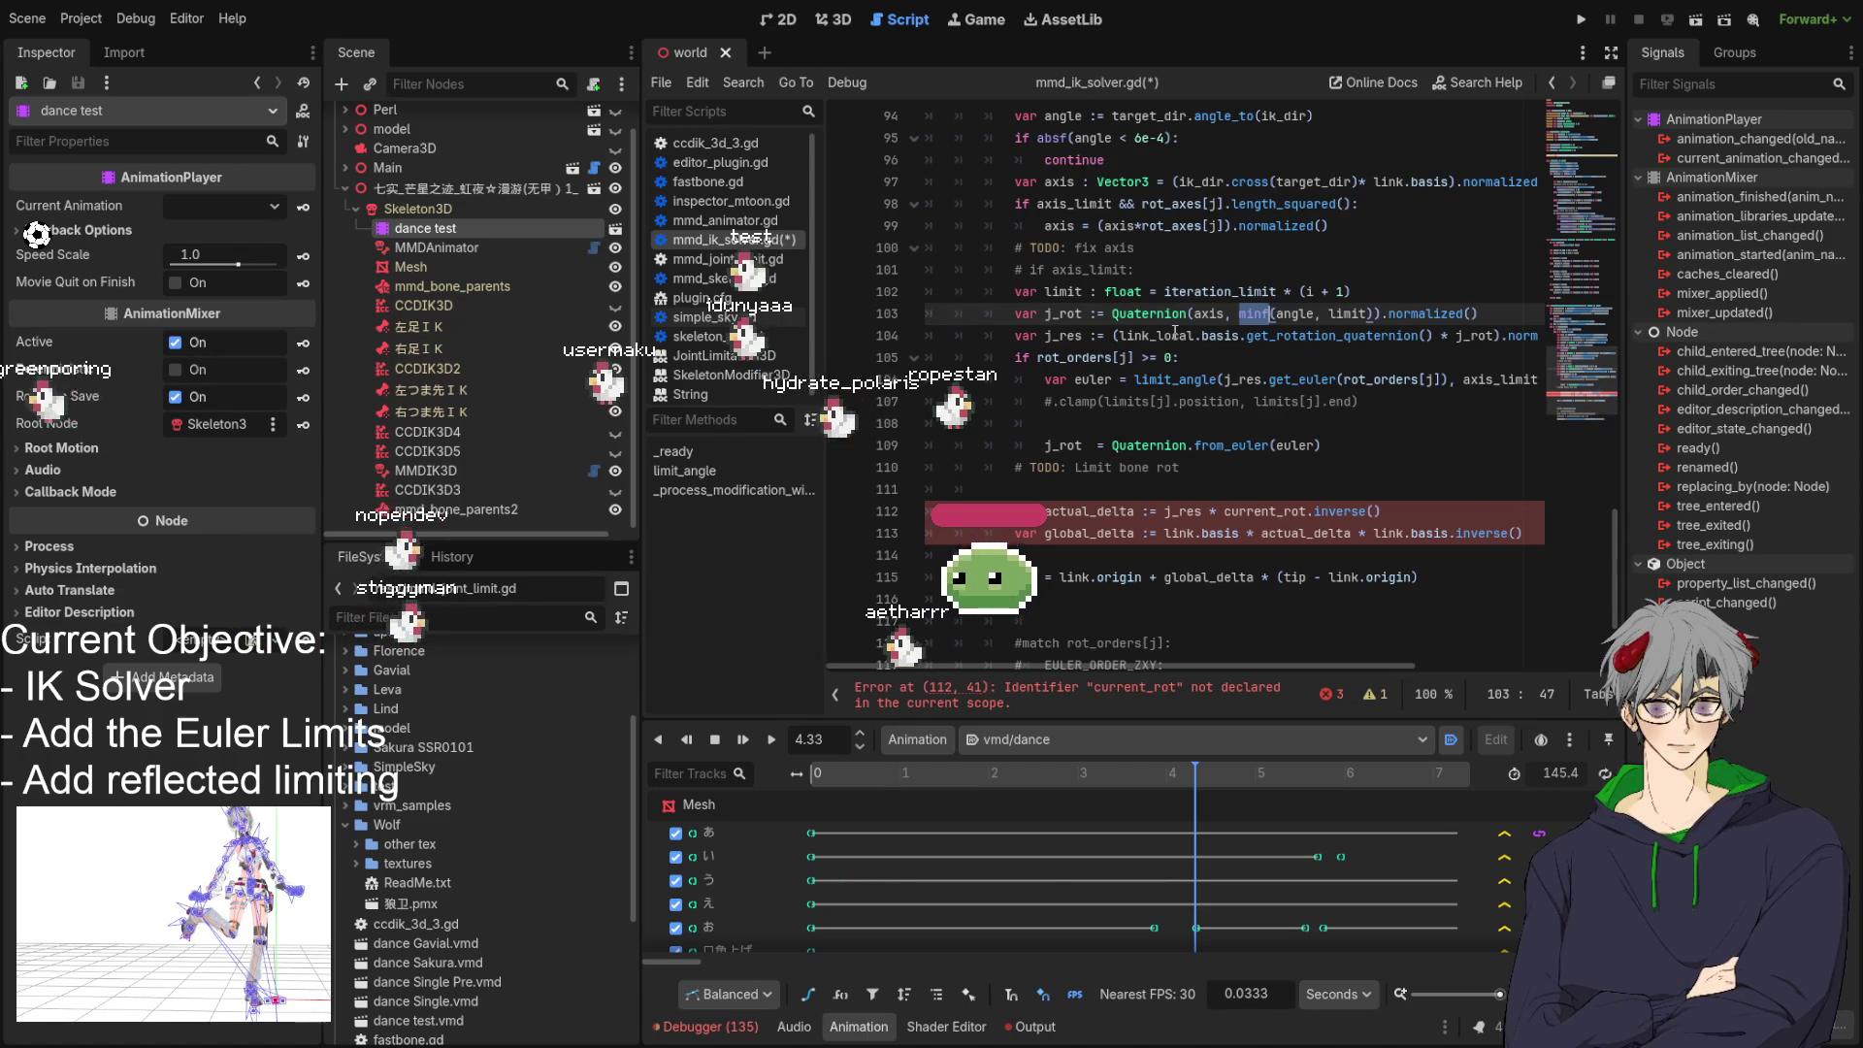
{"action": "left_click", "coordinate": [1481, 336]}
{"action": "double_click", "coordinate": [1481, 336]}
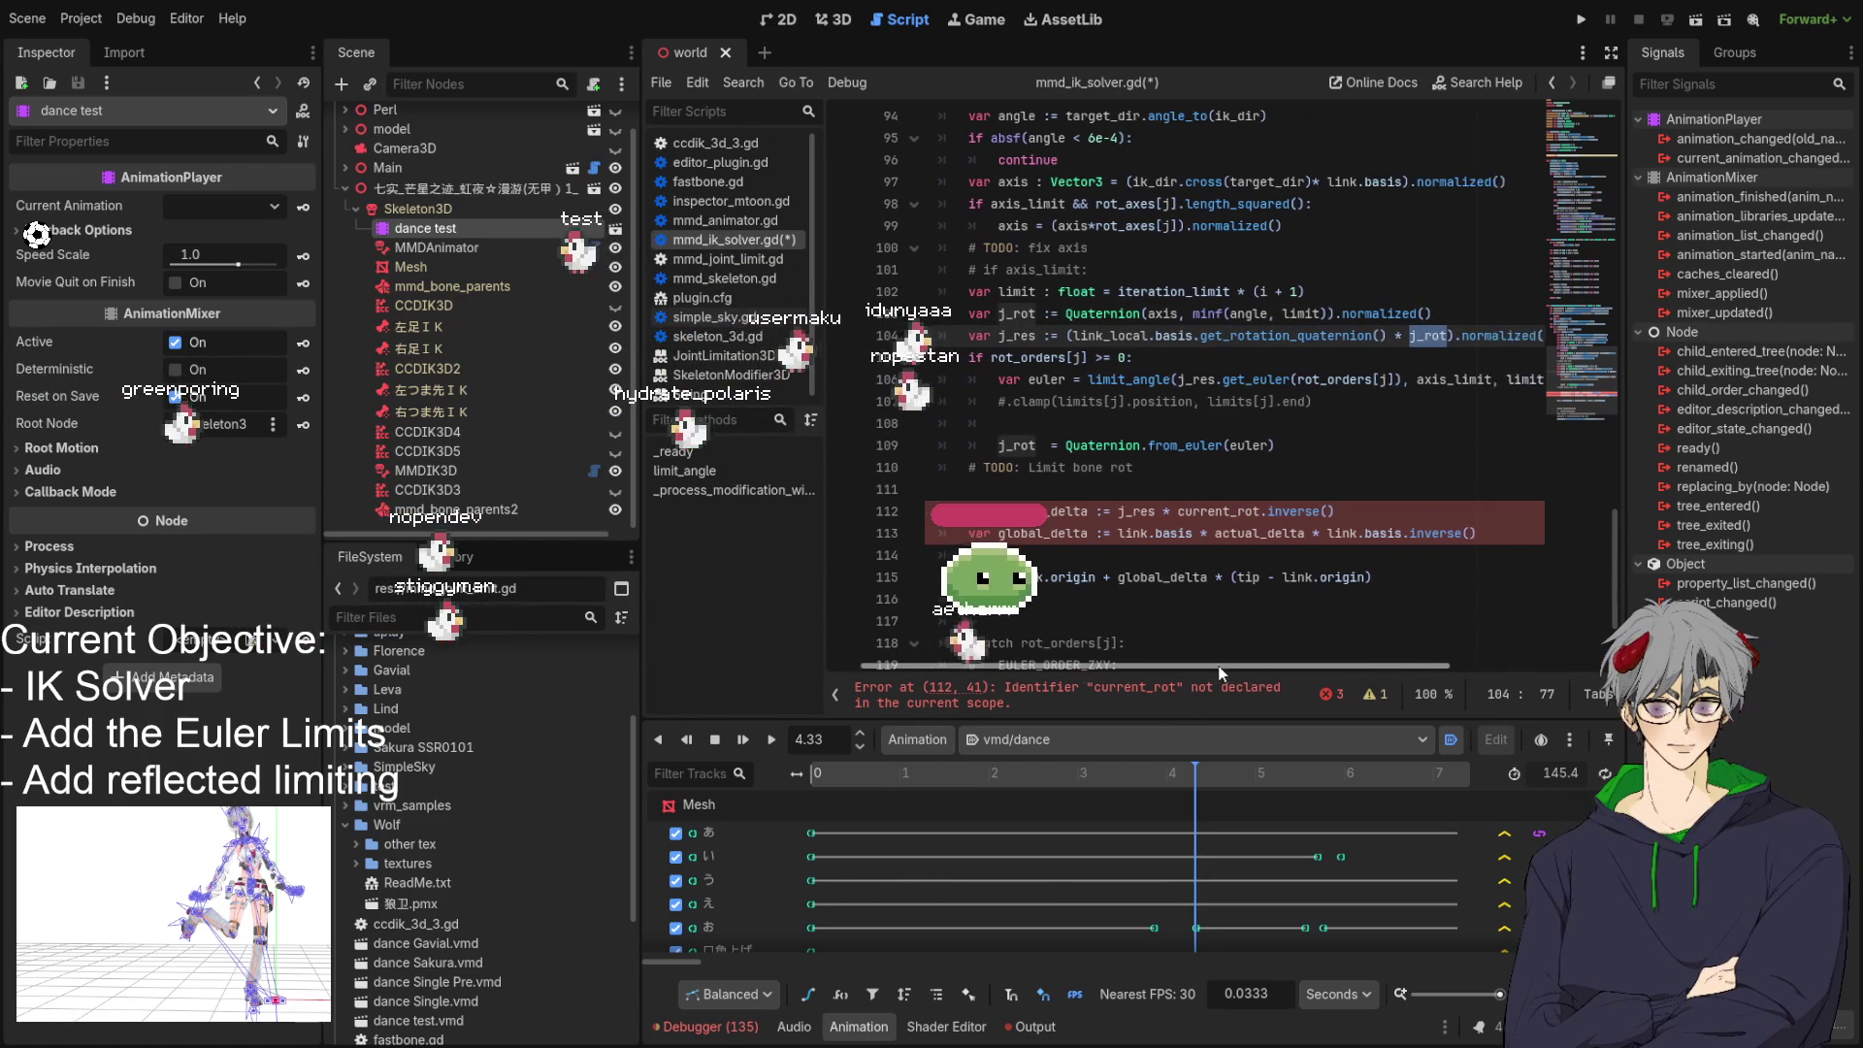
{"action": "left_click_drag", "start_coordinate": [1170, 665], "coordinate": [1252, 666]}
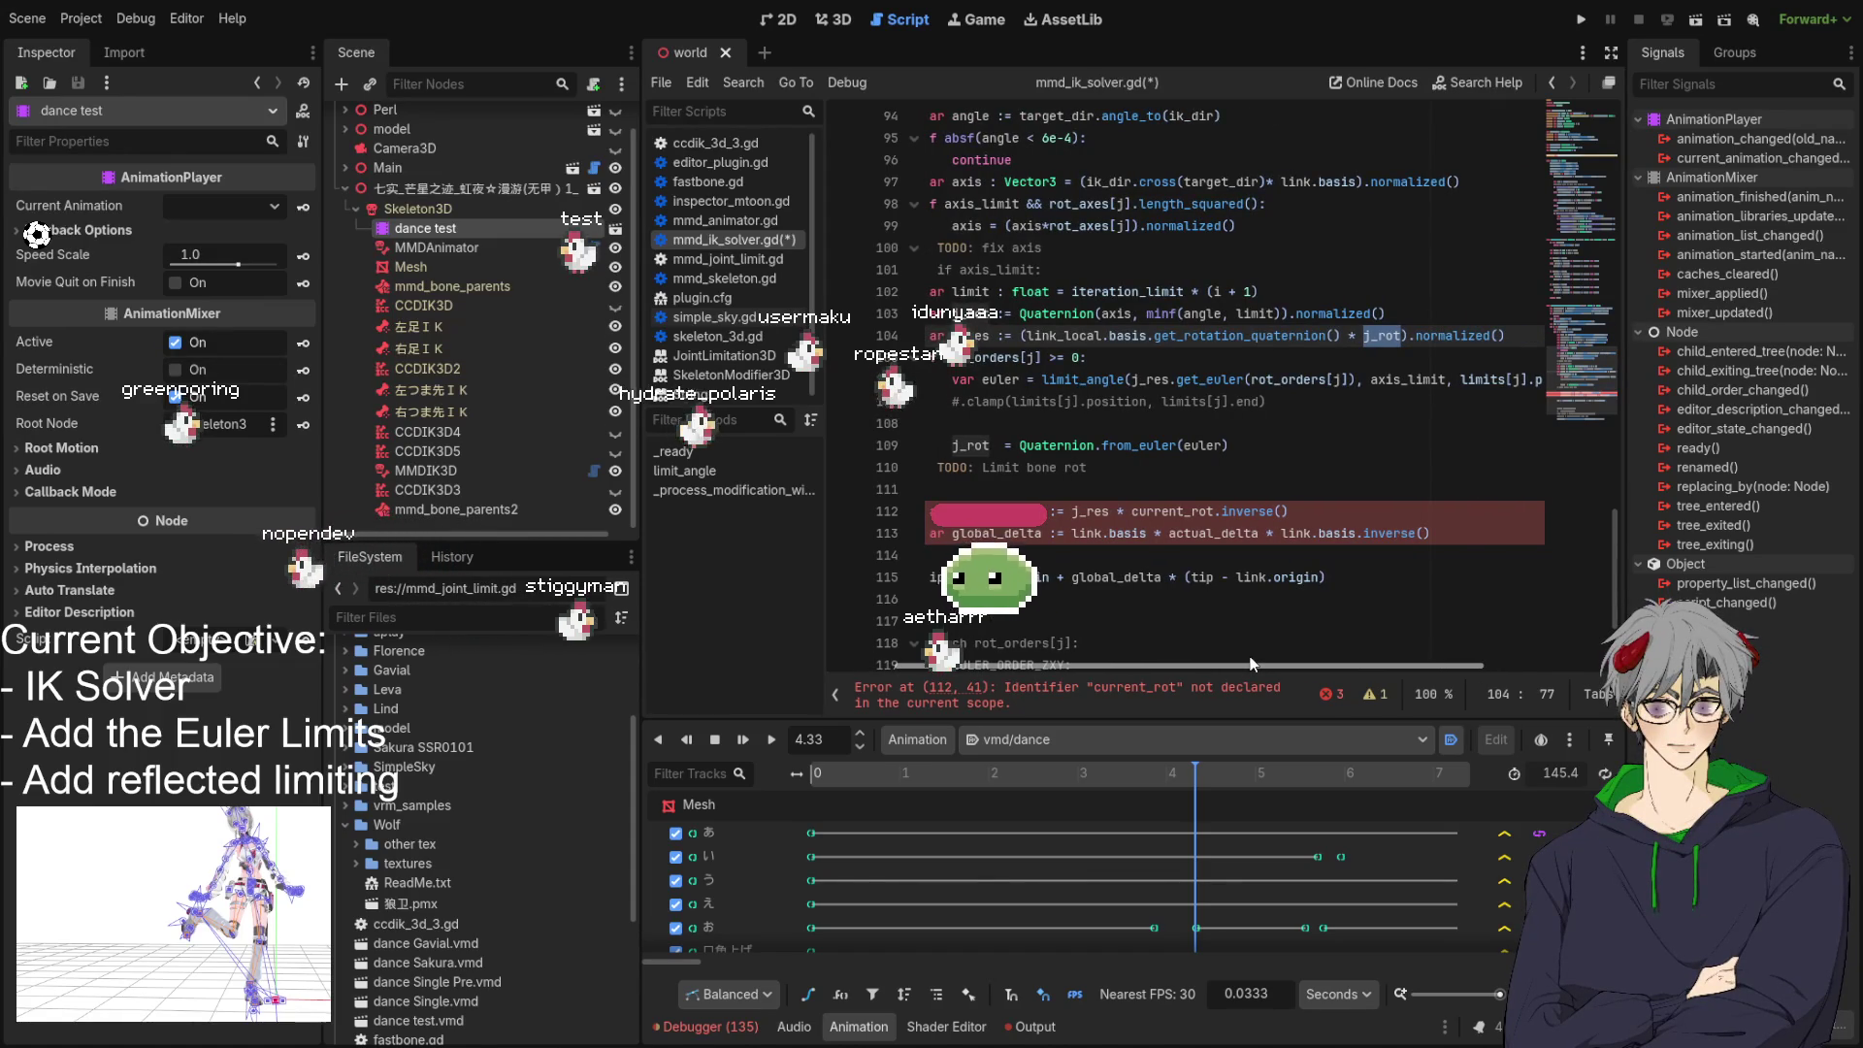
{"action": "left_click_drag", "start_coordinate": [1252, 666], "coordinate": [1177, 659]}
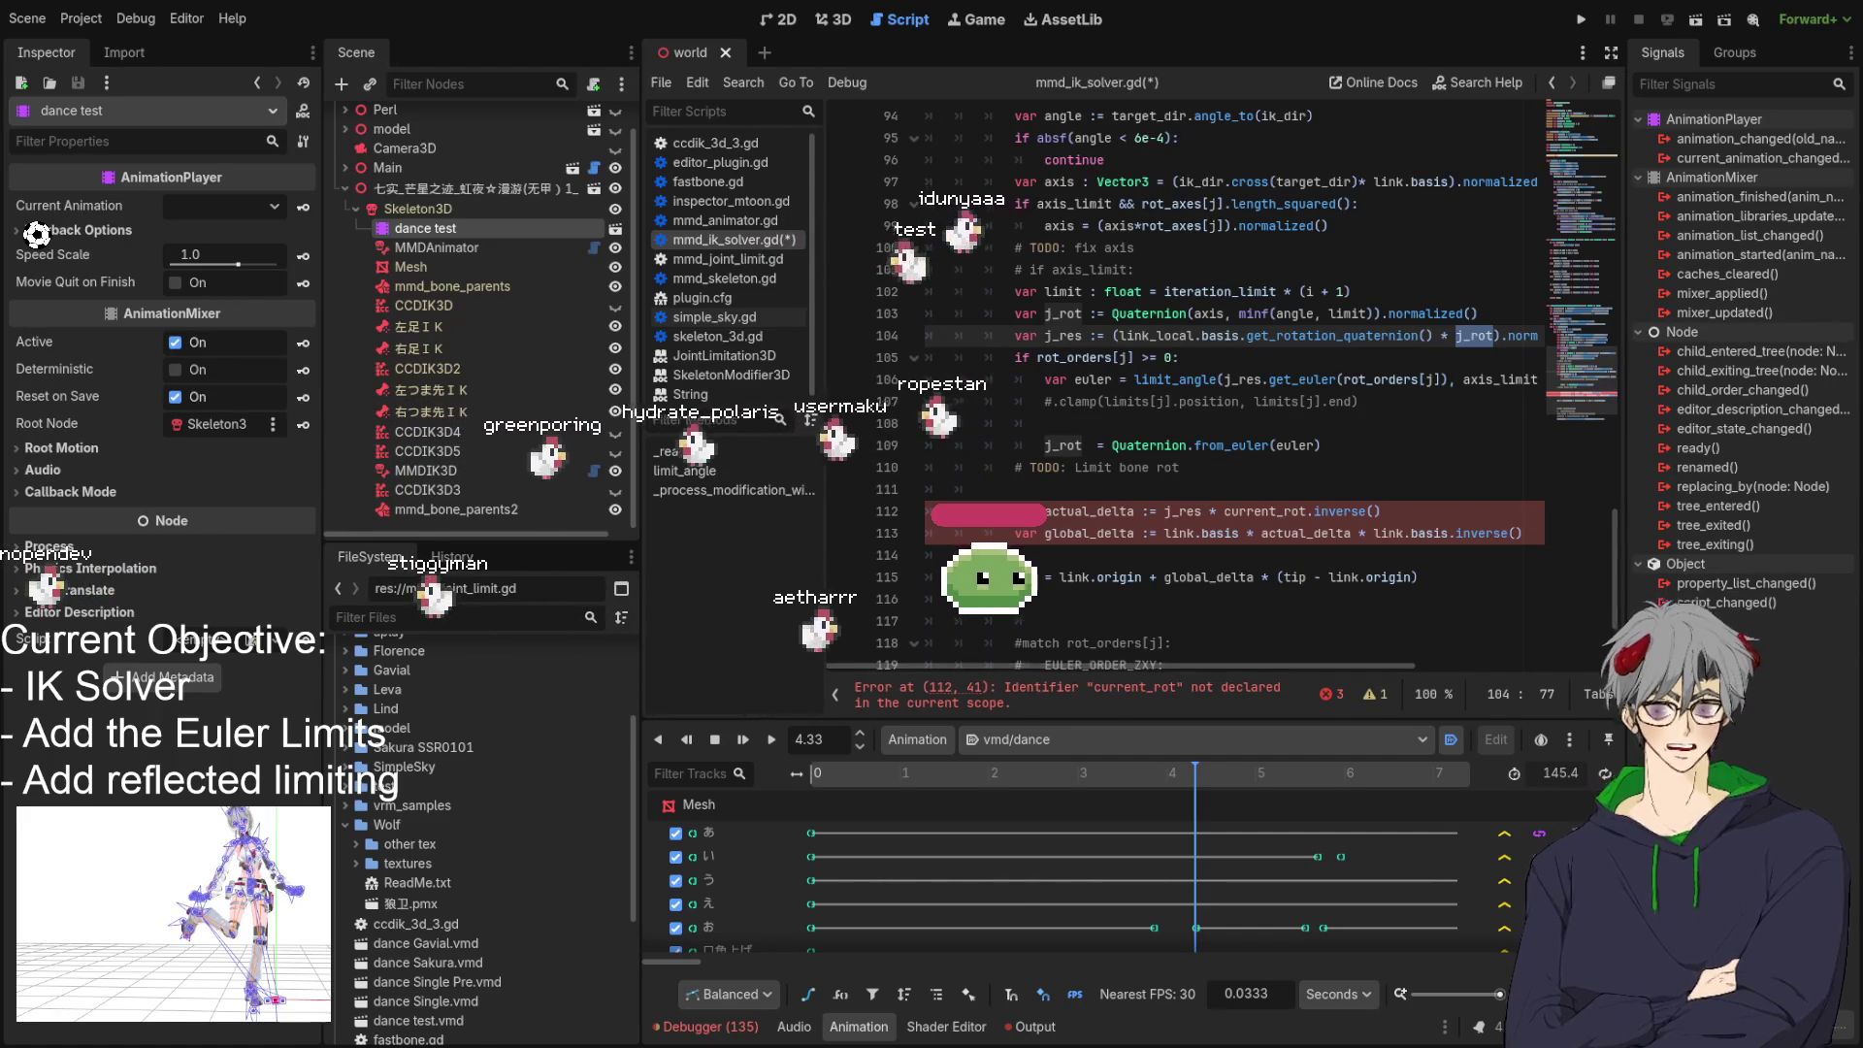
{"action": "mouse_move", "coordinate": [1209, 664]}
{"action": "left_mouse_down"}
{"action": "mouse_move", "coordinate": [1427, 664]}
{"action": "mouse_move", "coordinate": [1150, 646]}
{"action": "left_mouse_up"}
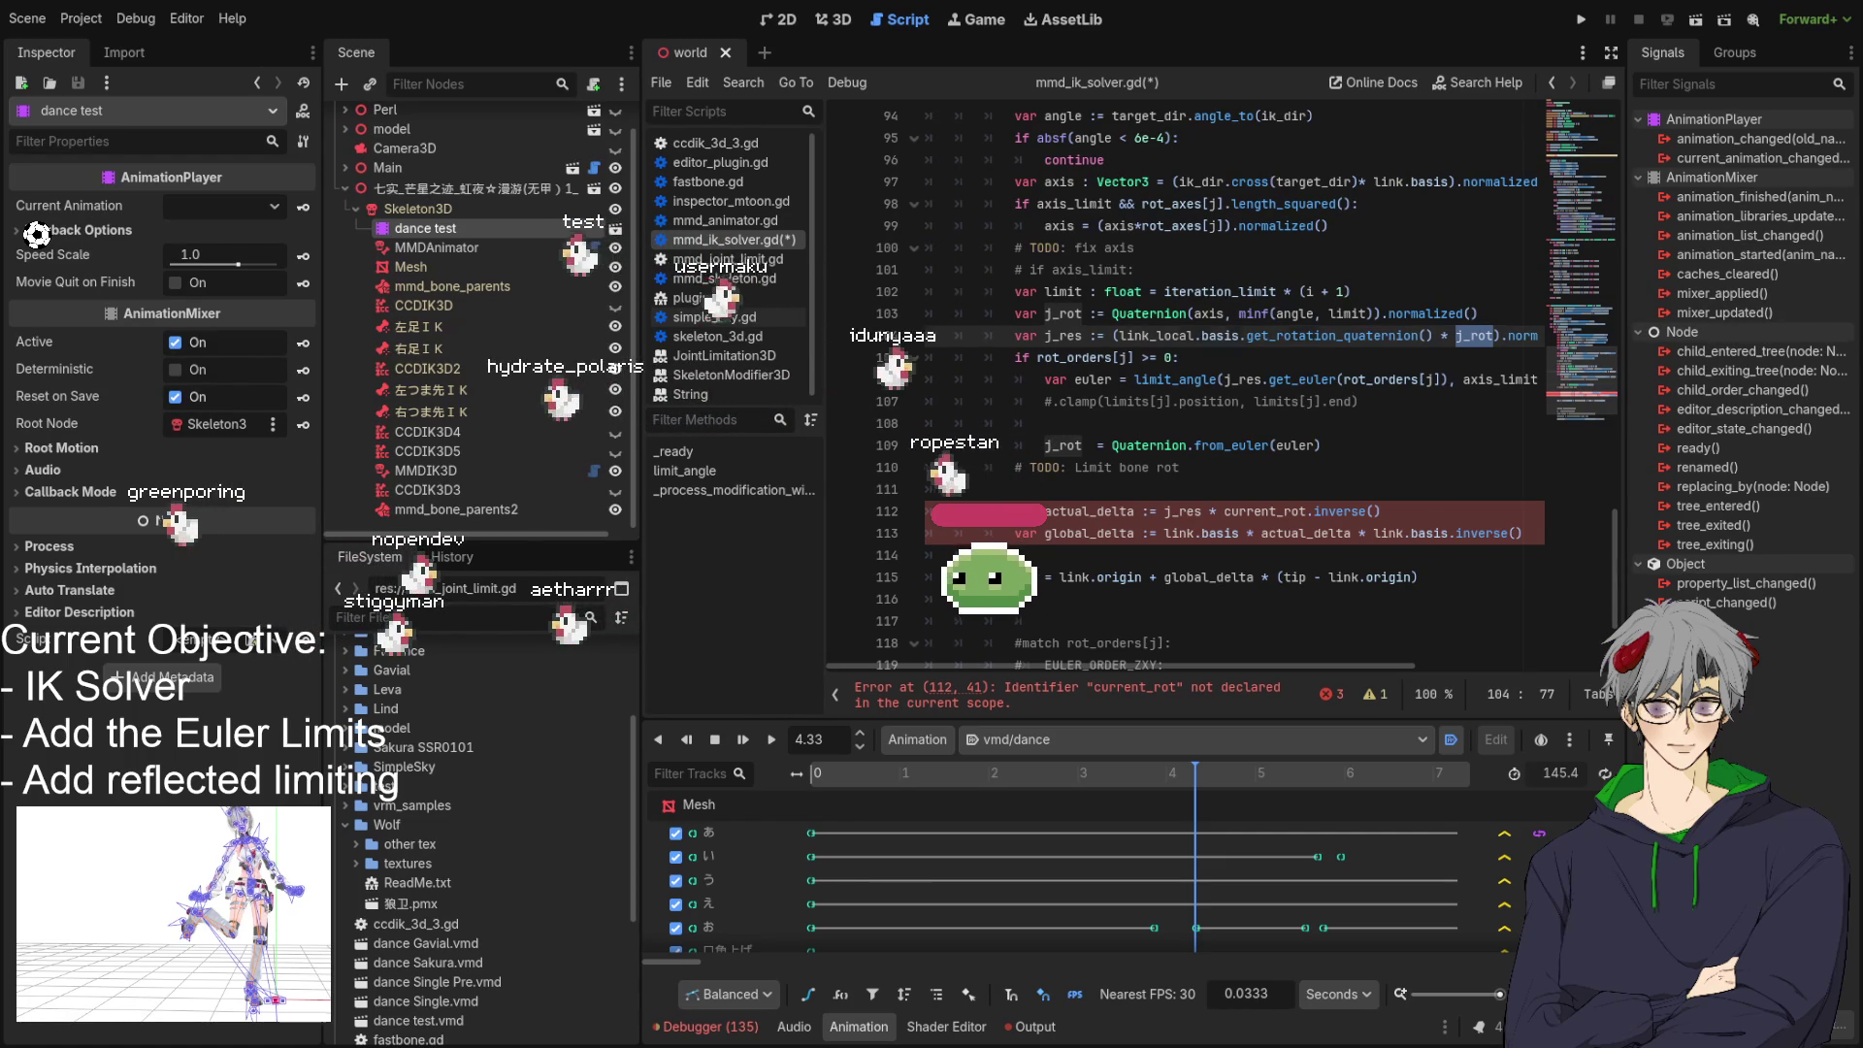
{"action": "left_click", "coordinate": [1392, 453]}
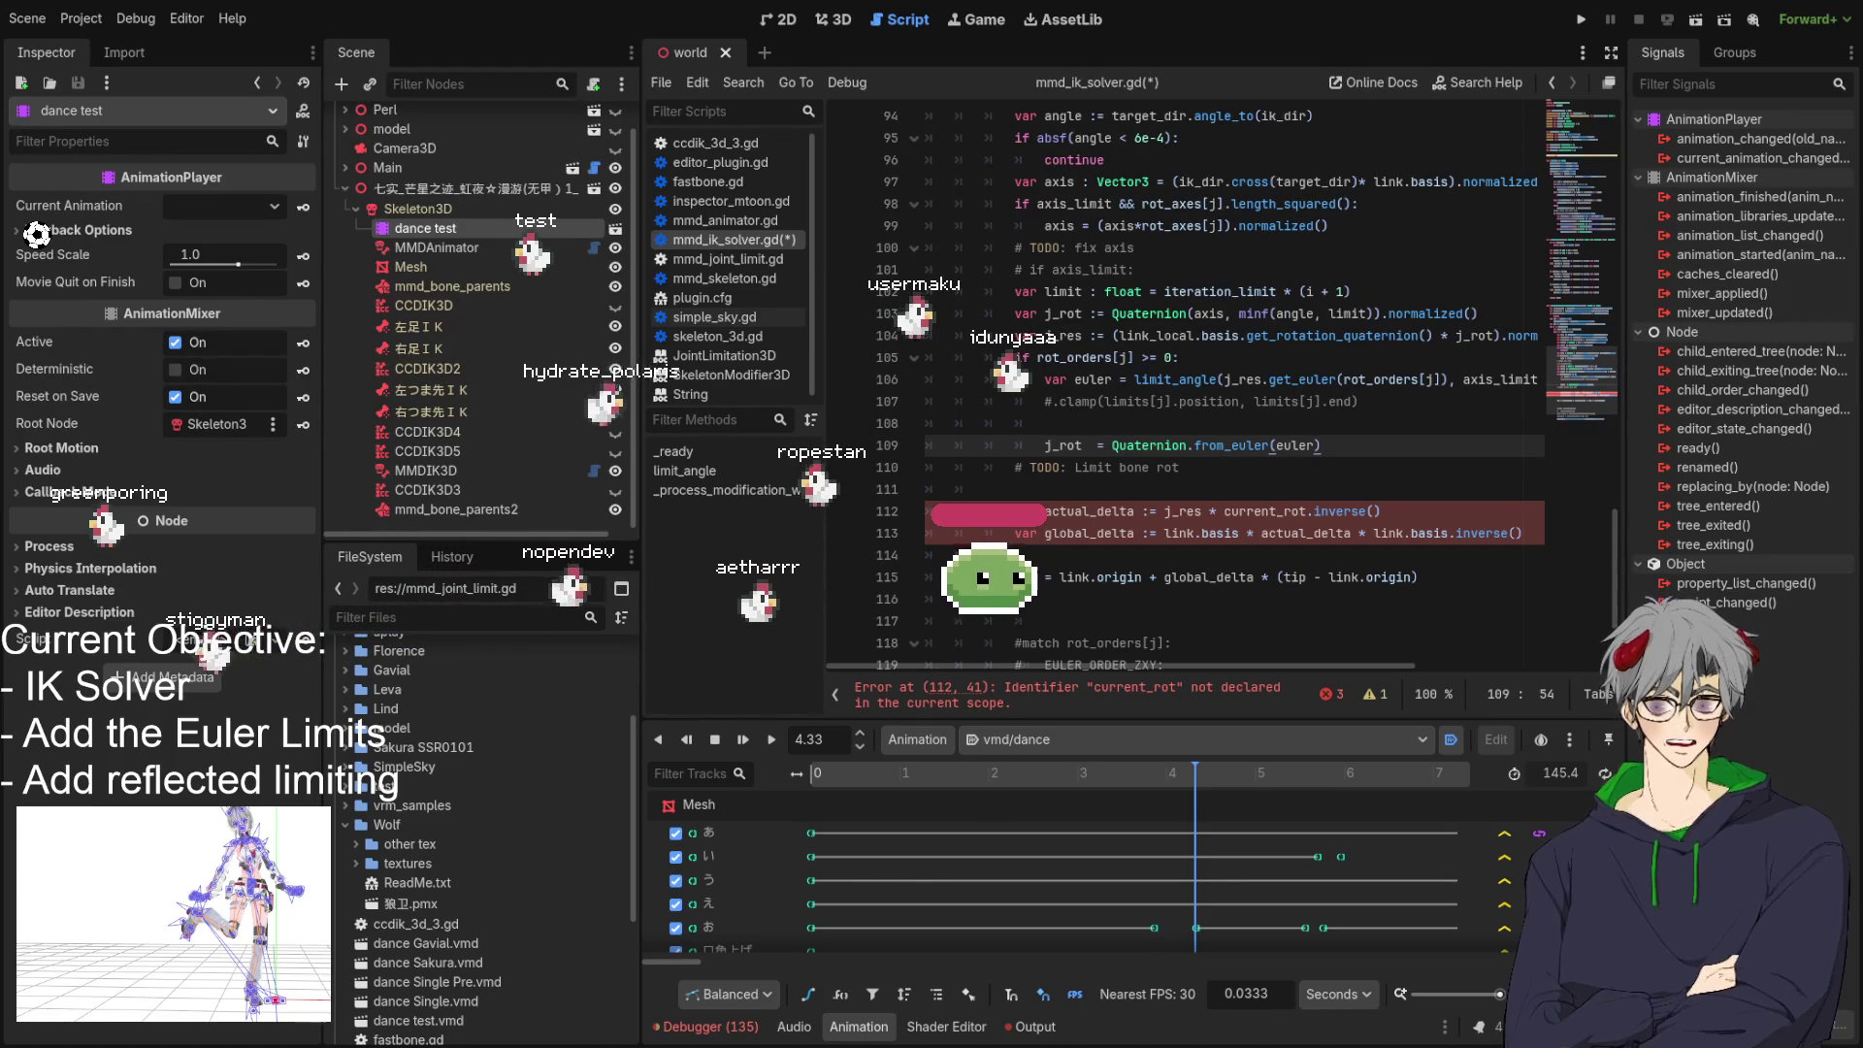
{"action": "scroll", "coordinate": [1392, 453], "scroll_direction": "down", "scroll_amount": 2}
Move the skeleton.set_bone_pose_rotation(chain_bones[j], j_res) call from line 122 to above actual_delta.
{"action": "scroll", "coordinate": [1392, 454], "scroll_direction": "down", "scroll_amount": 1}
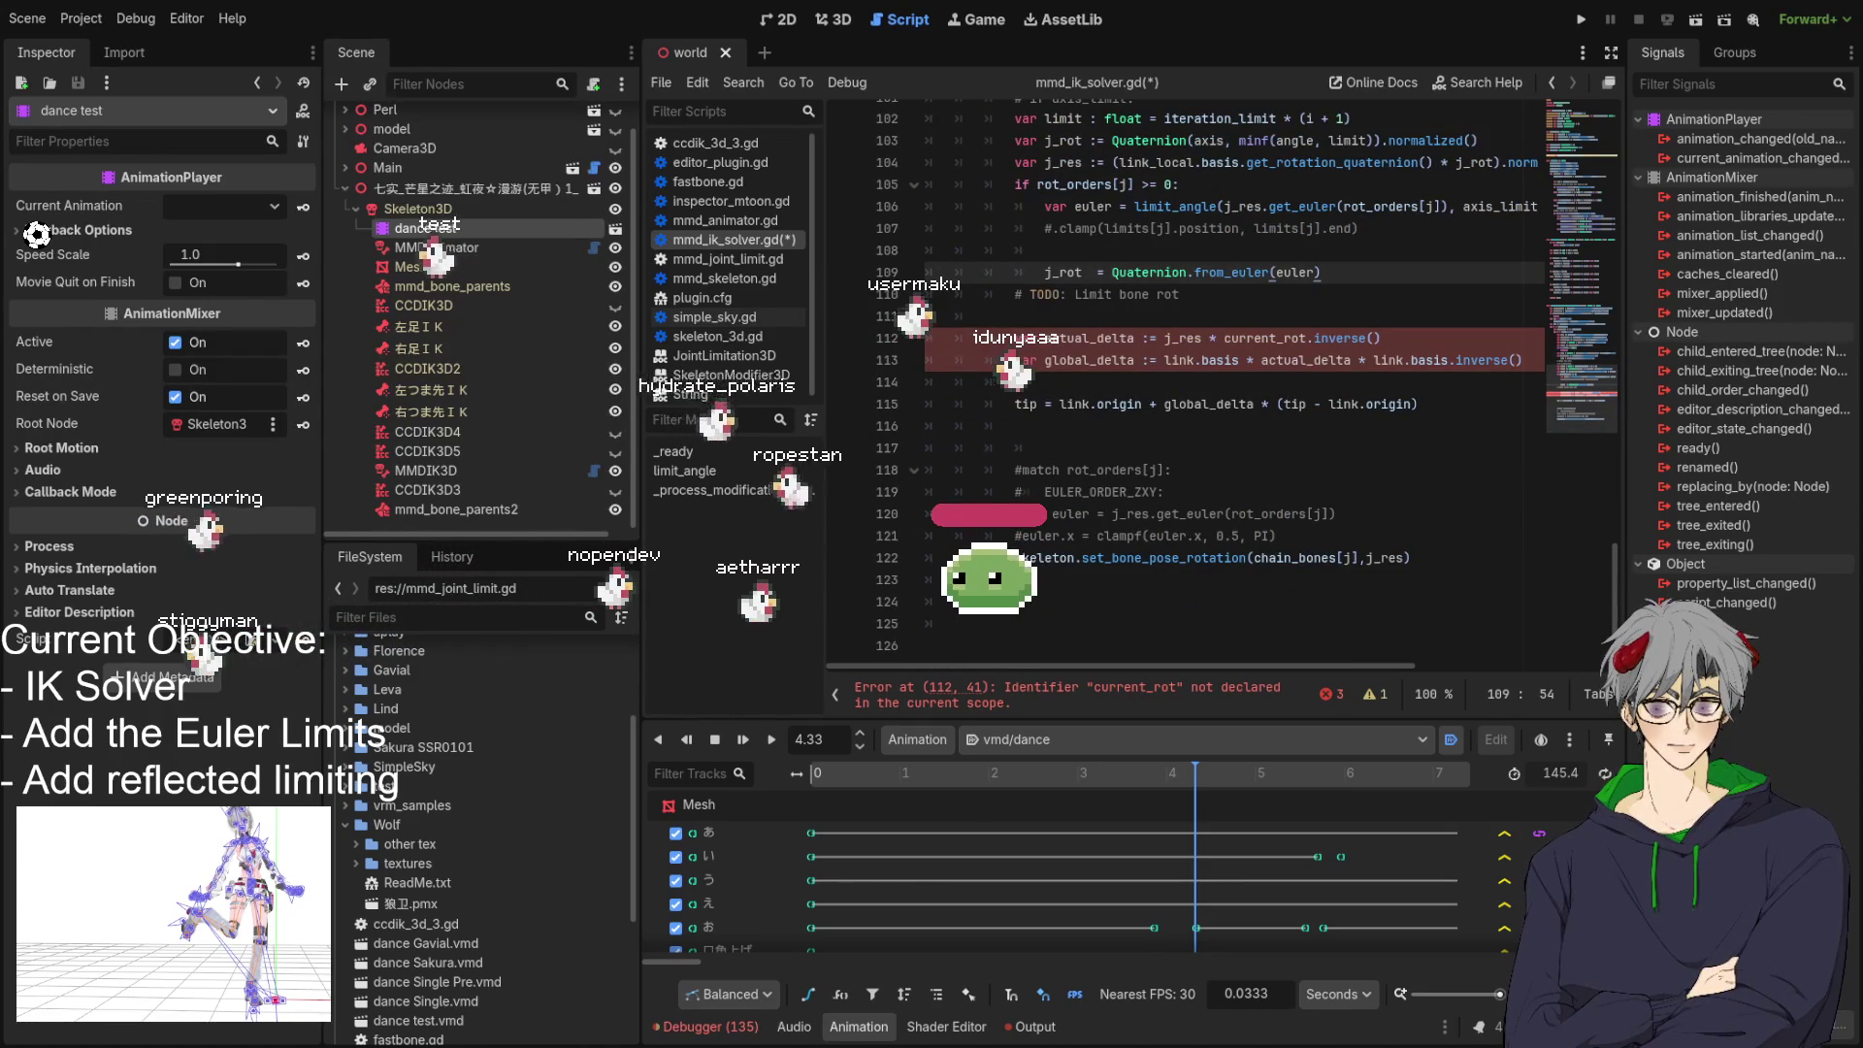
{"action": "left_click", "coordinate": [1445, 557]}
{"action": "key", "text": "ctrl+z"}
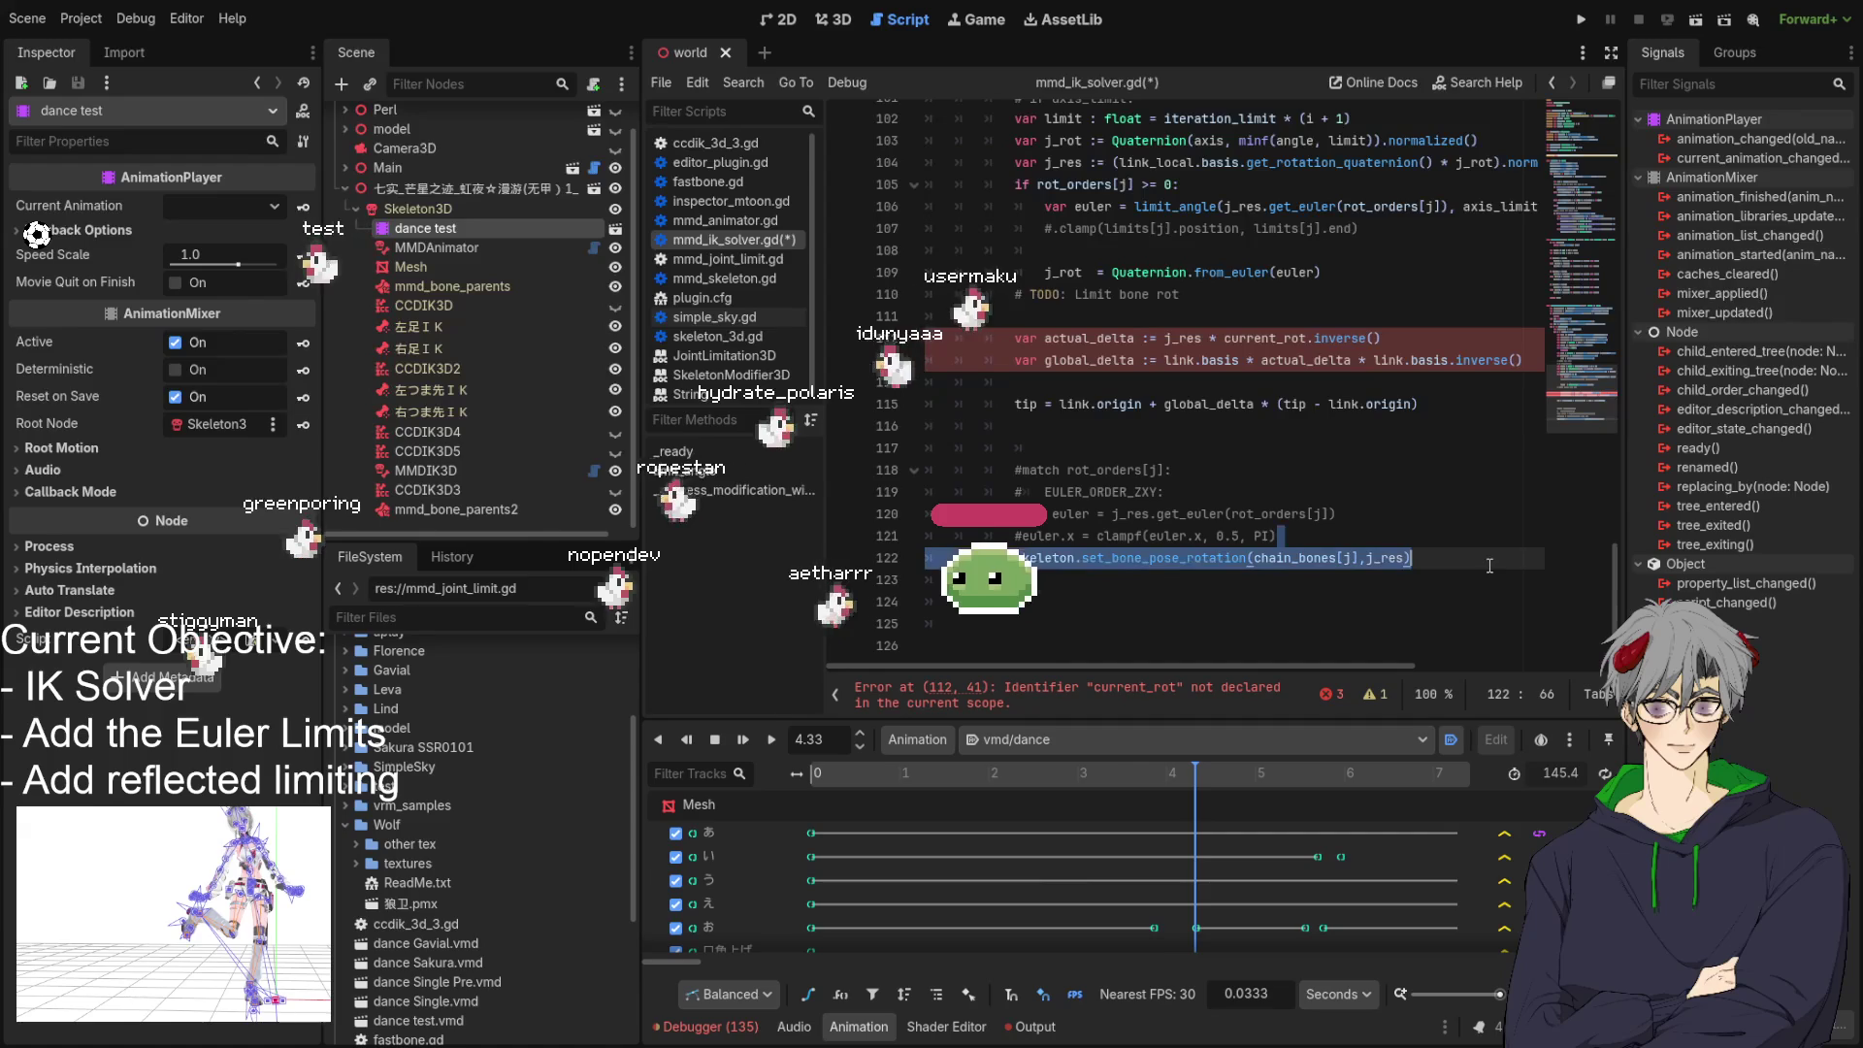
{"action": "scroll", "coordinate": [1122, 470], "scroll_direction": "up", "scroll_amount": 2}
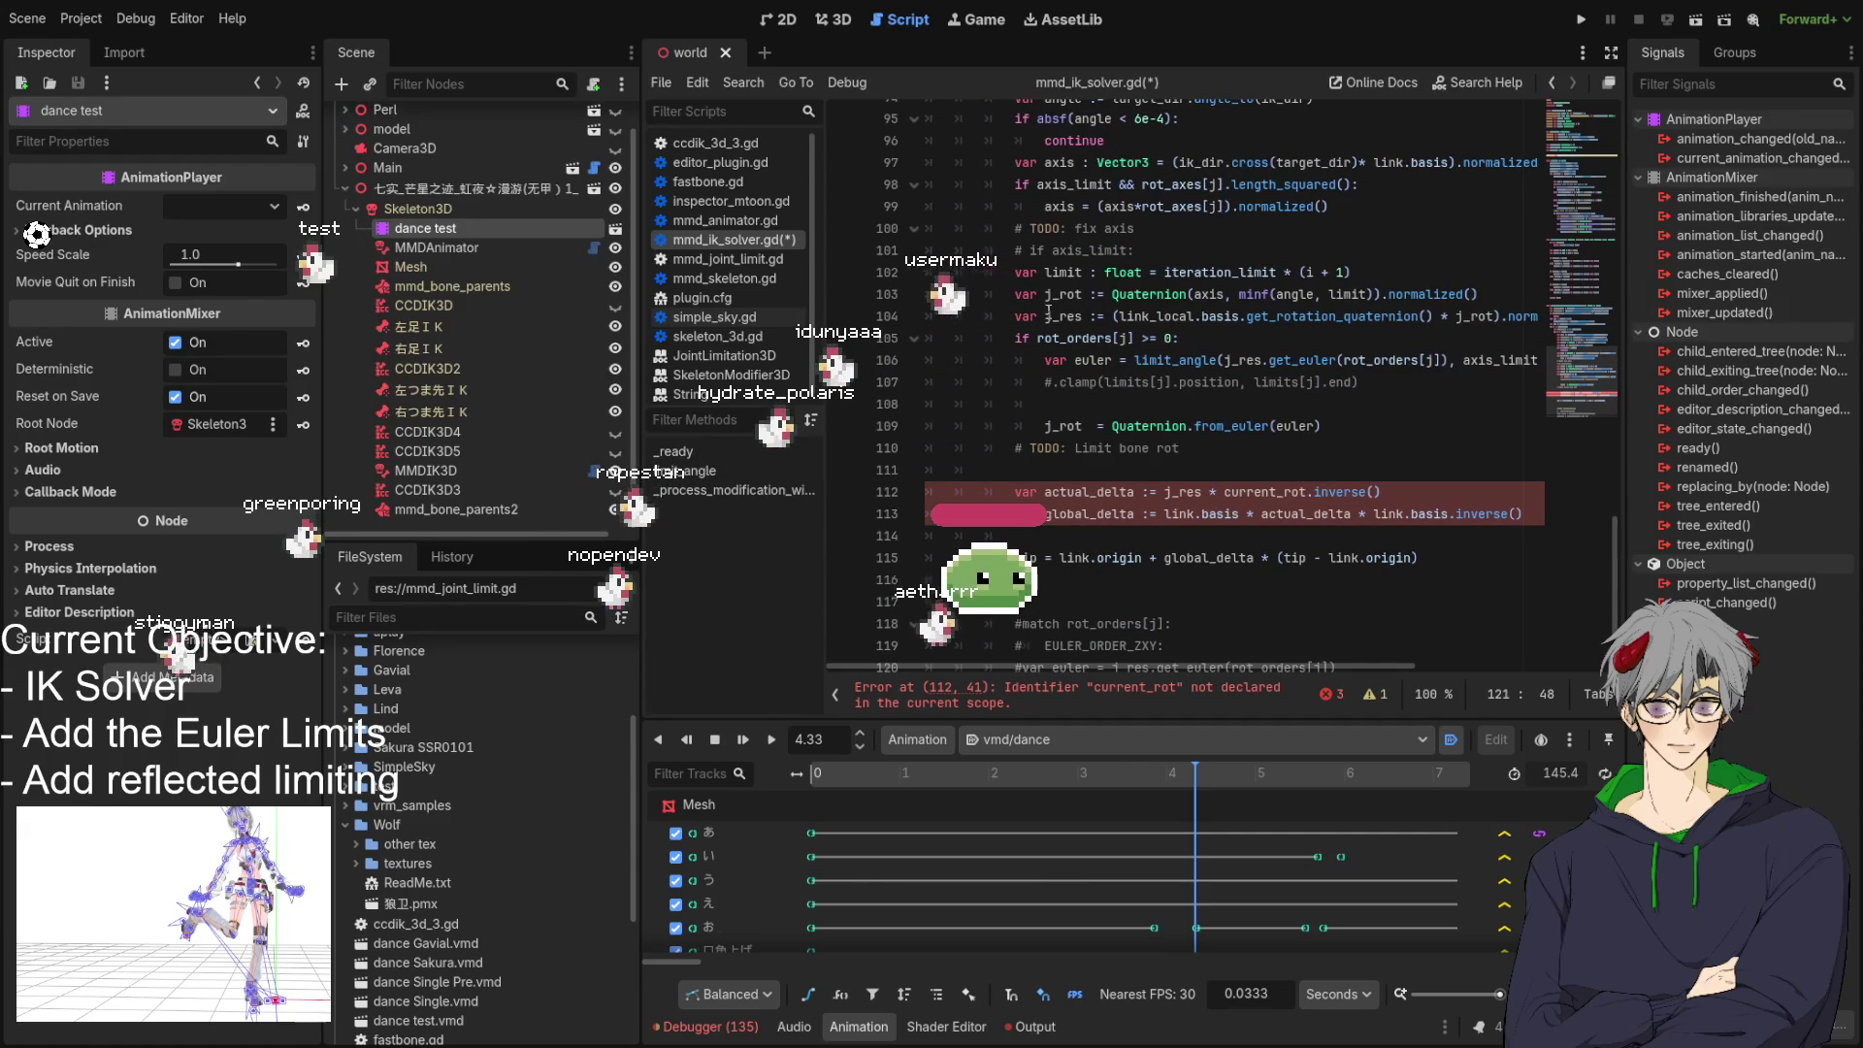
{"action": "double_click", "coordinate": [1071, 335]}
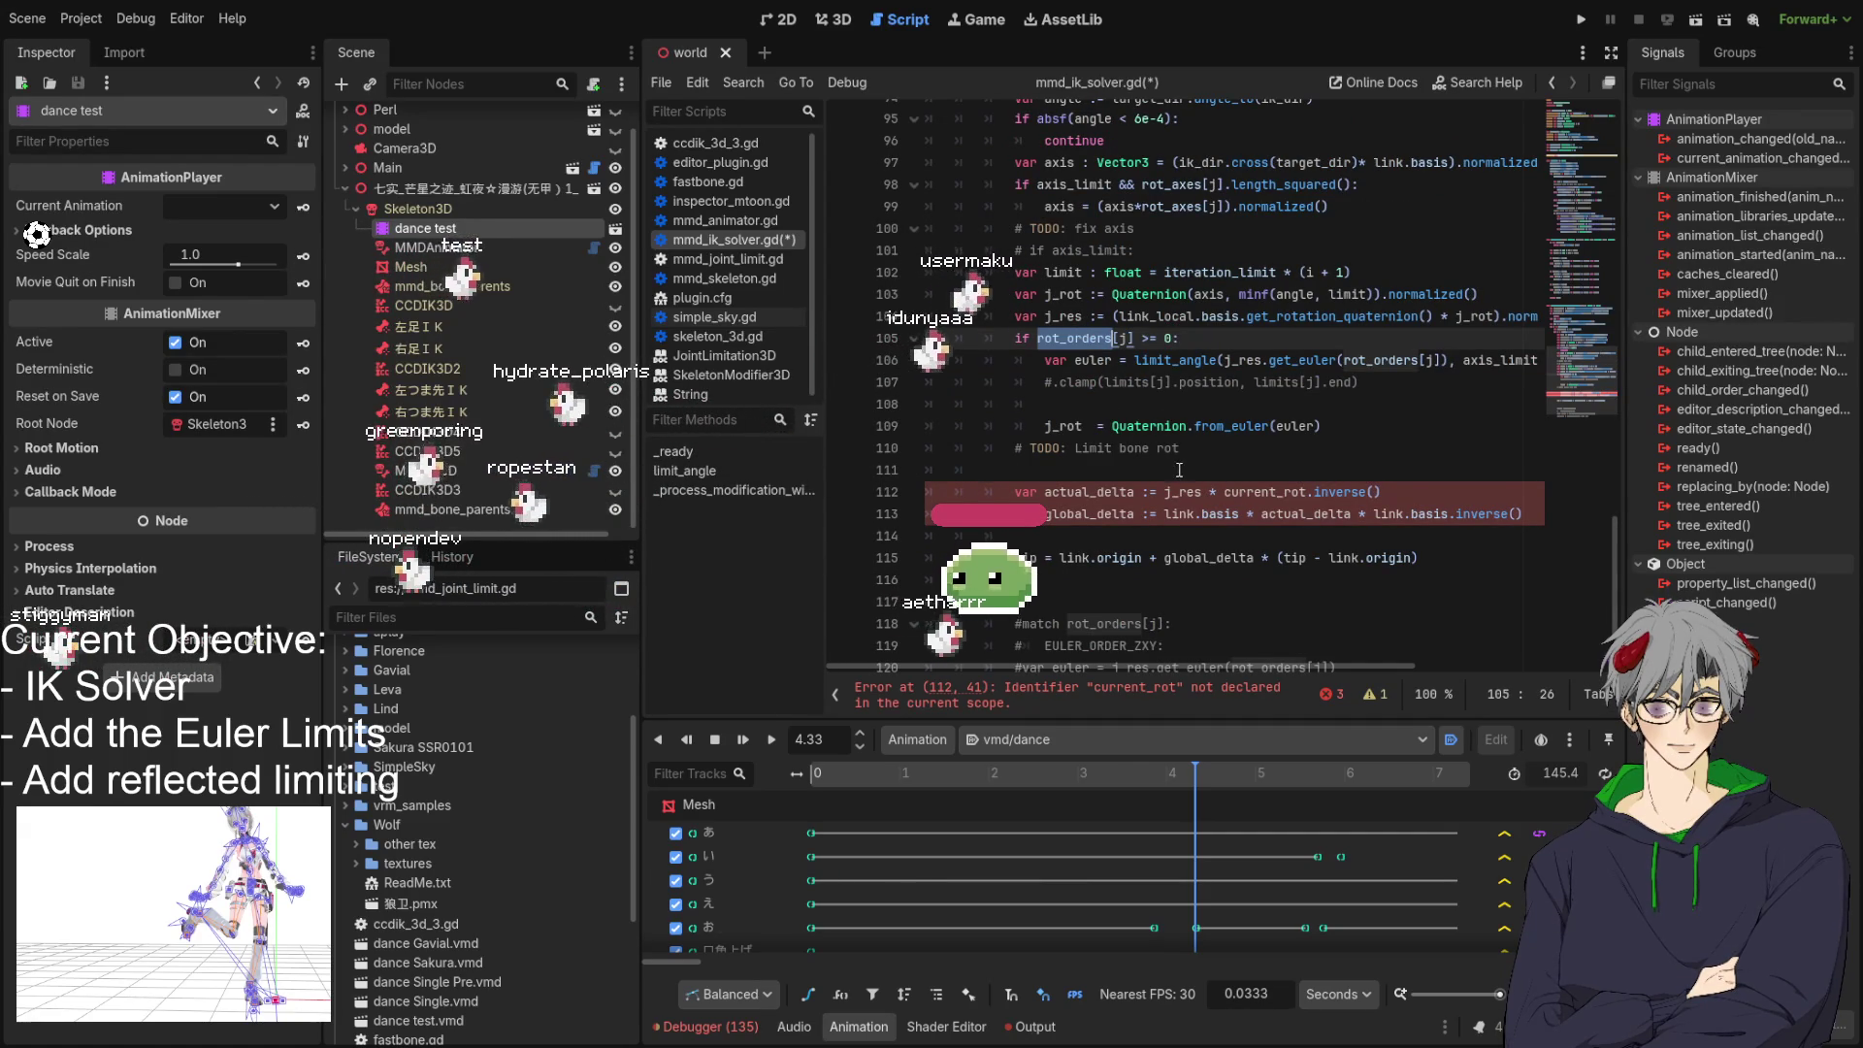
{"action": "key", "text": "Down"}
{"action": "key", "text": "Down"}
{"action": "key", "text": "Down"}
{"action": "key", "text": "End"}
{"action": "key", "text": "Return"}
{"action": "key", "text": "ctrl+v"}
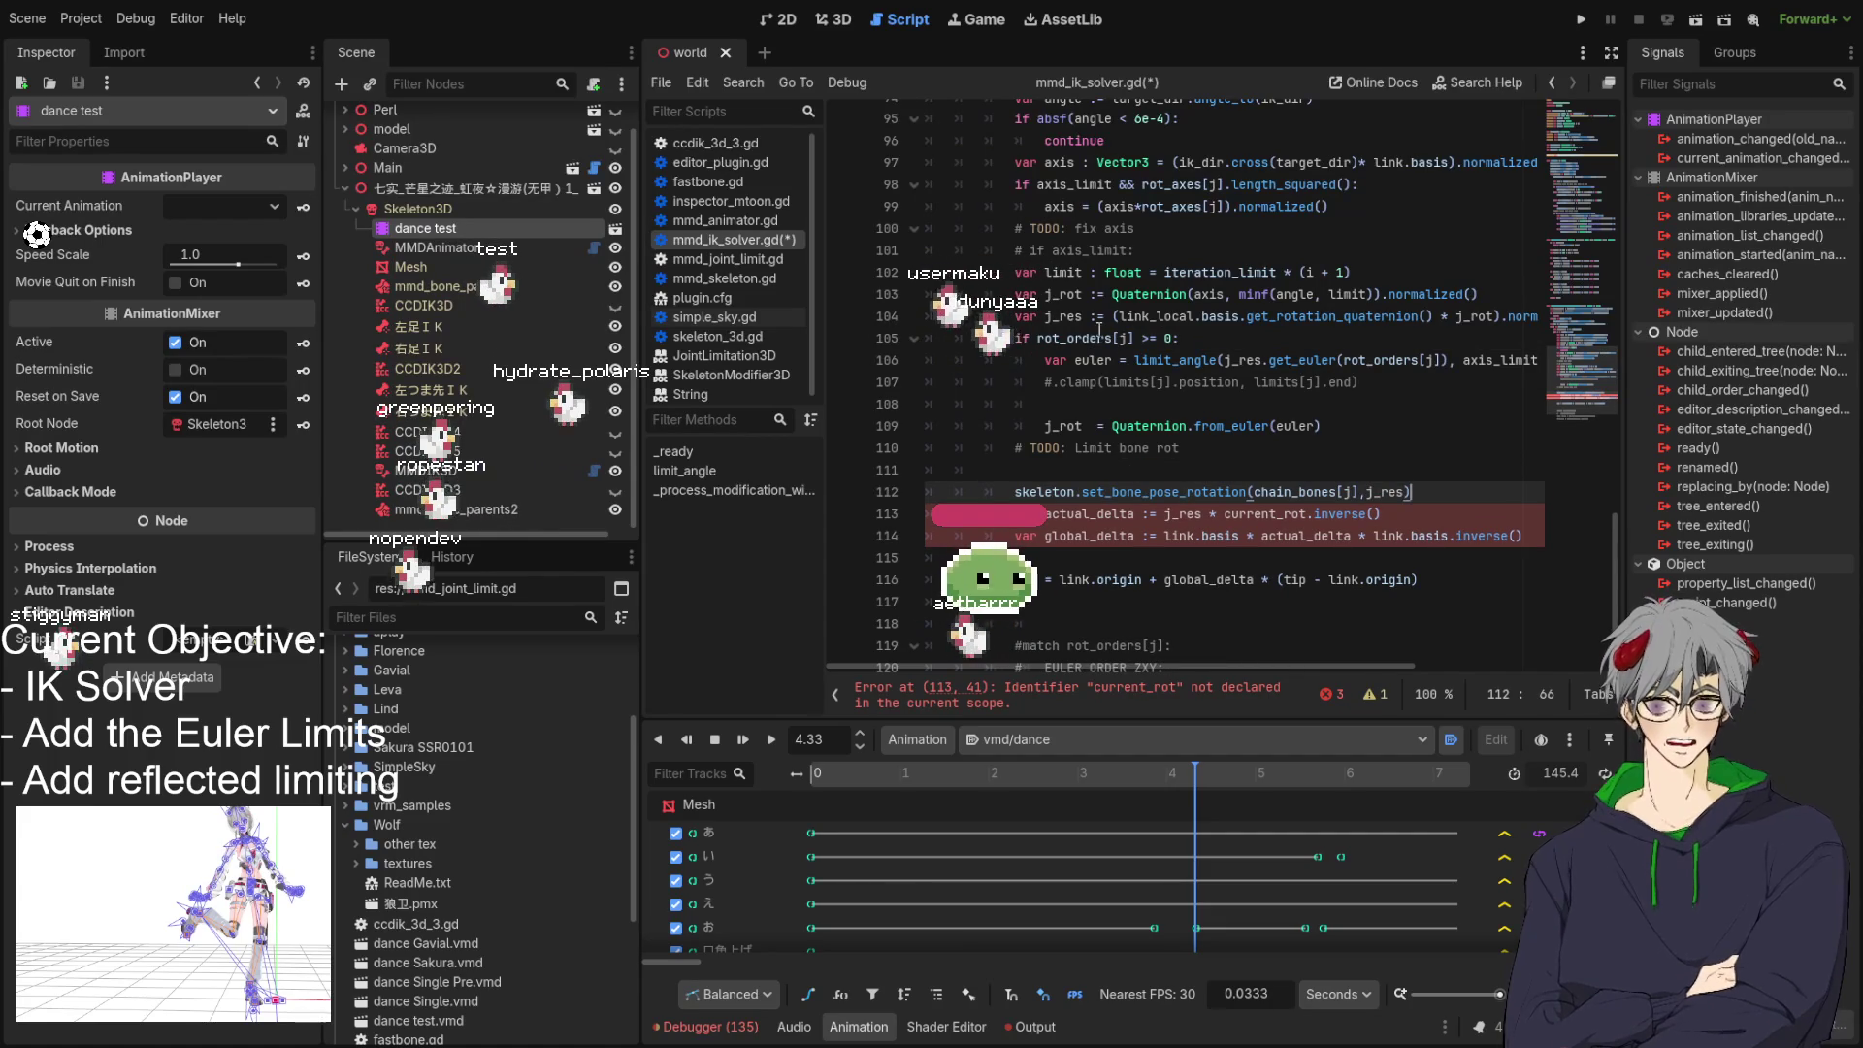
Check j_res on line 104 and position the caret after the moved call.
{"action": "double_click", "coordinate": [1080, 312]}
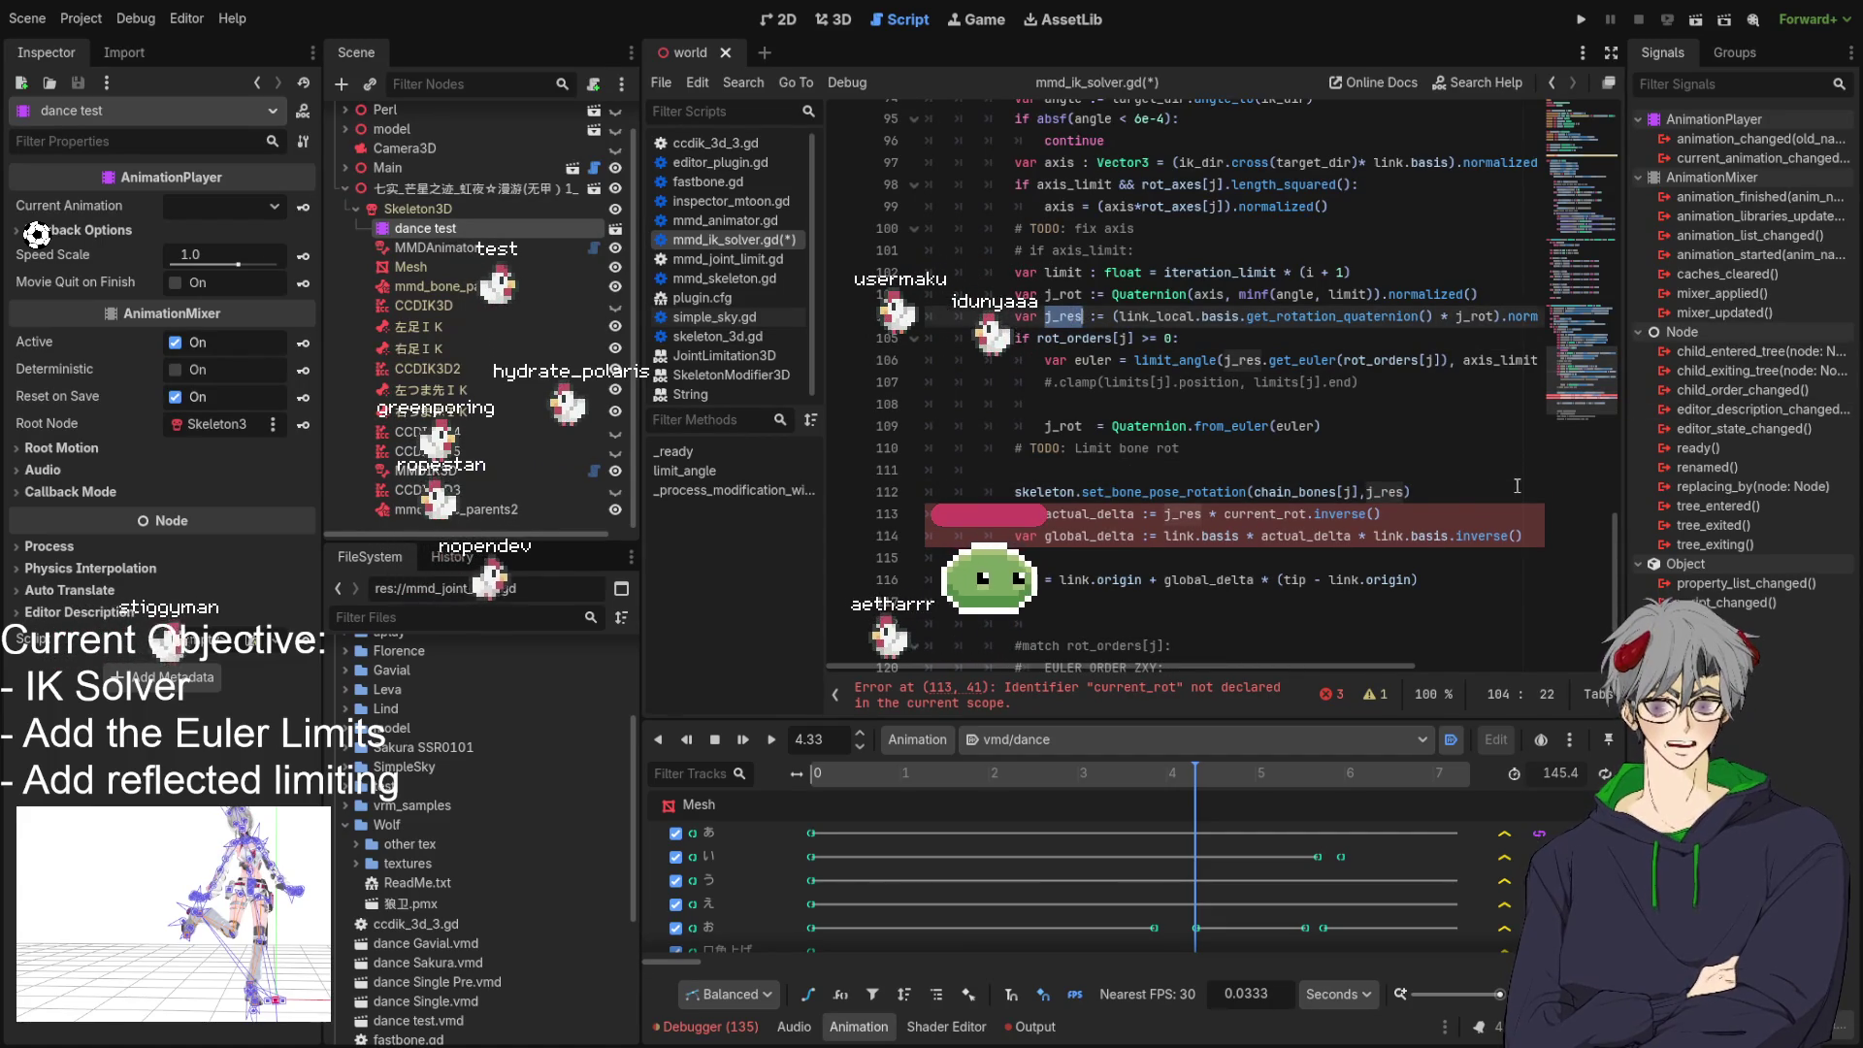
{"action": "left_click", "coordinate": [1460, 506]}
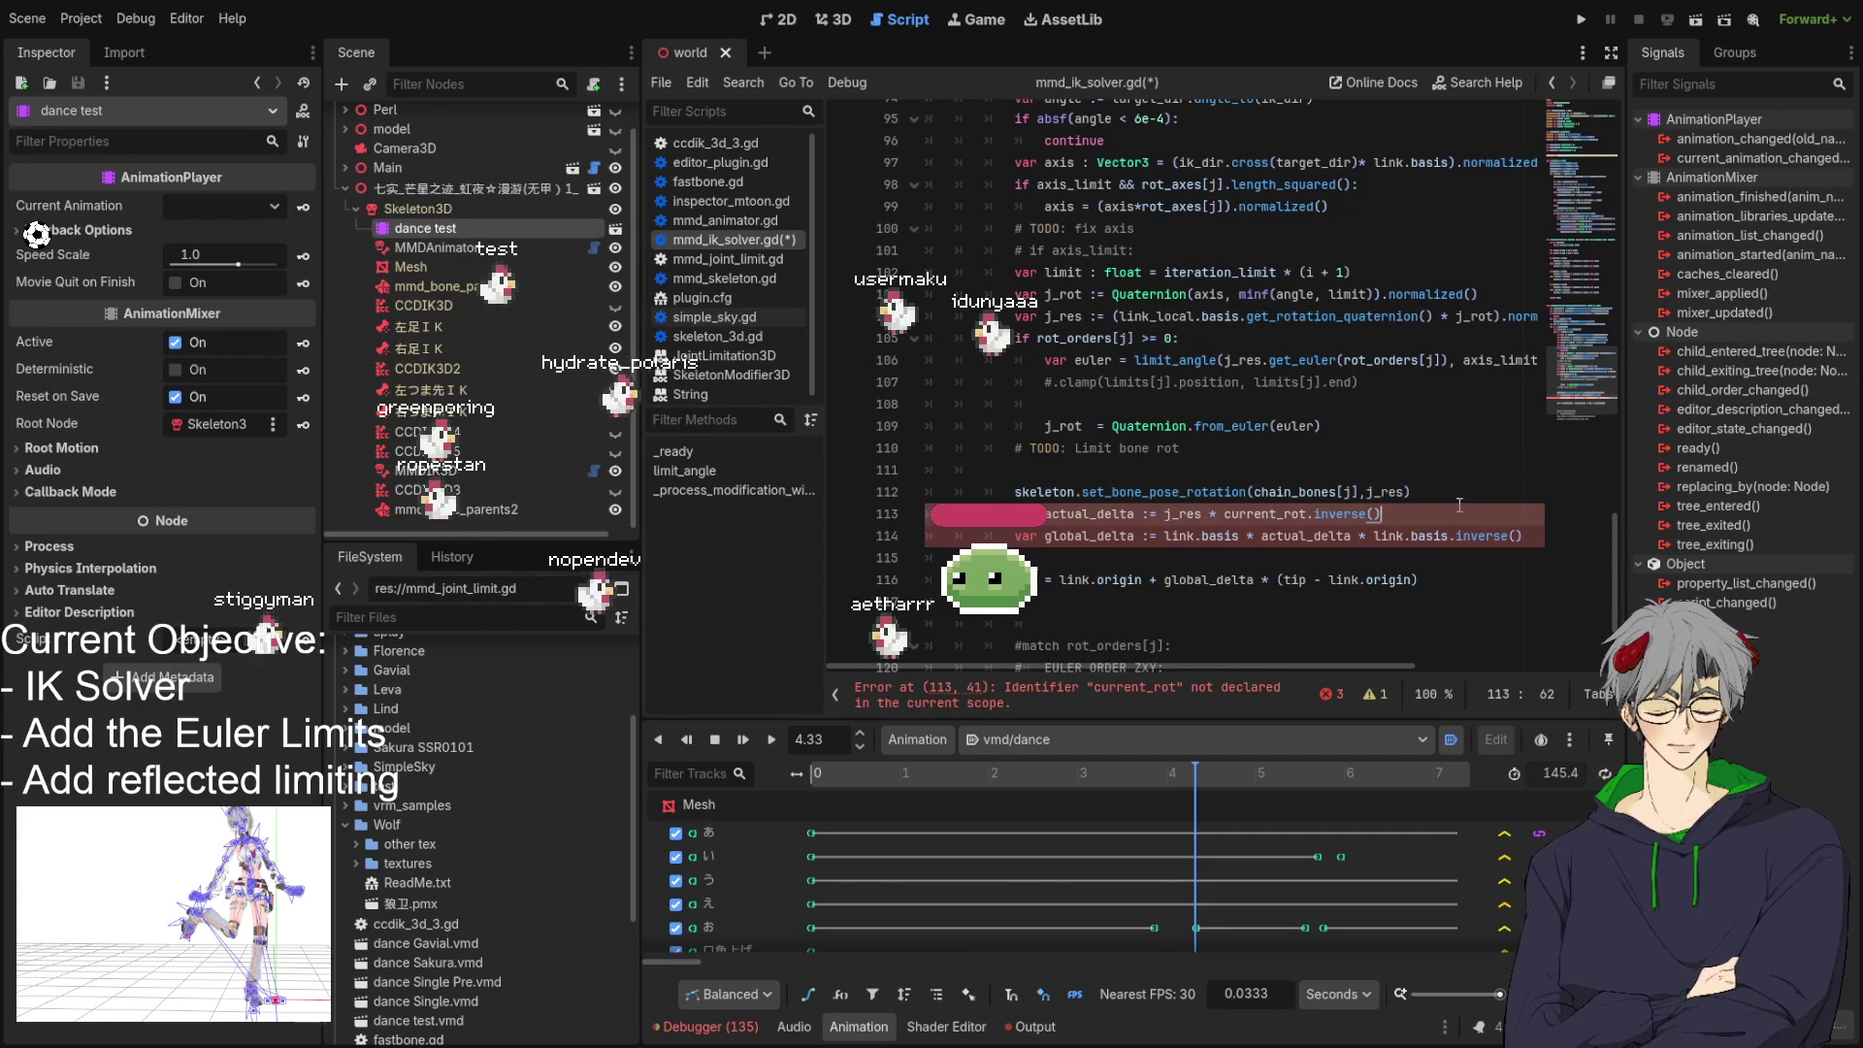
{"action": "key", "text": "Up"}
{"action": "key", "text": "End"}
Change actual_delta to j_res * link.basis.get_rotation_quaternion().inverse(), replacing current_rot.
{"action": "key", "text": "Return"}
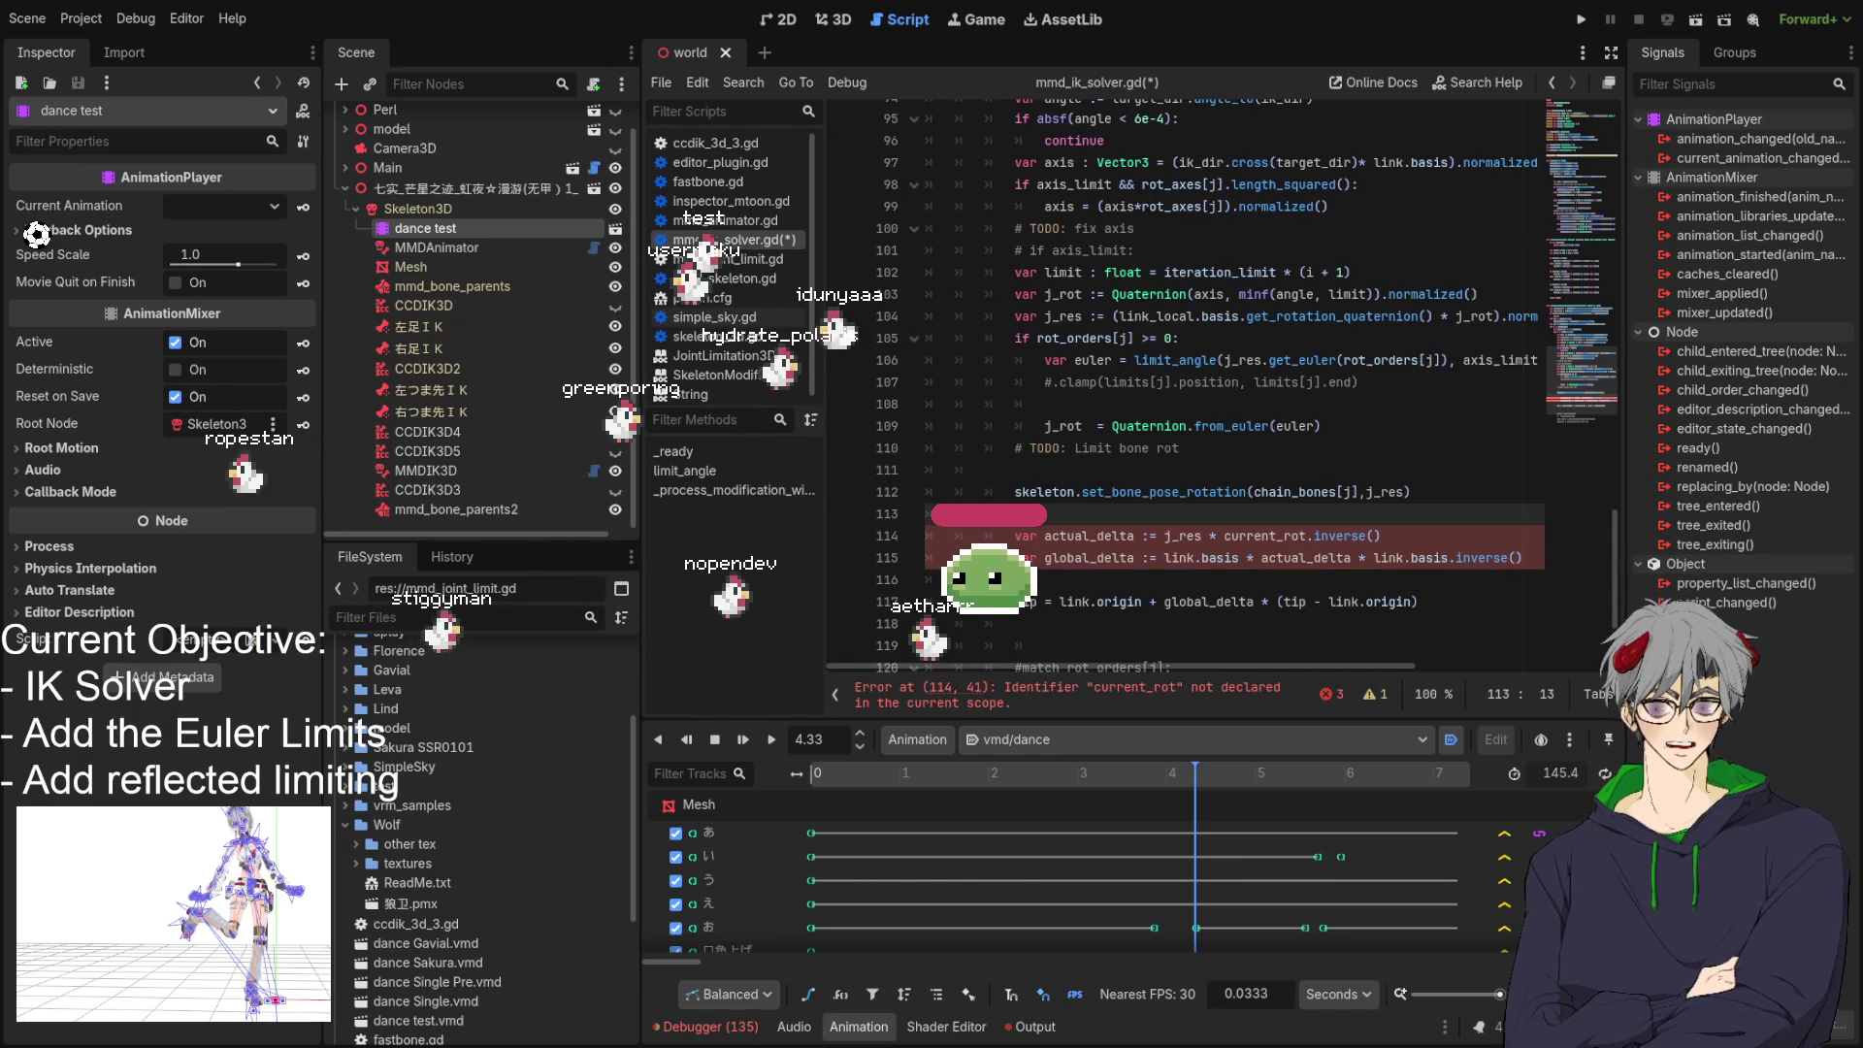
{"action": "double_click", "coordinate": [1183, 536]}
{"action": "double_click", "coordinate": [1255, 536]}
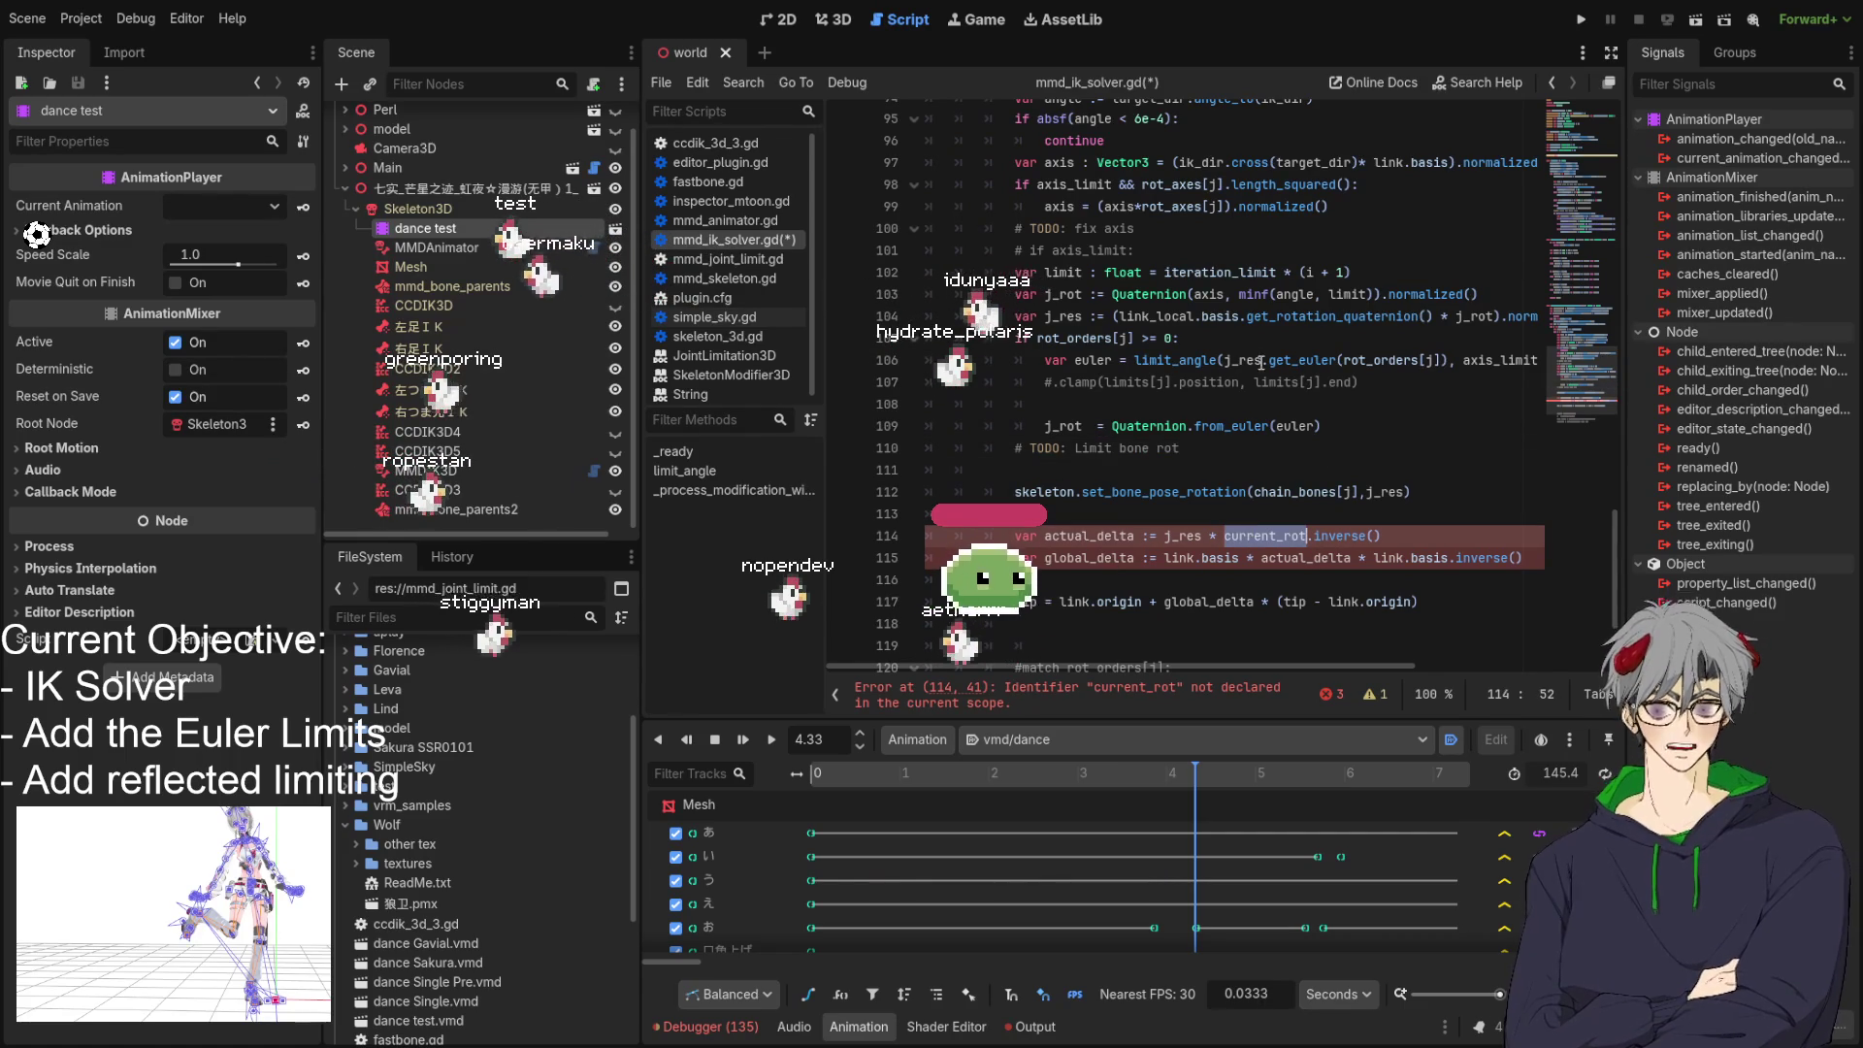
{"action": "scroll", "coordinate": [1199, 440], "scroll_direction": "down", "scroll_amount": 1}
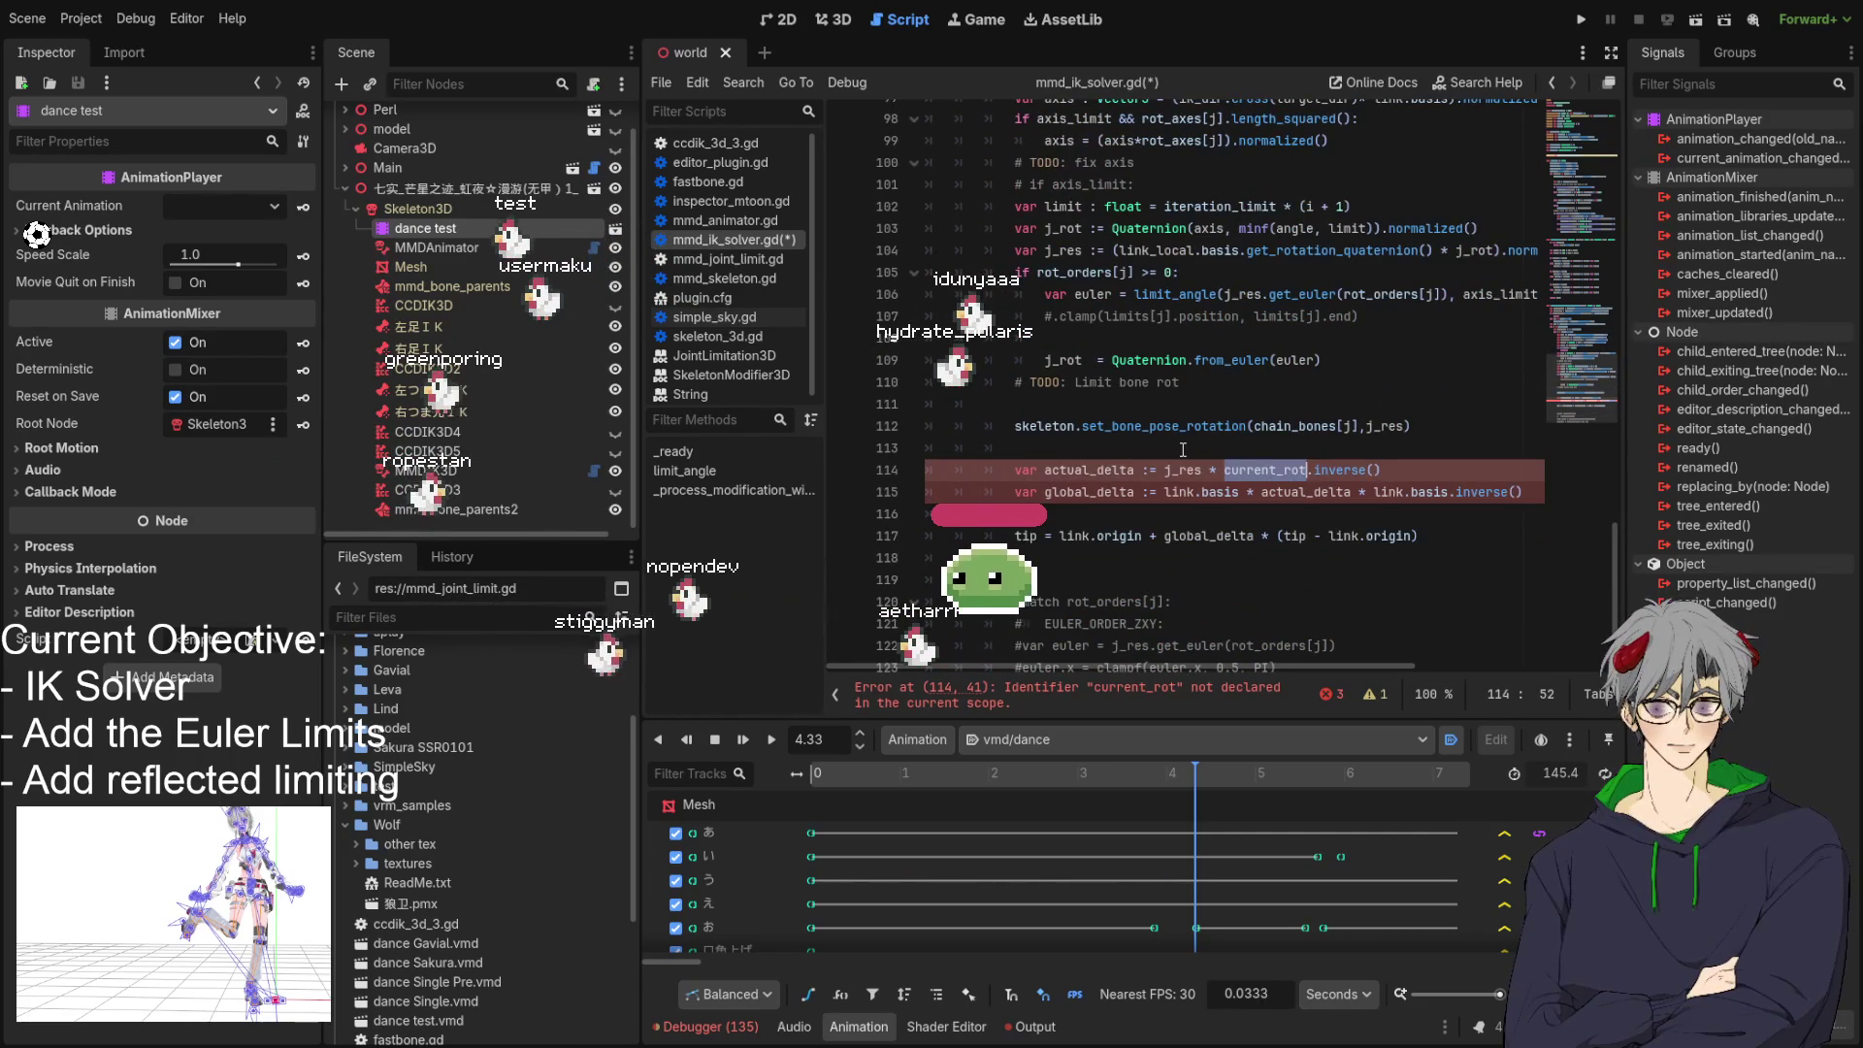
{"action": "type", "text": "lin"}
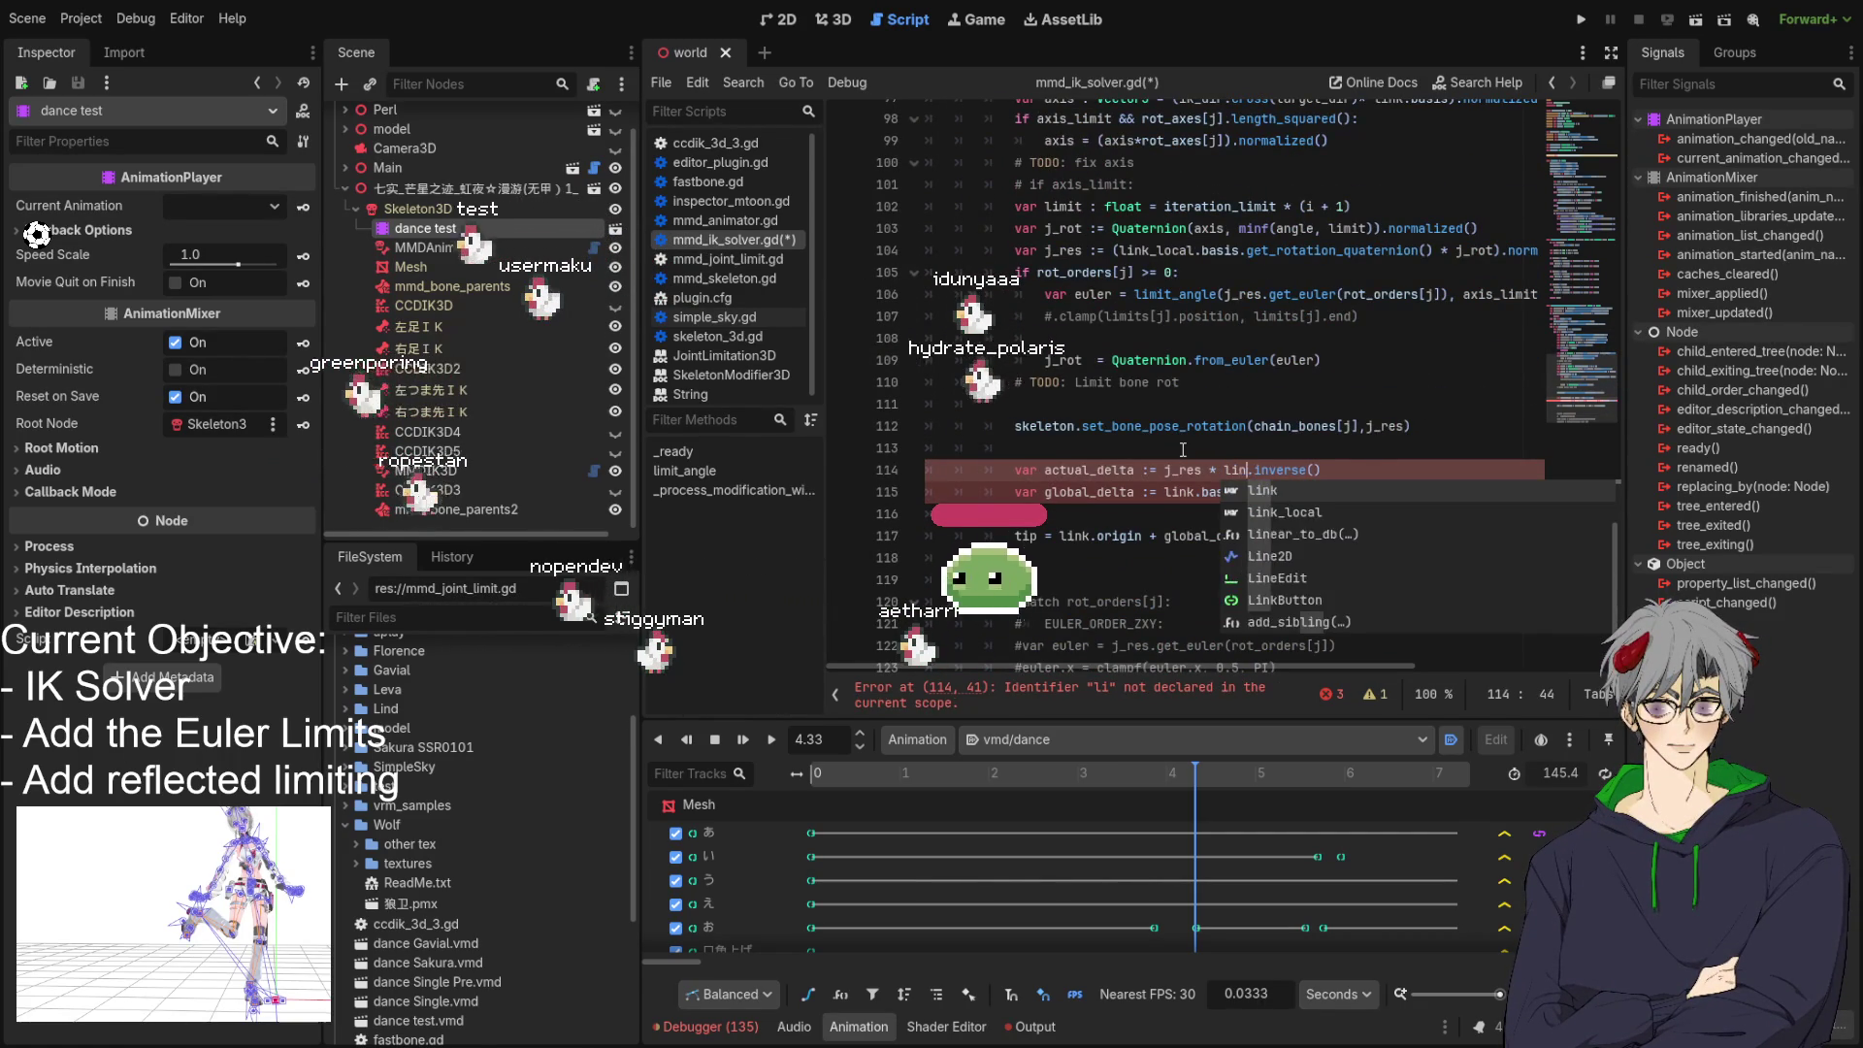
{"action": "type", "text": "k."}
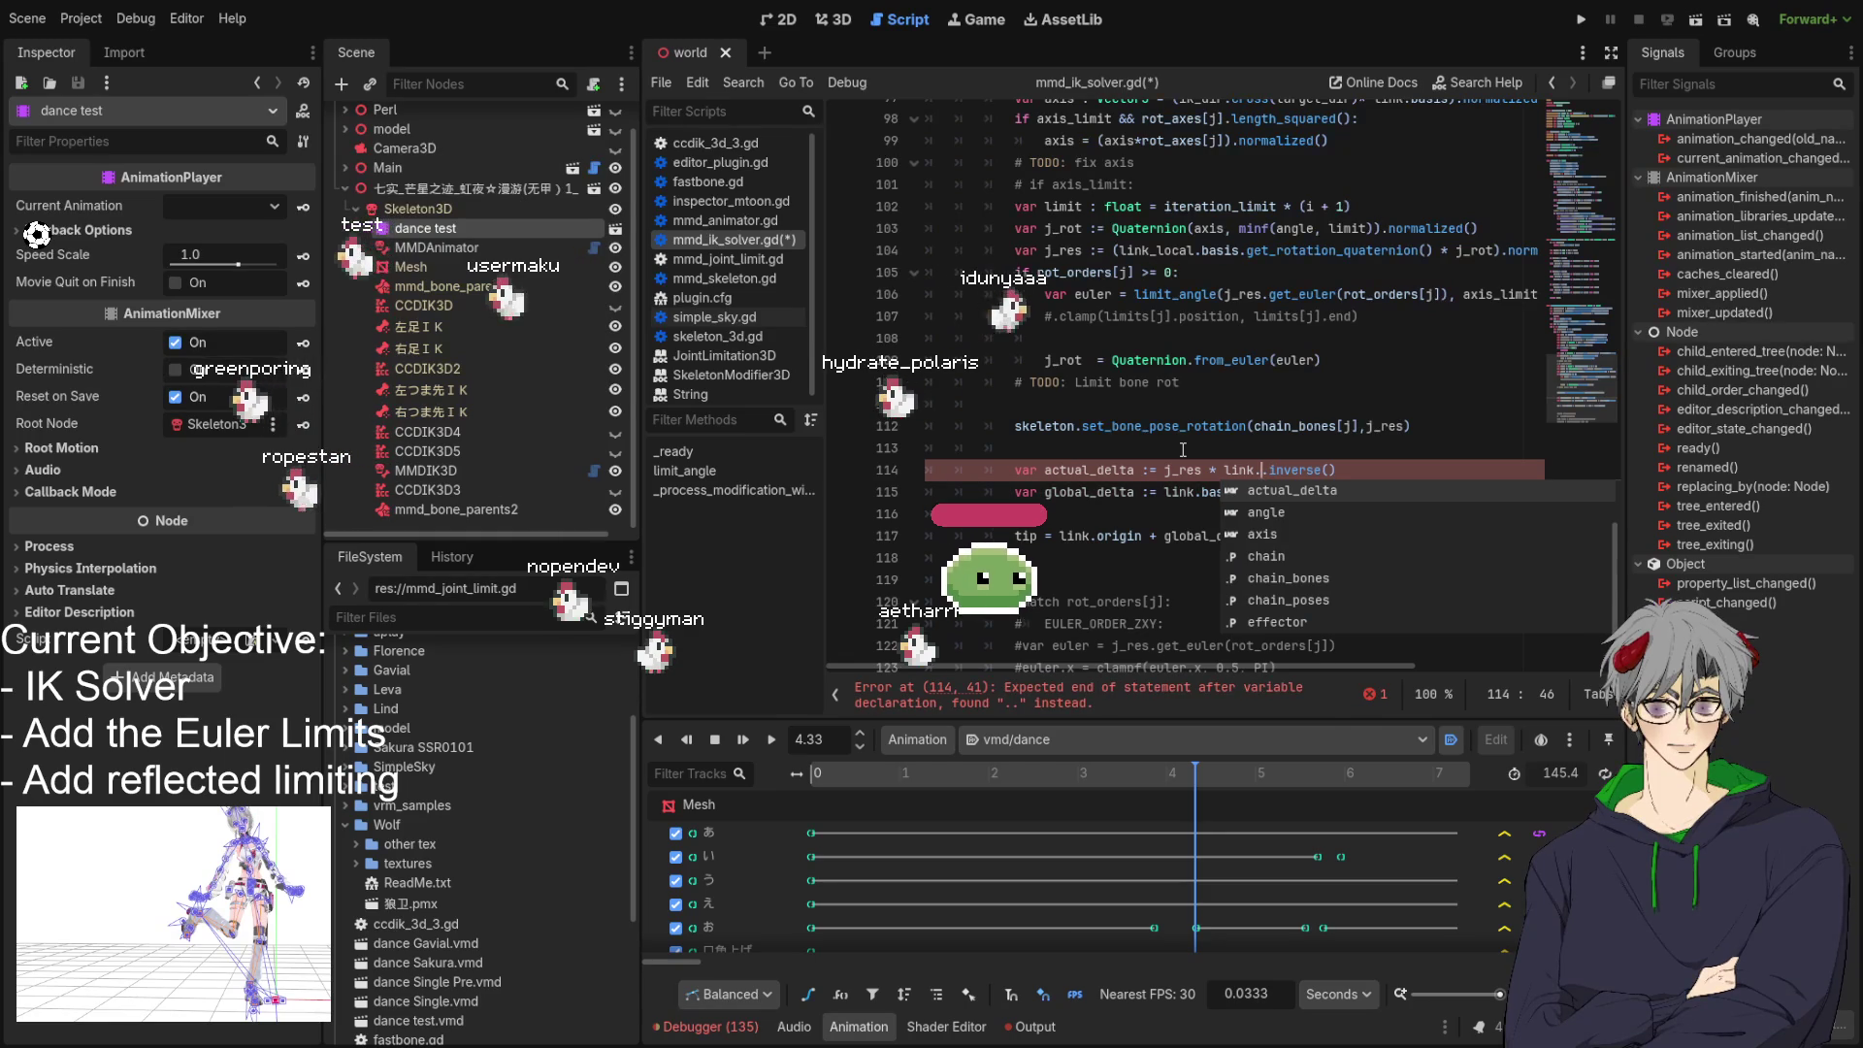
{"action": "type", "text": "qu"}
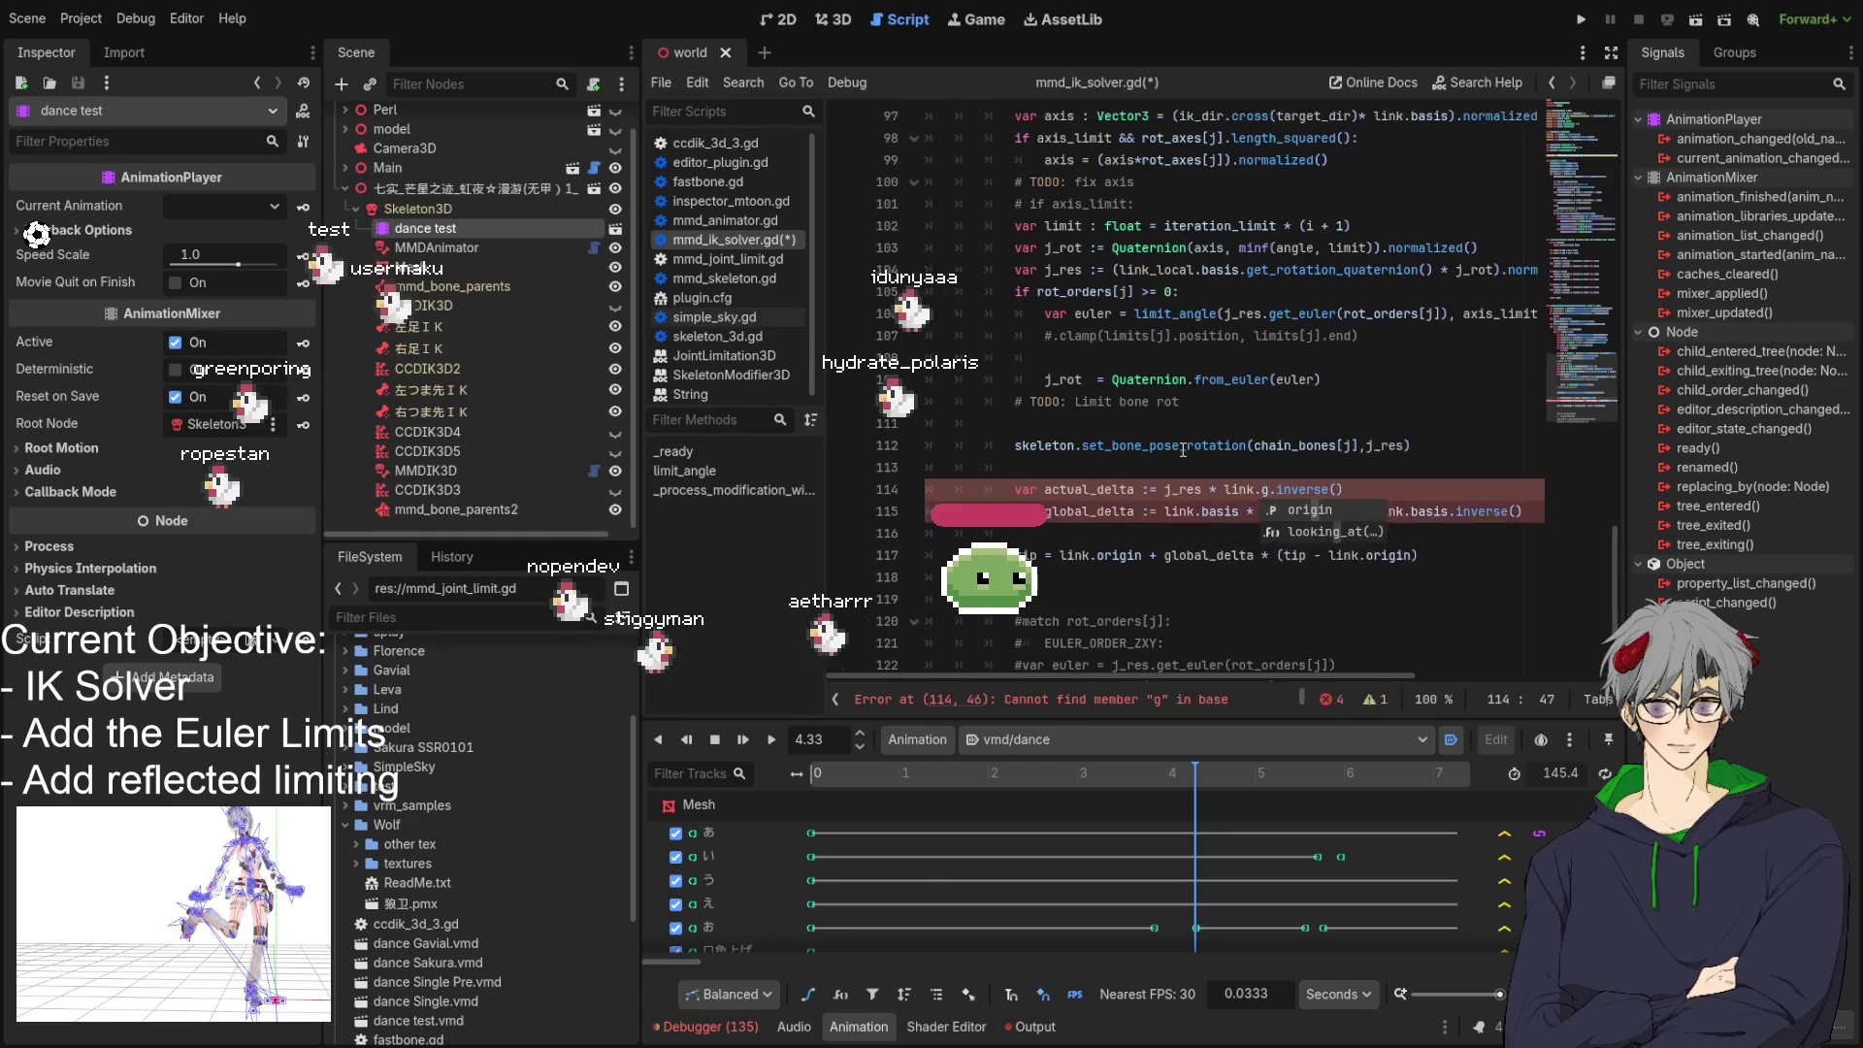
{"action": "key", "text": "BackSpace"}
{"action": "key", "text": "BackSpace"}
{"action": "key", "text": "BackSpace"}
{"action": "type", "text": "ge"}
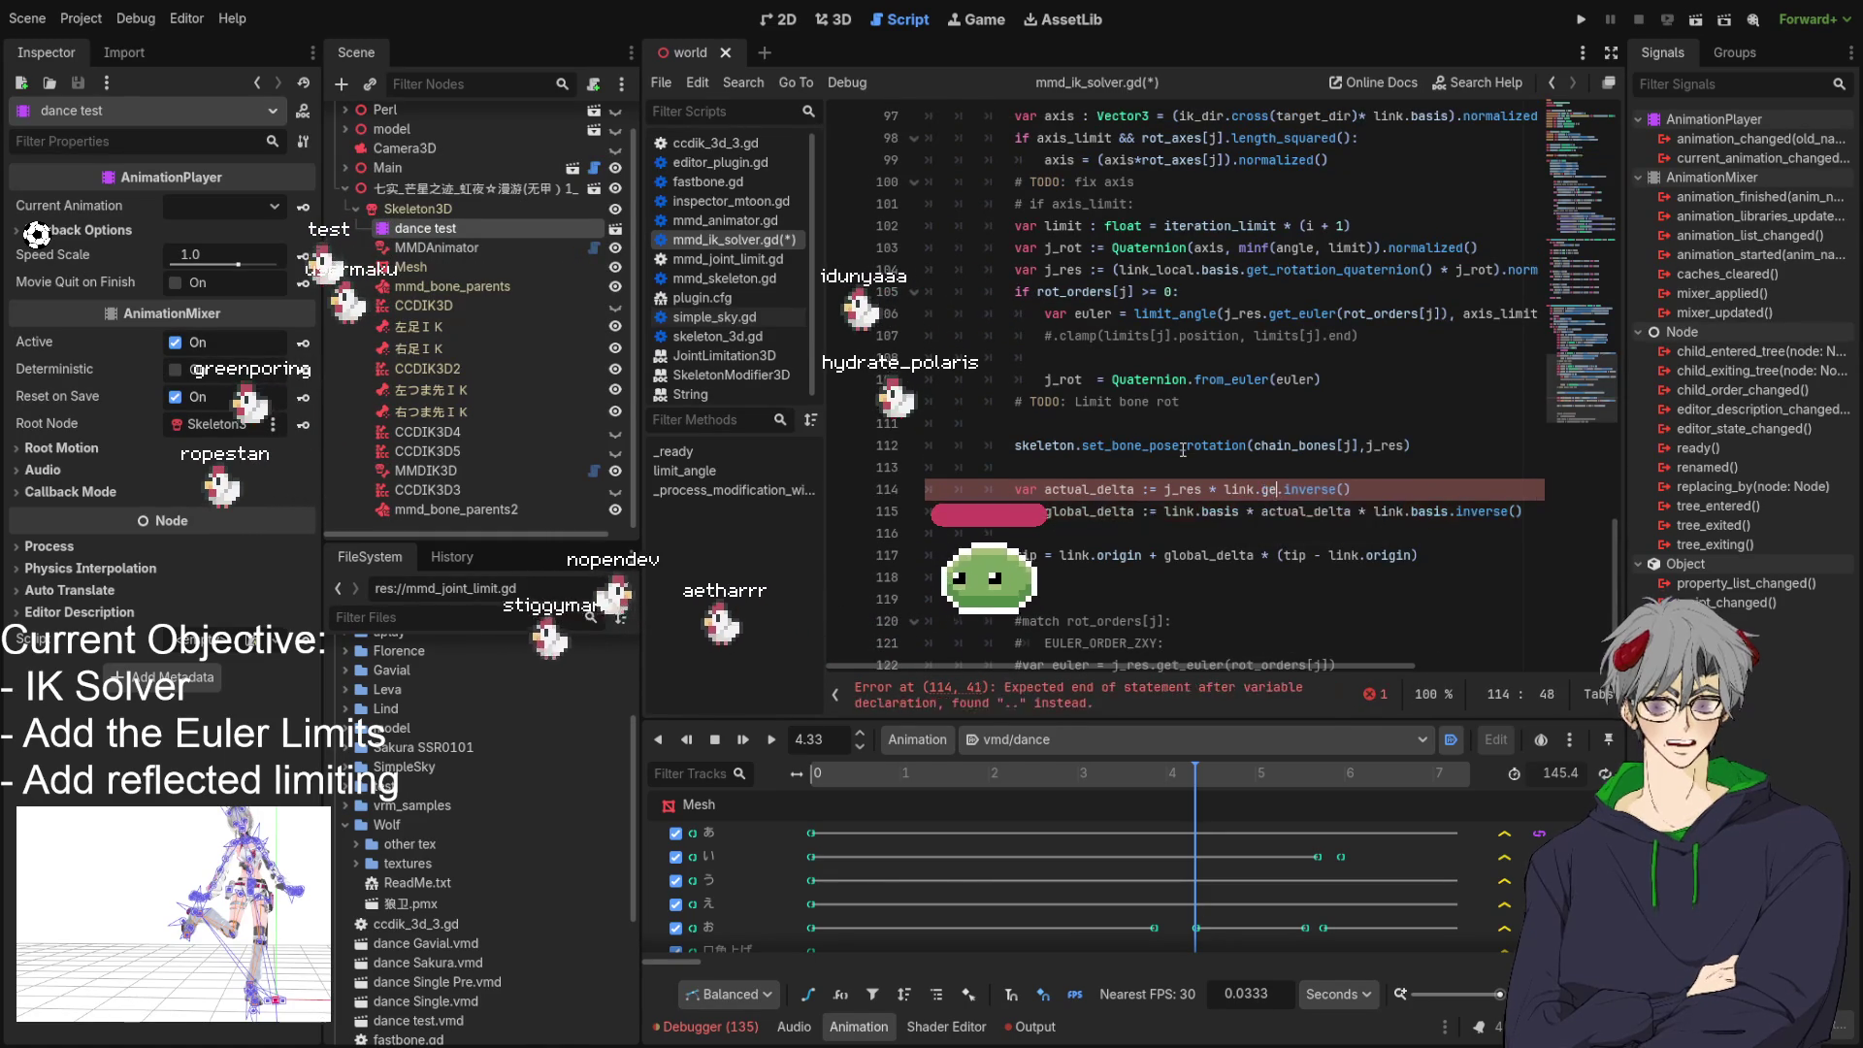
{"action": "key", "text": "BackSpace"}
{"action": "key", "text": "BackSpace"}
{"action": "key", "text": "BackSpace"}
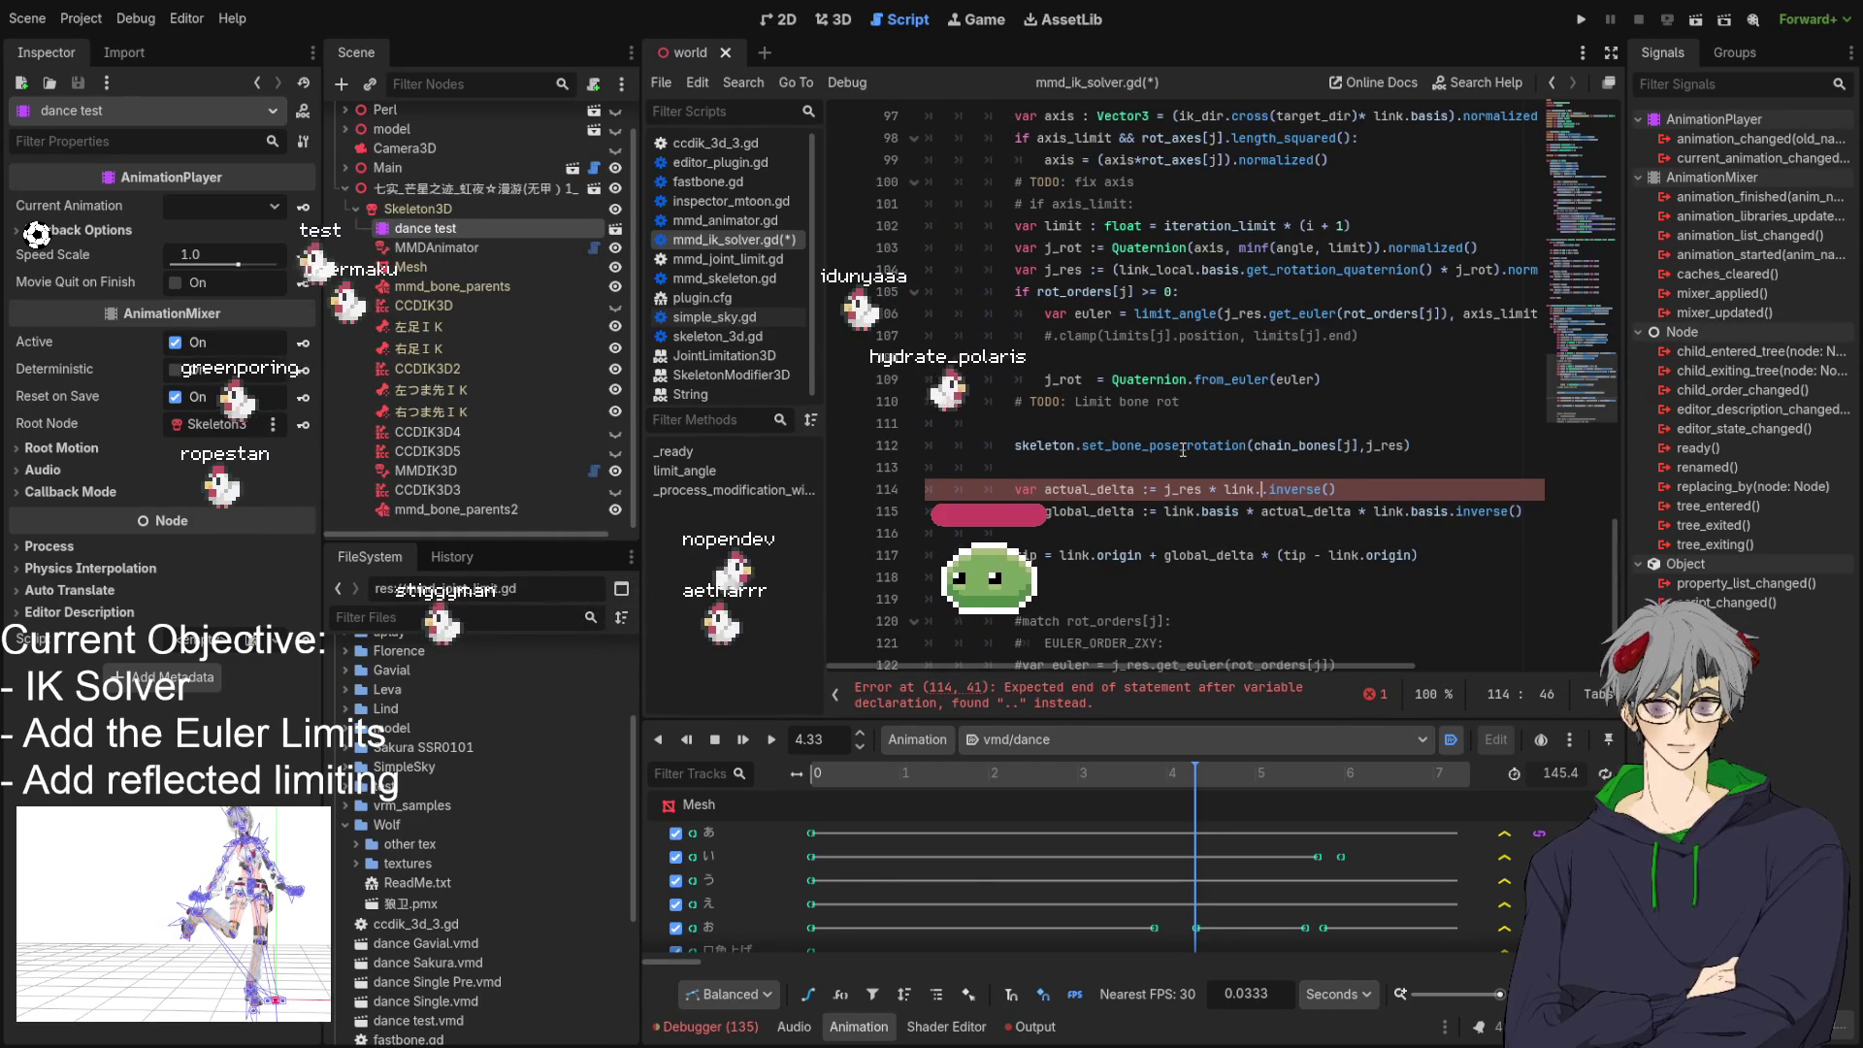
{"action": "type", "text": "basis."}
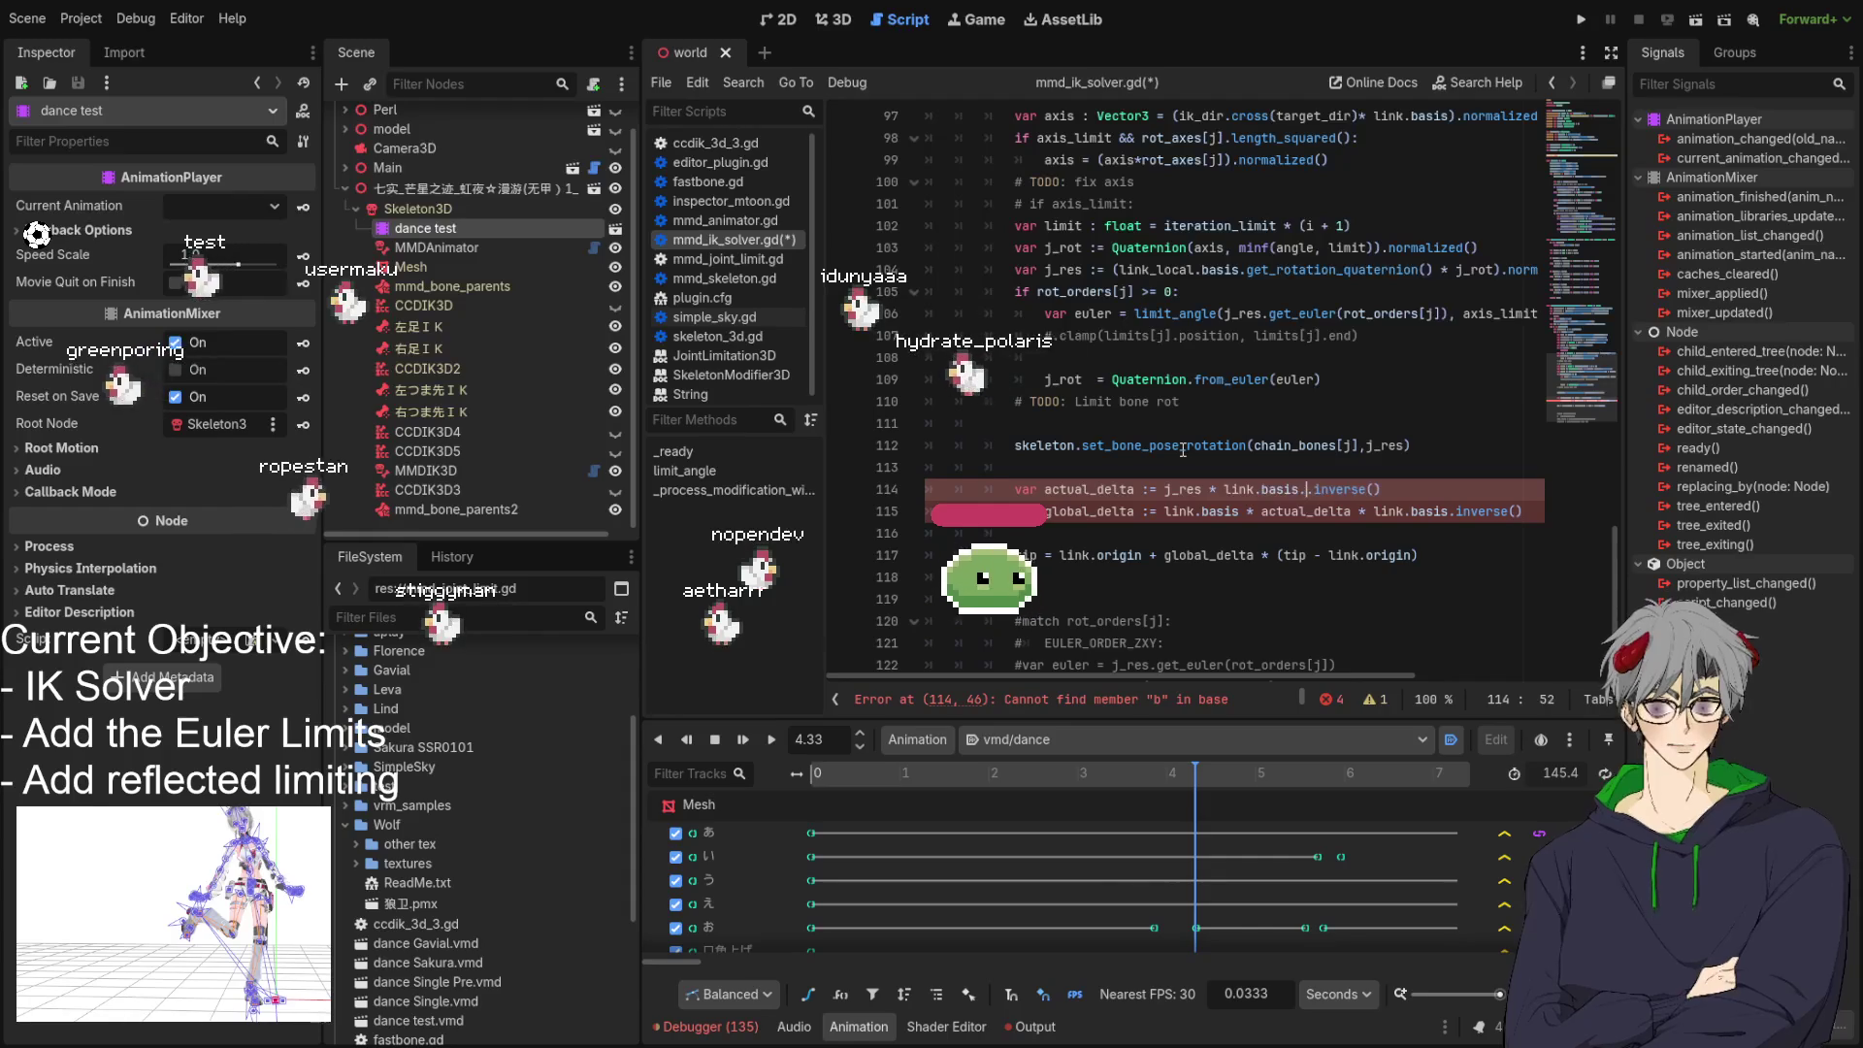
{"action": "type", "text": "get_rotation_quaternion()"}
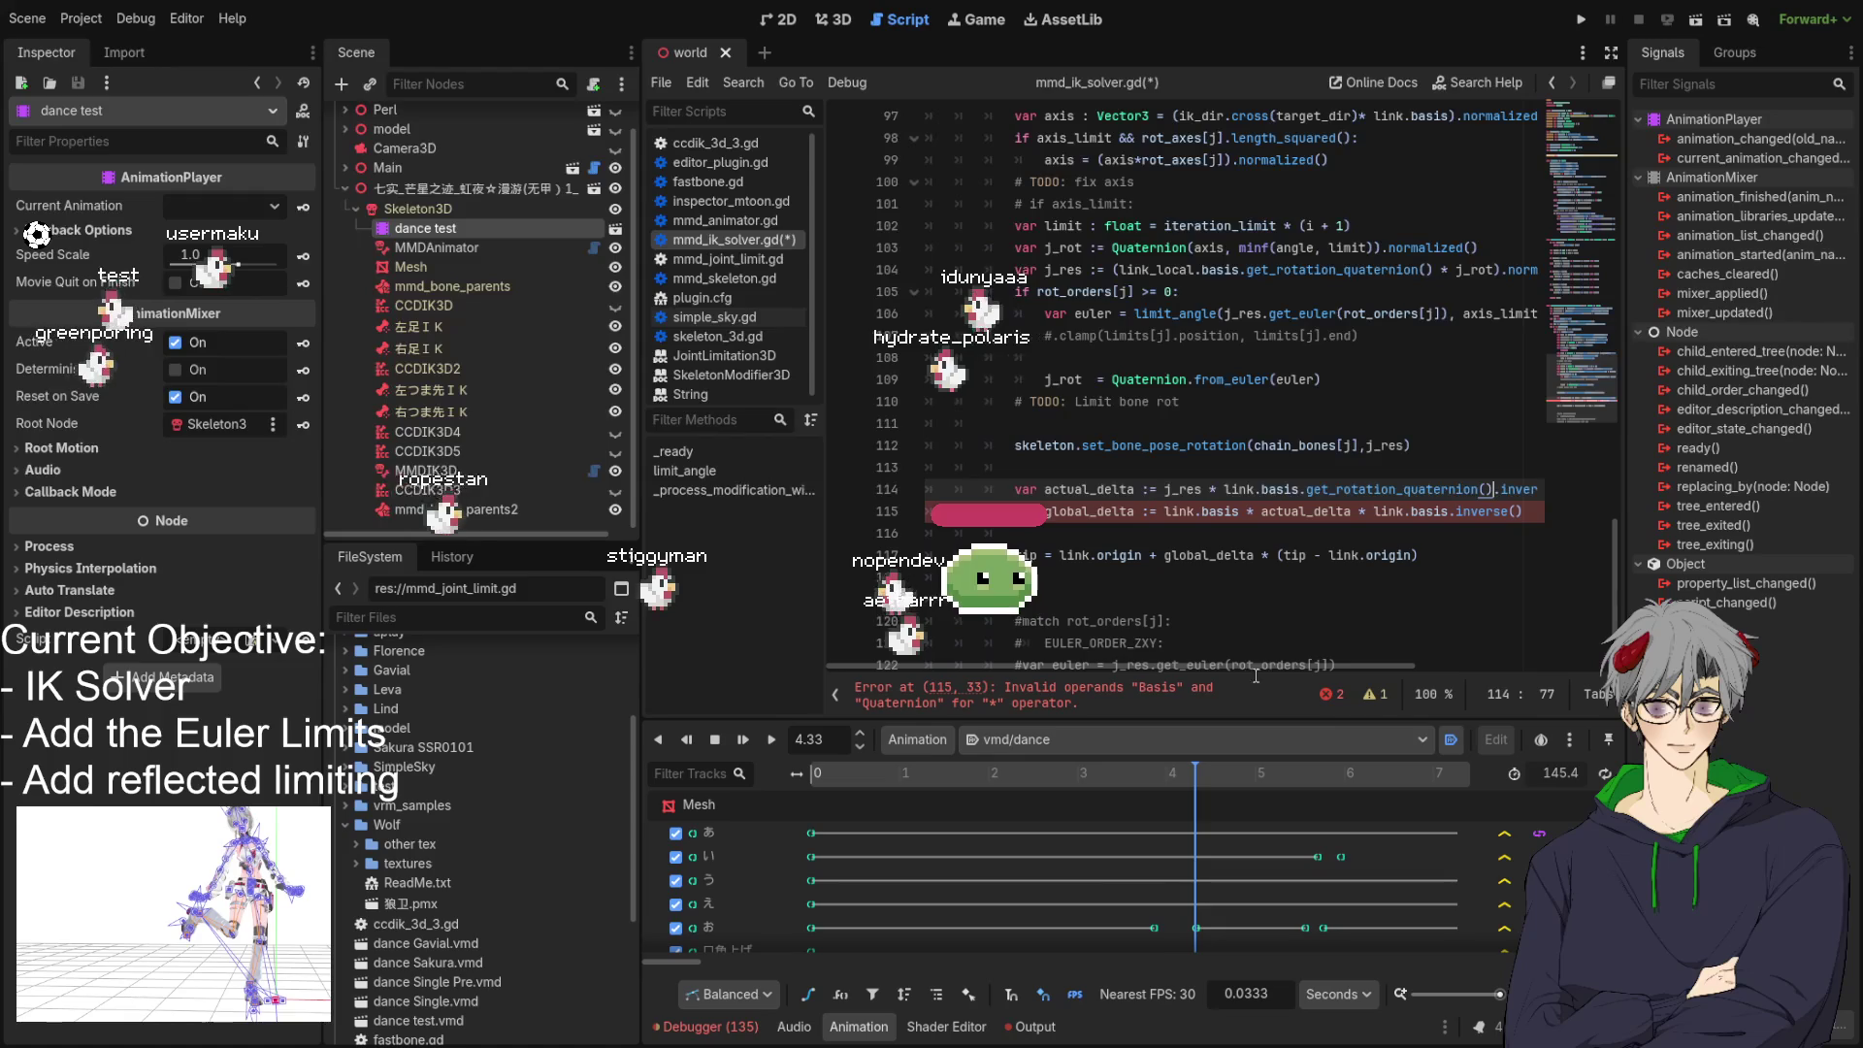
{"action": "scroll", "coordinate": [1306, 679], "scroll_direction": "right", "scroll_amount": 3}
{"action": "scroll", "coordinate": [1300, 680], "scroll_direction": "left", "scroll_amount": 2}
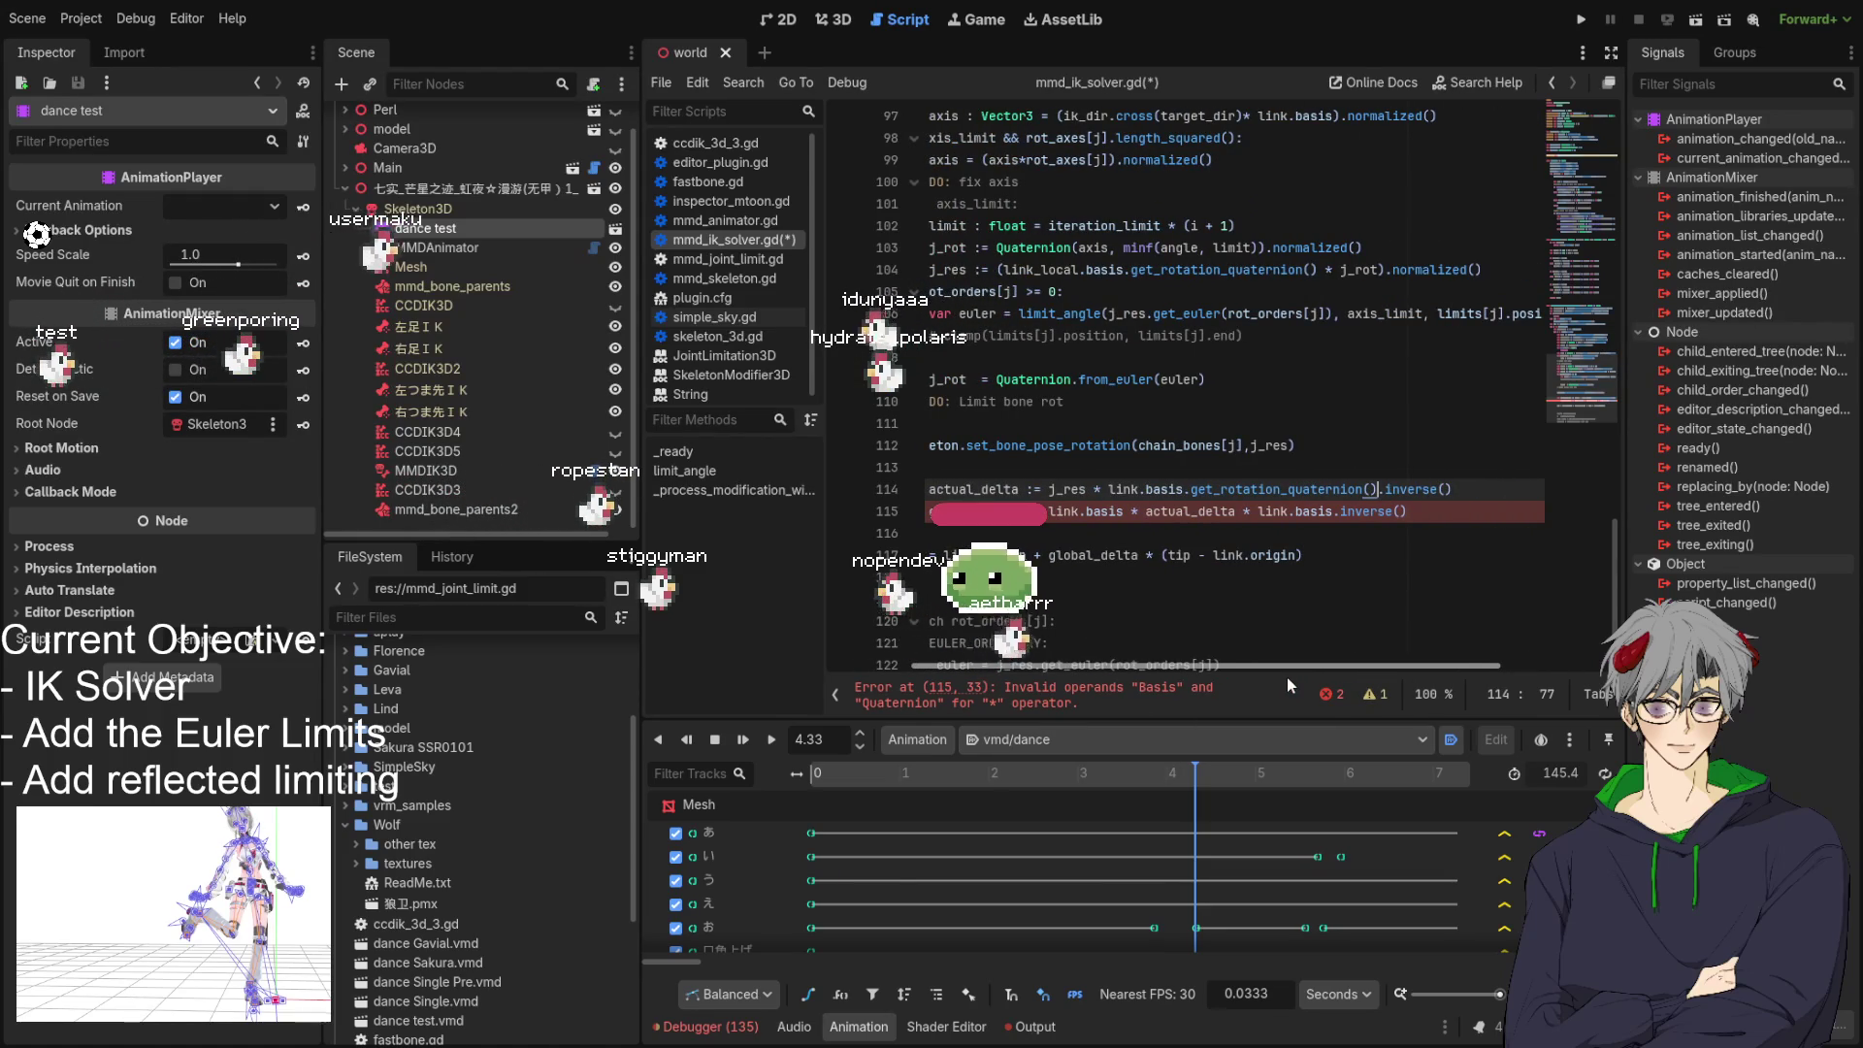
{"action": "scroll", "coordinate": [1287, 677], "scroll_direction": "left", "scroll_amount": 2}
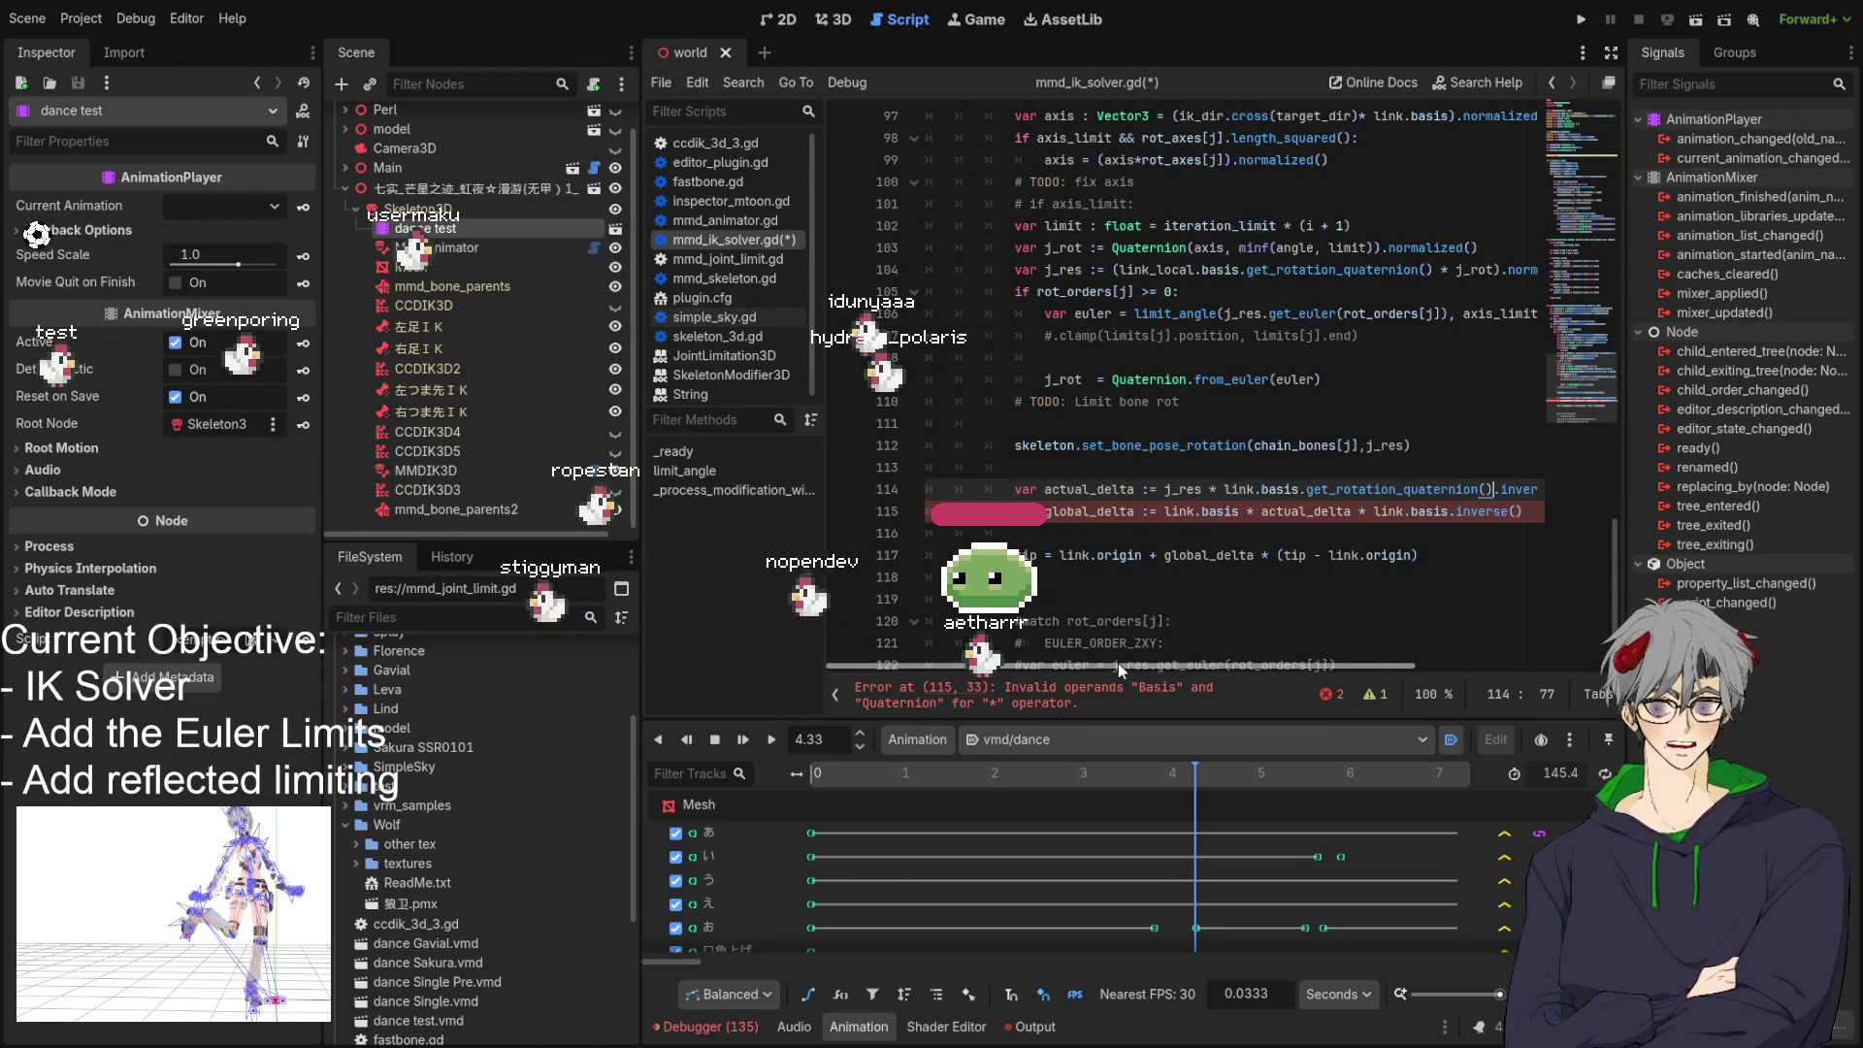
{"action": "double_click", "coordinate": [1087, 489]}
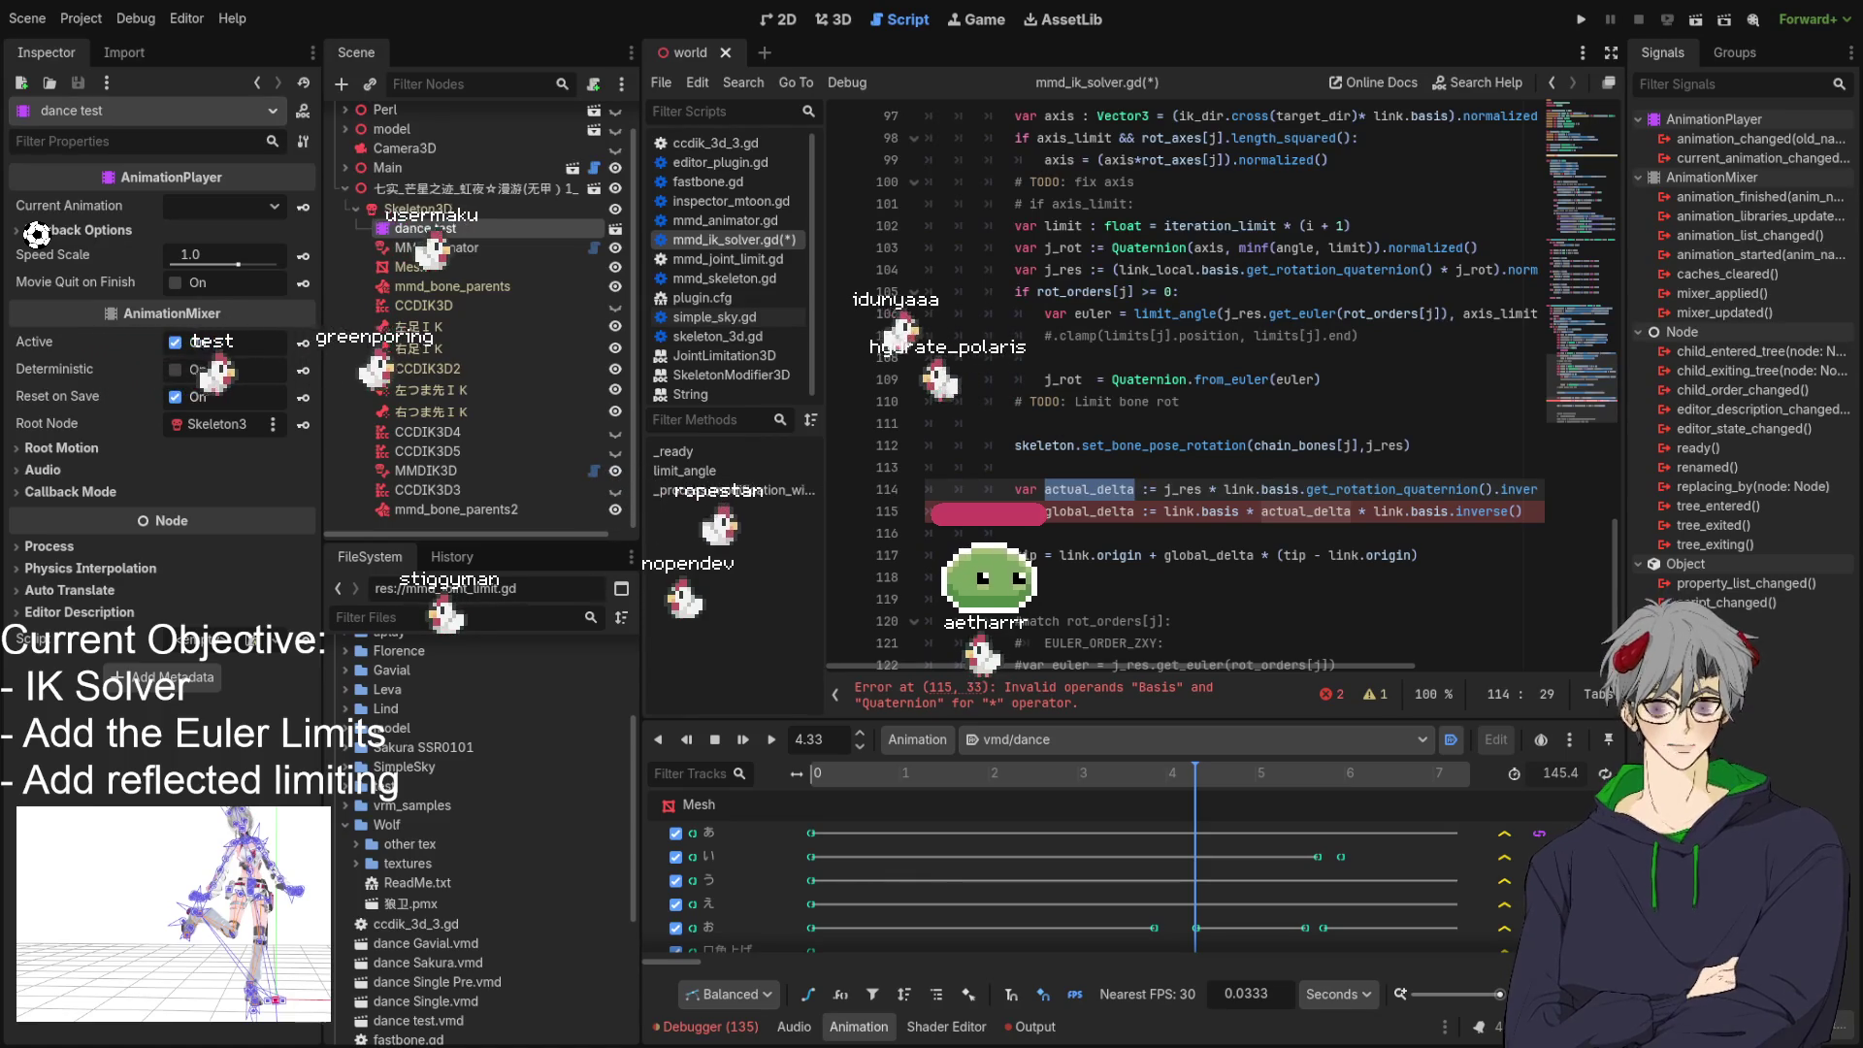
{"action": "left_click", "coordinate": [1179, 511]}
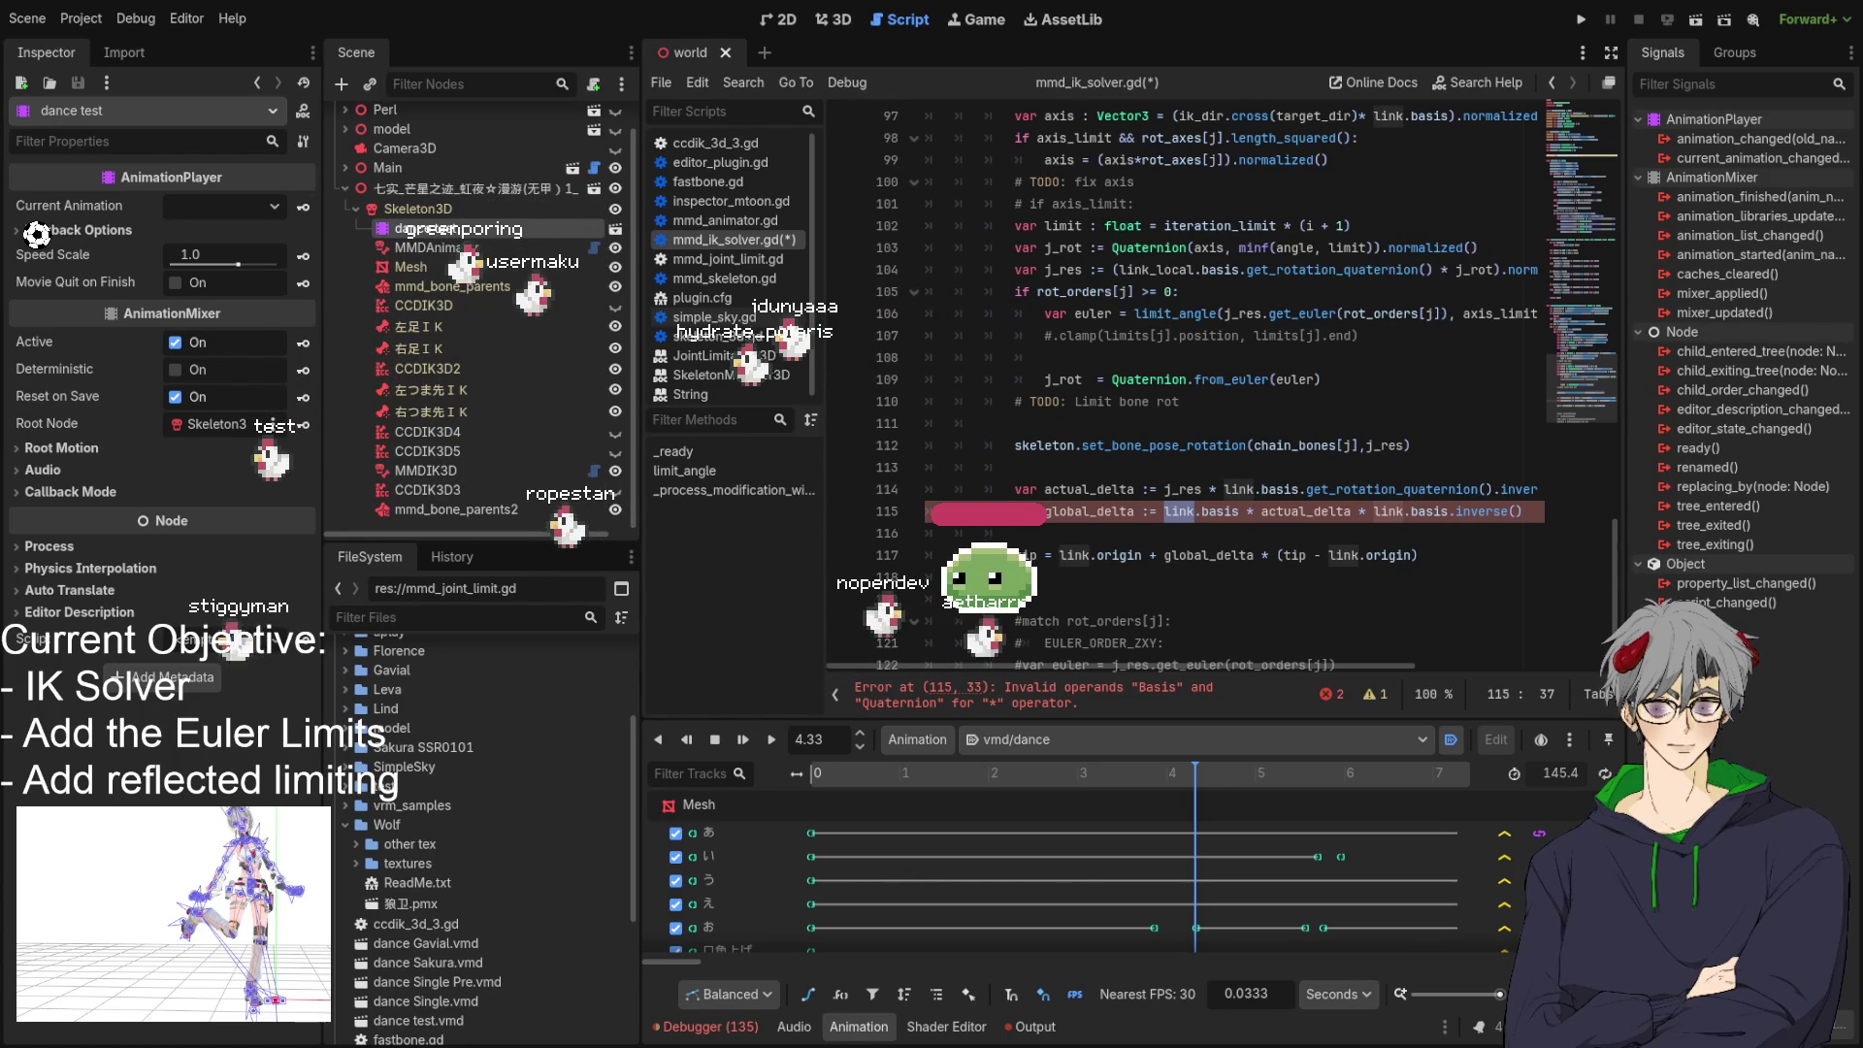
{"action": "left_click", "coordinate": [1059, 532]}
{"action": "scroll", "coordinate": [1087, 524], "scroll_direction": "down", "scroll_amount": 1}
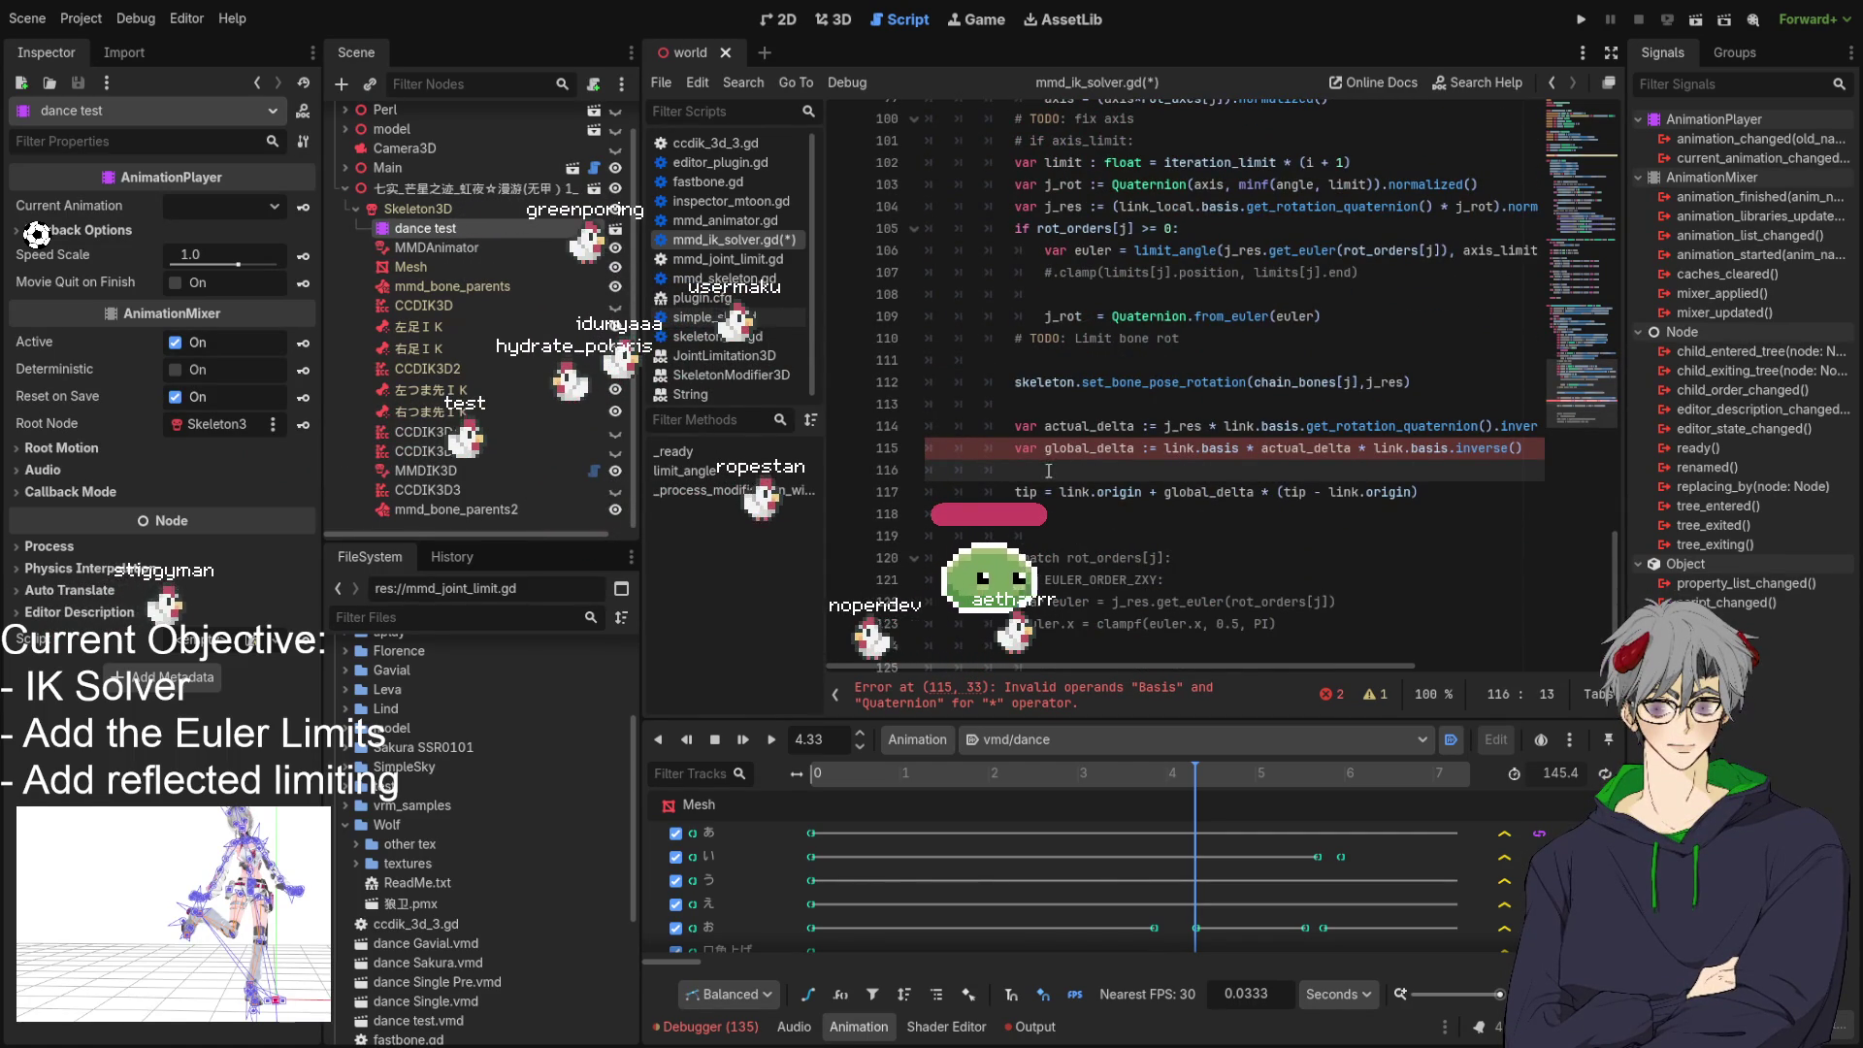
{"action": "left_click_drag", "start_coordinate": [1044, 467], "coordinate": [1015, 425]}
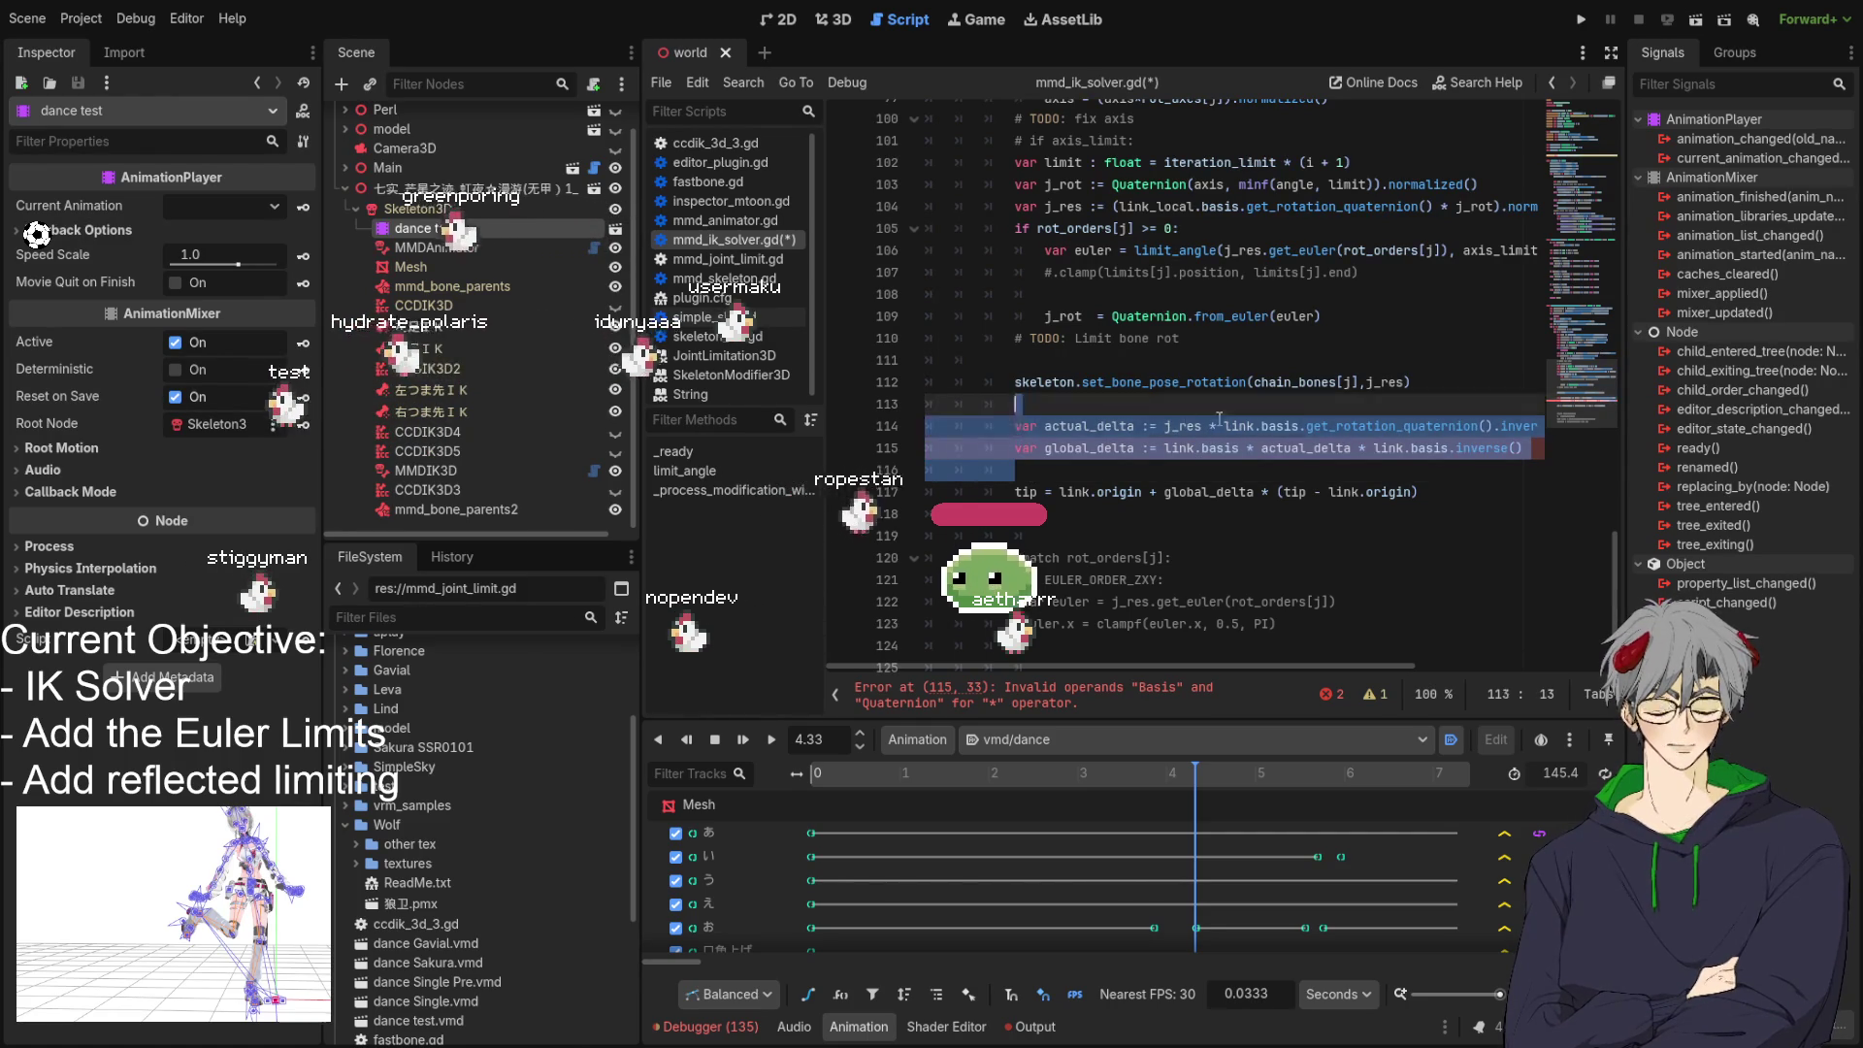
{"action": "left_click", "coordinate": [1529, 448]}
{"action": "left_click_drag", "start_coordinate": [1534, 449], "coordinate": [1345, 457]}
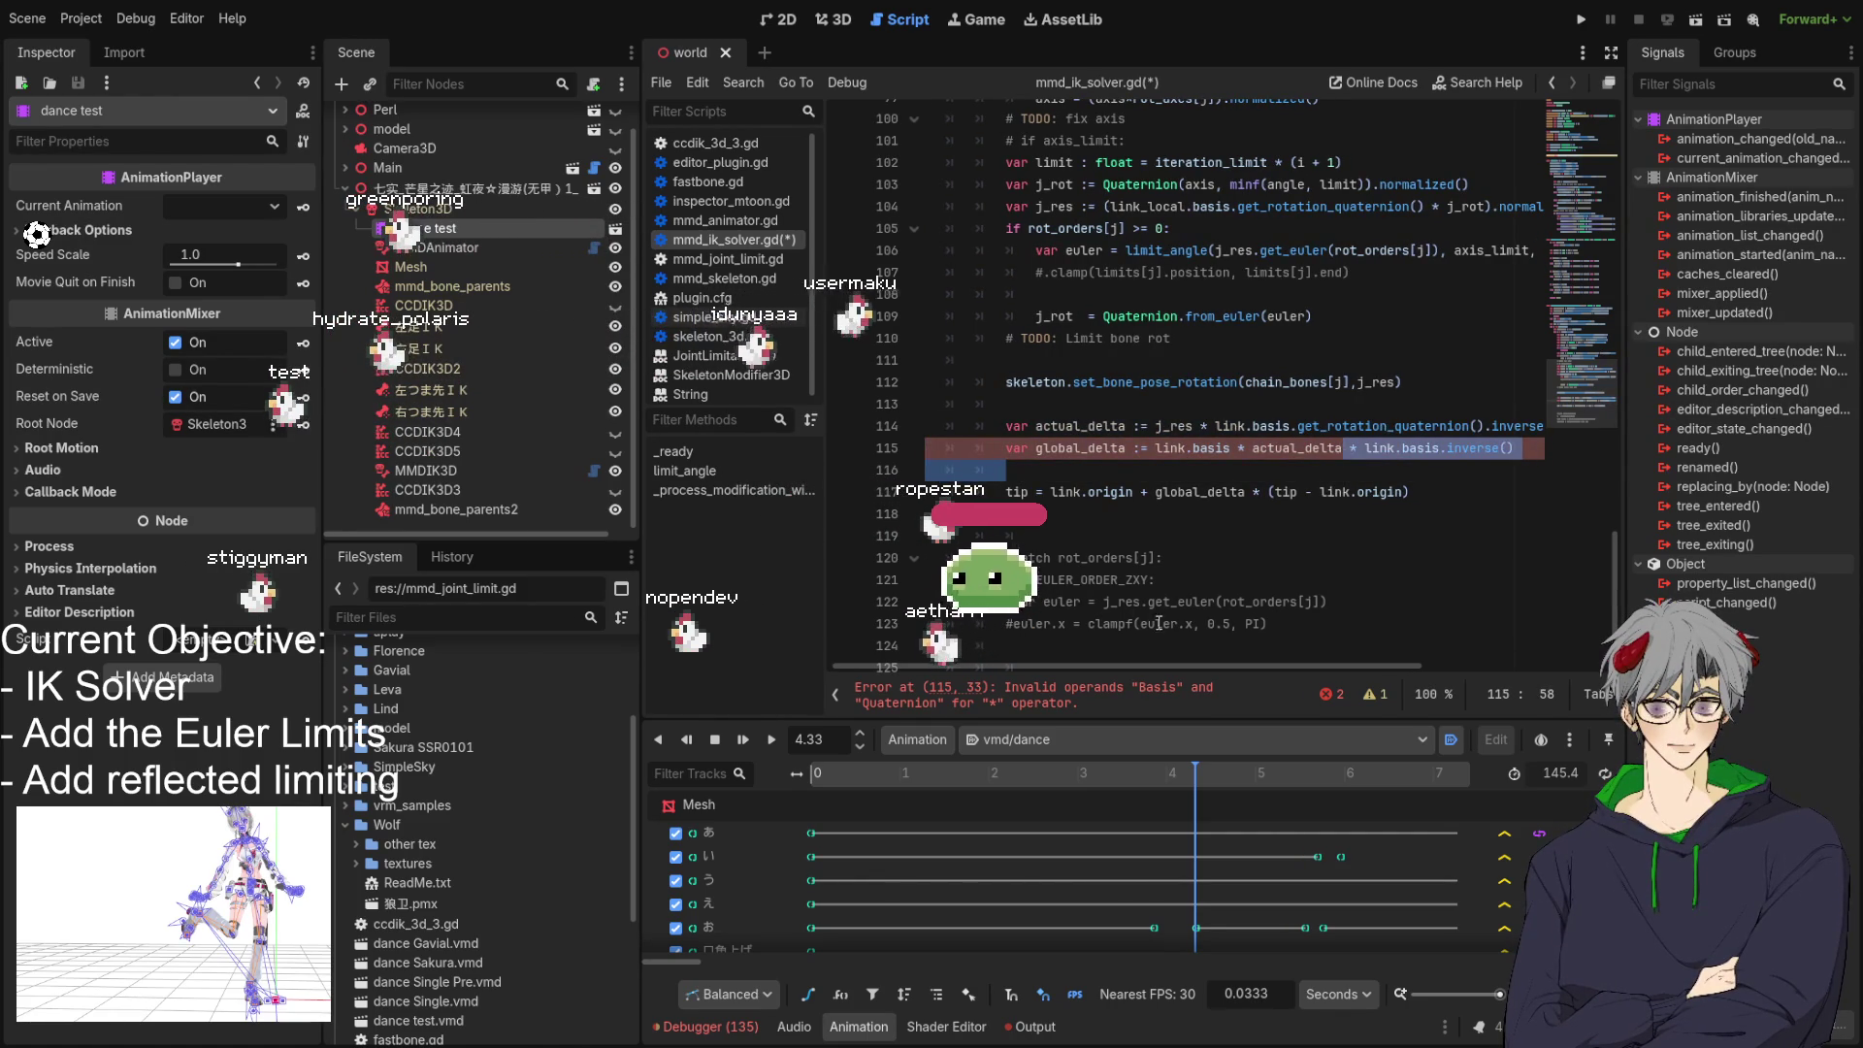
{"action": "left_click", "coordinate": [1173, 659]}
{"action": "scroll", "coordinate": [1194, 670], "scroll_direction": "up", "scroll_amount": 3}
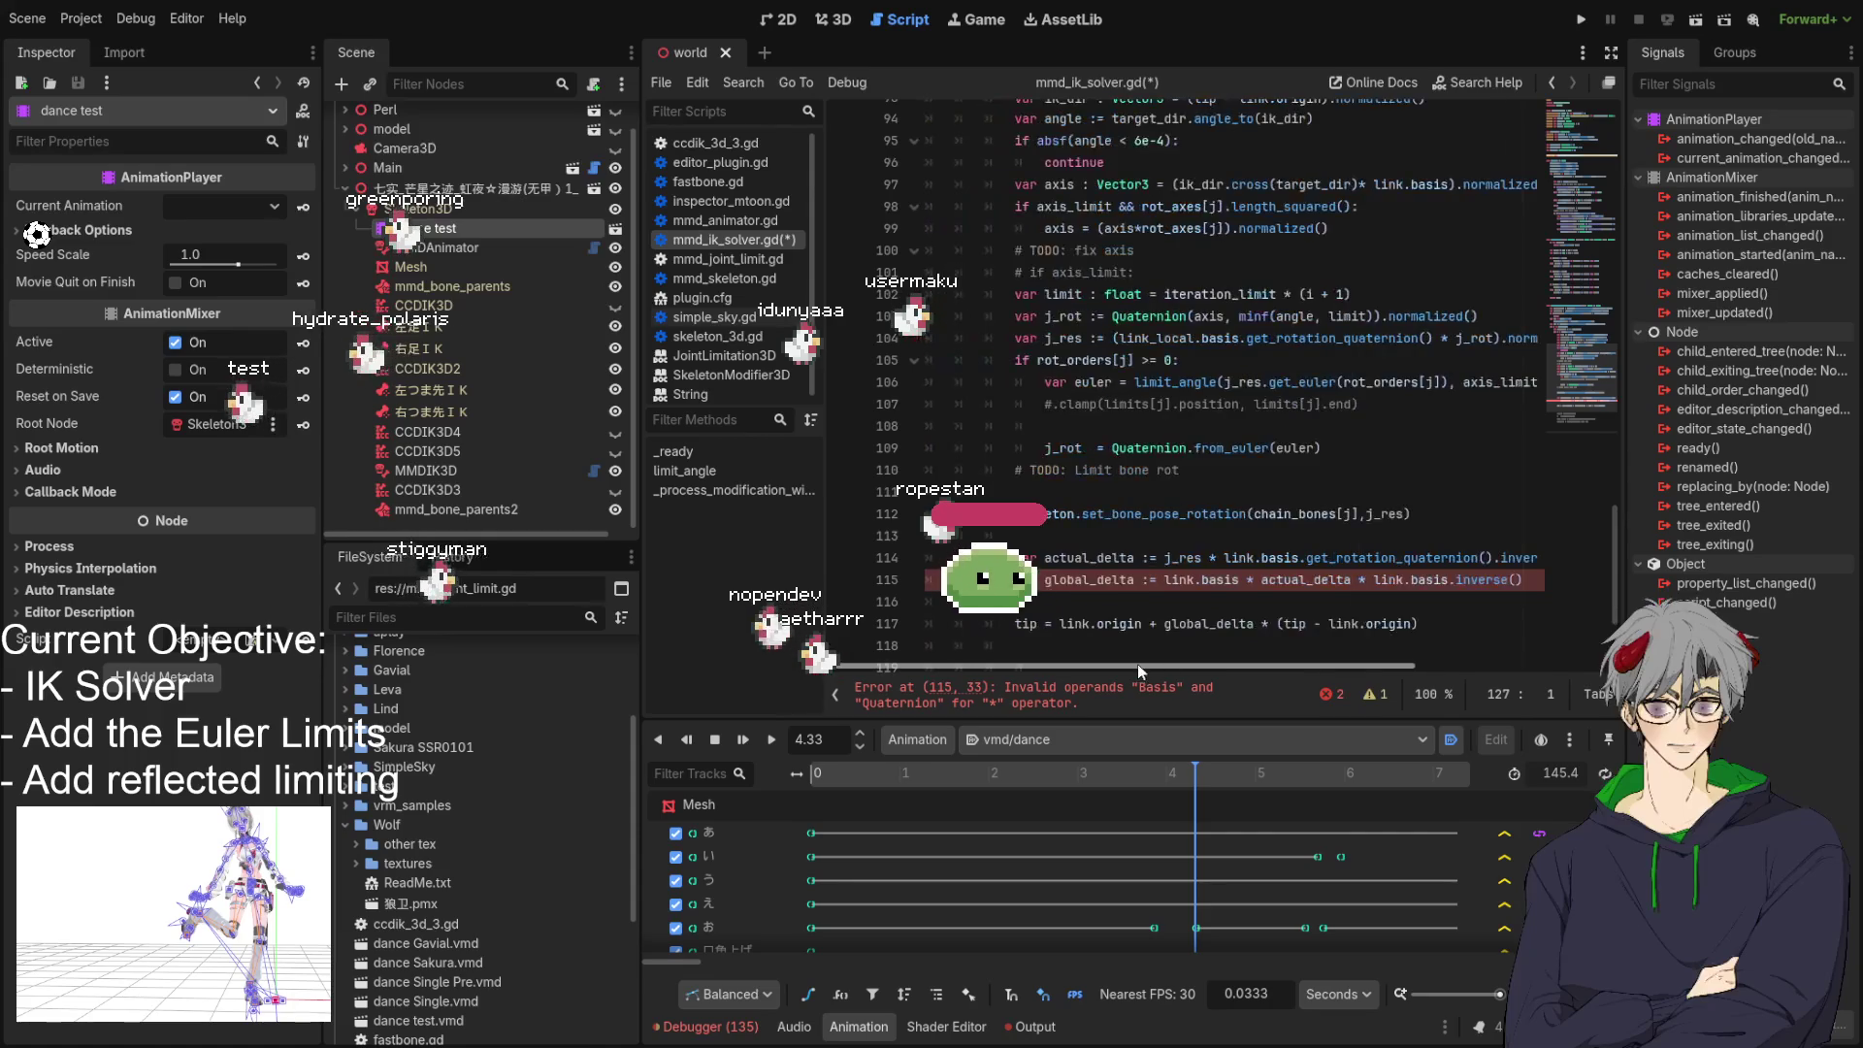
{"action": "scroll", "coordinate": [1120, 567], "scroll_direction": "down", "scroll_amount": 2}
{"action": "left_click_drag", "start_coordinate": [1083, 492], "coordinate": [1137, 495]}
{"action": "left_click_drag", "start_coordinate": [1010, 470], "coordinate": [1543, 515]}
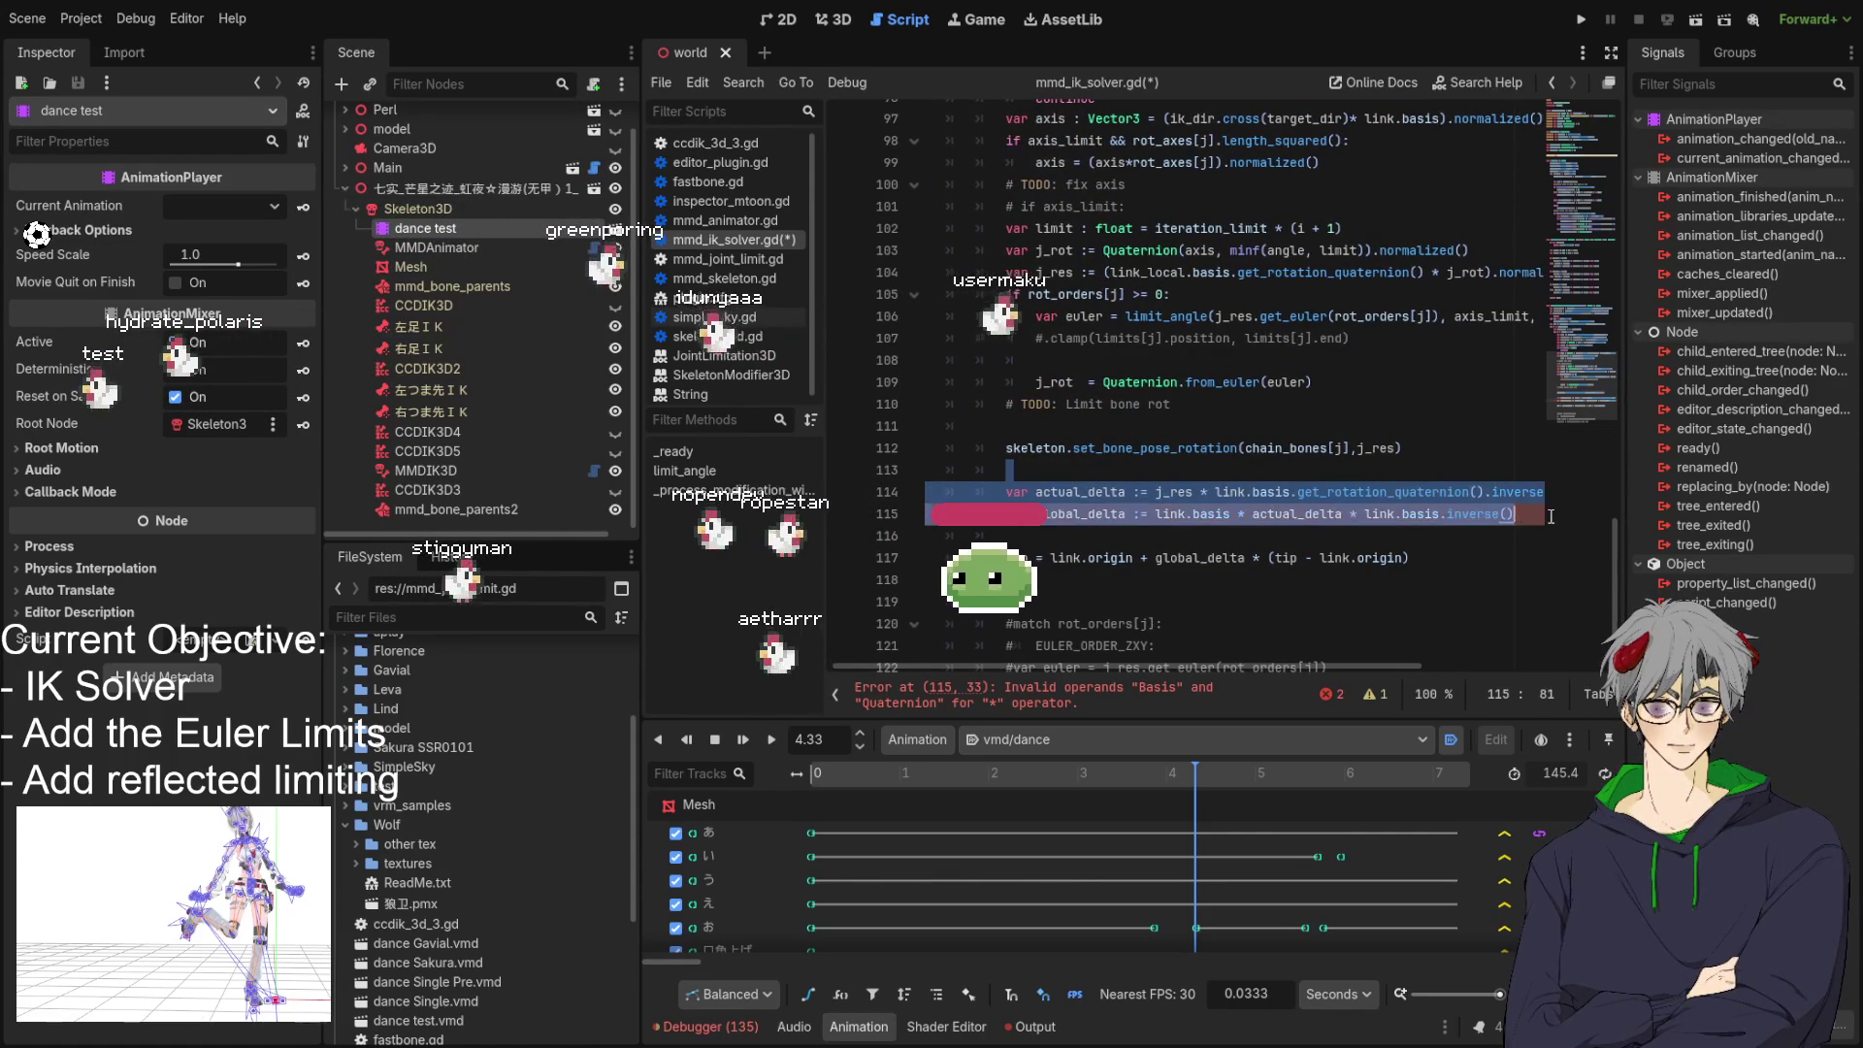
{"action": "left_click", "coordinate": [1397, 530]}
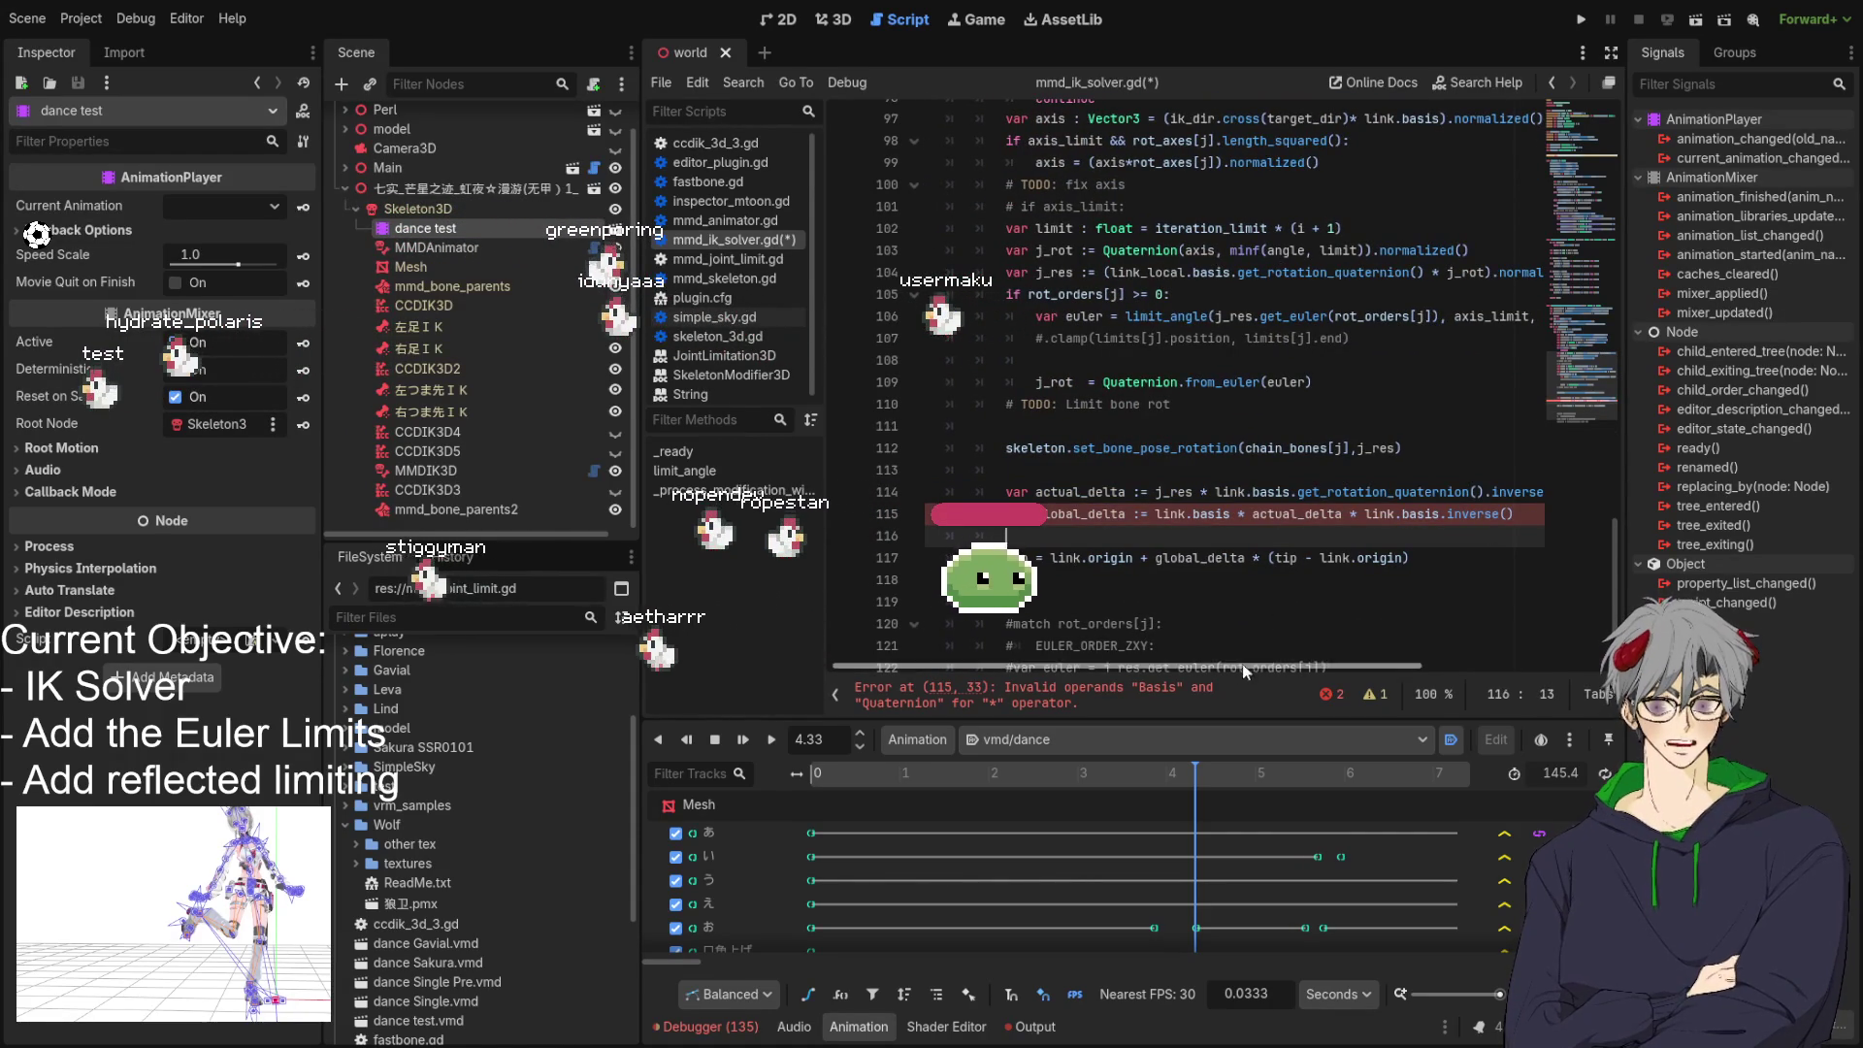
{"action": "mouse_move", "coordinate": [1246, 666]}
{"action": "left_mouse_down"}
{"action": "mouse_move", "coordinate": [1306, 666]}
{"action": "mouse_move", "coordinate": [1261, 672]}
{"action": "left_mouse_up"}
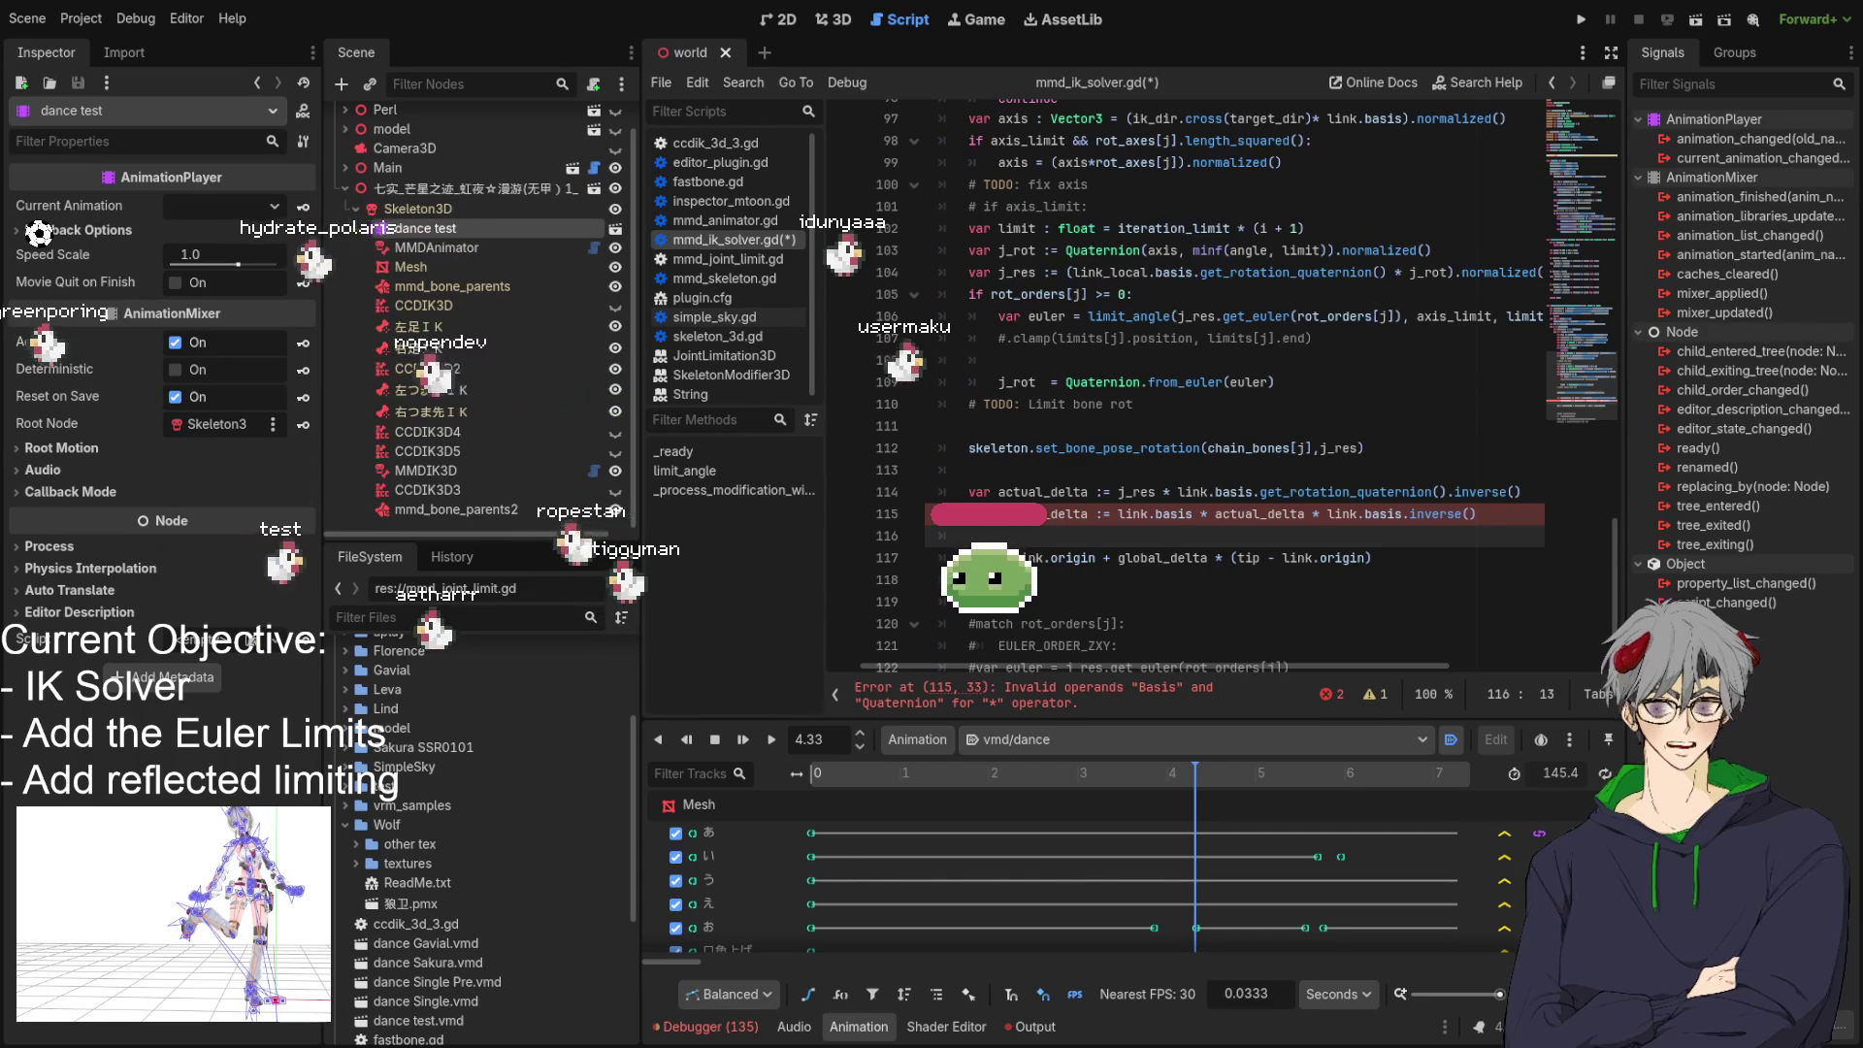
{"action": "left_click", "coordinate": [1249, 515]}
{"action": "double_click", "coordinate": [1249, 515]}
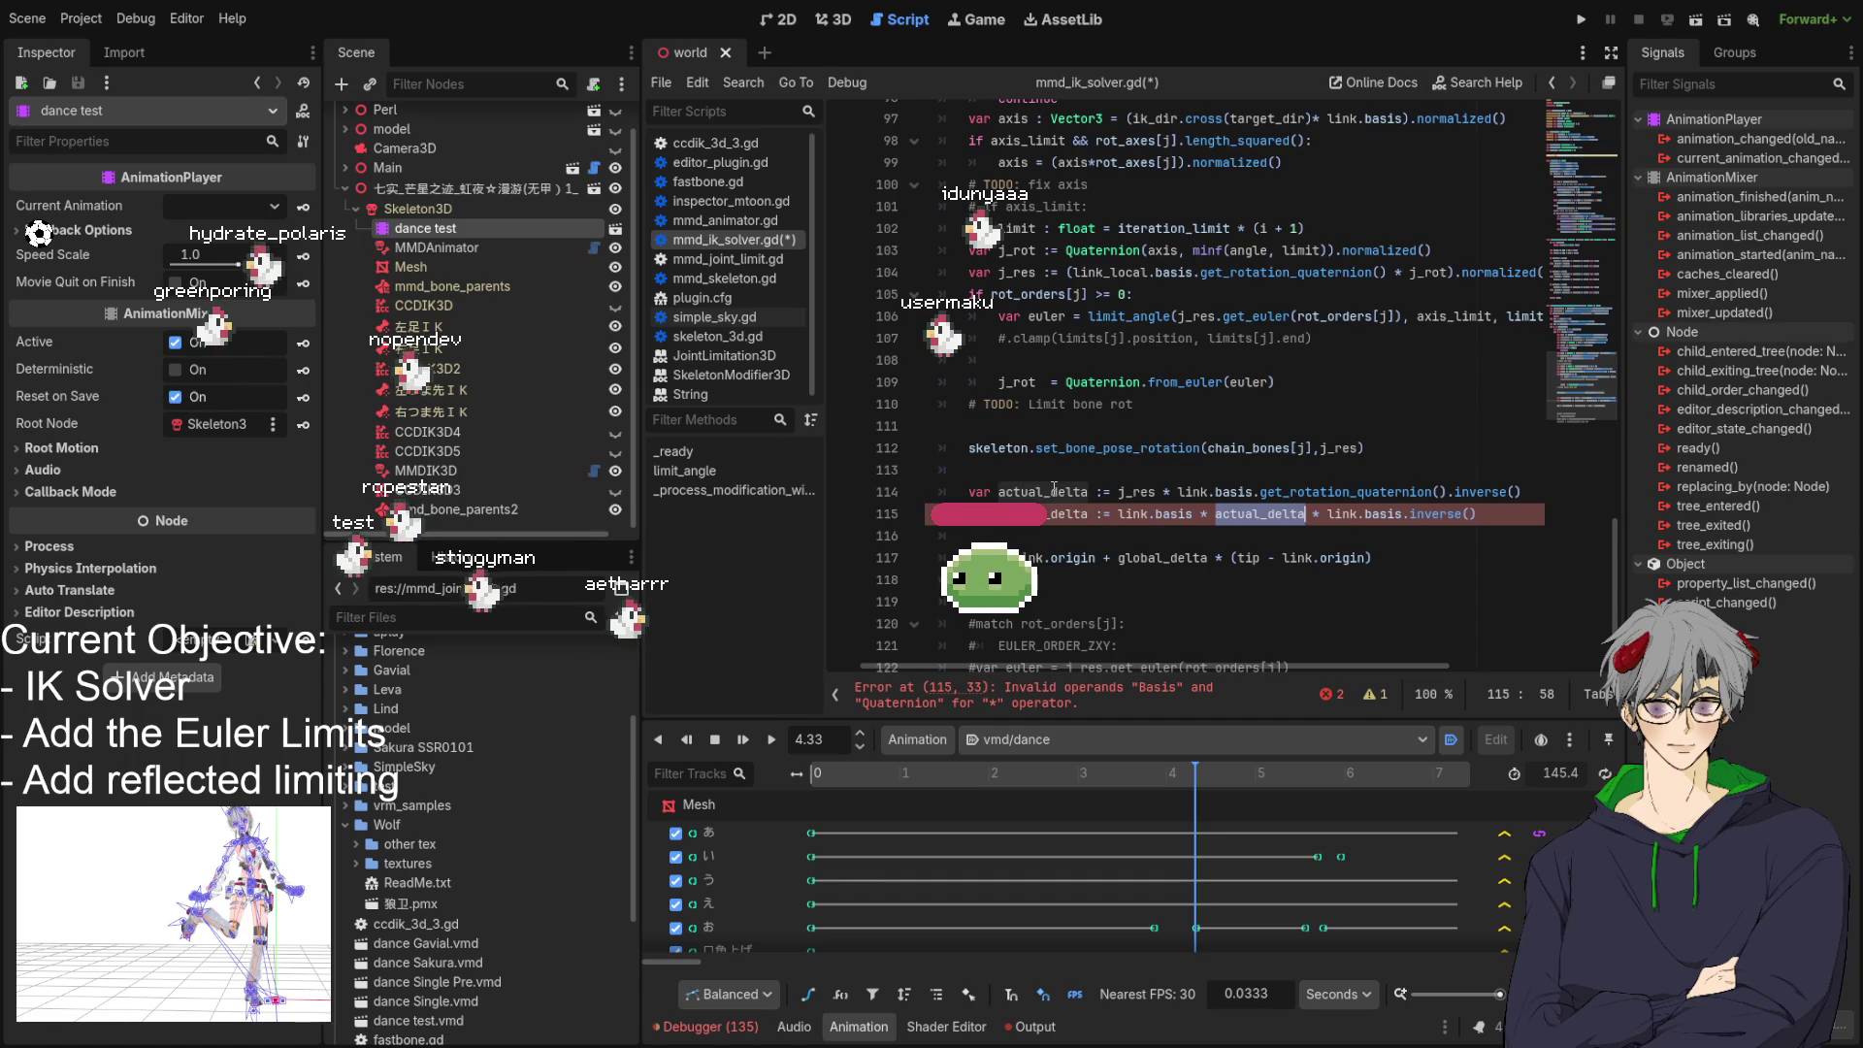
{"action": "double_click", "coordinate": [1055, 490]}
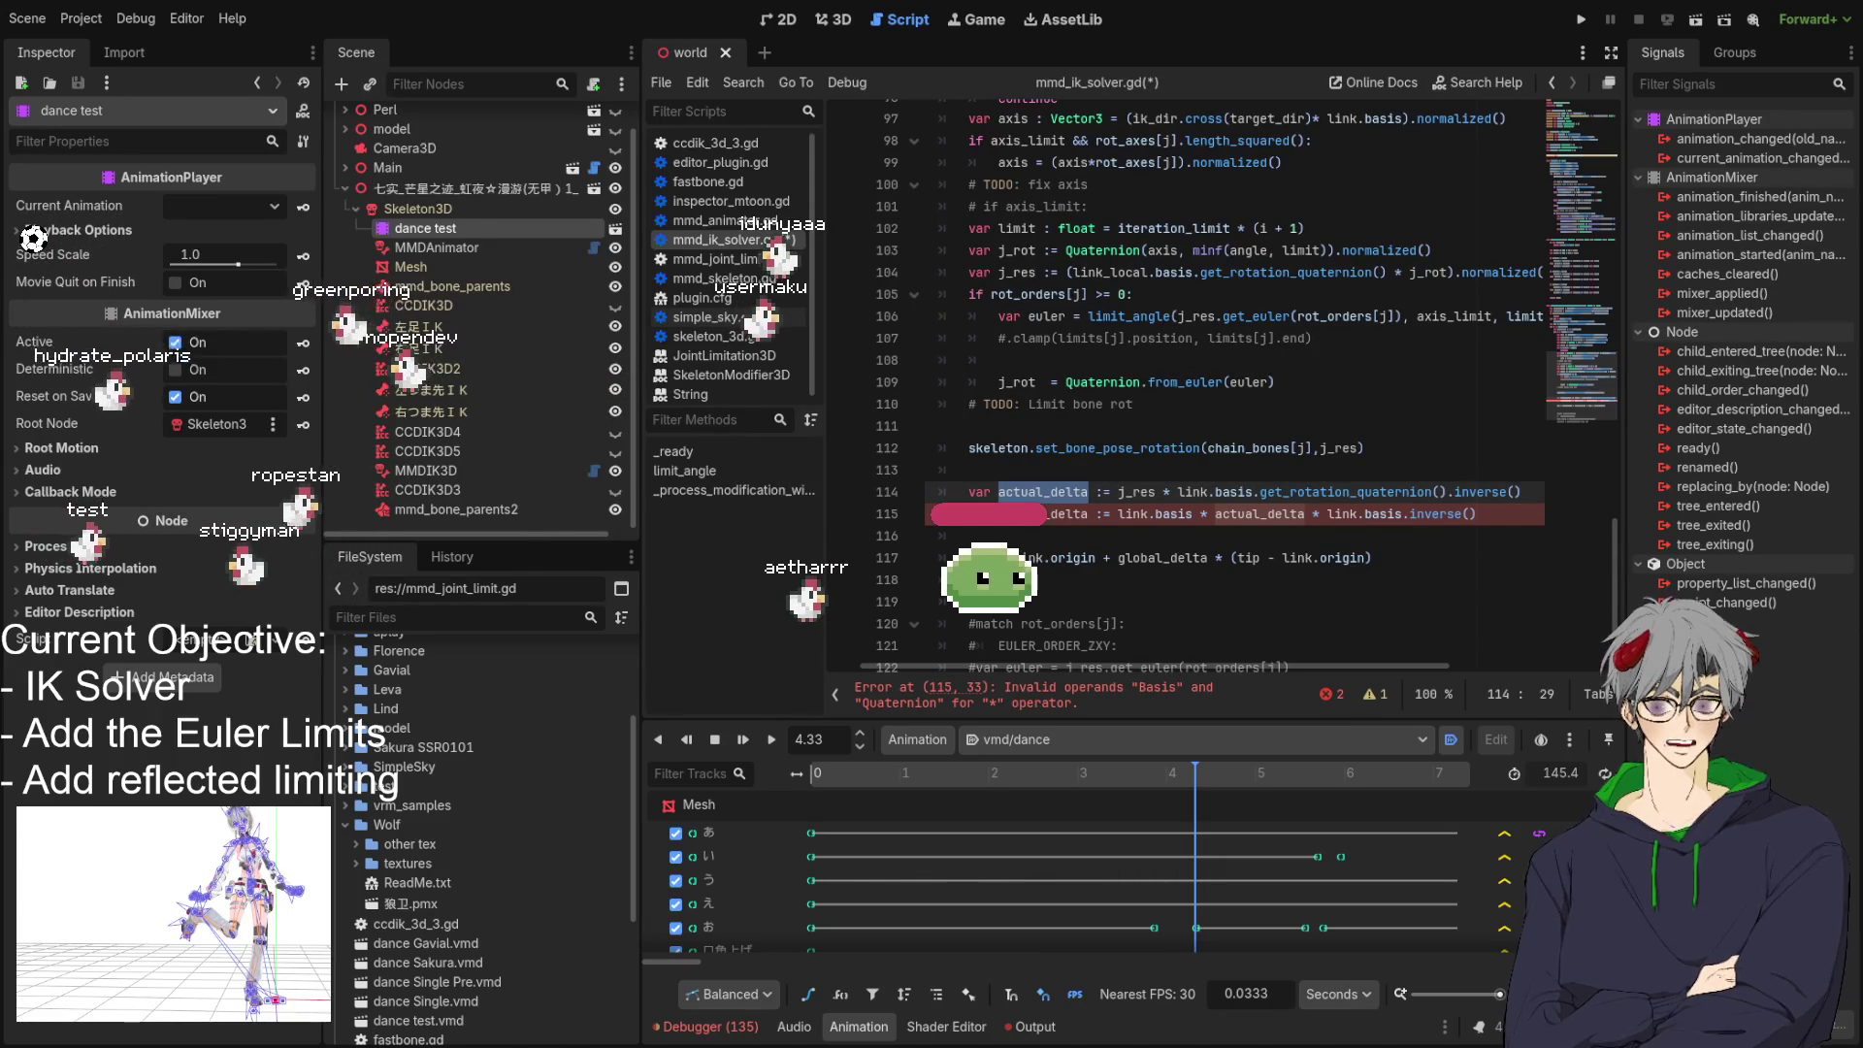
{"action": "left_click", "coordinate": [1293, 534]}
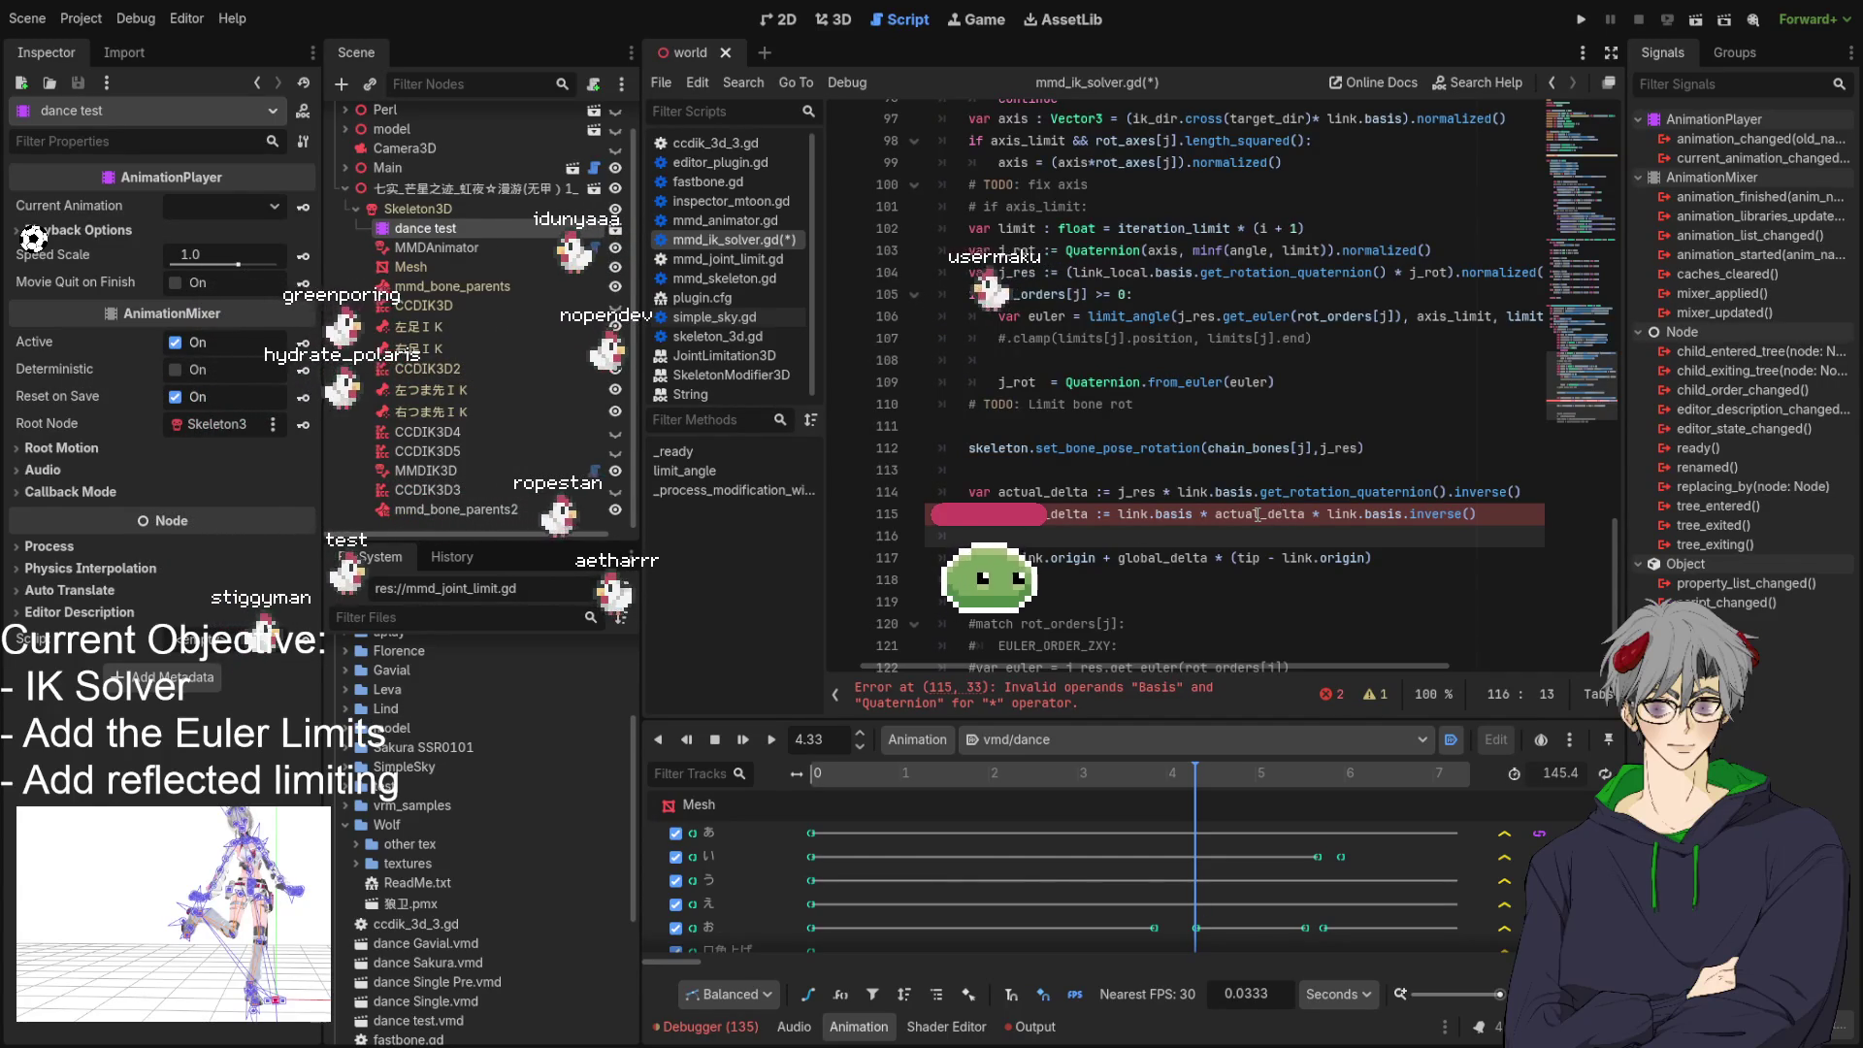
{"action": "left_click", "coordinate": [1183, 408]}
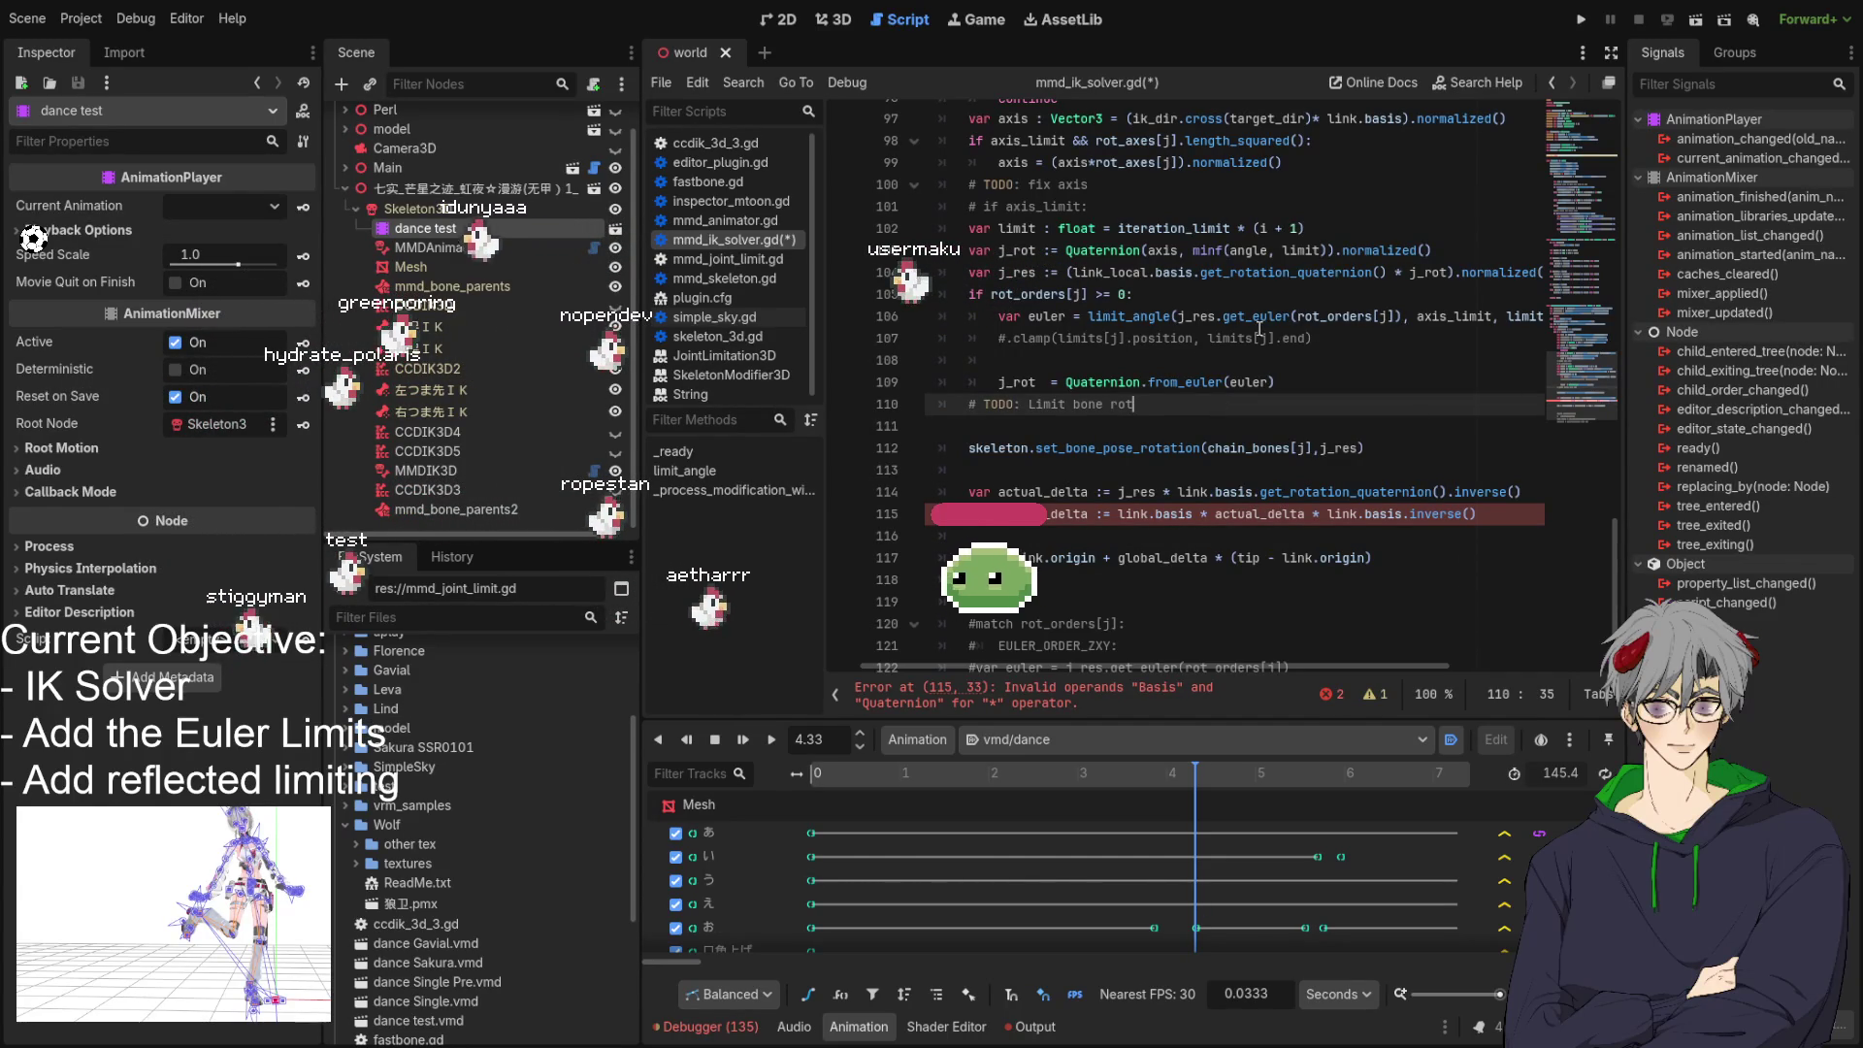
{"action": "double_click", "coordinate": [1477, 491]}
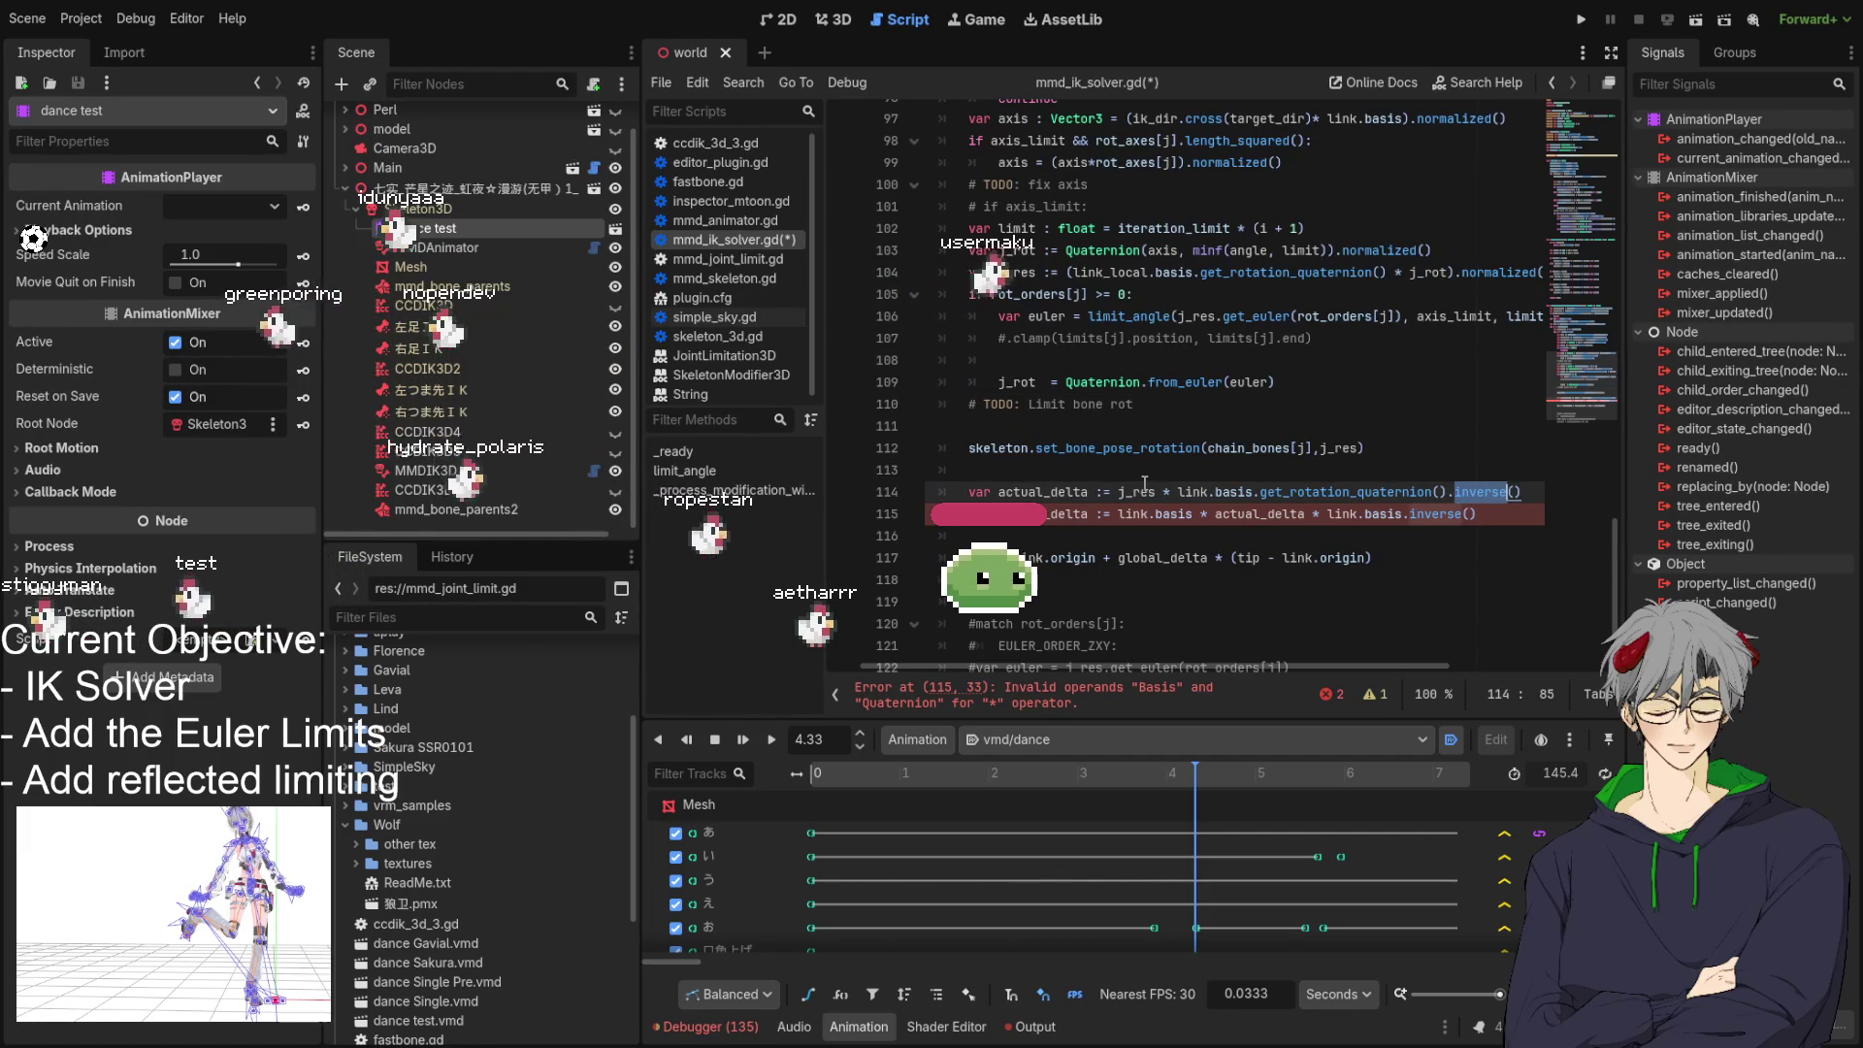
{"action": "double_click", "coordinate": [1138, 492]}
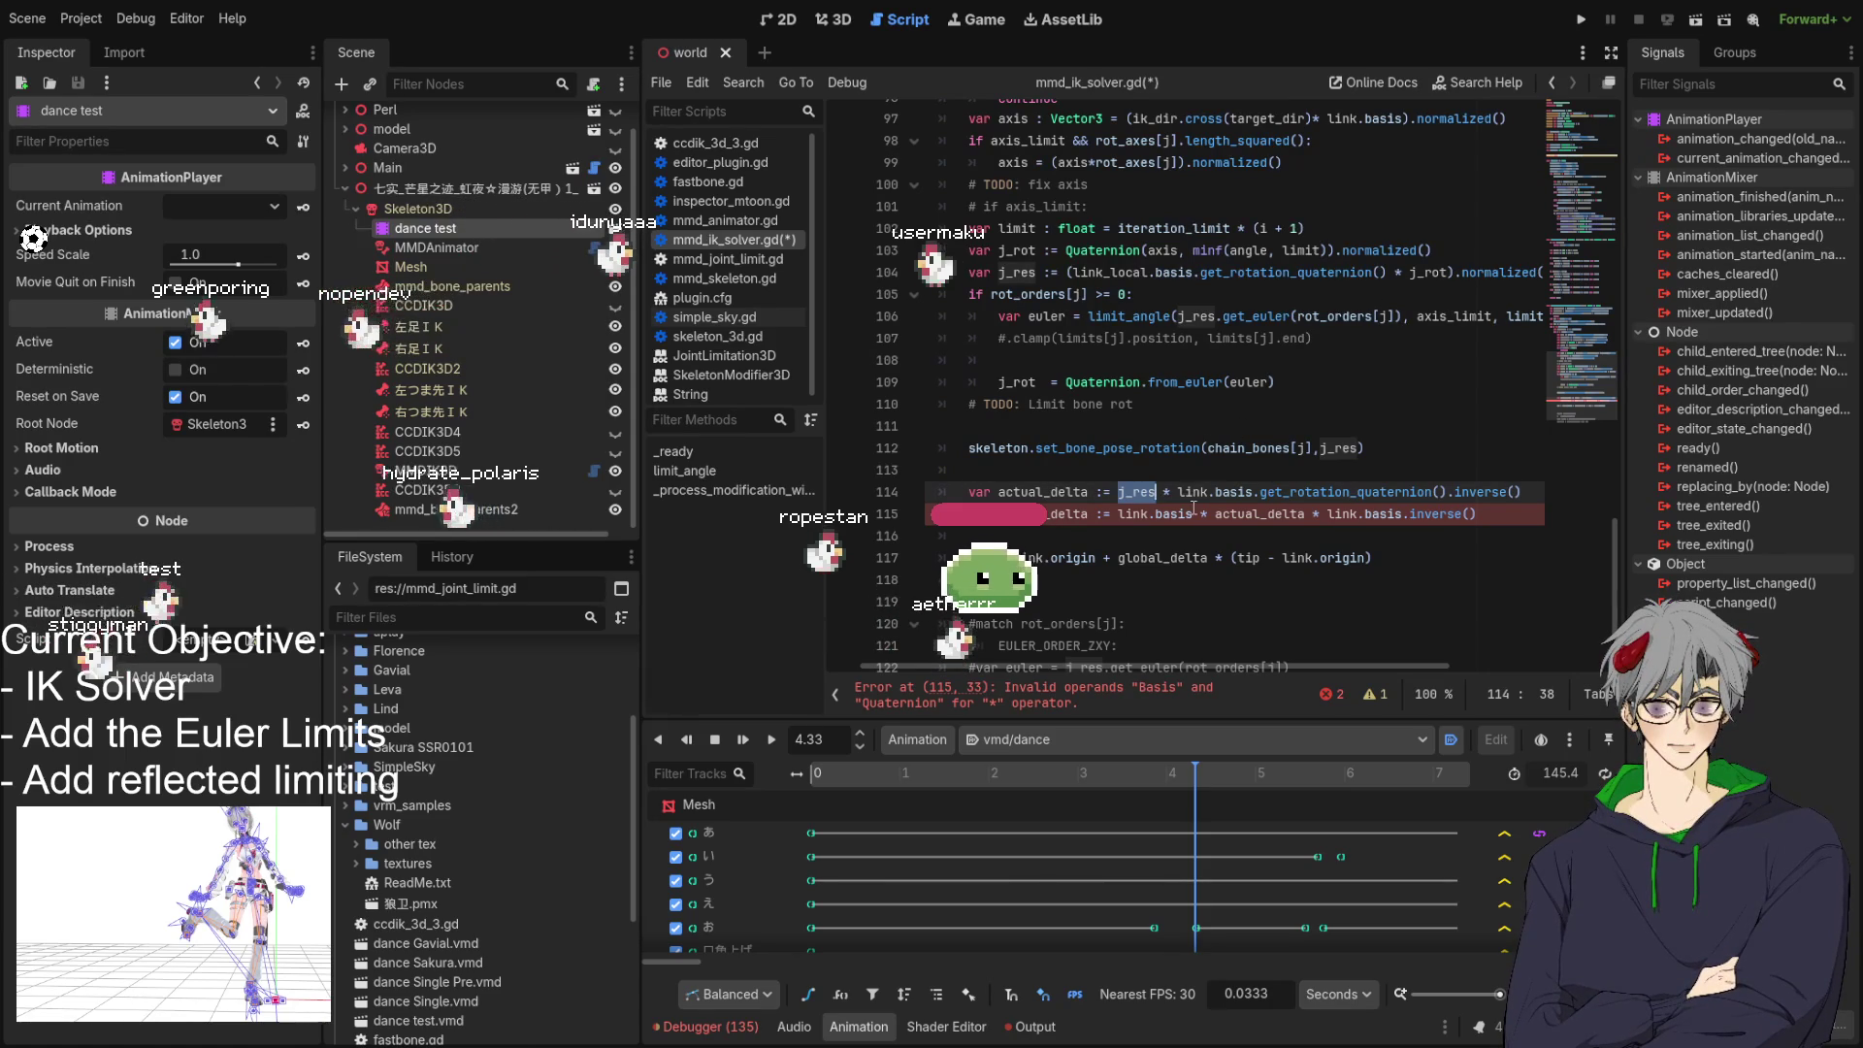
{"action": "double_click", "coordinate": [1193, 492]}
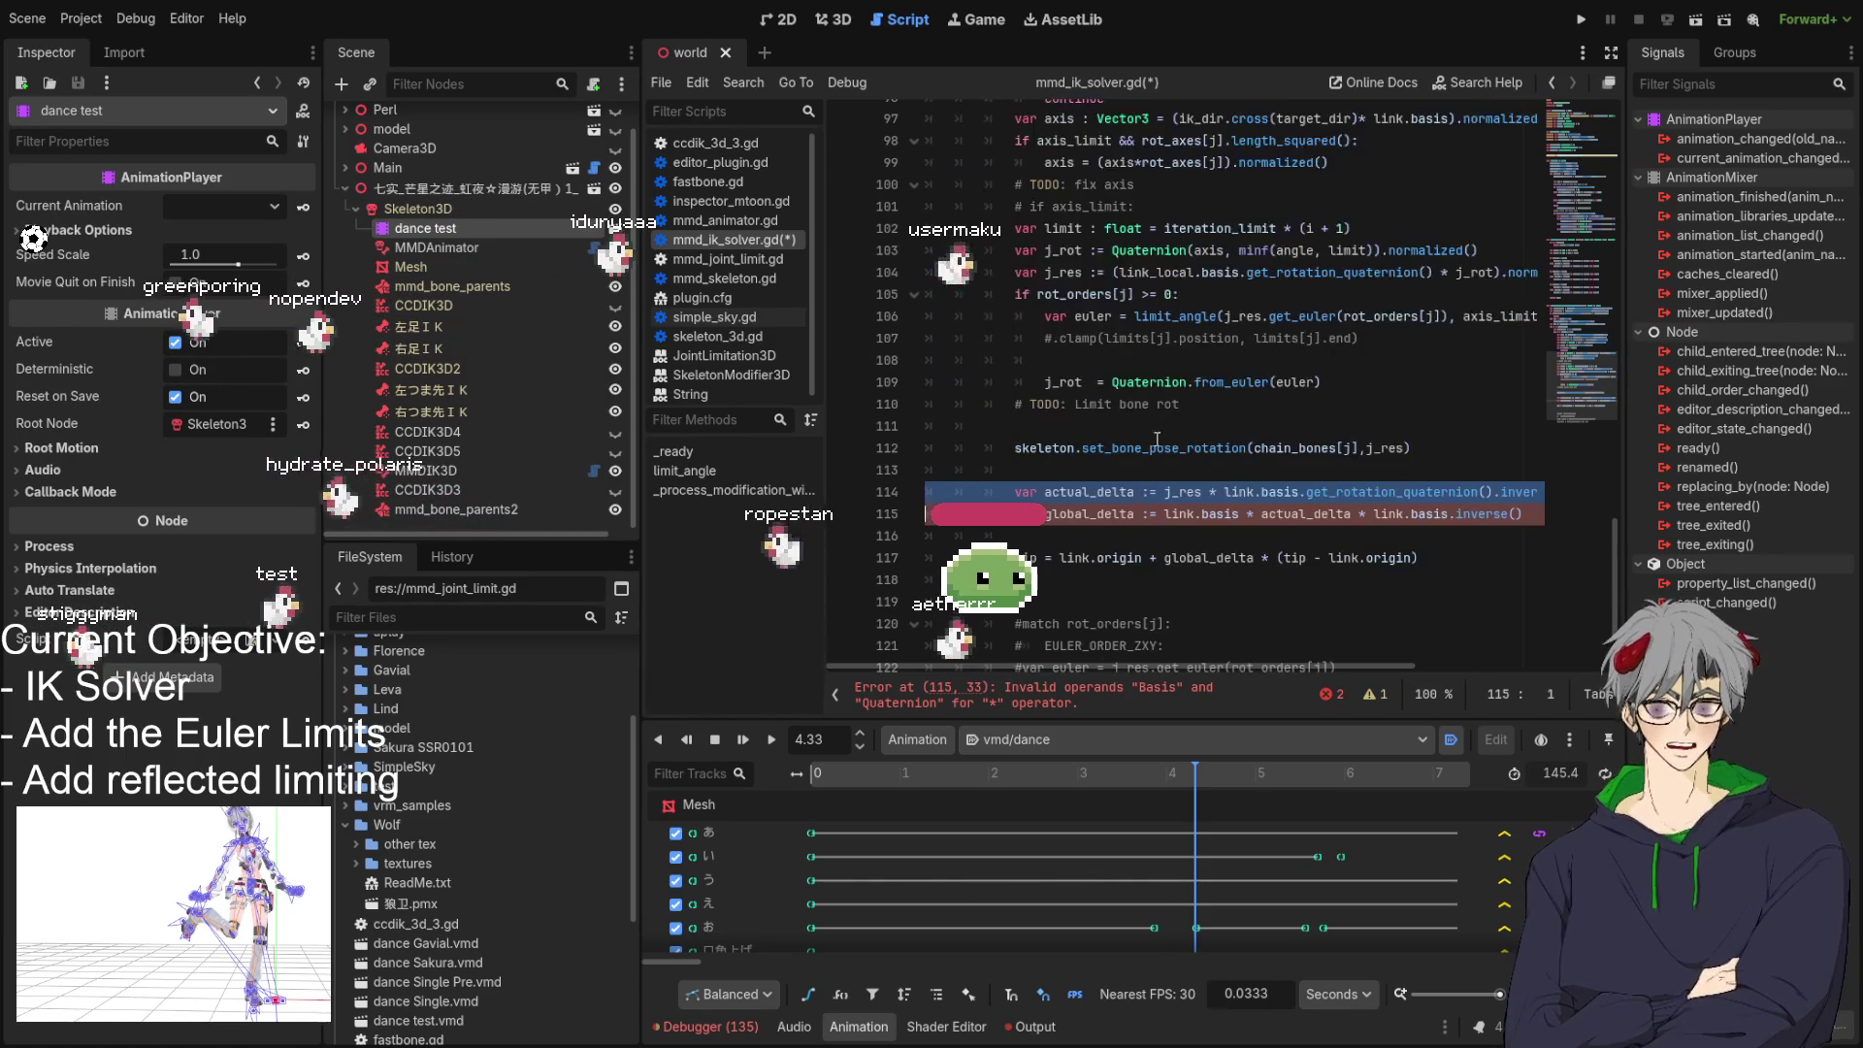
{"action": "key", "text": "Up"}
{"action": "left_click", "coordinate": [1188, 495]}
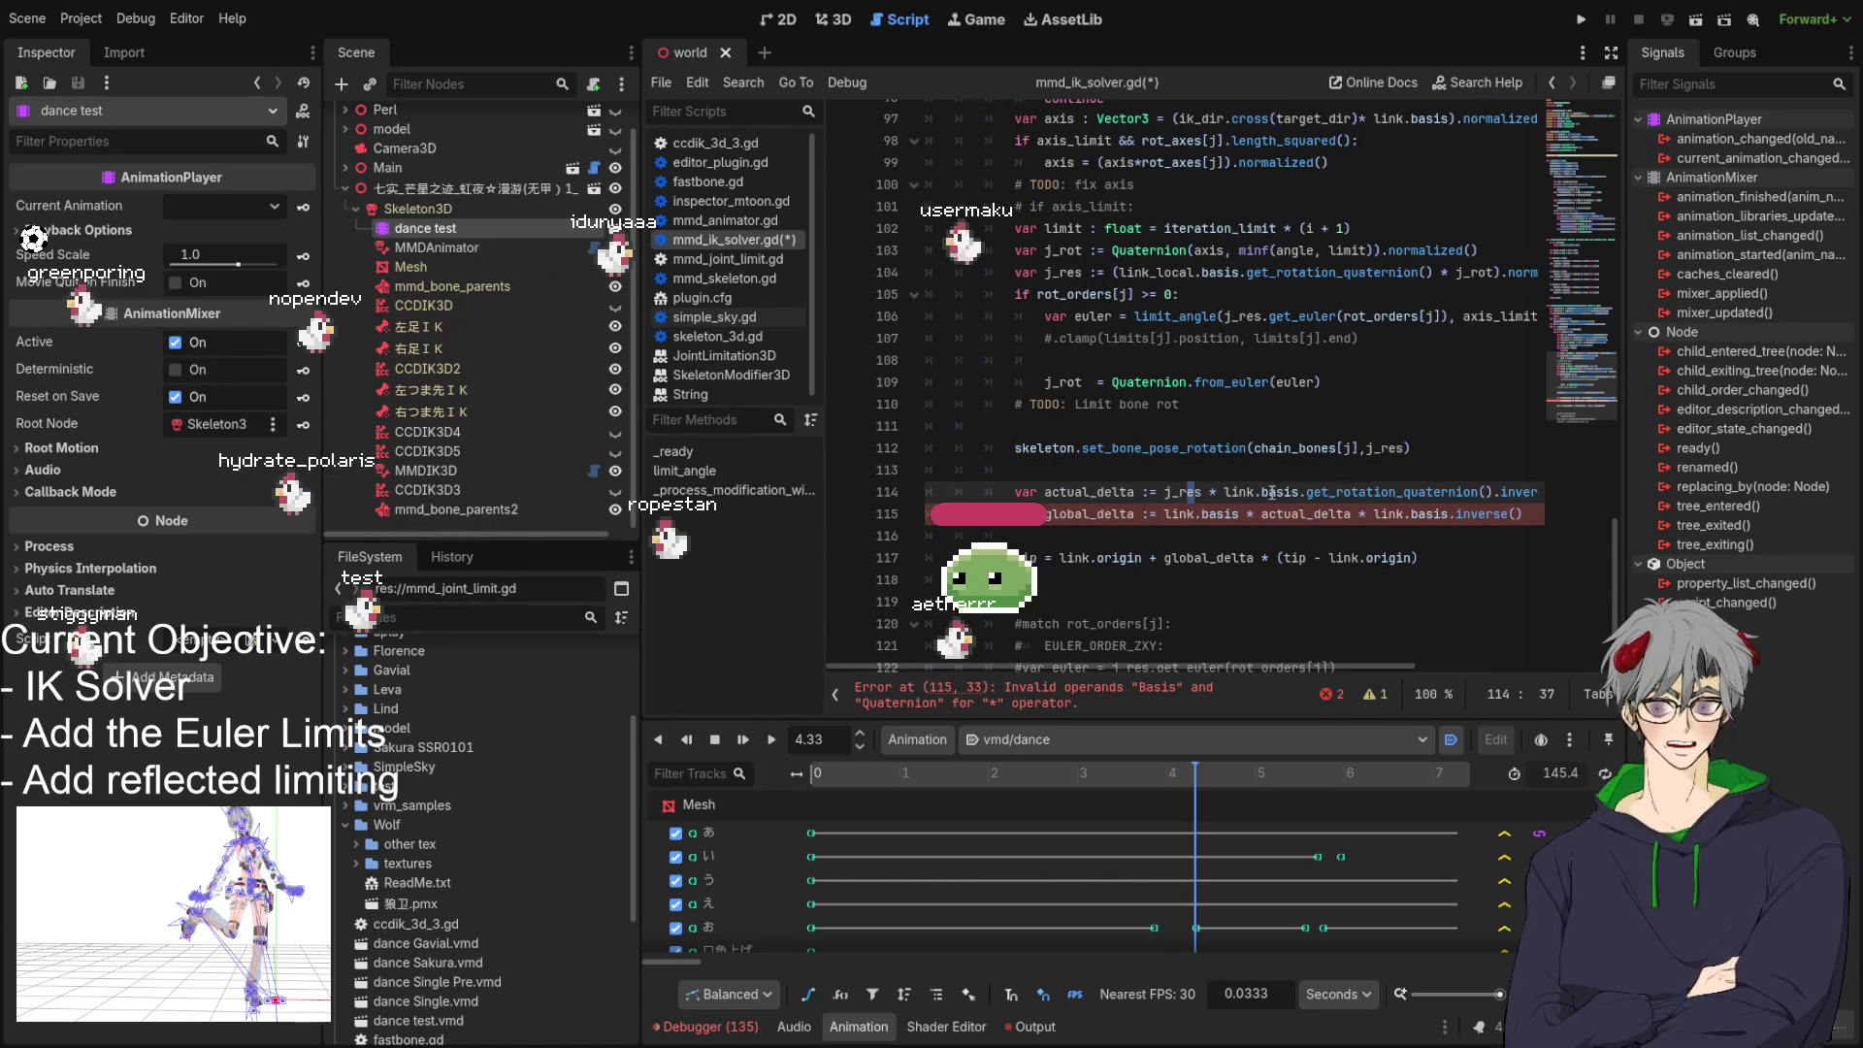
{"action": "double_click", "coordinate": [1174, 495]}
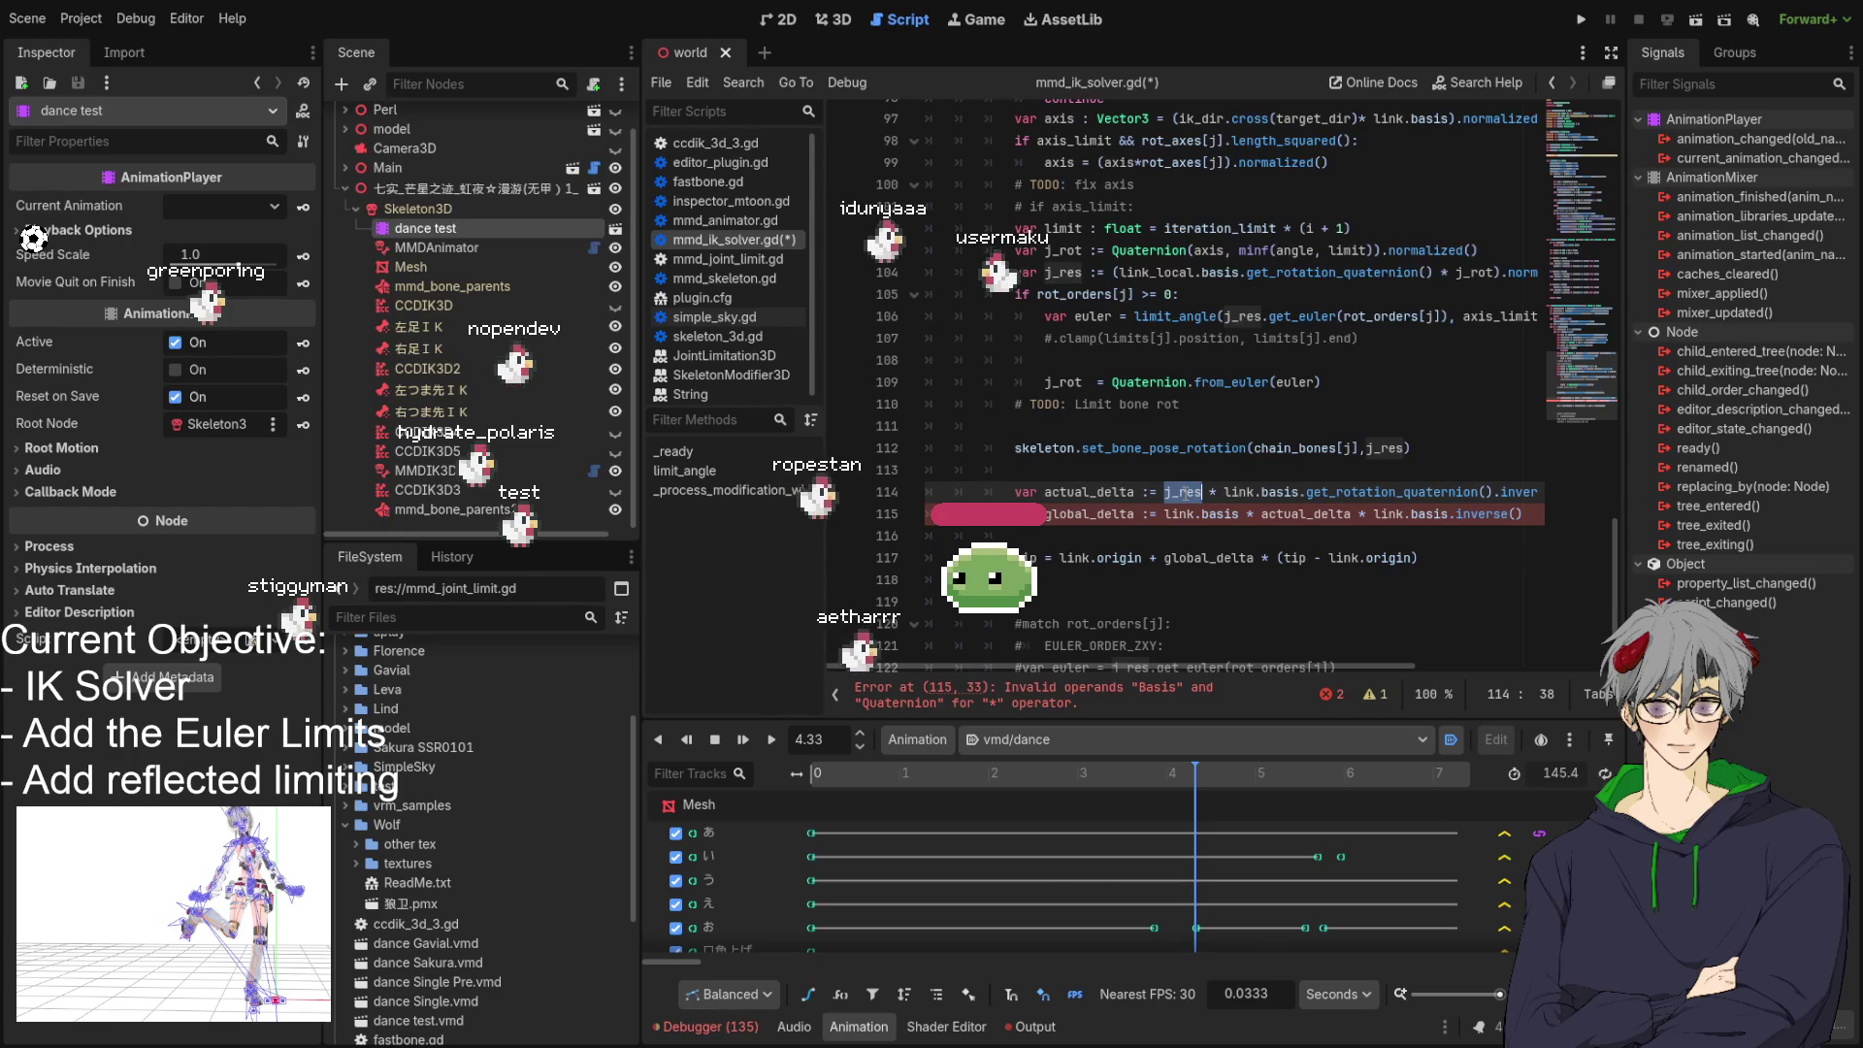
{"action": "mouse_move", "coordinate": [1139, 664]}
{"action": "left_mouse_down"}
{"action": "mouse_move", "coordinate": [1238, 668]}
{"action": "mouse_move", "coordinate": [1114, 668]}
{"action": "left_mouse_up"}
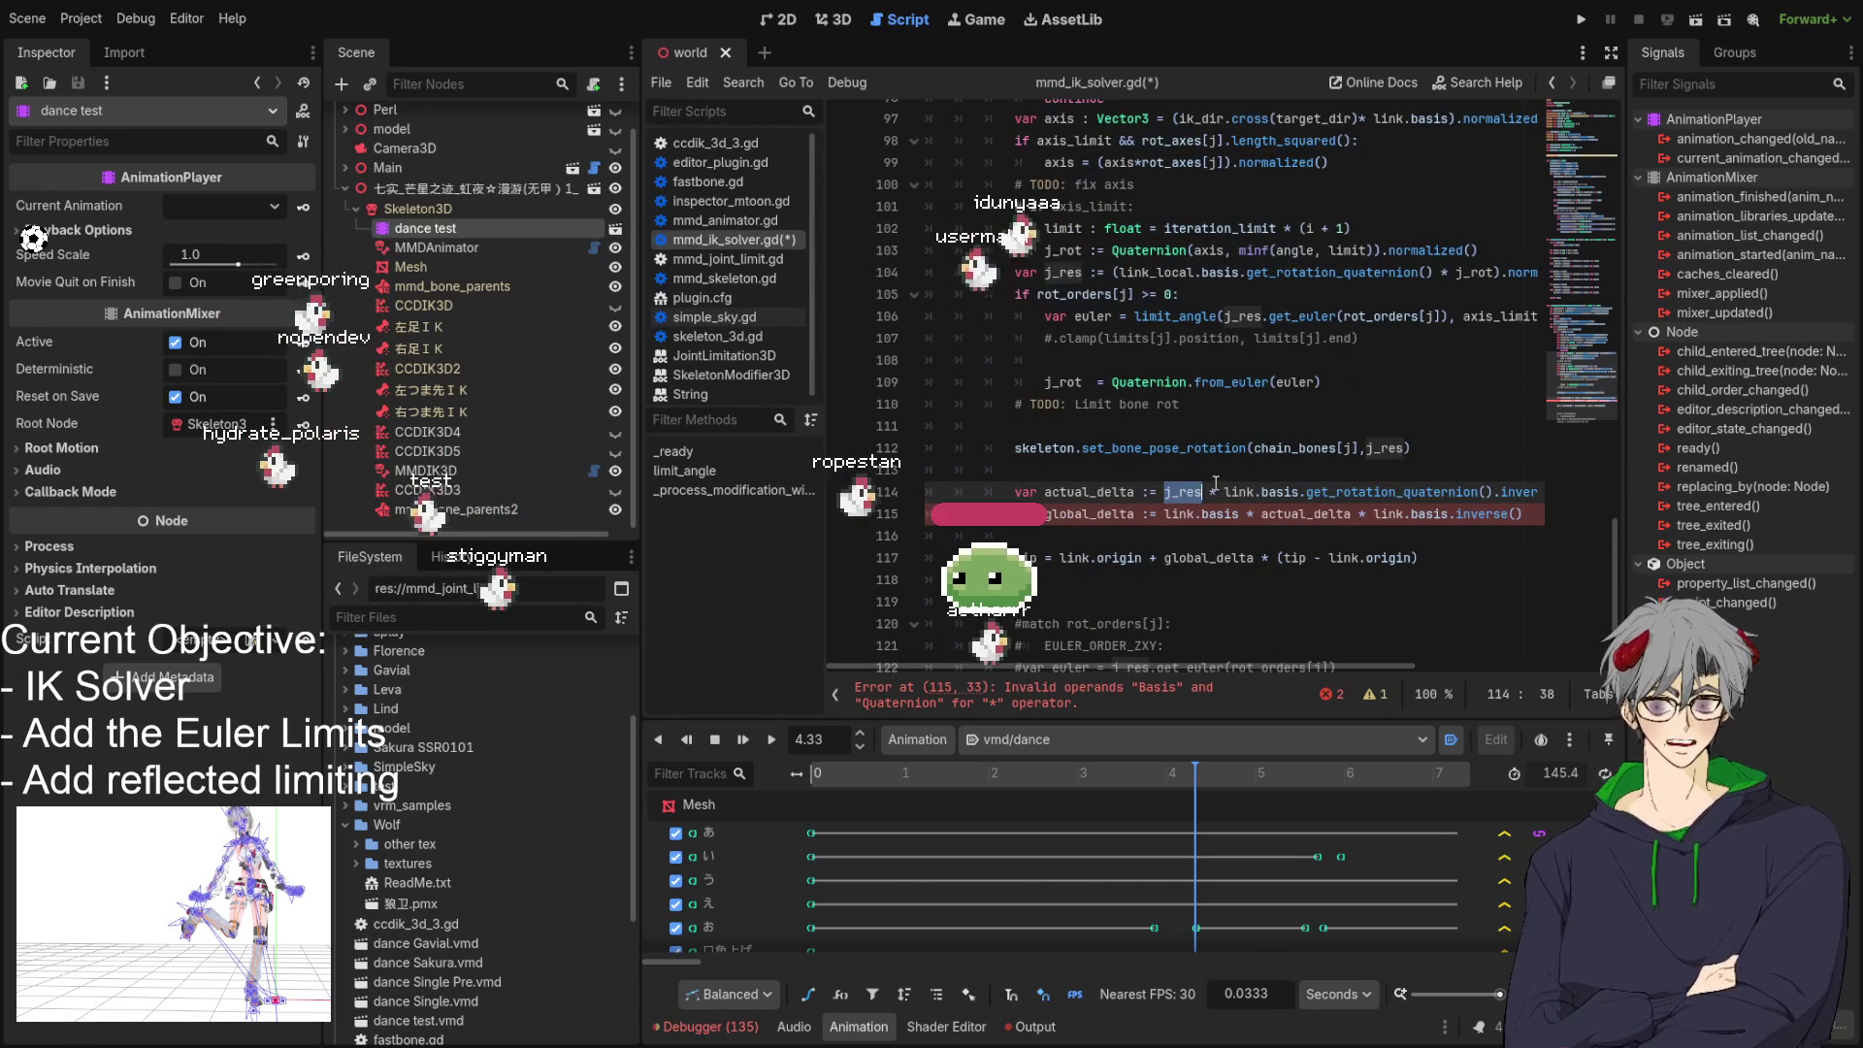
{"action": "left_click", "coordinate": [1341, 479]}
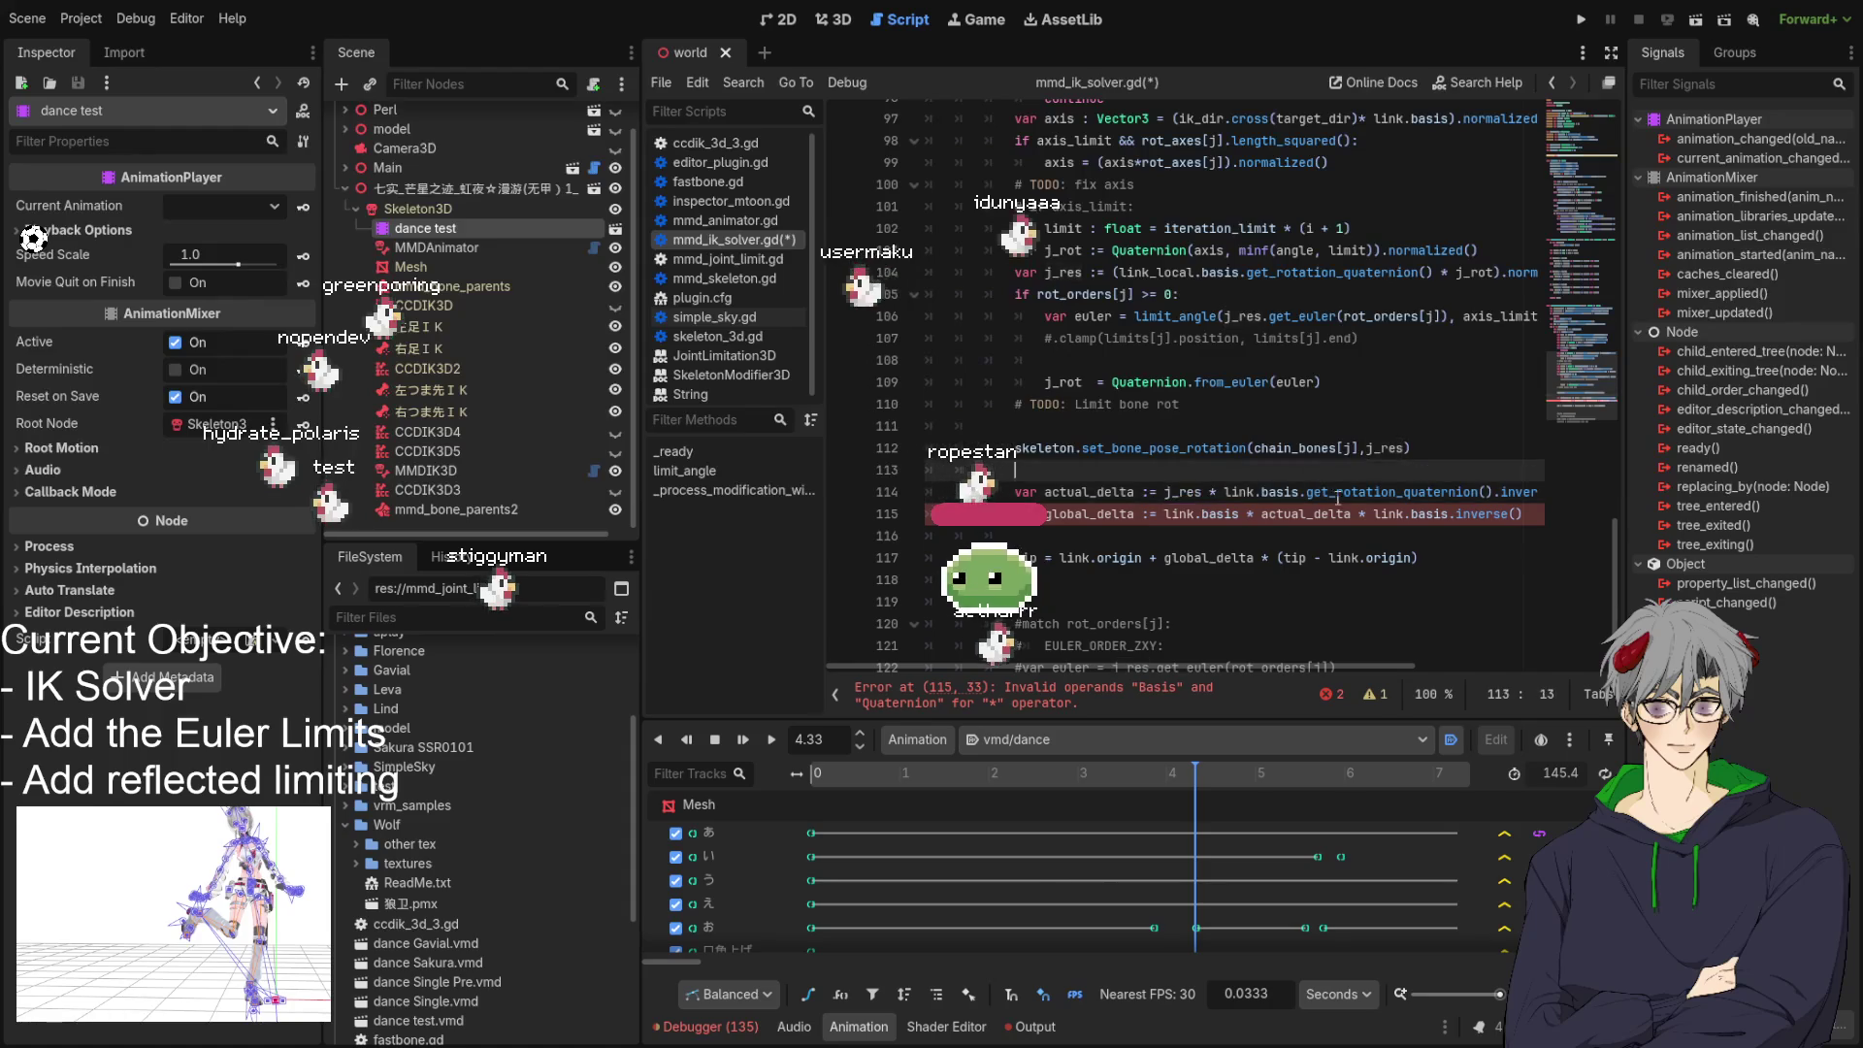
{"action": "left_click_drag", "start_coordinate": [1252, 666], "coordinate": [1358, 666]}
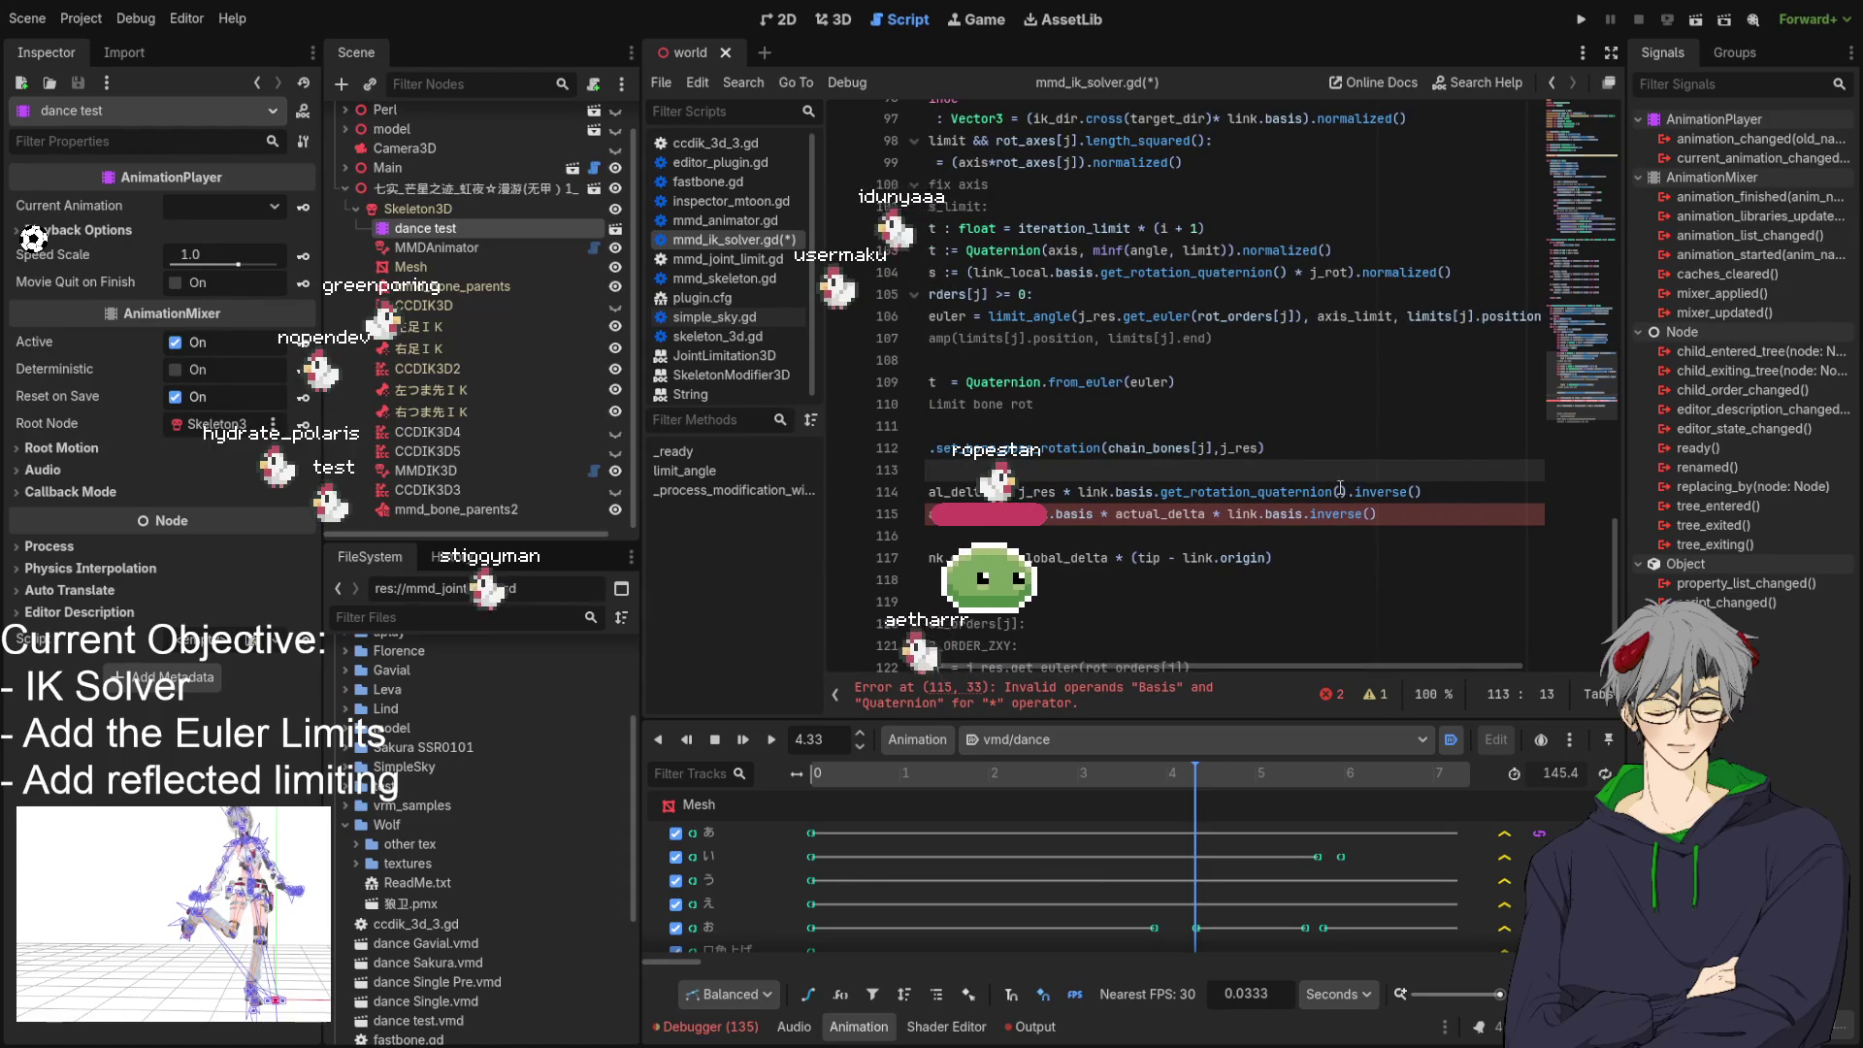
{"action": "mouse_move", "coordinate": [1352, 491]}
{"action": "left_mouse_down"}
{"action": "mouse_move", "coordinate": [1167, 492]}
{"action": "mouse_move", "coordinate": [1514, 484]}
{"action": "left_mouse_up"}
{"action": "key", "text": "BackSpace"}
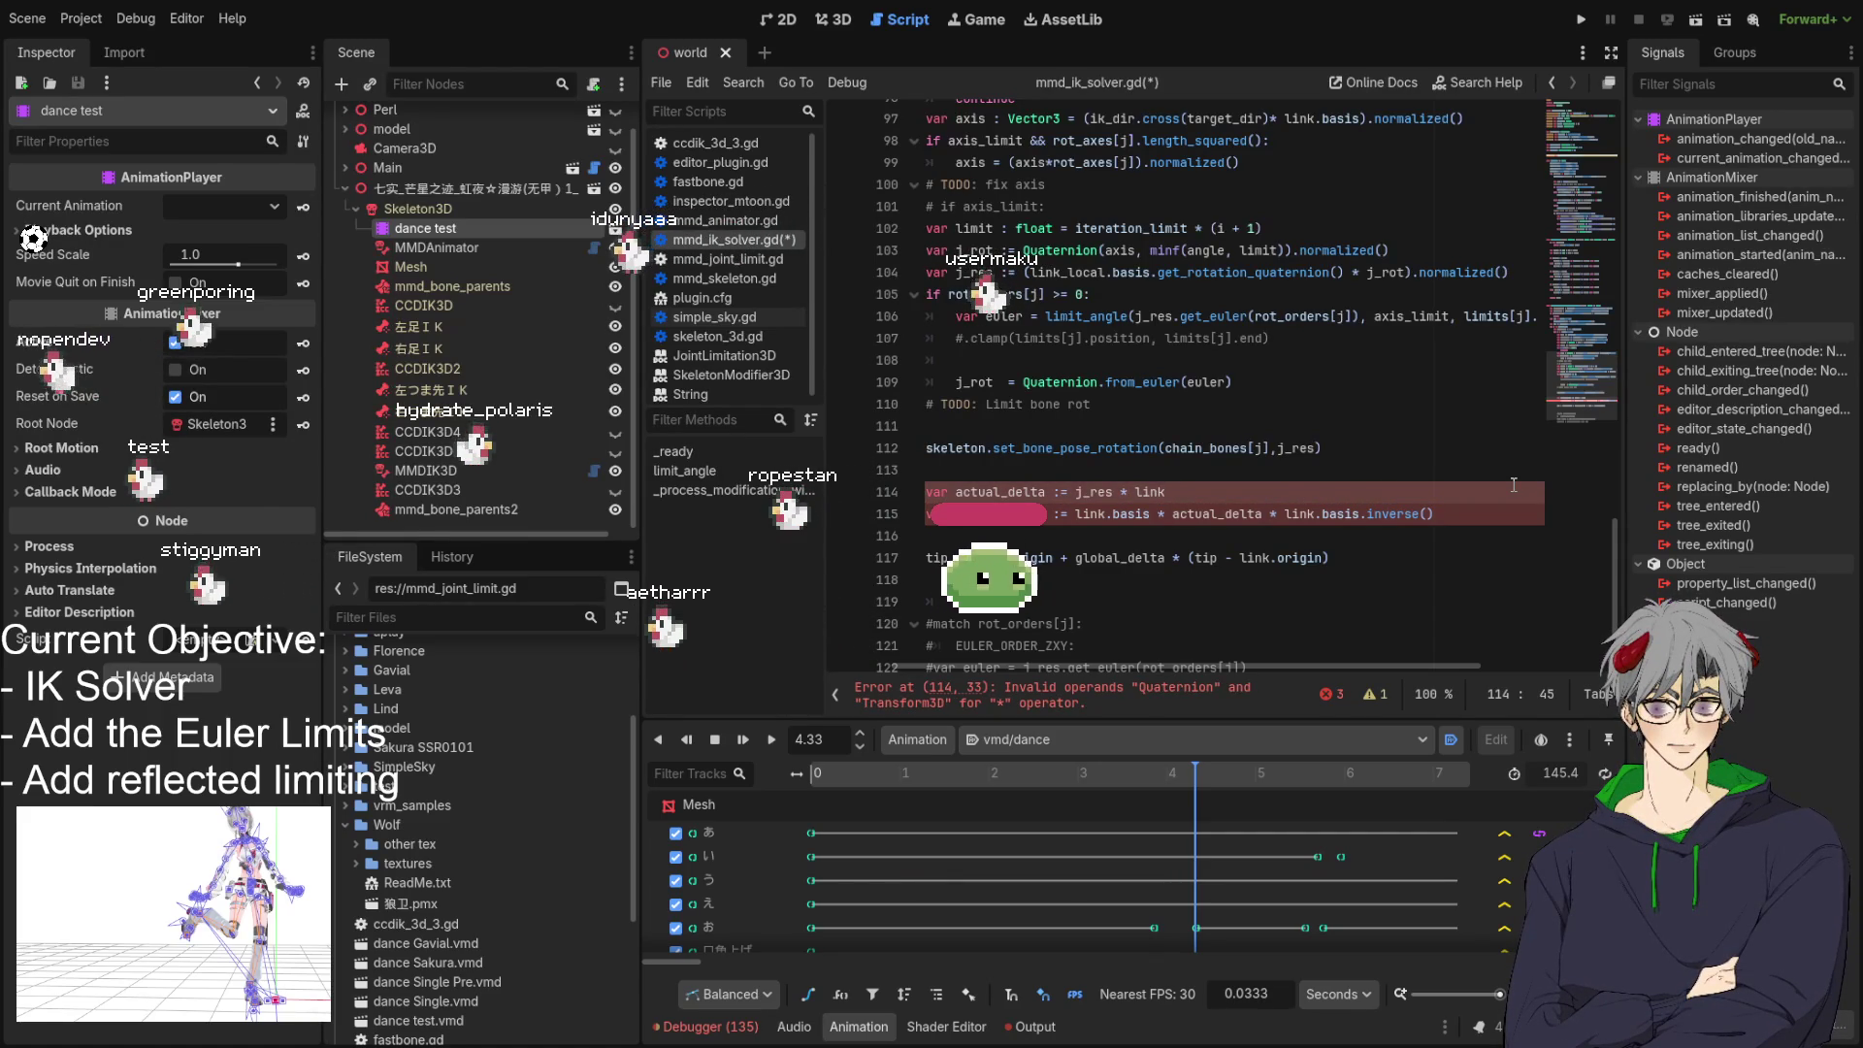
{"action": "key", "text": "ctrl+z"}
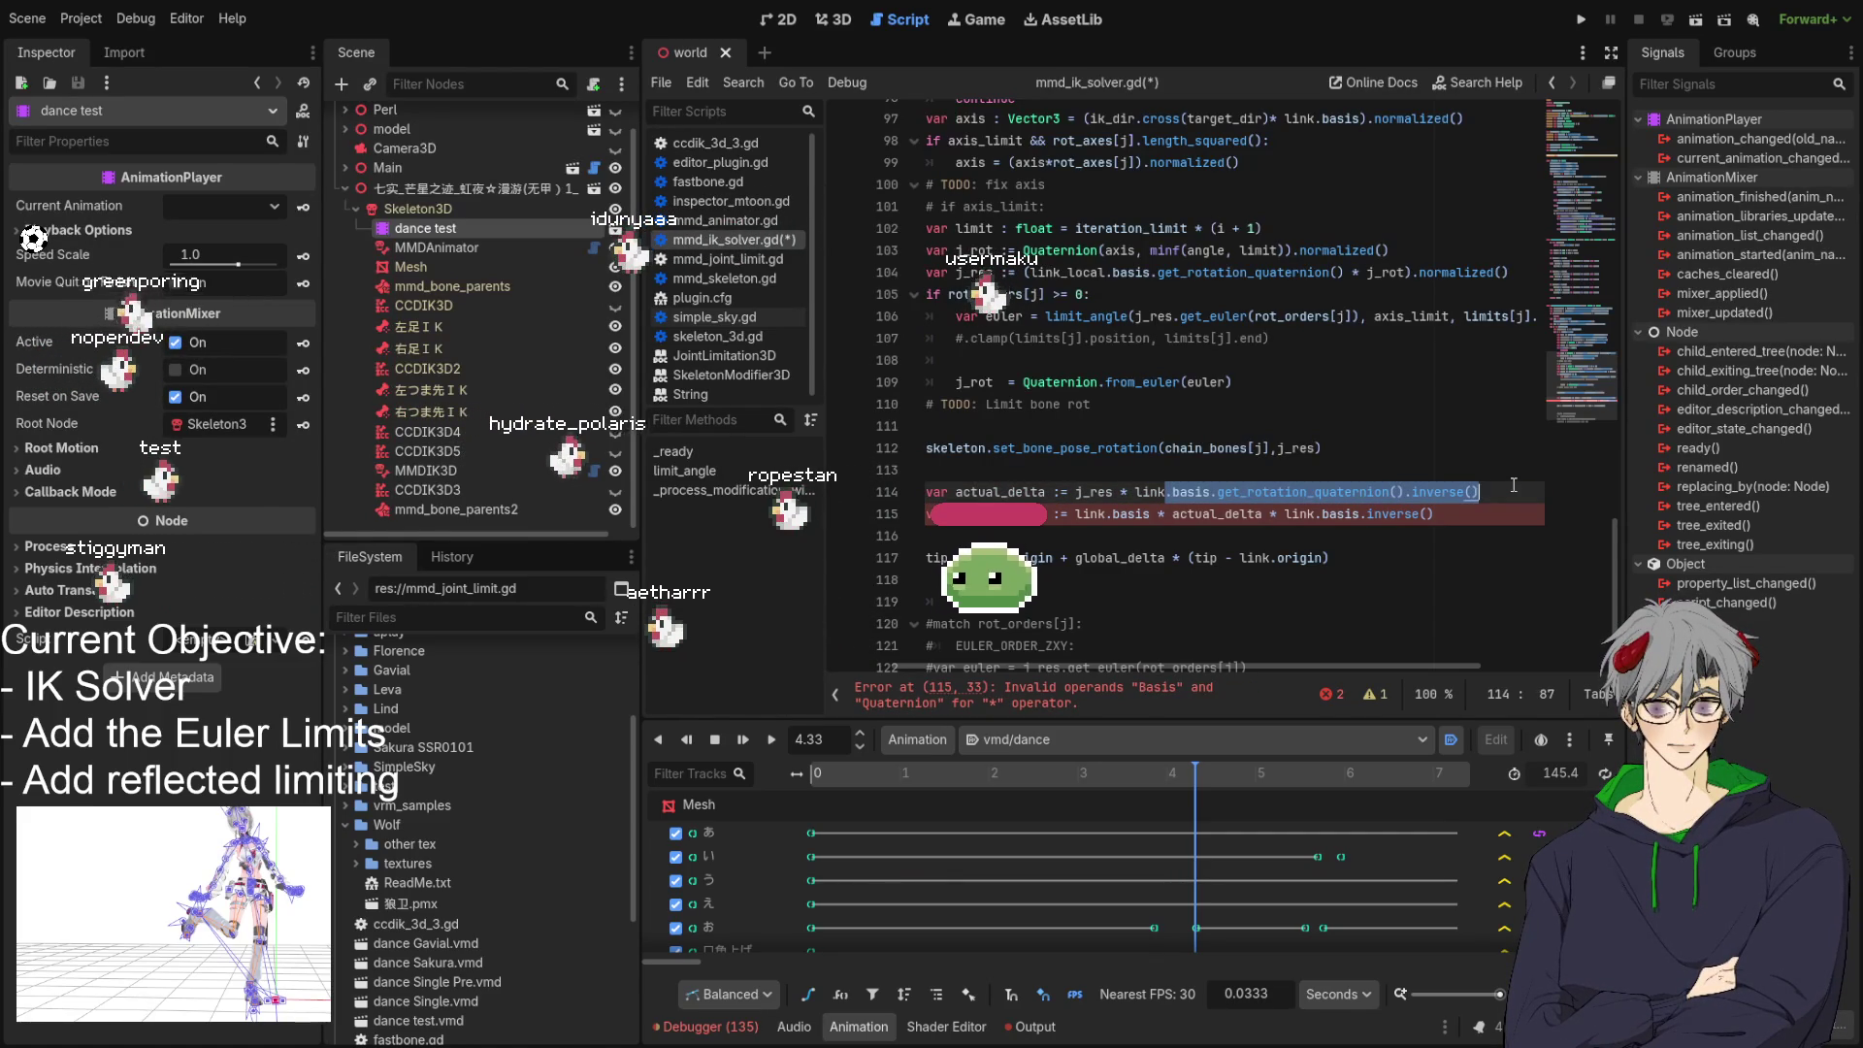
{"action": "left_click", "coordinate": [1281, 513]}
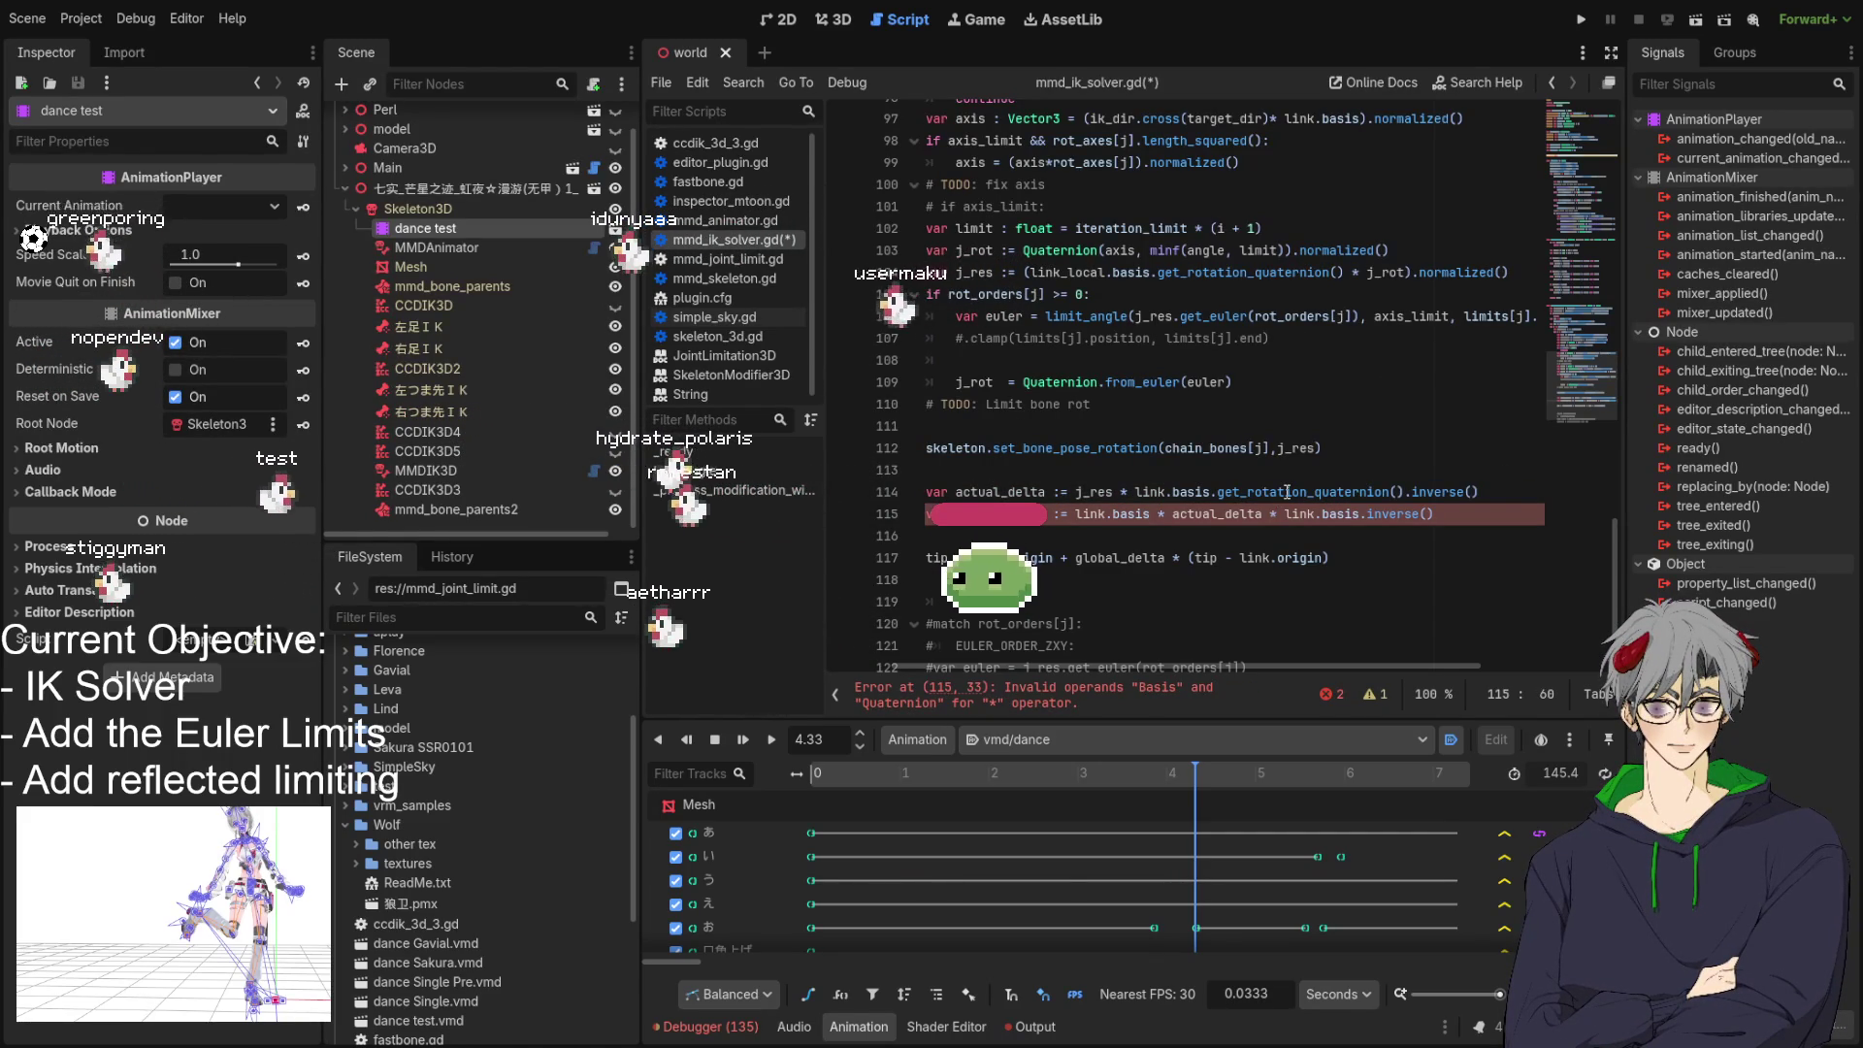
{"action": "double_click", "coordinate": [1434, 492]}
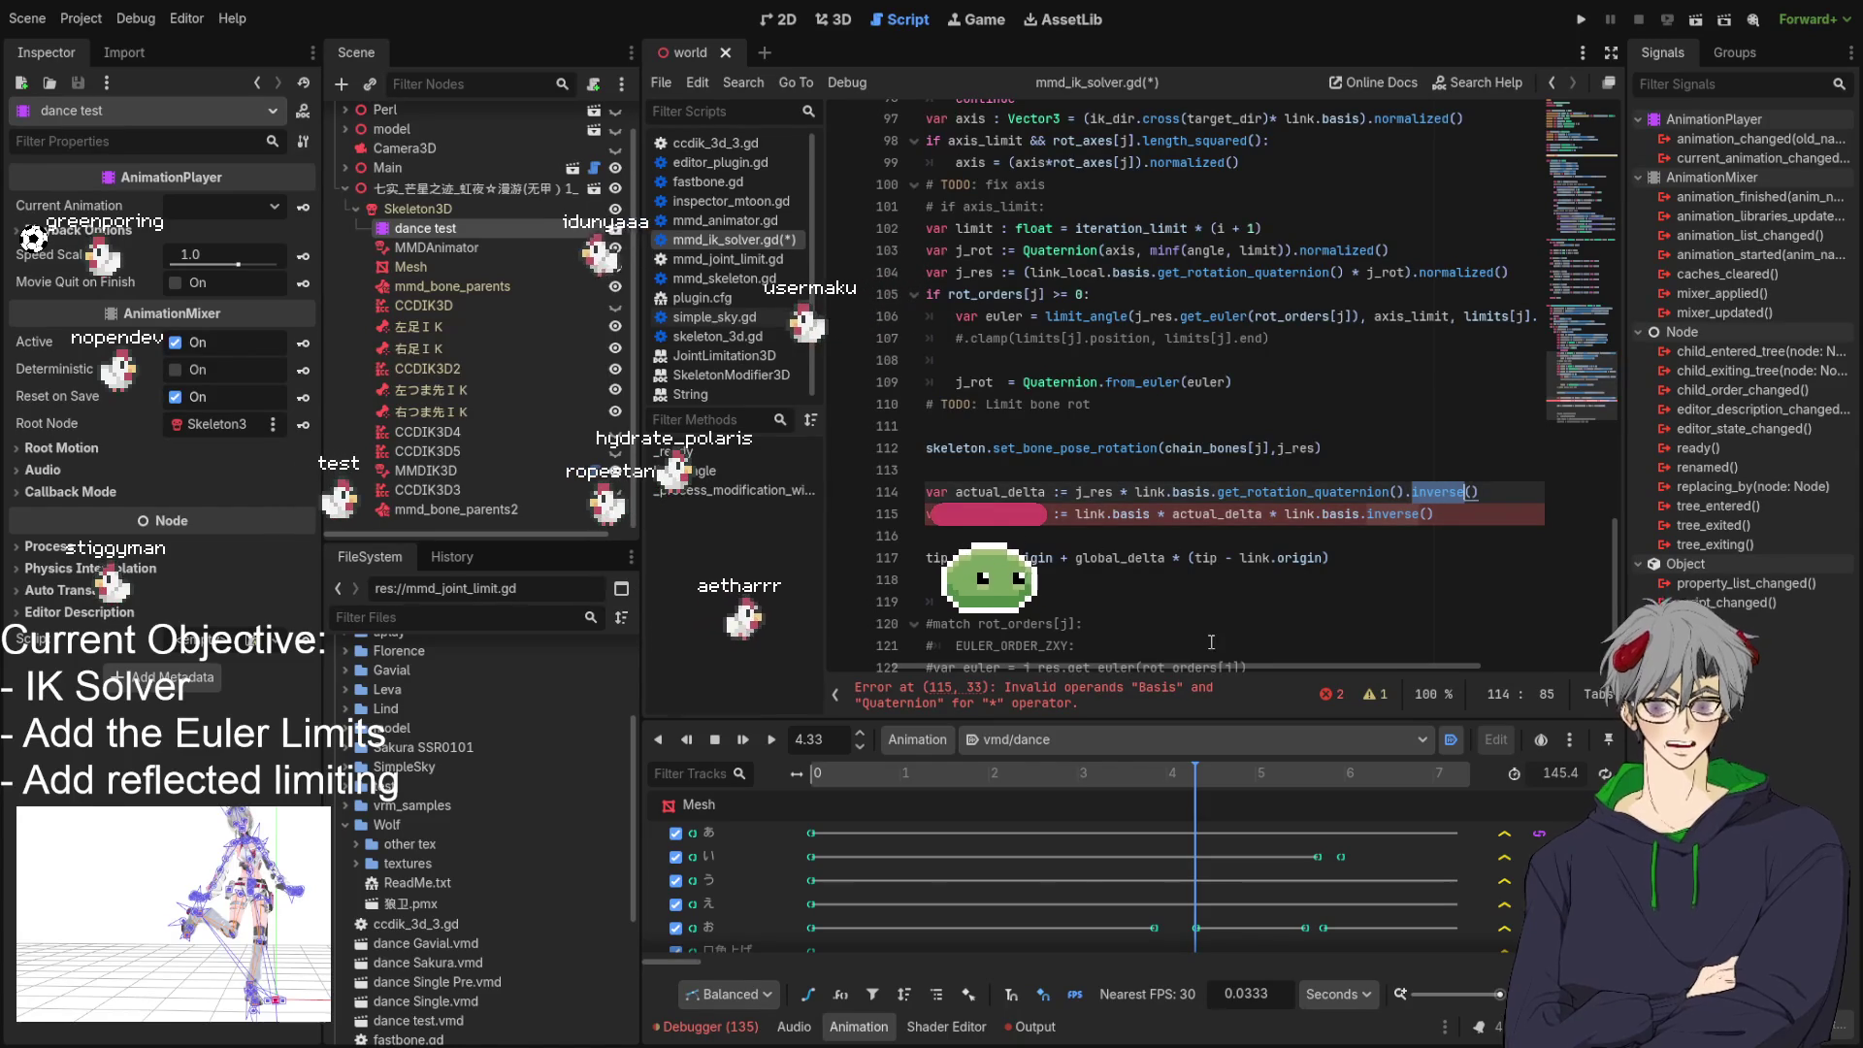
{"action": "left_click_drag", "start_coordinate": [1190, 667], "coordinate": [1143, 667]}
{"action": "left_click", "coordinate": [1140, 492]}
{"action": "double_click", "coordinate": [1157, 490]}
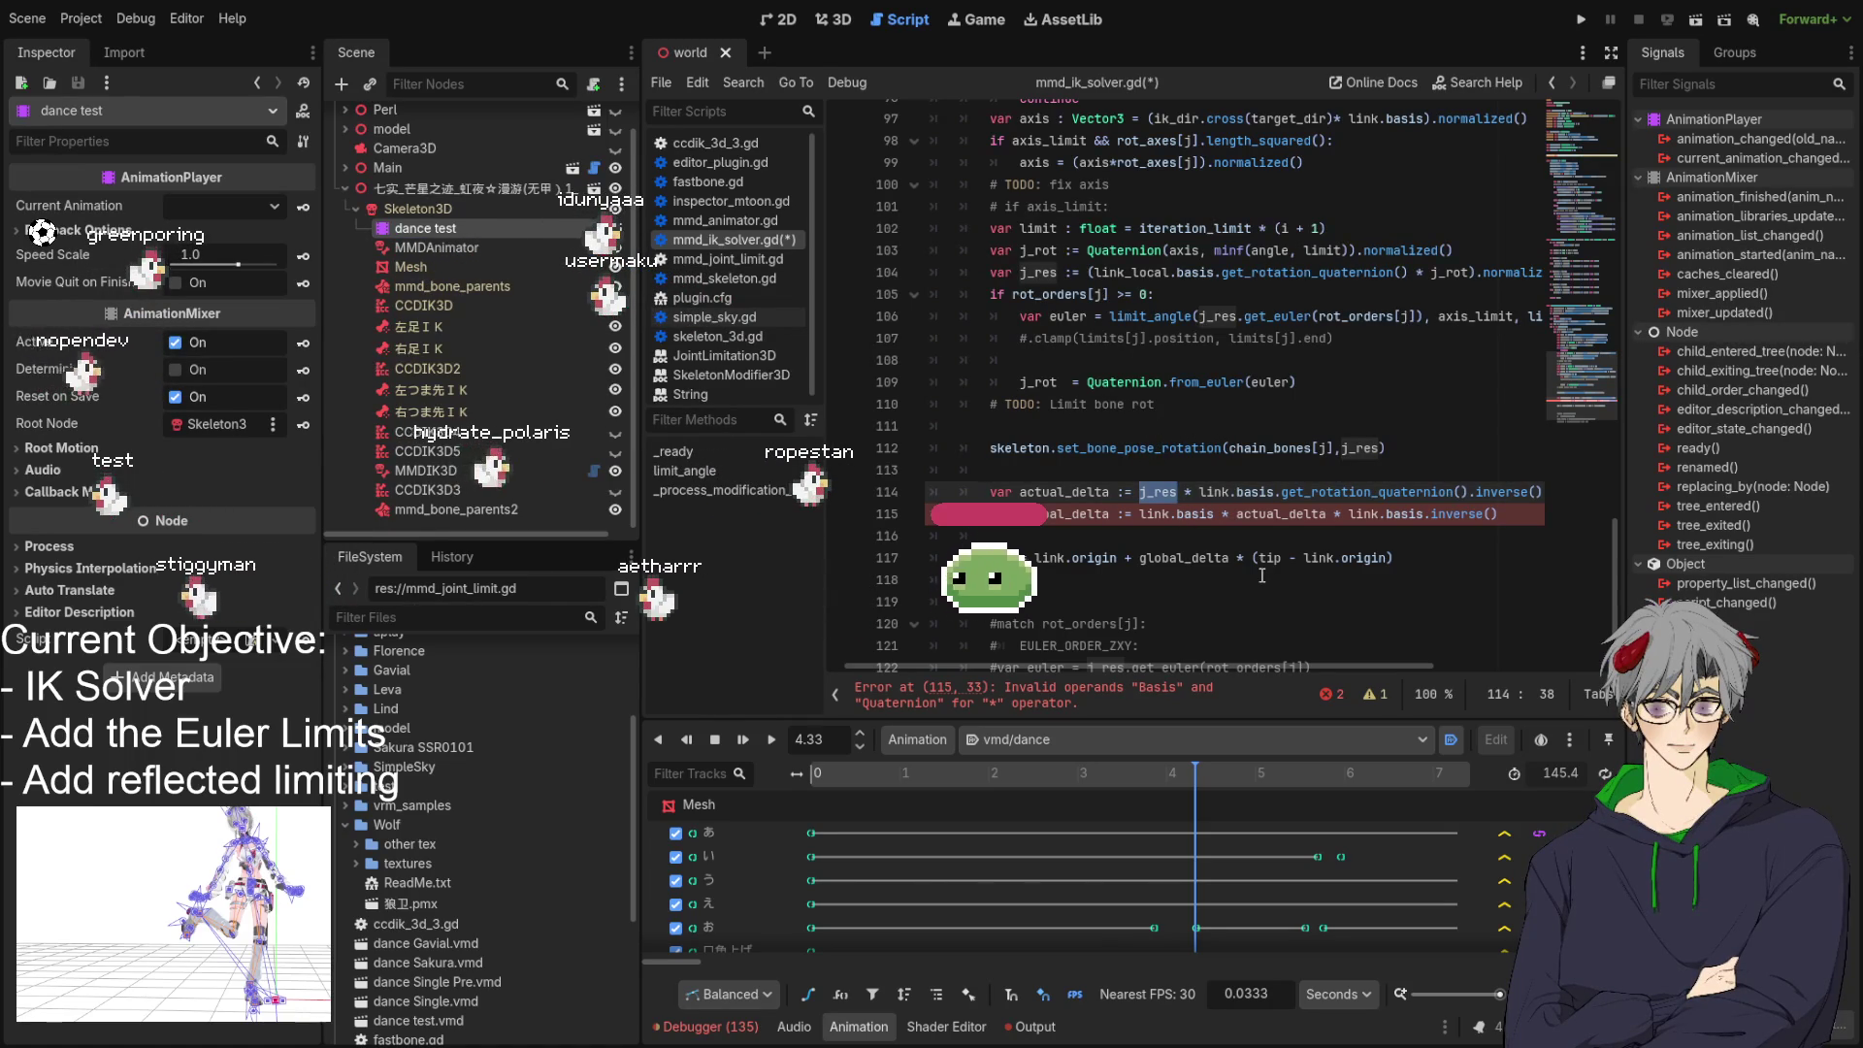
{"action": "double_click", "coordinate": [1220, 493]}
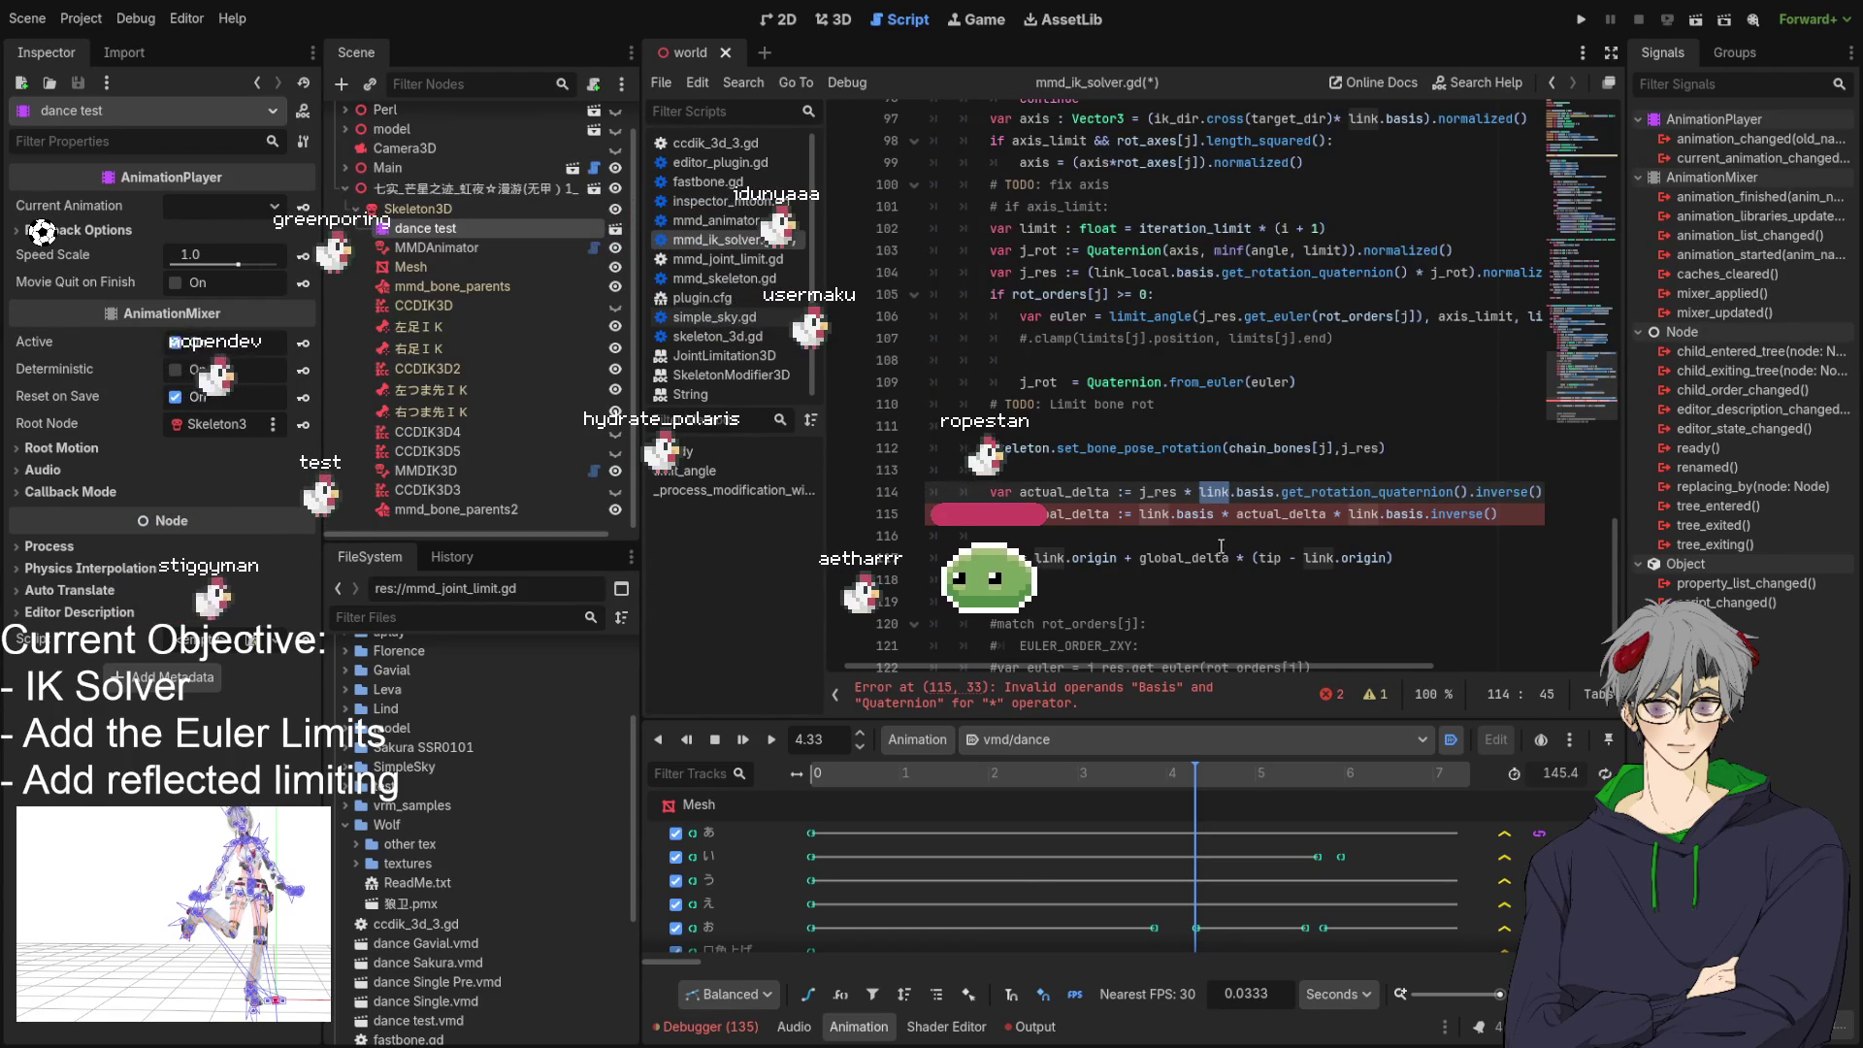
{"action": "left_click", "coordinate": [1128, 492]}
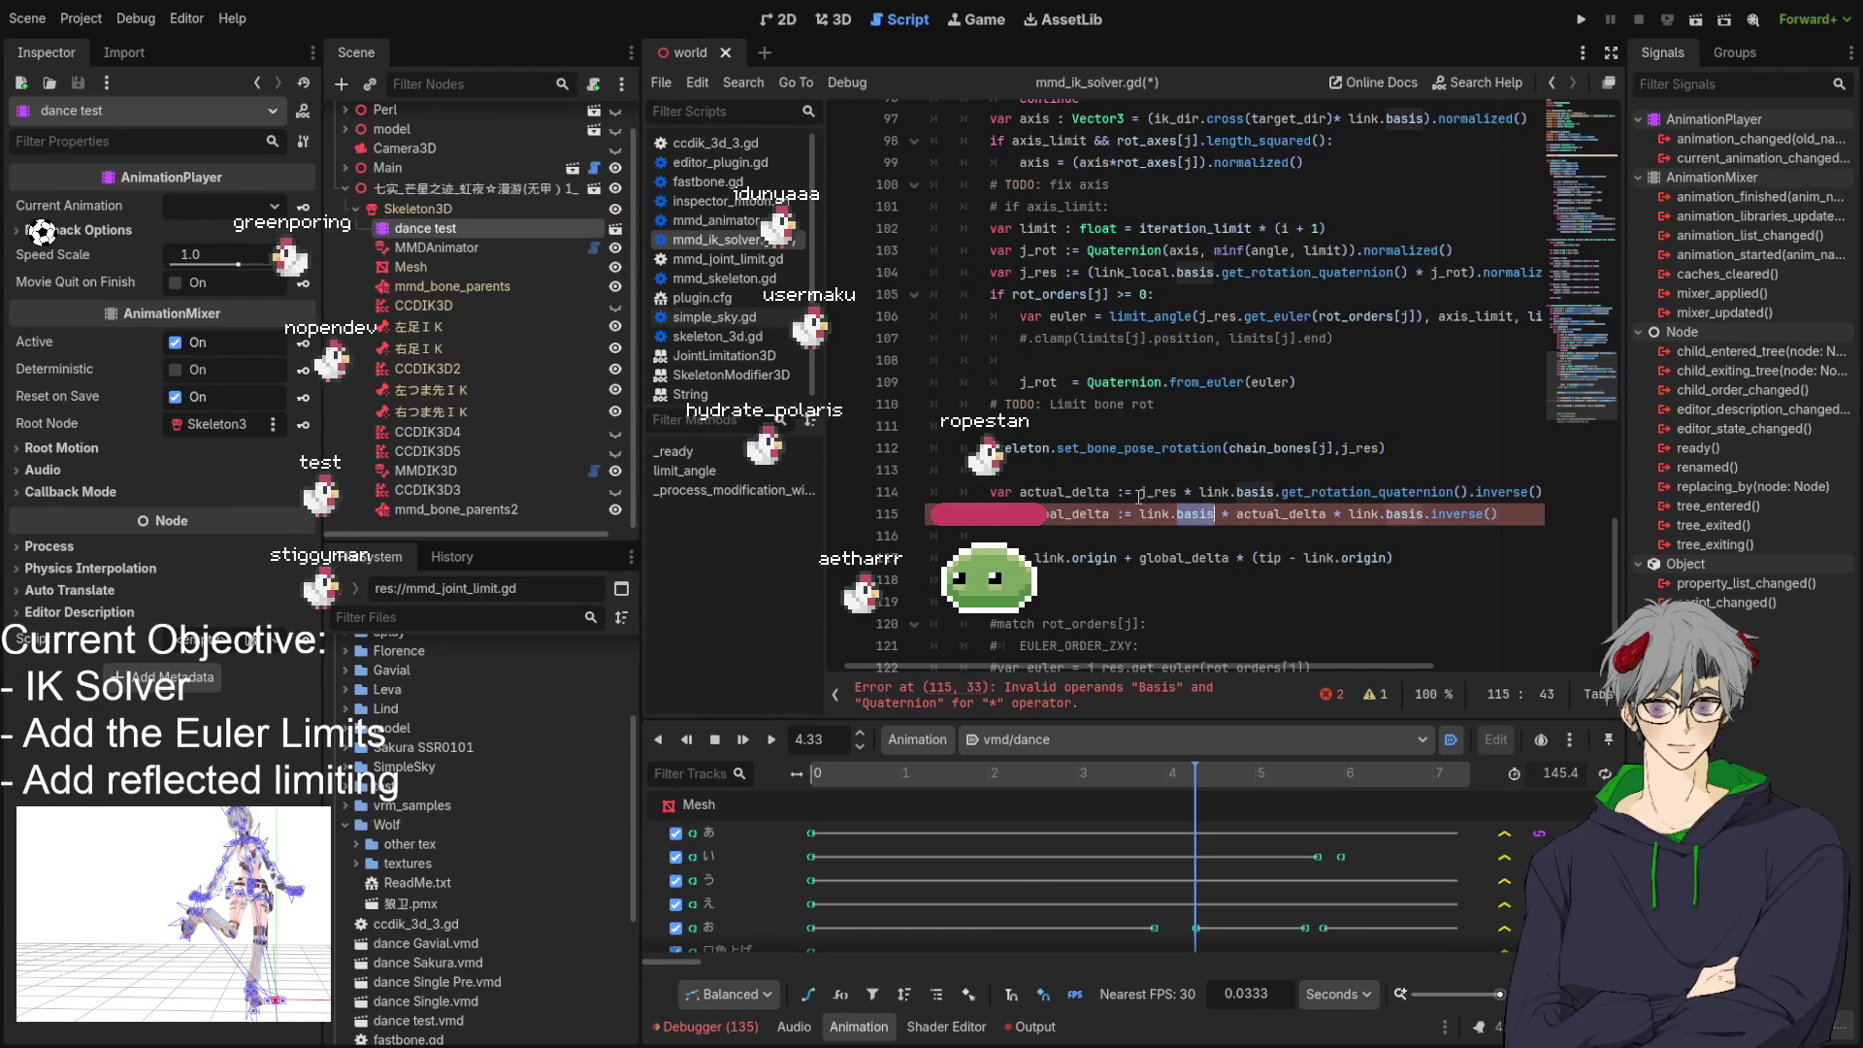
{"action": "left_click", "coordinate": [1046, 493]}
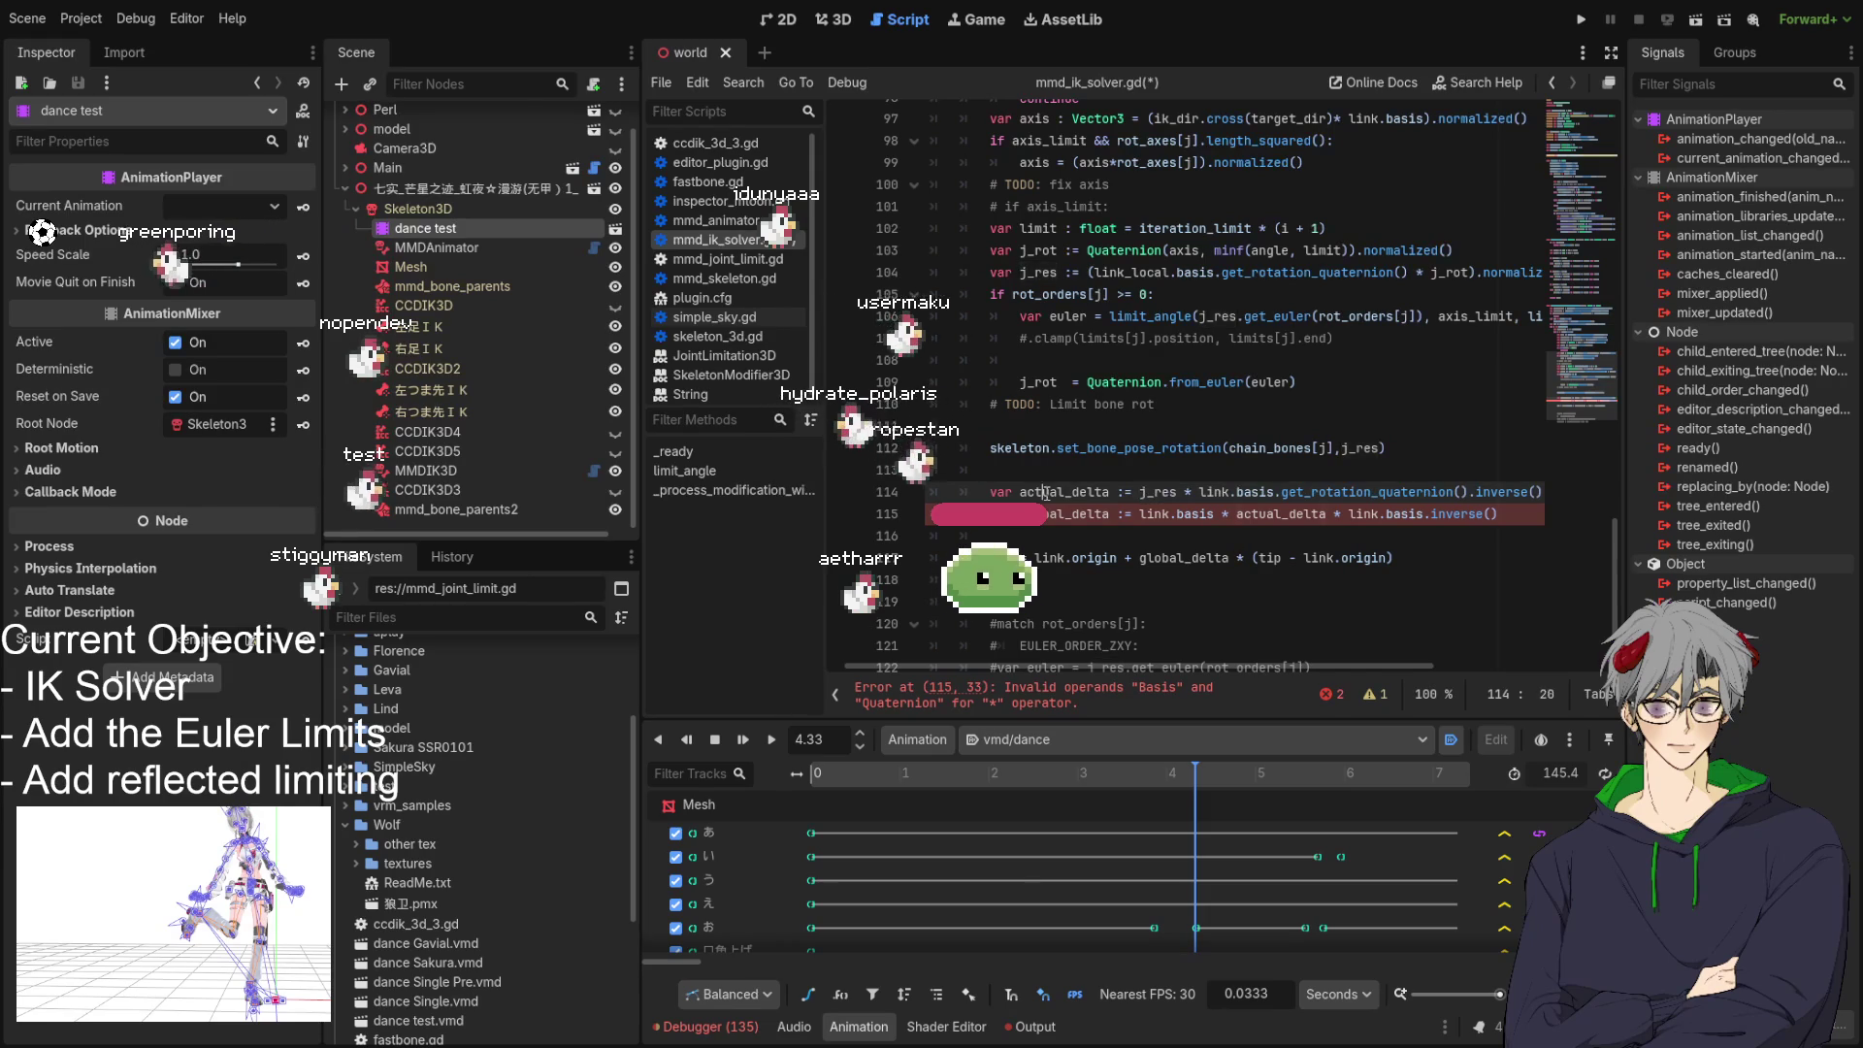
{"action": "double_click", "coordinate": [1047, 516]}
{"action": "double_click", "coordinate": [1195, 514]}
{"action": "double_click", "coordinate": [1281, 514]}
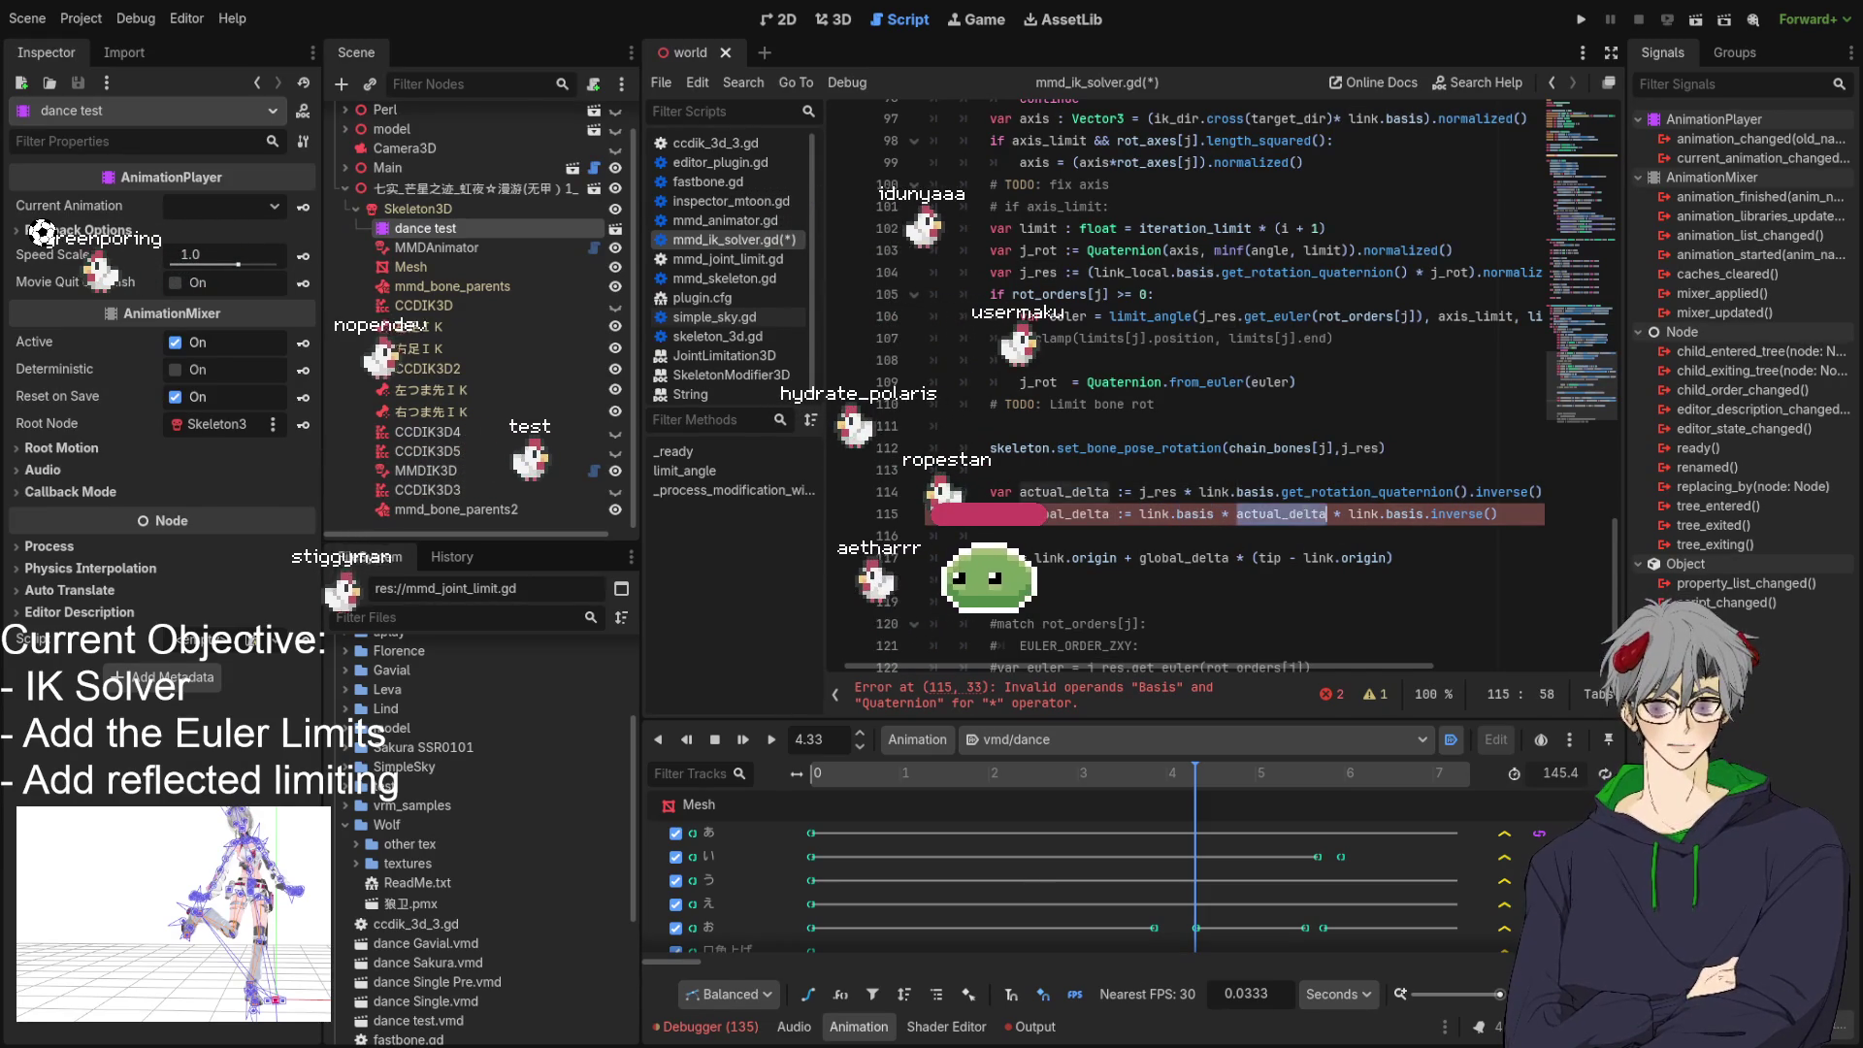
{"action": "double_click", "coordinate": [1464, 516]}
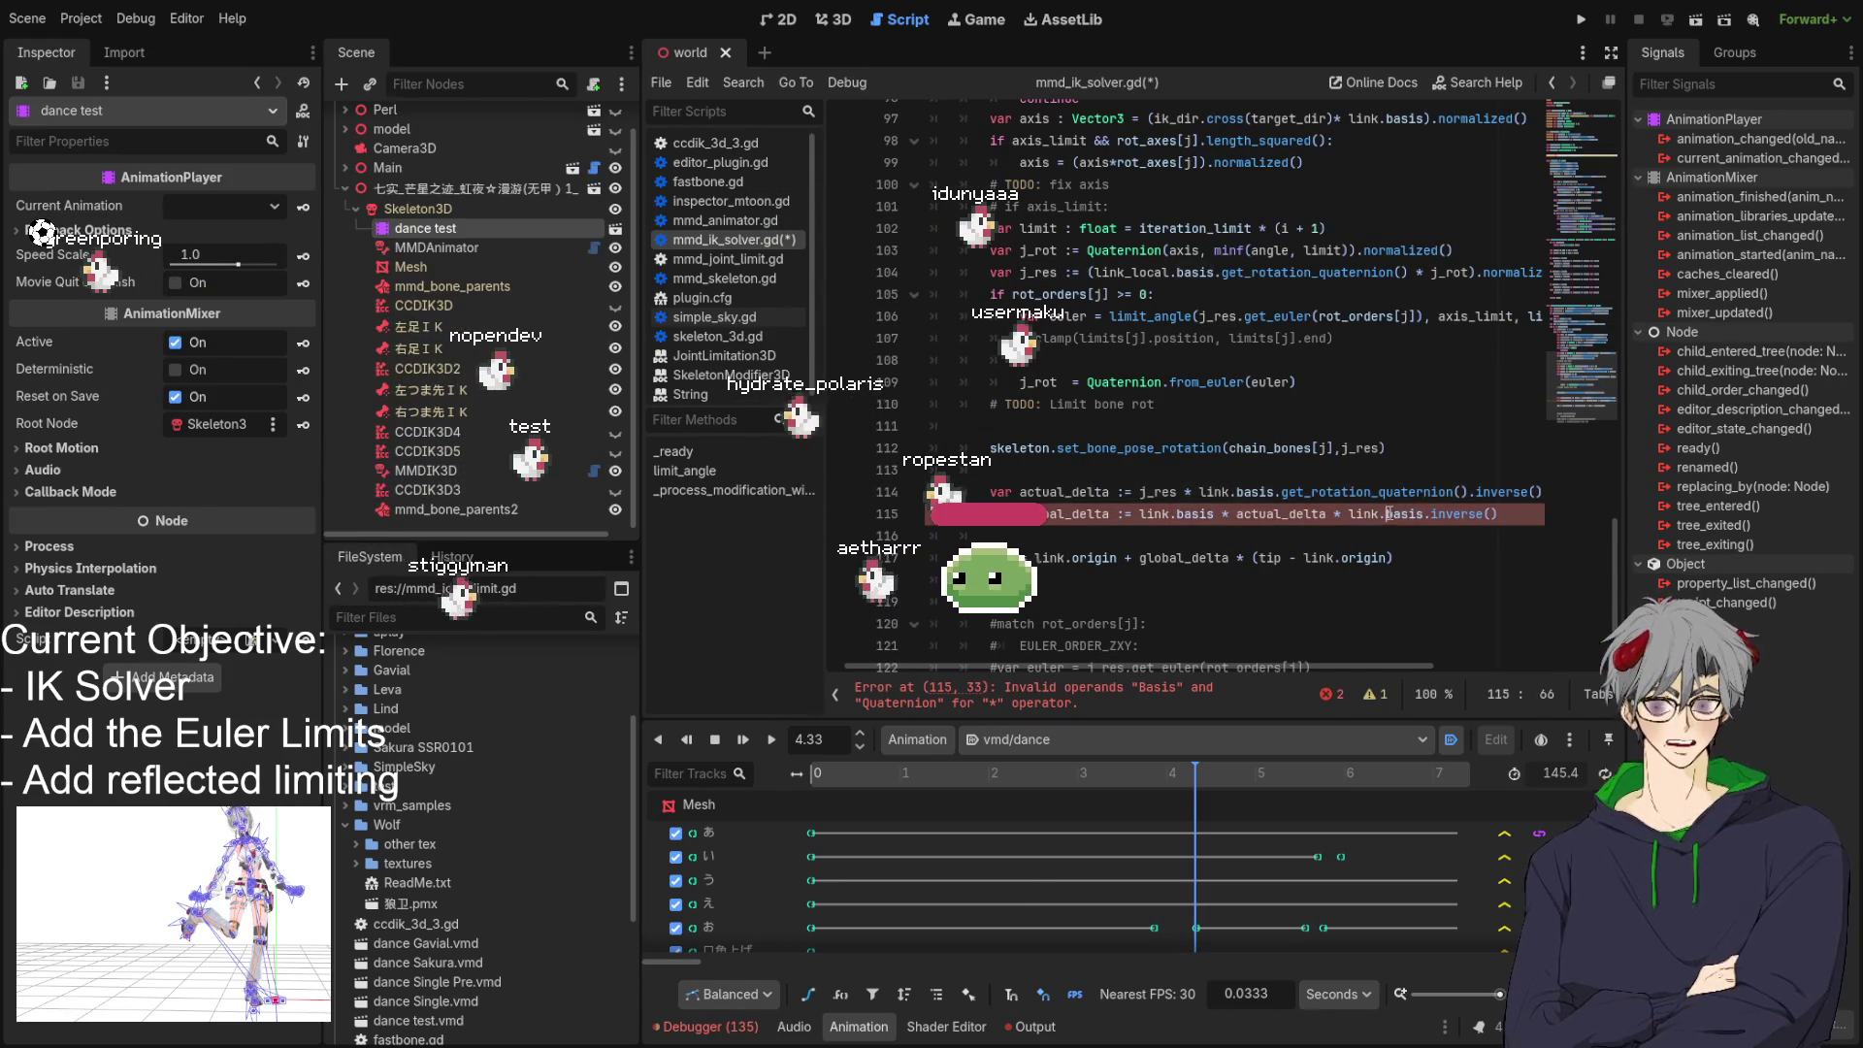
{"action": "double_click", "coordinate": [1155, 515]}
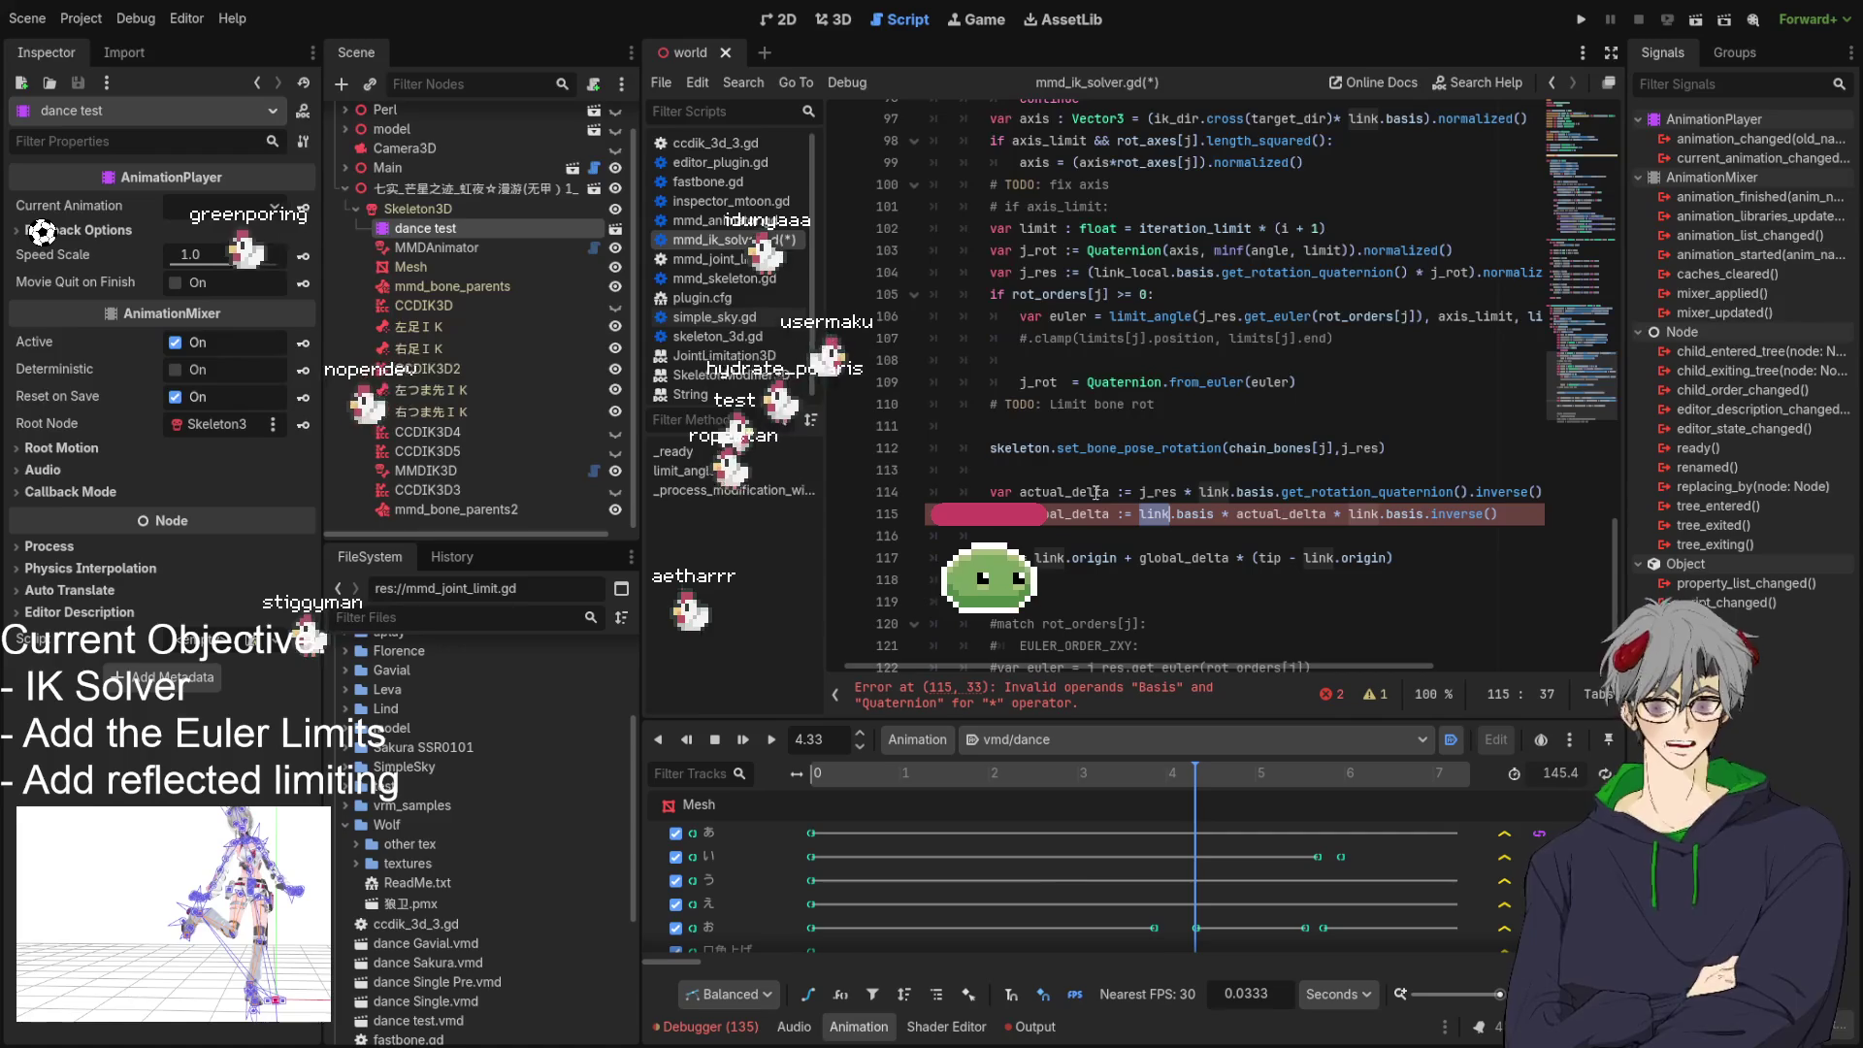
{"action": "left_click", "coordinate": [1026, 489]}
{"action": "double_click", "coordinate": [1026, 488]}
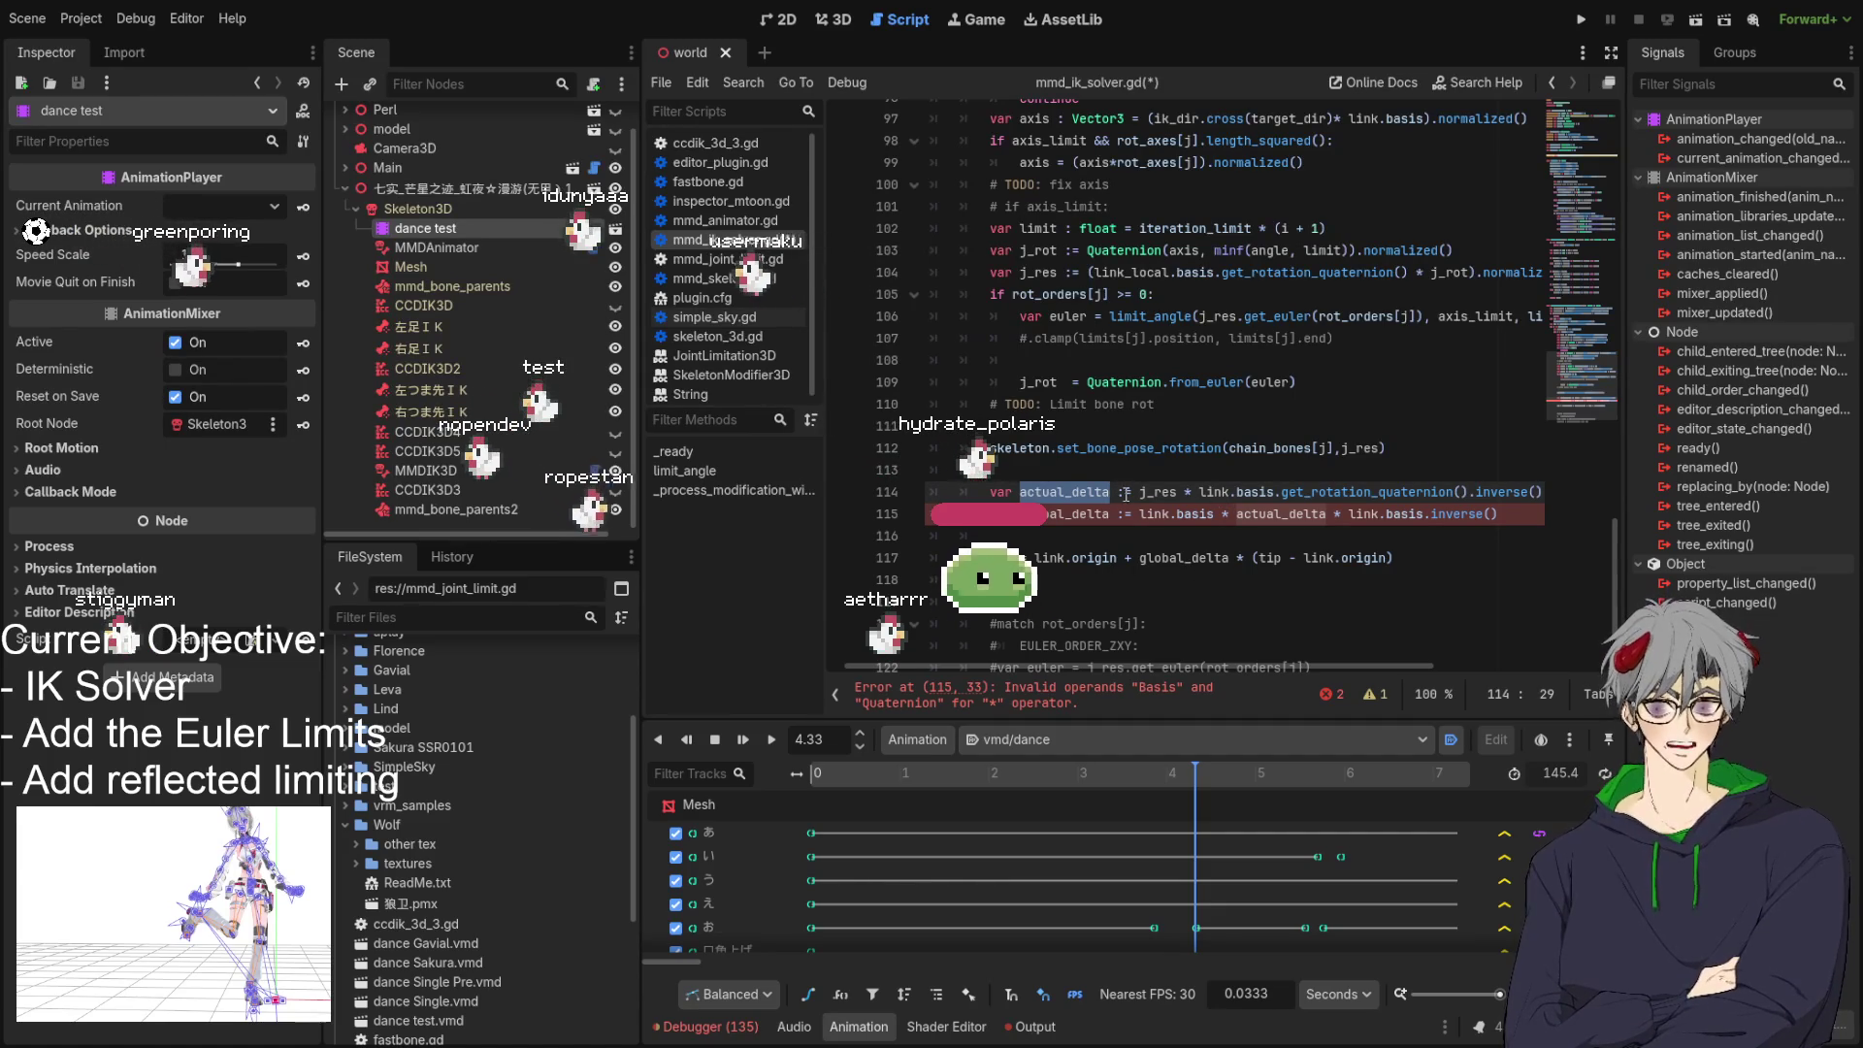
{"action": "left_click", "coordinate": [1243, 515]}
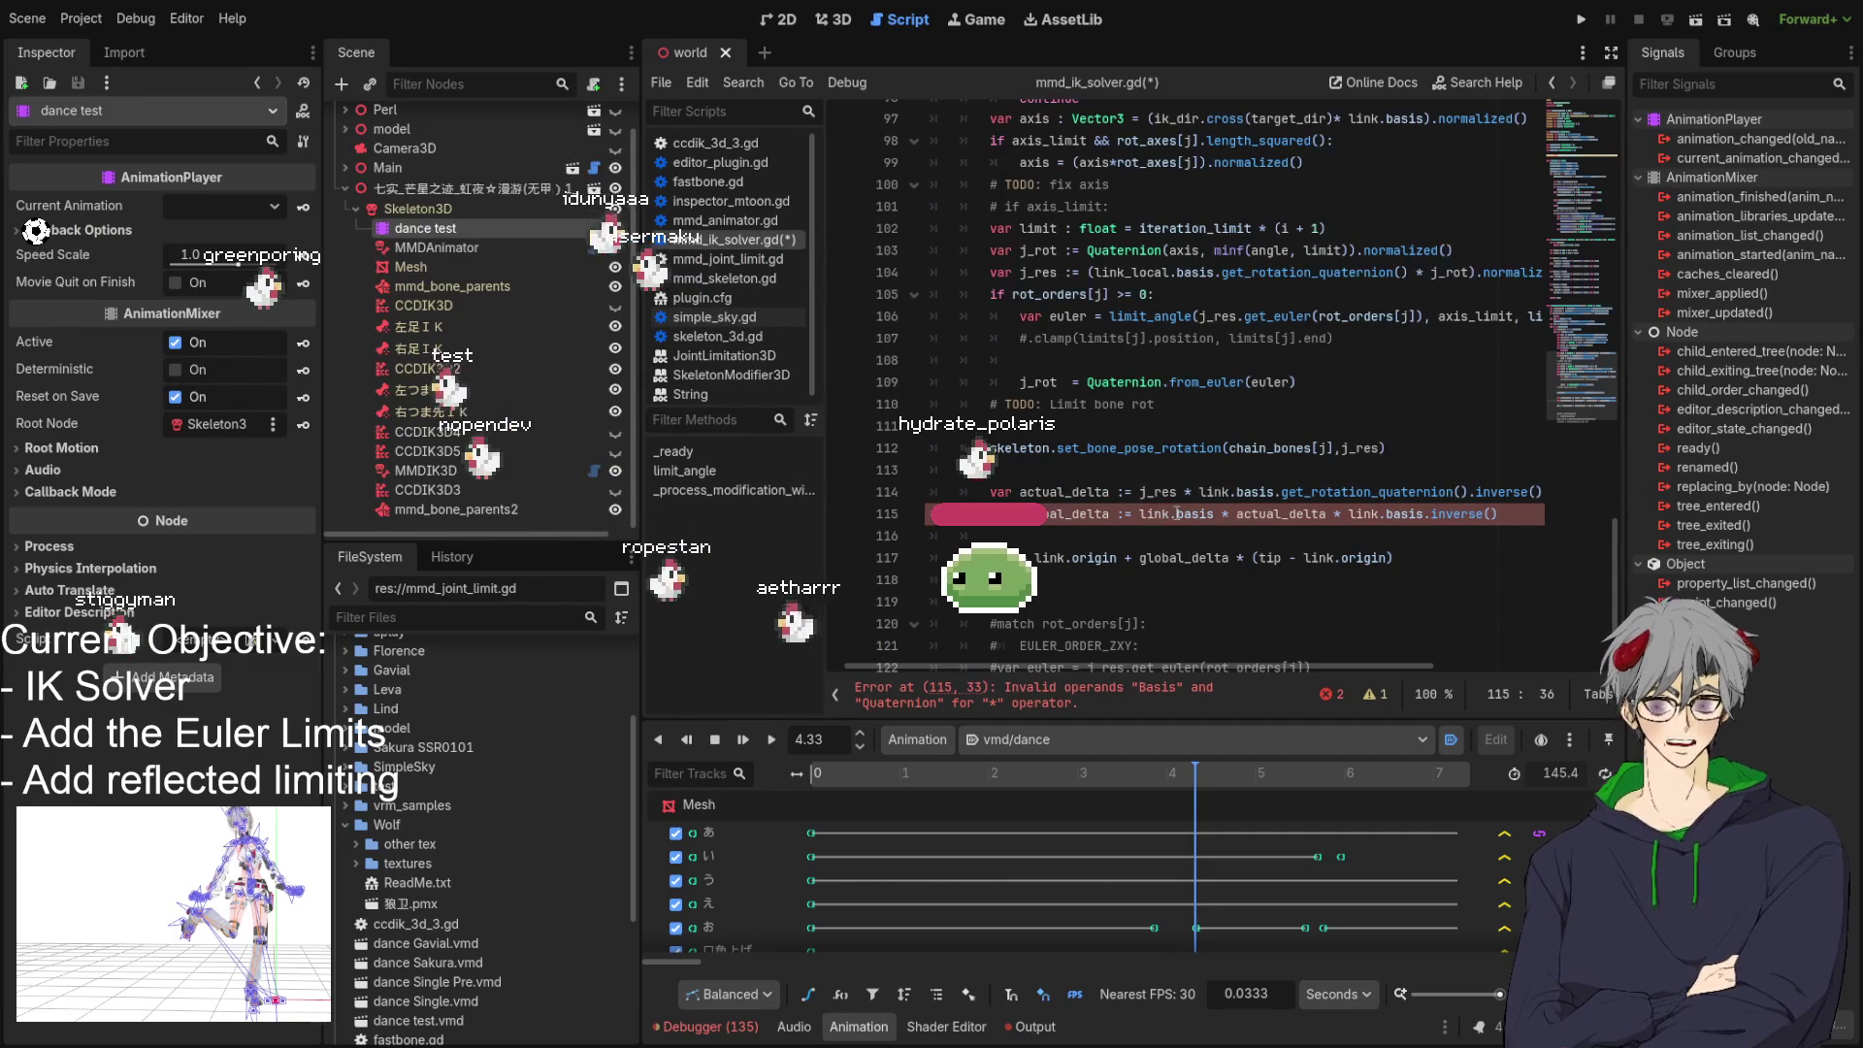
{"action": "left_click", "coordinate": [1336, 518]}
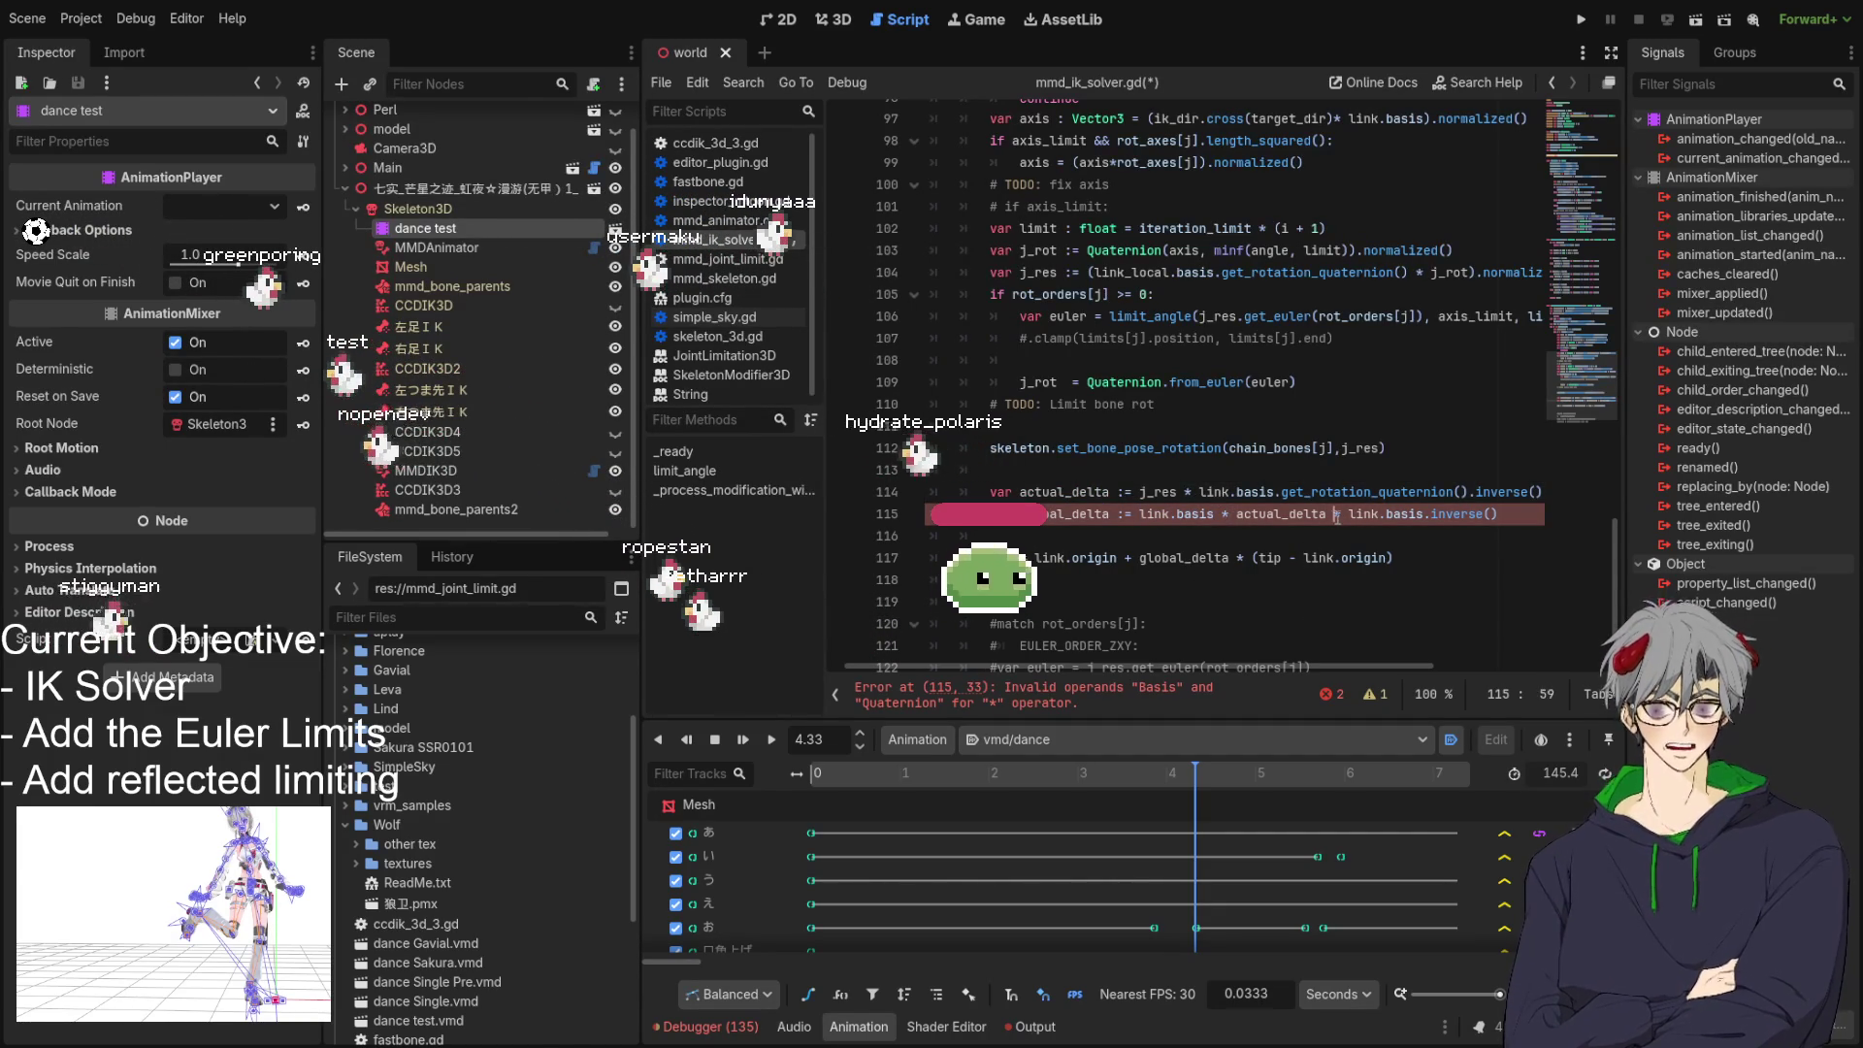
{"action": "key", "text": "Left"}
{"action": "key", "text": "Left"}
{"action": "key", "text": "Left"}
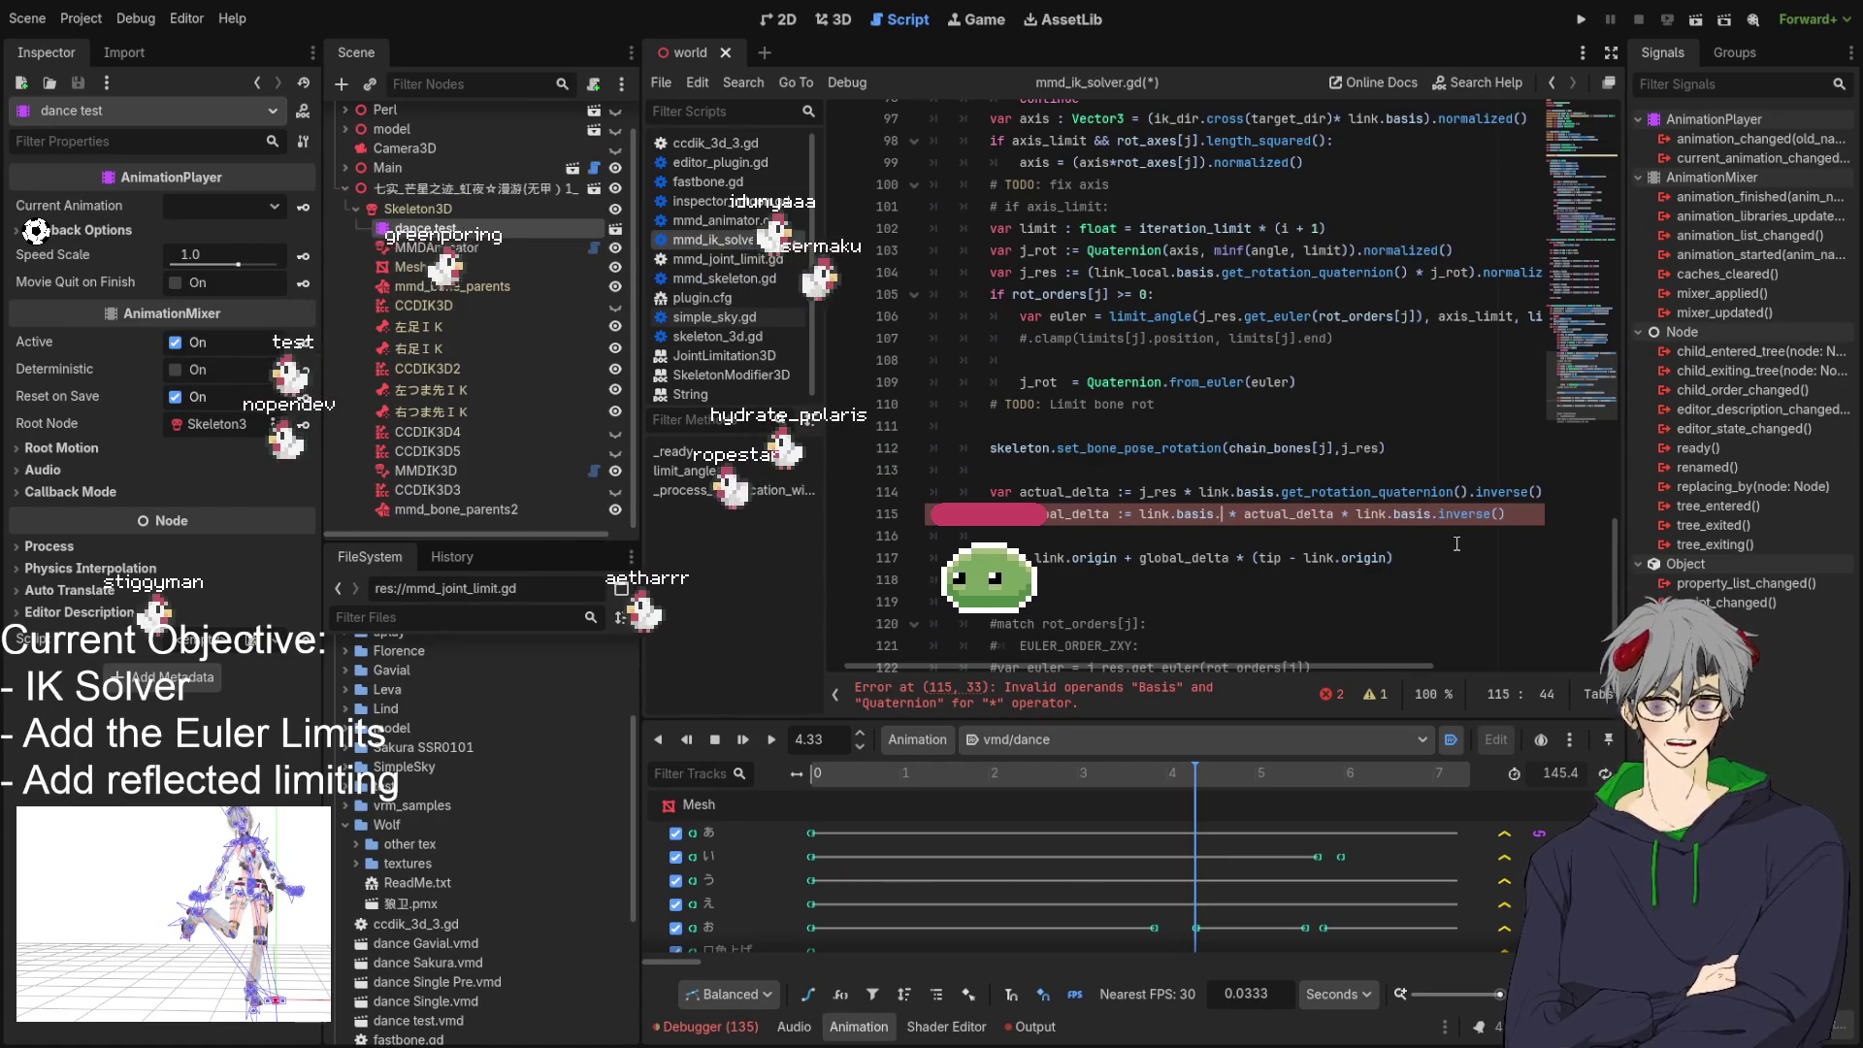
Add .get_rotation_quaternion() after link.basis and after link.basis.inverse() in the global_delta line.
{"action": "type", "text": "."}
{"action": "key", "text": "Down"}
{"action": "key", "text": "Down"}
{"action": "key", "text": "Down"}
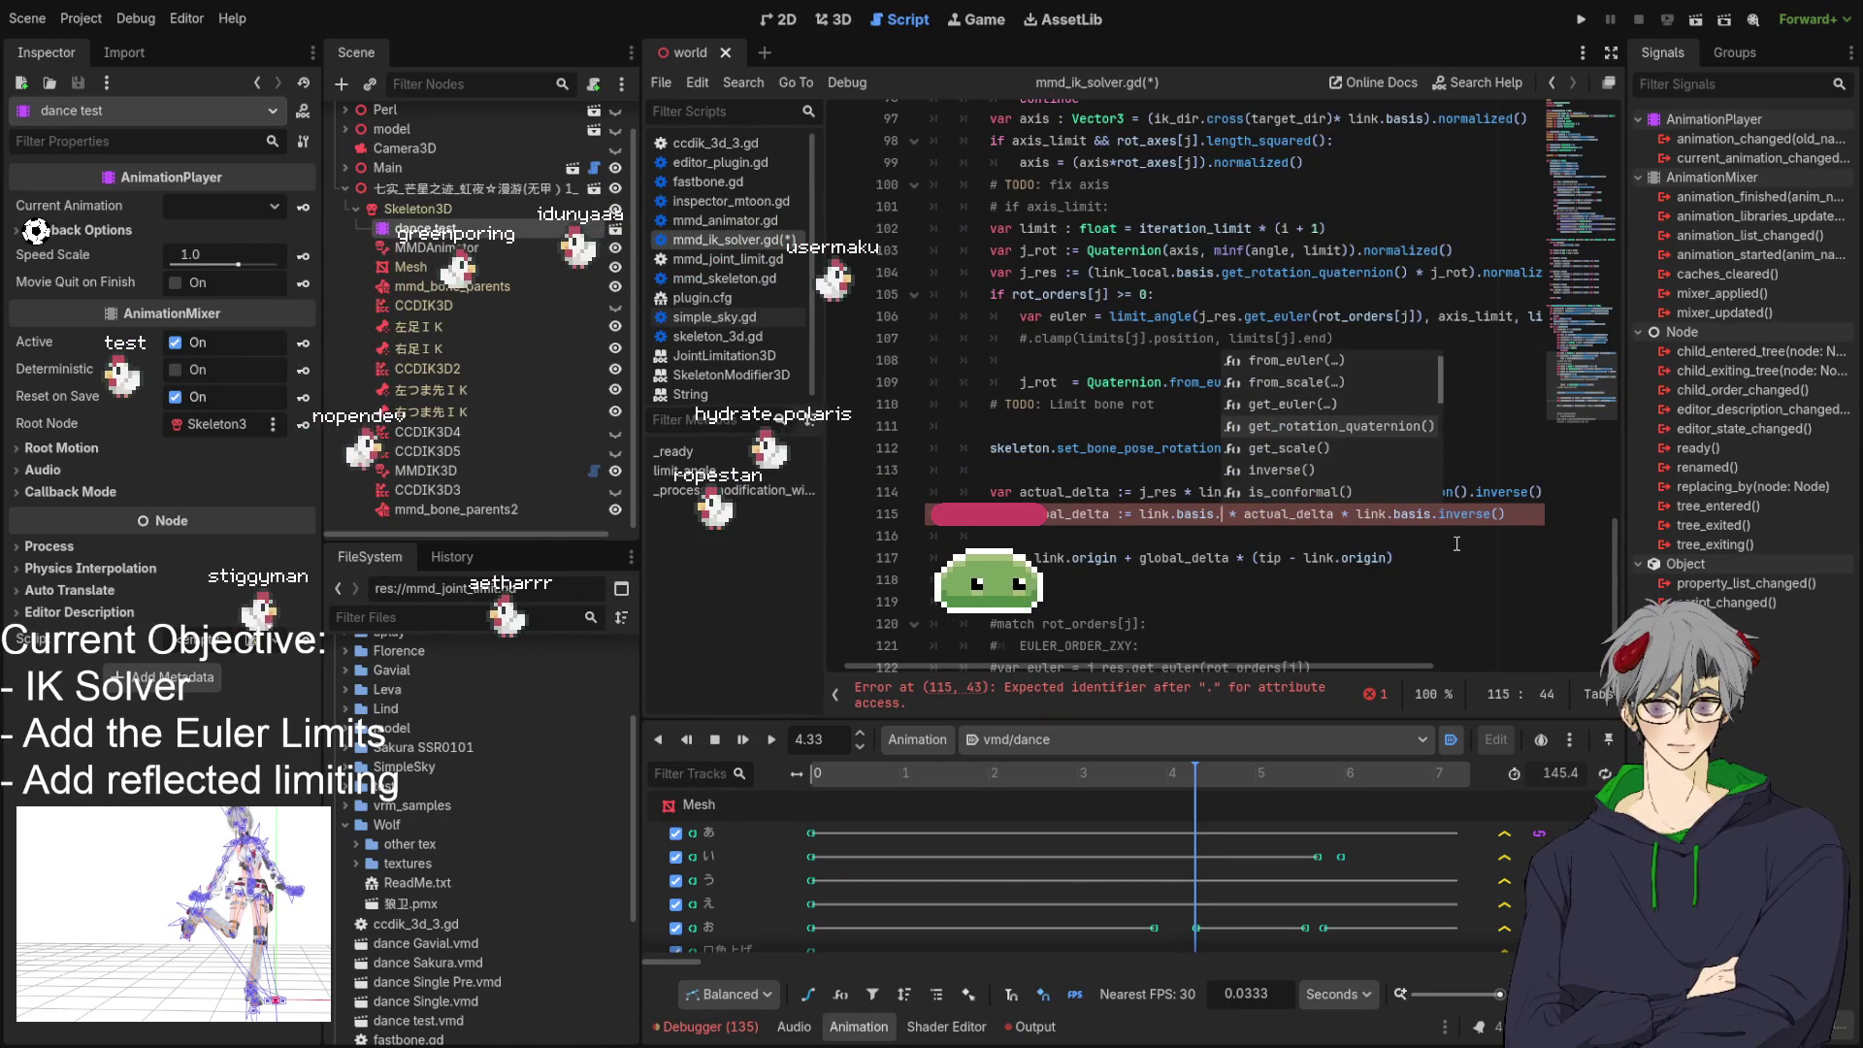
{"action": "key", "text": "Return"}
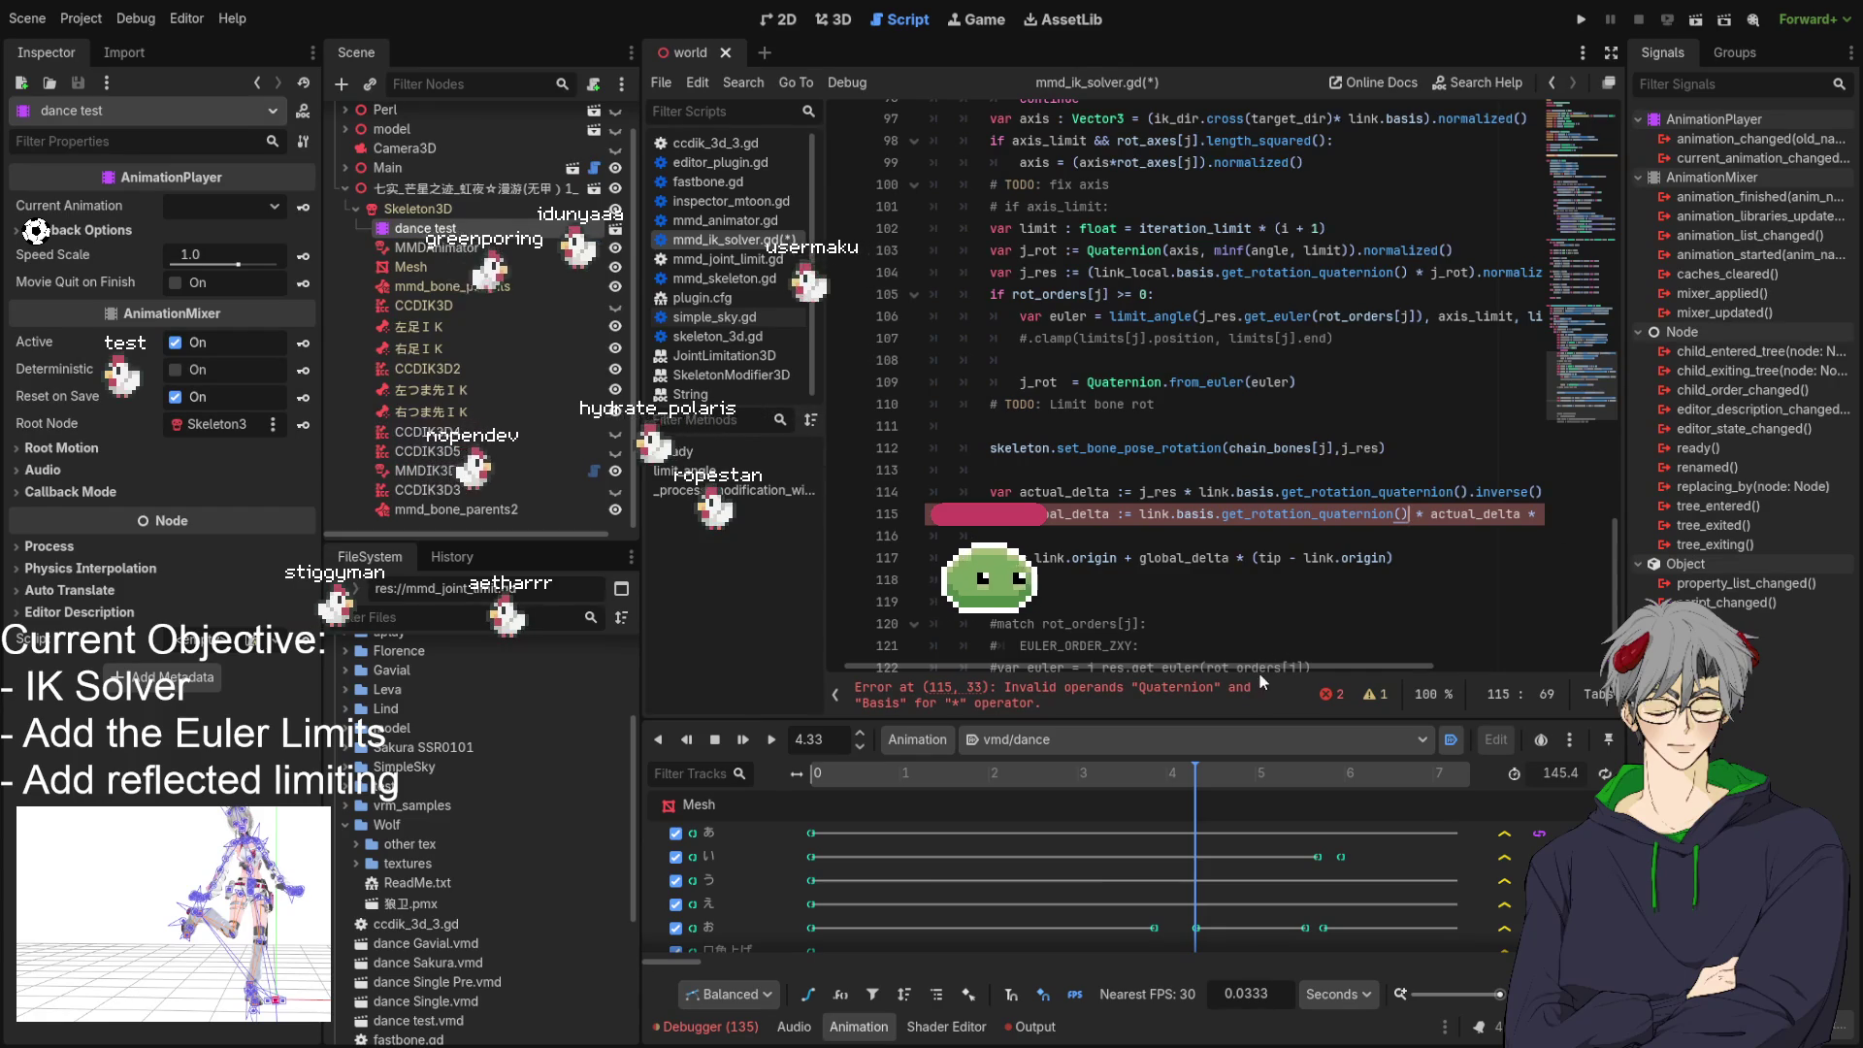
{"action": "left_click_drag", "start_coordinate": [1277, 666], "coordinate": [1390, 666]}
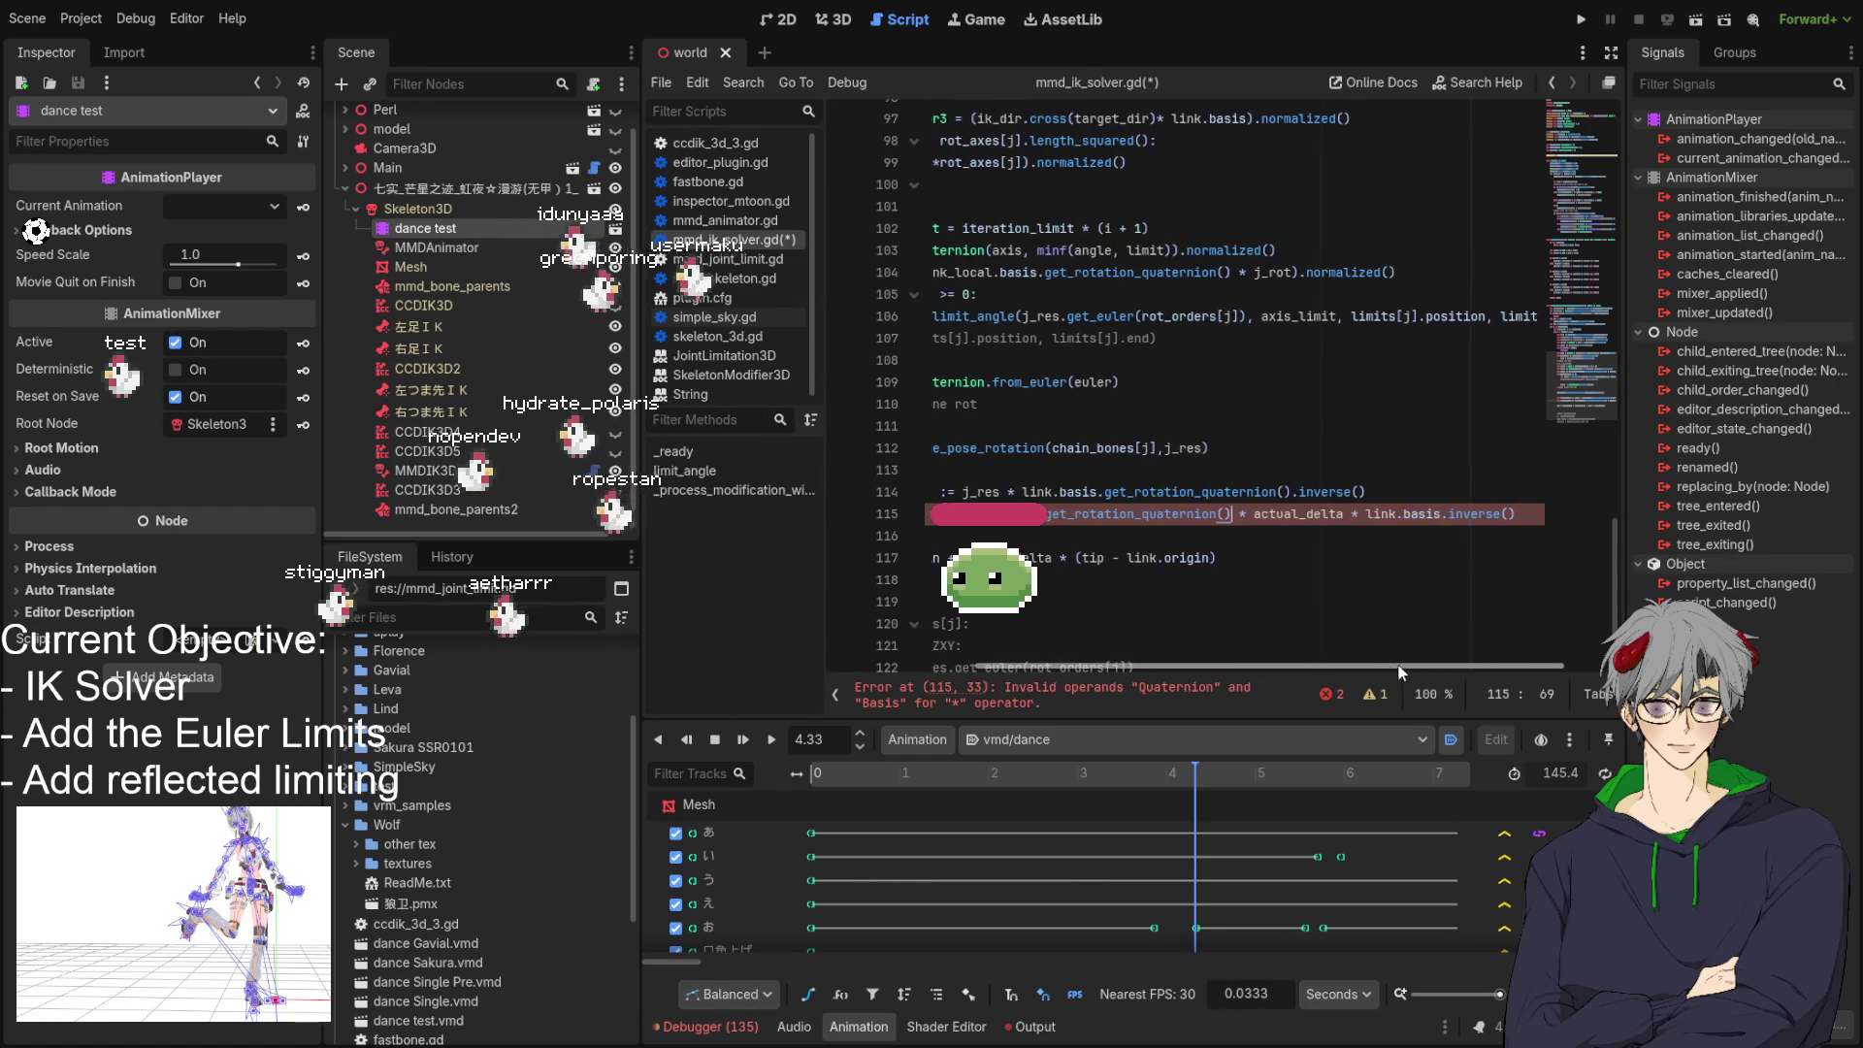
{"action": "left_click", "coordinate": [1529, 511]}
{"action": "type", "text": "-"}
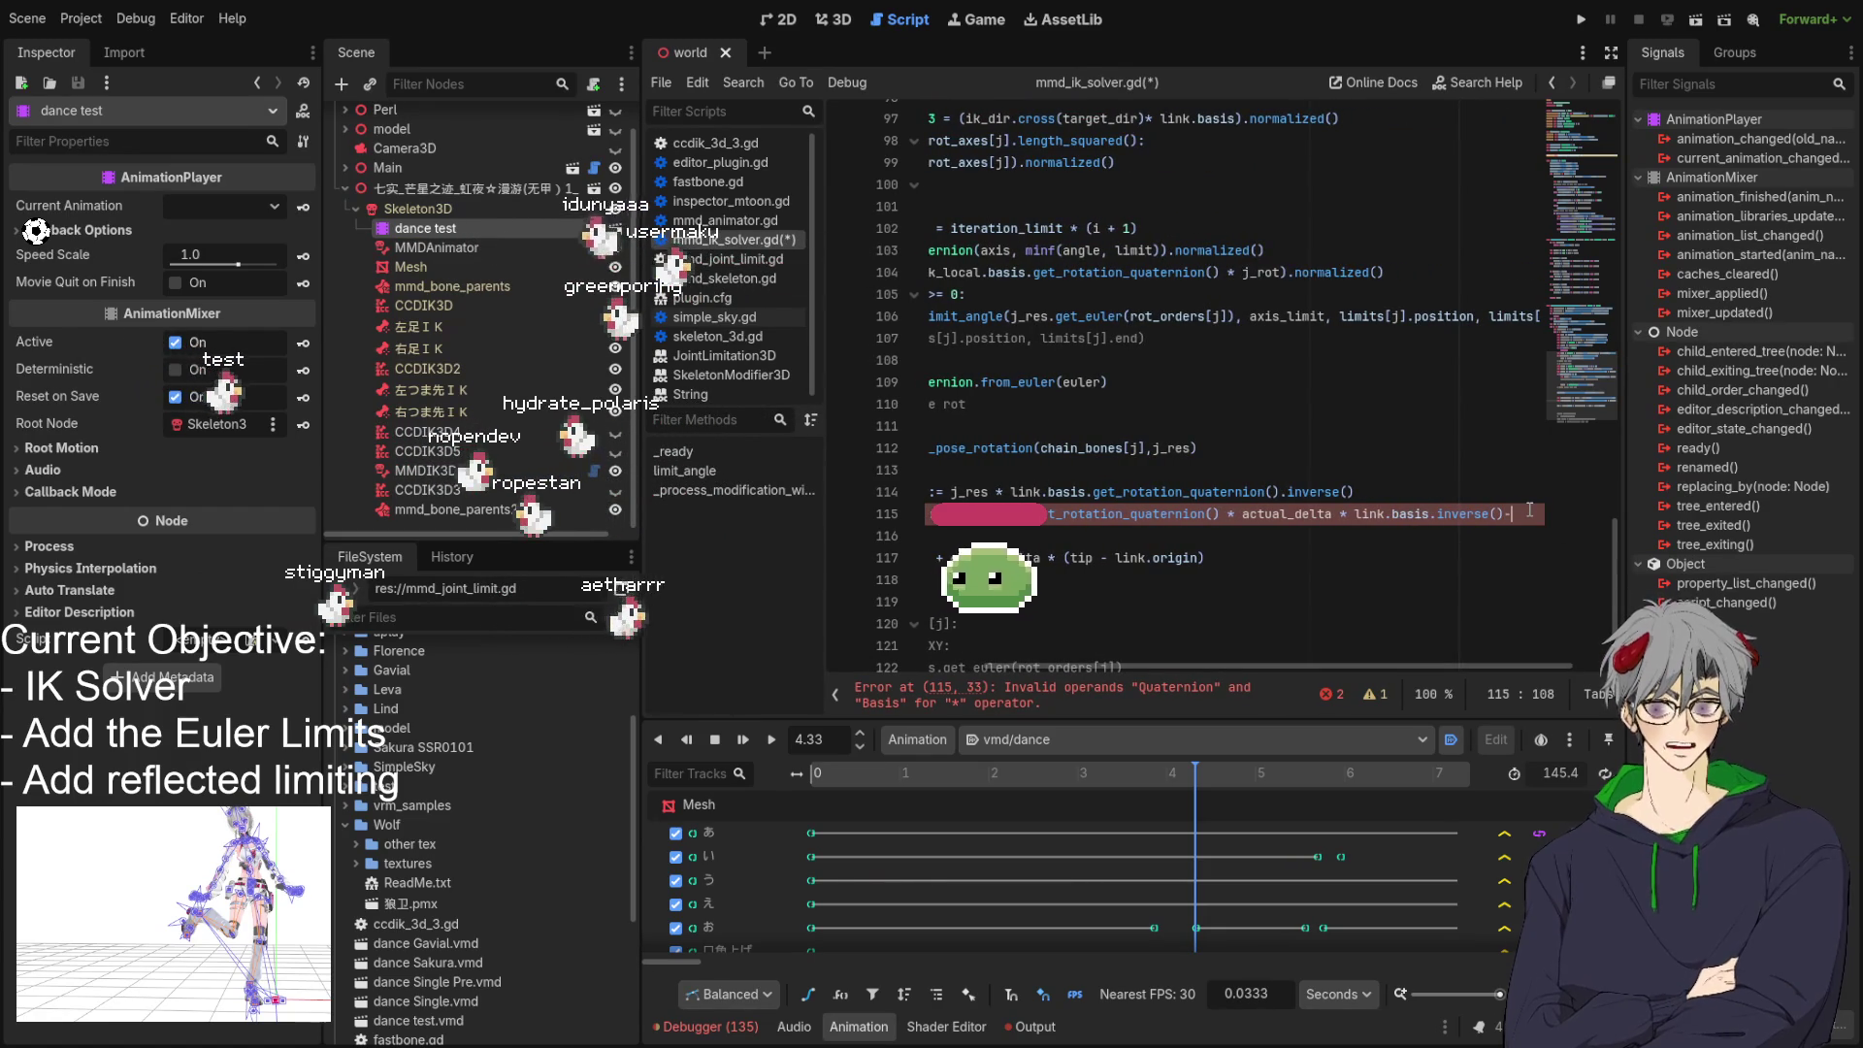
{"action": "type", "text": "get_"}
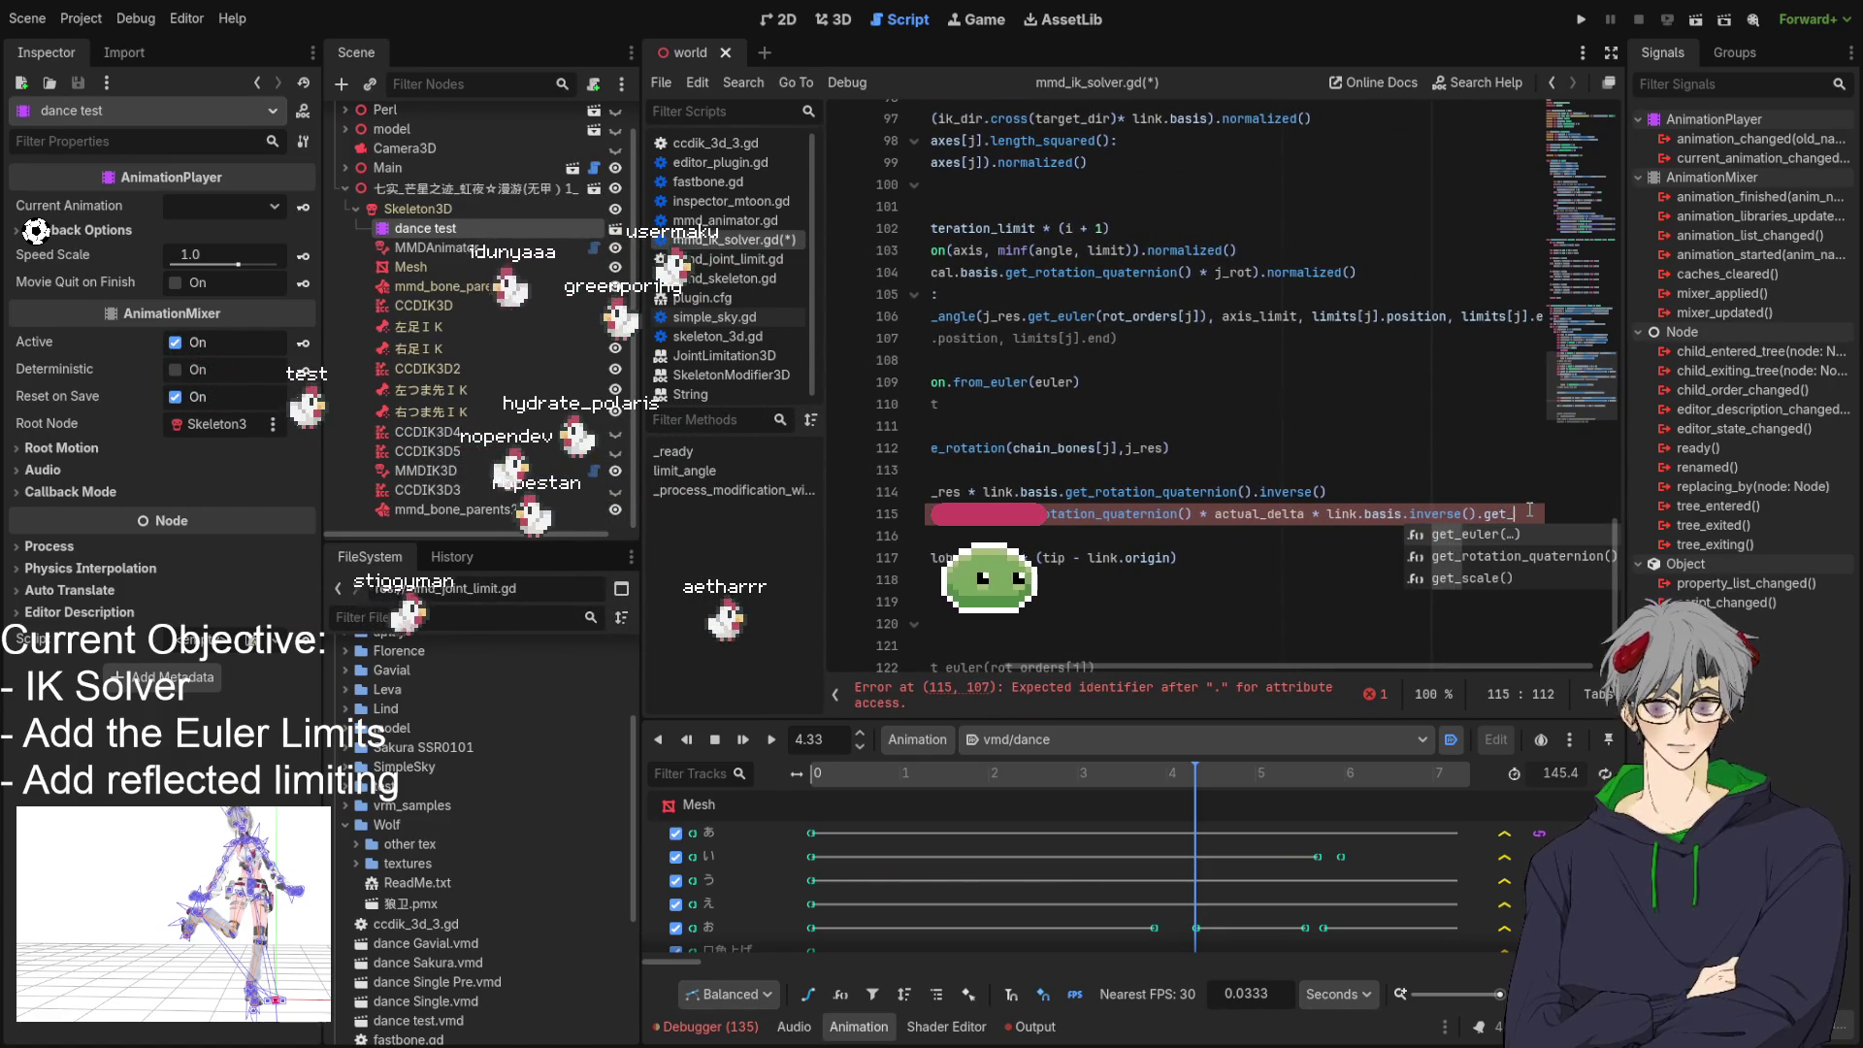
{"action": "type", "text": "r"}
{"action": "key", "text": "Return"}
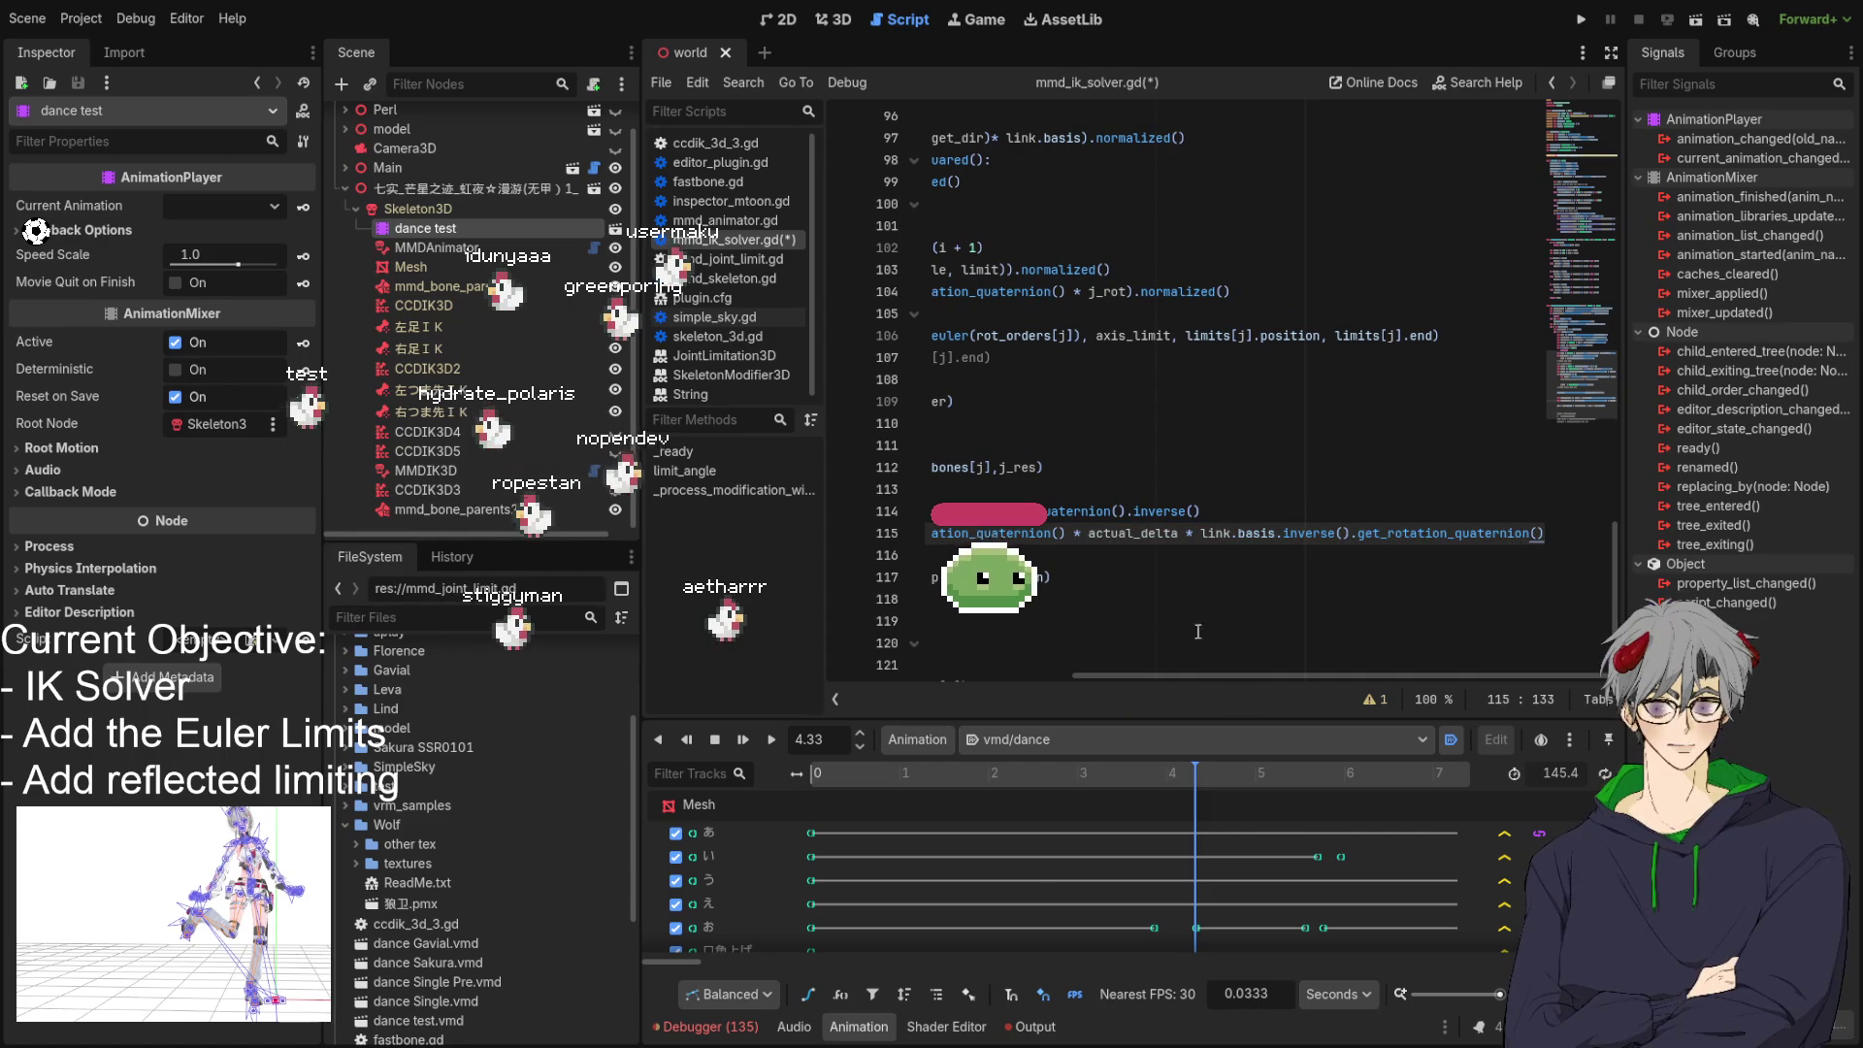
{"action": "left_click_drag", "start_coordinate": [1225, 674], "coordinate": [976, 673]}
{"action": "double_click", "coordinate": [1379, 512]}
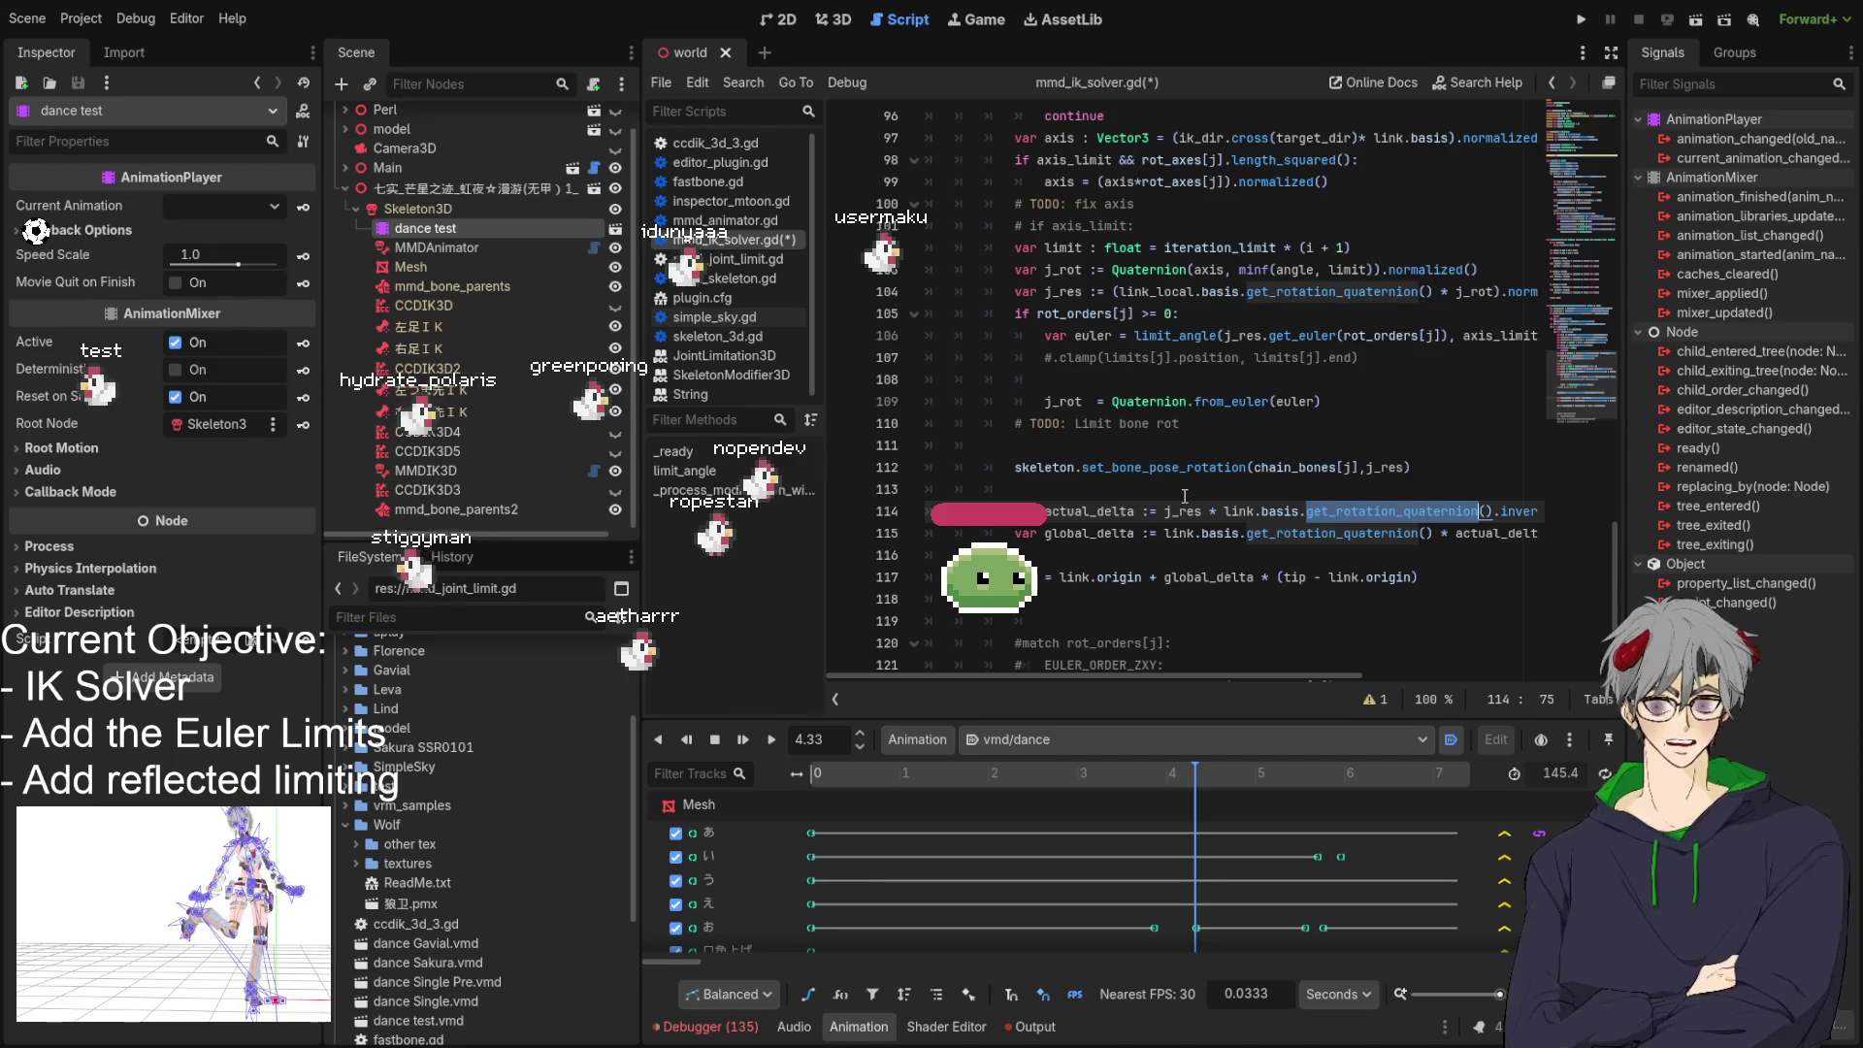
Paste the 'if tip.distance_squared_to(target_pos) < min_sq_distance: break' check after the tip update.
{"action": "scroll", "coordinate": [954, 417], "scroll_direction": "down", "scroll_amount": 2}
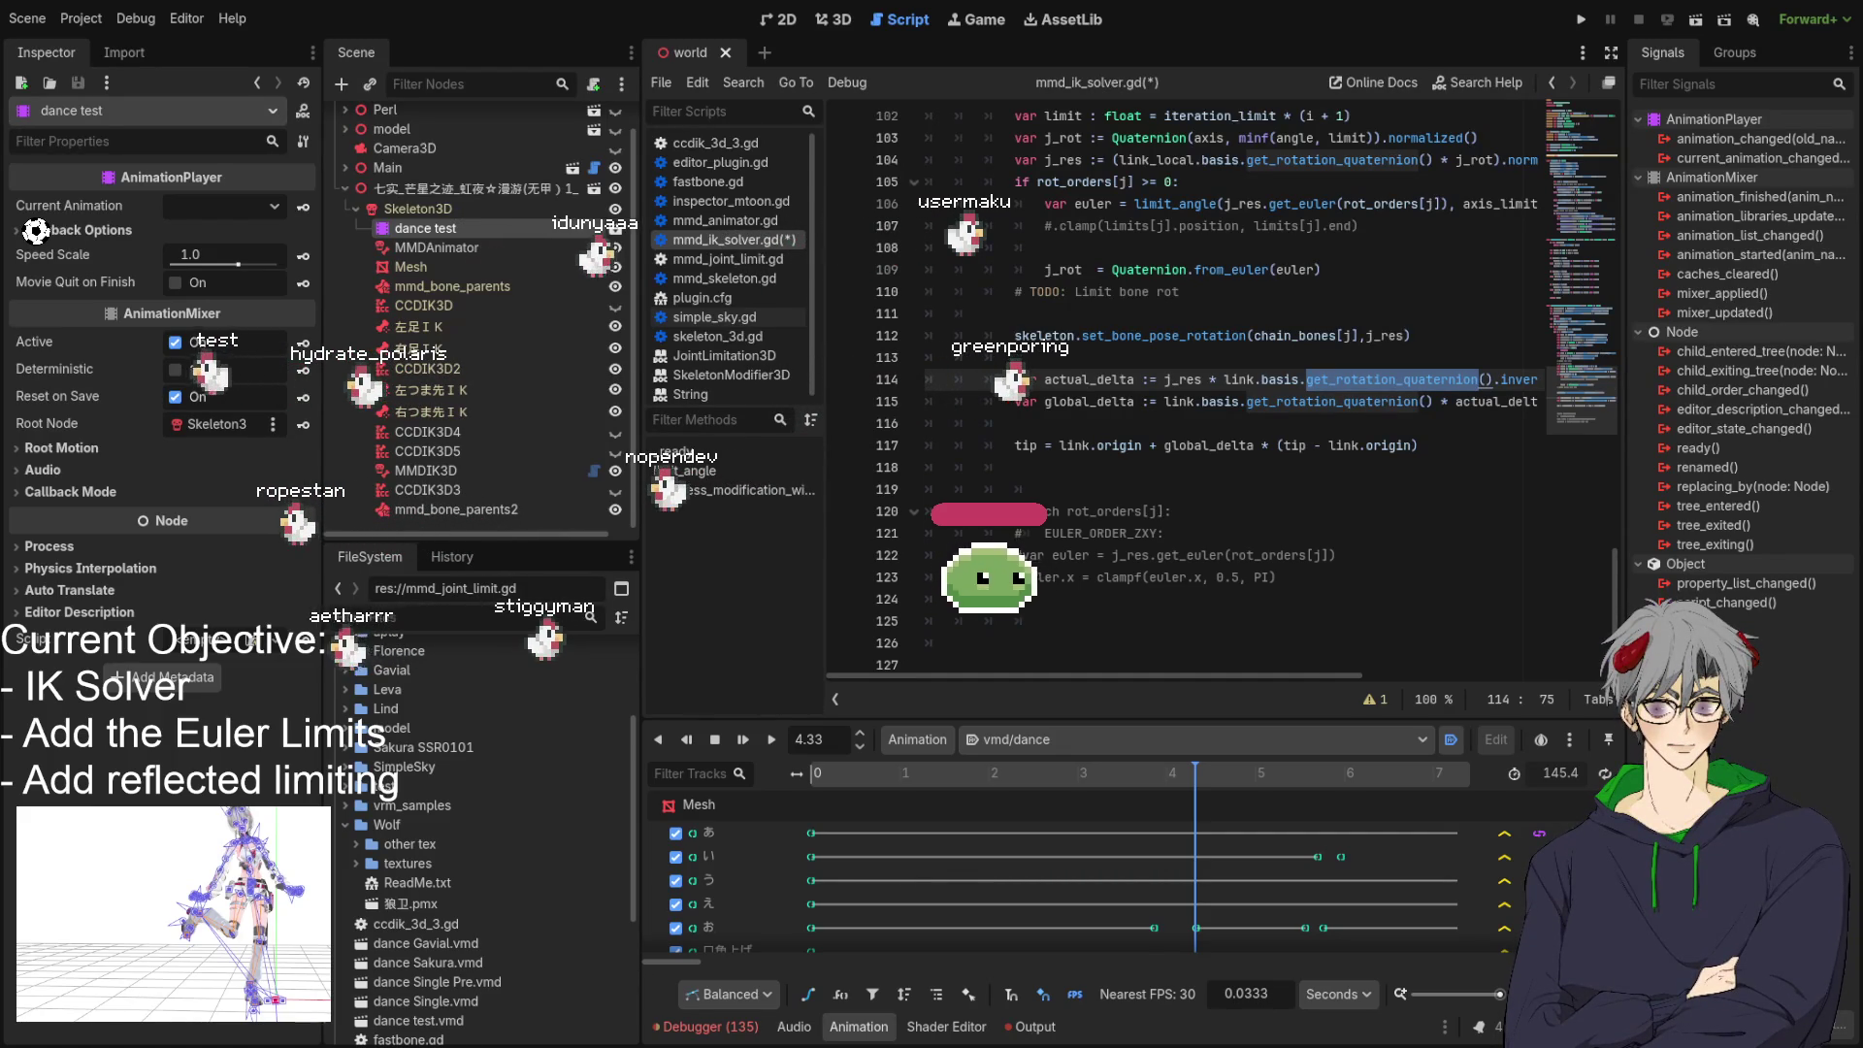
{"action": "scroll", "coordinate": [1184, 389], "scroll_direction": "up", "scroll_amount": 2}
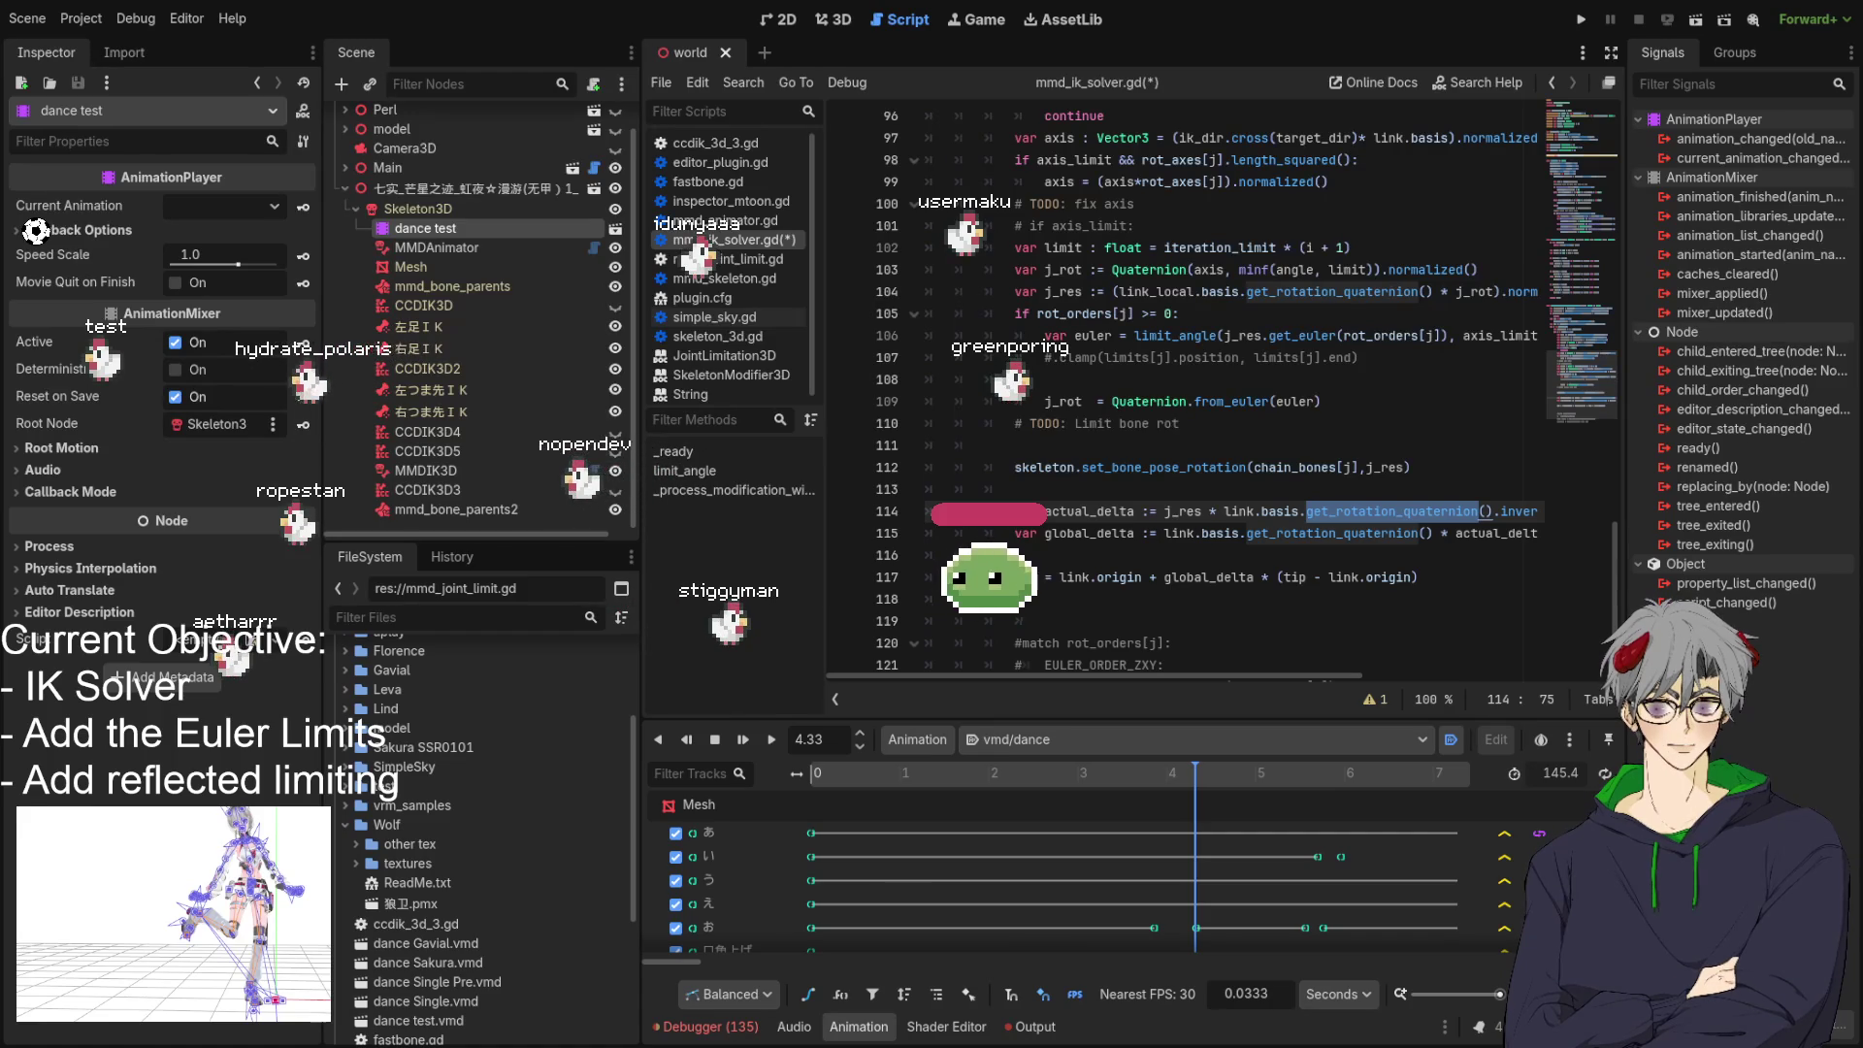
{"action": "left_click", "coordinate": [1055, 621]}
{"action": "type", "text": "if tip.distance_squared_to(target_pos) < min_sq_distance: \t\t\tbreak"}
{"action": "scroll", "coordinate": [1055, 617], "scroll_direction": "down", "scroll_amount": 2}
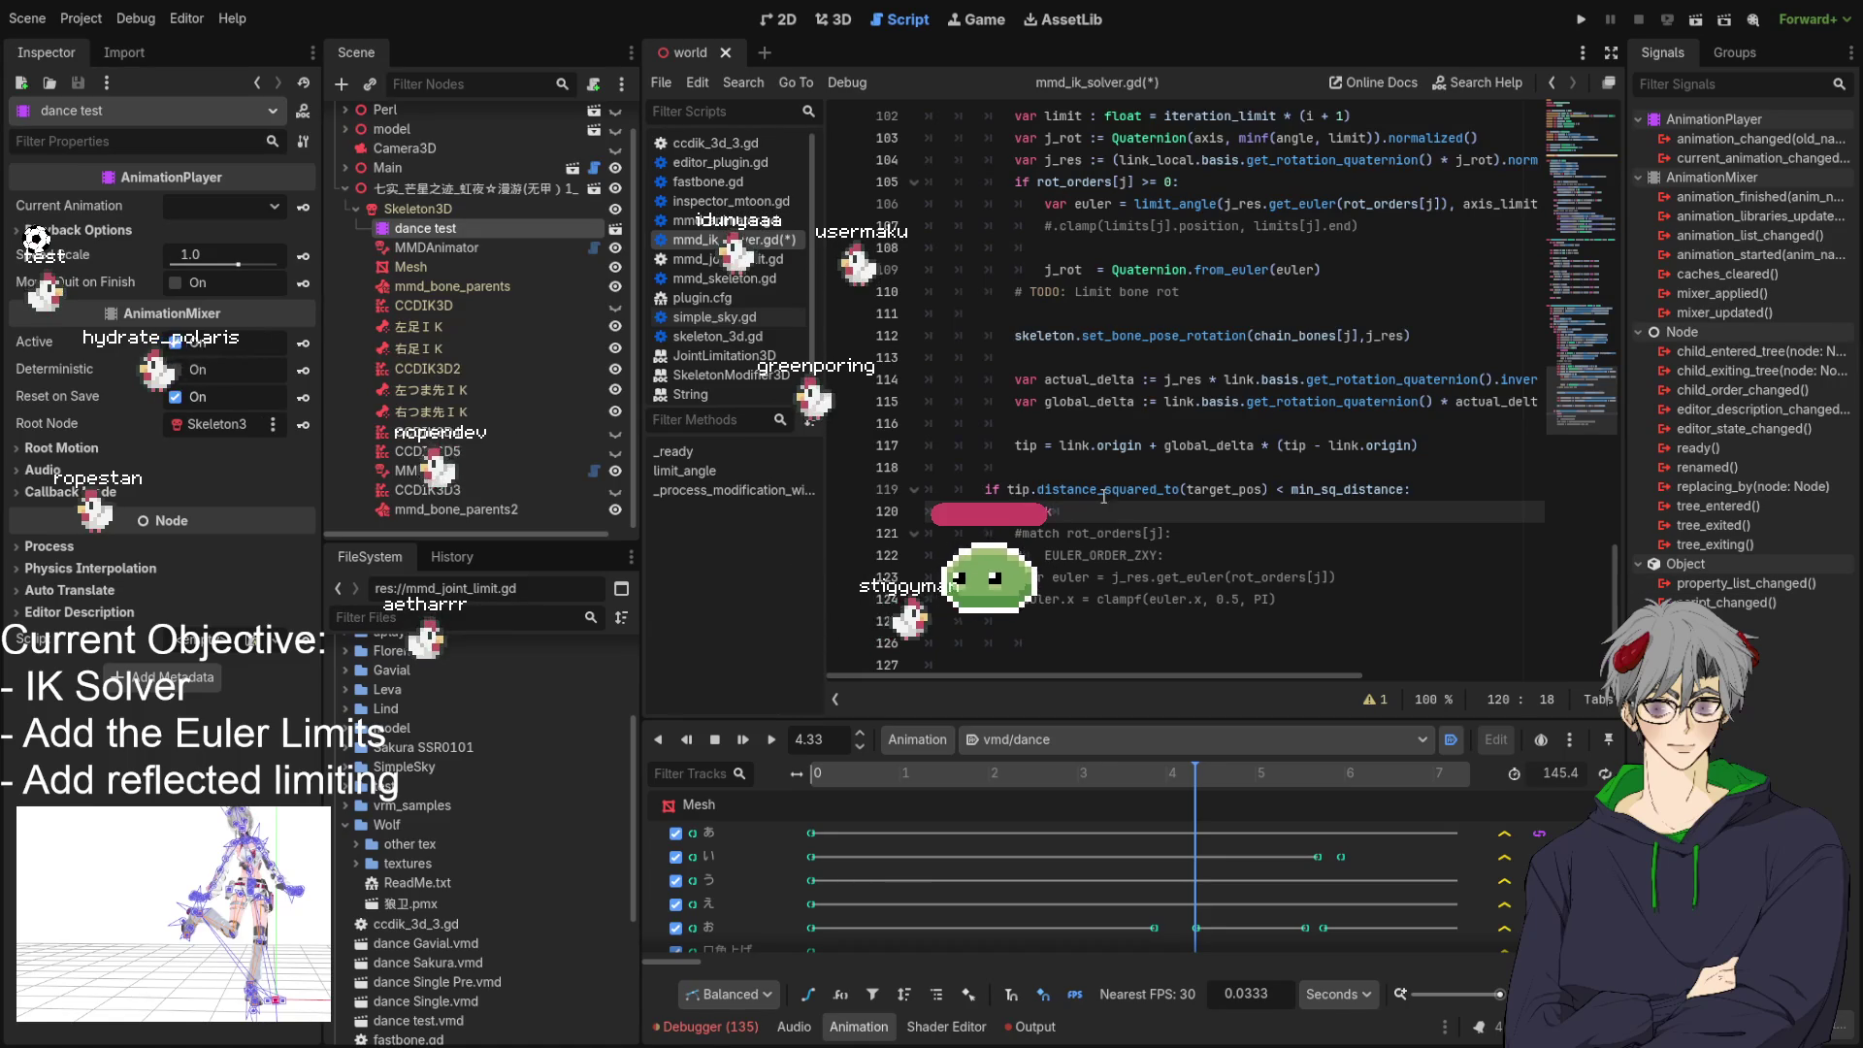
{"action": "left_click", "coordinate": [1149, 490]}
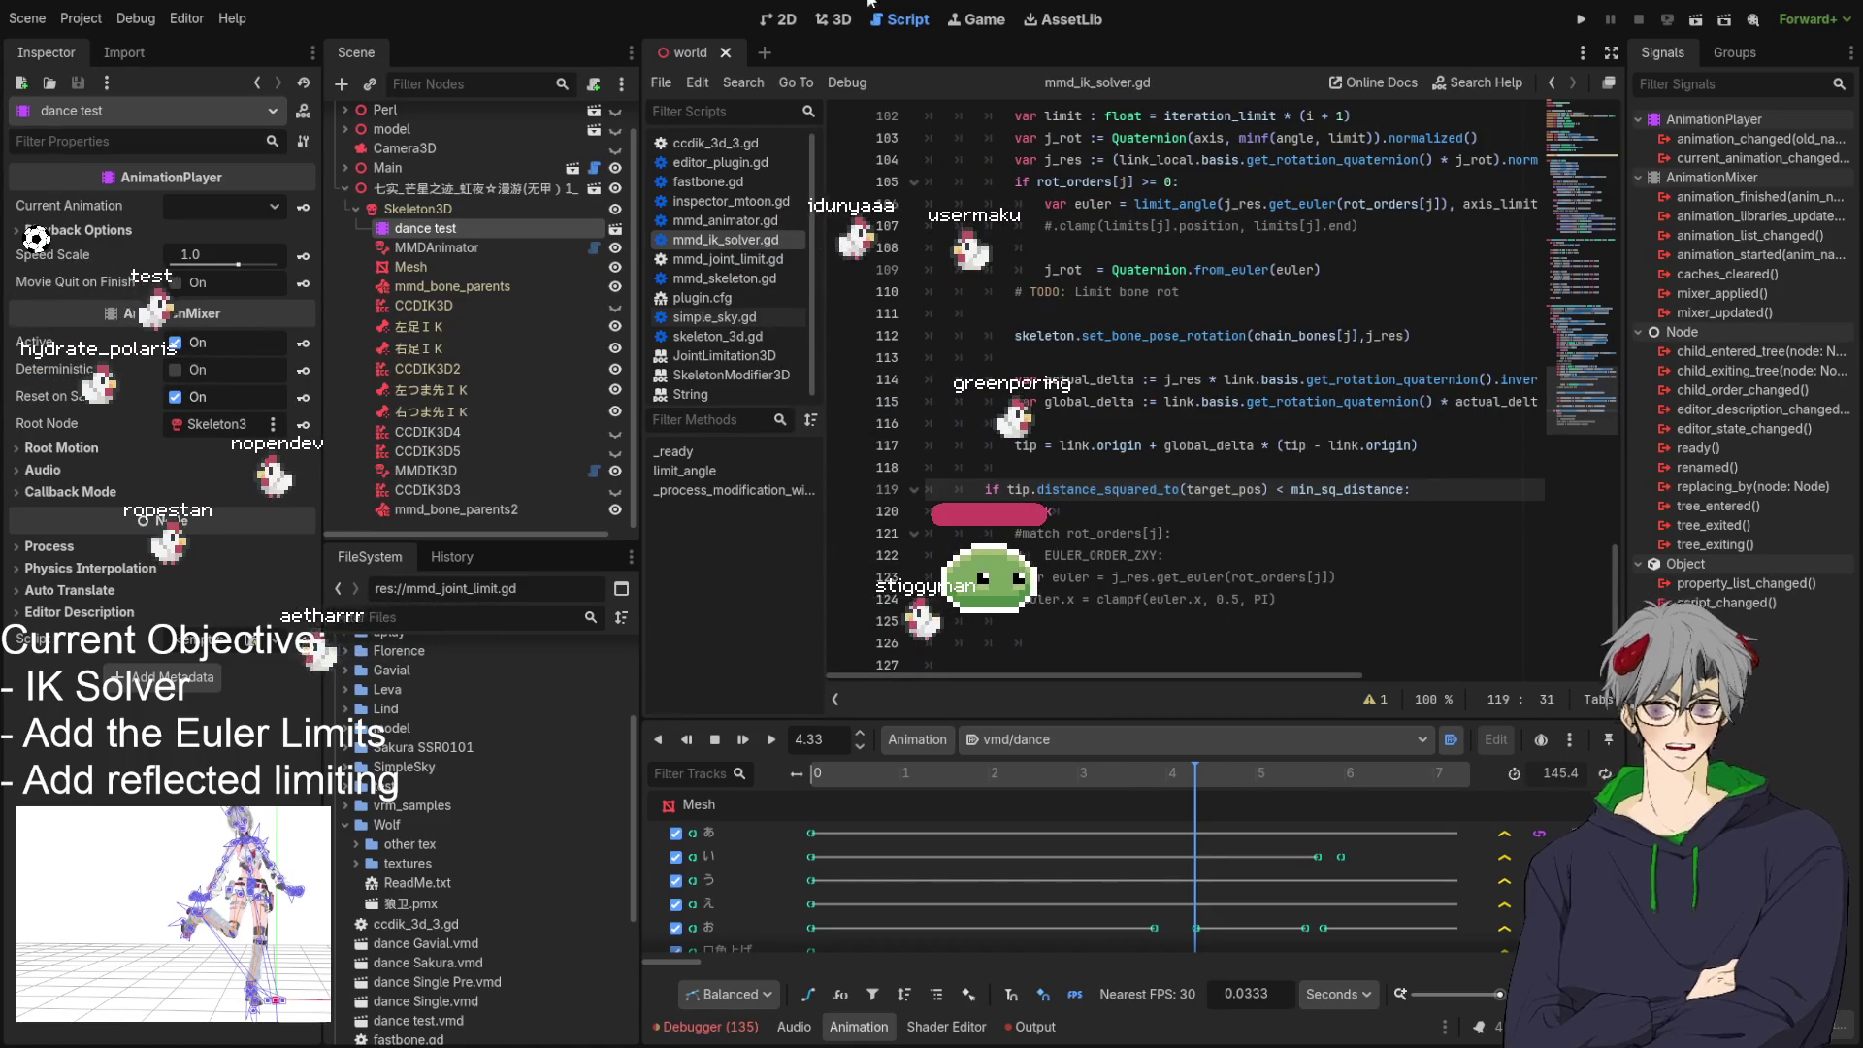
{"action": "left_click", "coordinate": [831, 19]}
Orbit around the dancing model and set the dance animation to 4.22 to inspect the legs.
{"action": "mouse_move", "coordinate": [1145, 417]}
{"action": "left_mouse_down"}
{"action": "mouse_move", "coordinate": [1167, 437]}
{"action": "mouse_move", "coordinate": [1061, 429]}
{"action": "mouse_move", "coordinate": [1010, 583]}
{"action": "left_mouse_up"}
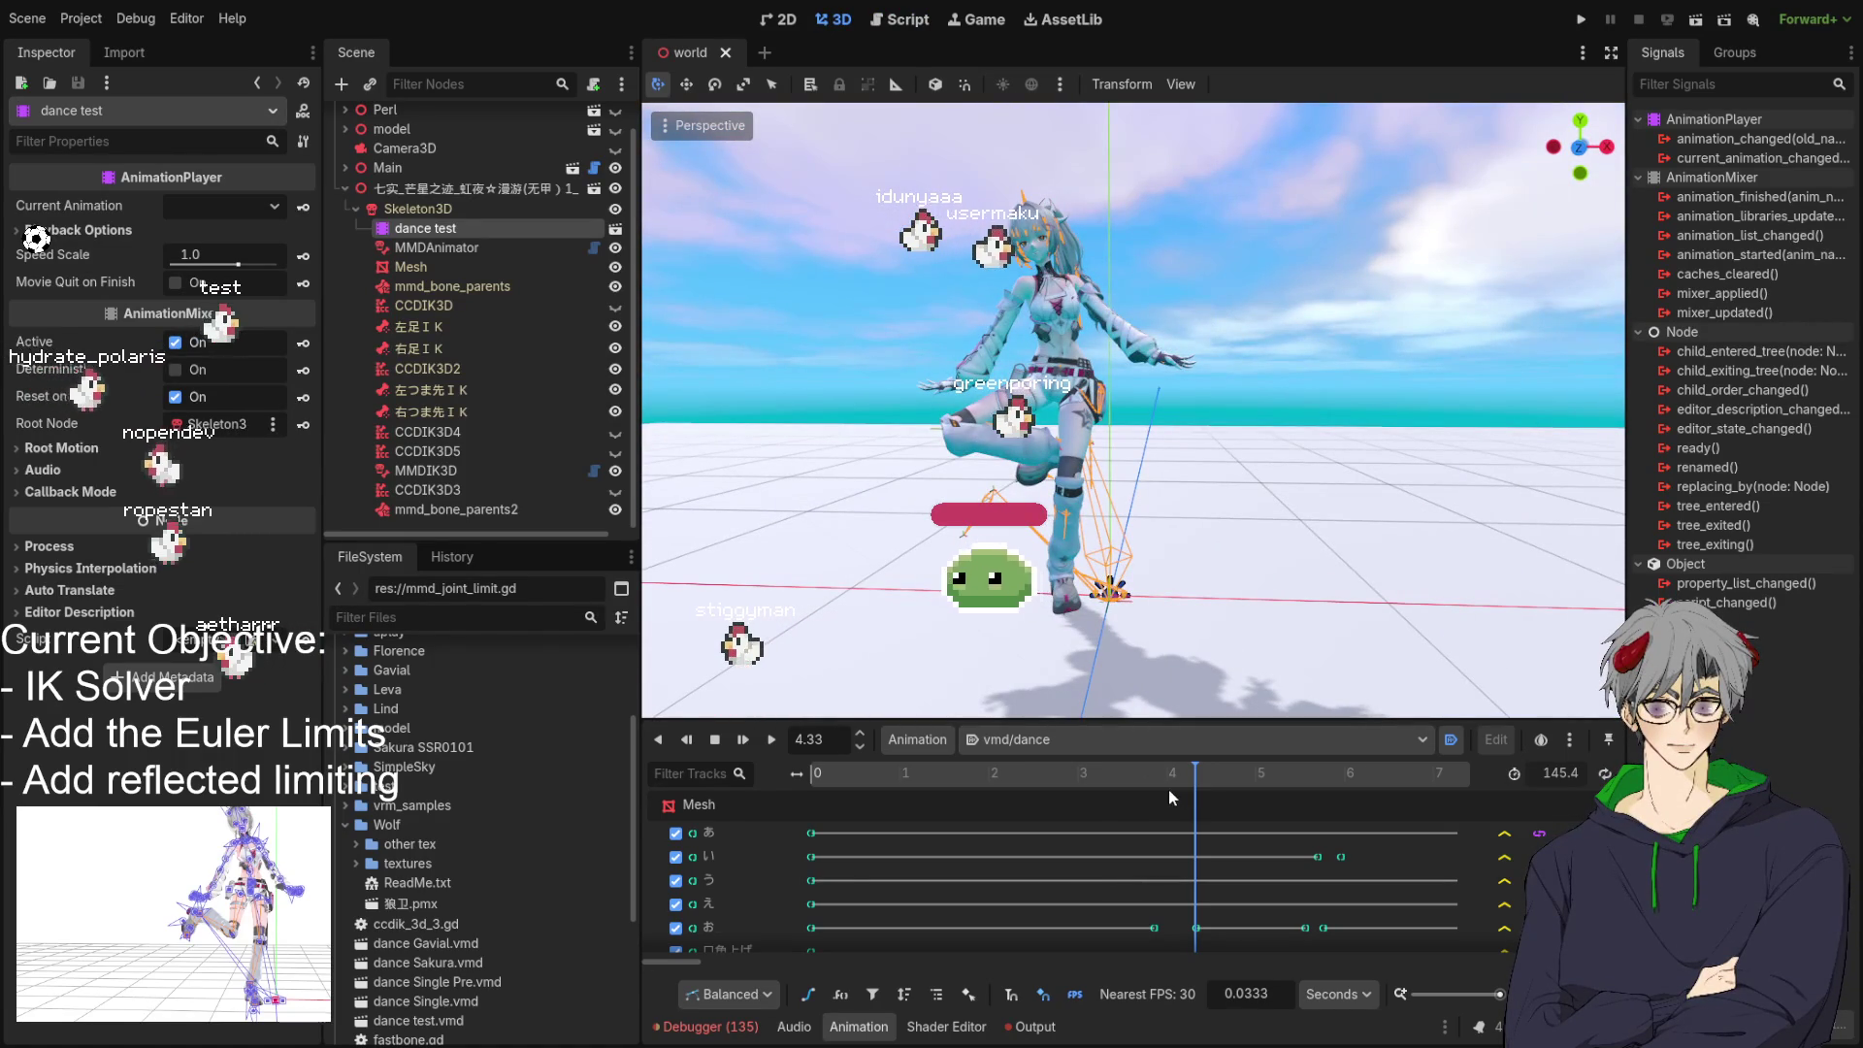
{"action": "mouse_move", "coordinate": [1169, 772]}
{"action": "left_mouse_down"}
{"action": "mouse_move", "coordinate": [949, 780]}
{"action": "mouse_move", "coordinate": [1097, 783]}
{"action": "left_mouse_up"}
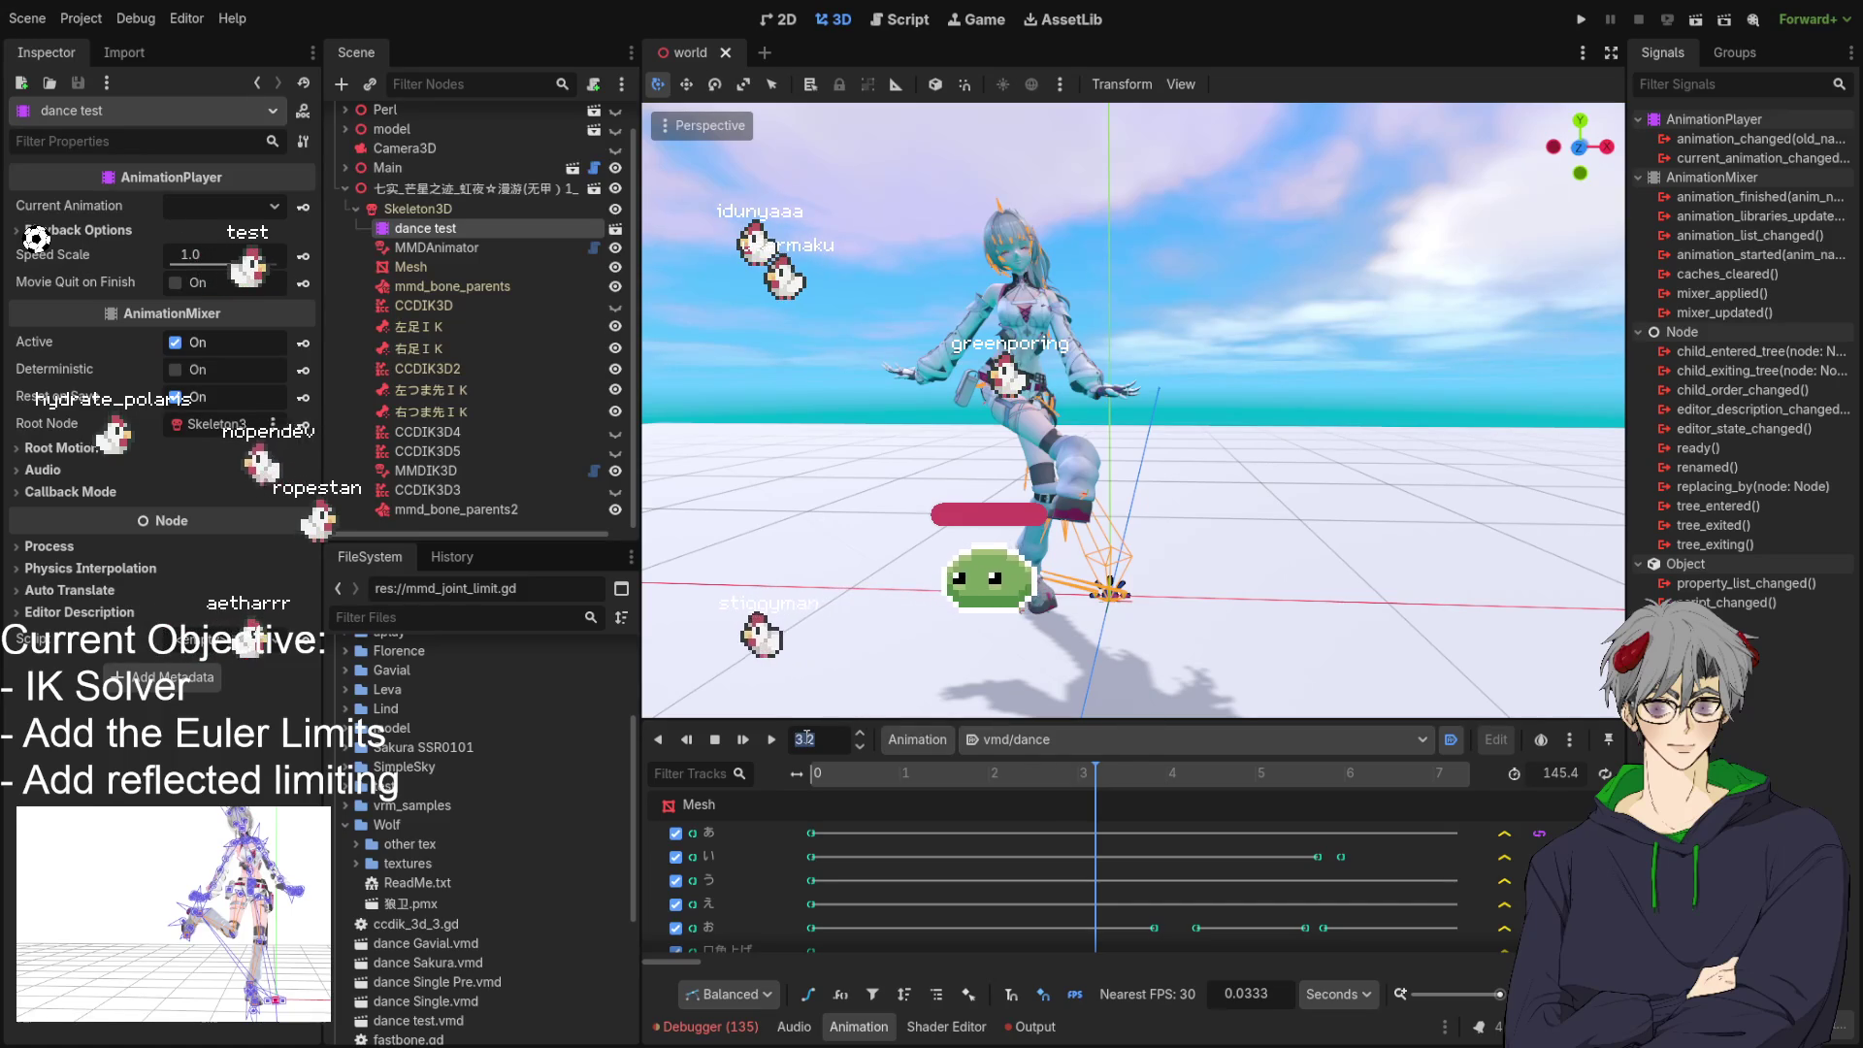
{"action": "key", "text": "Return"}
{"action": "mouse_move", "coordinate": [799, 626]}
{"action": "left_mouse_down"}
{"action": "mouse_move", "coordinate": [1256, 538]}
{"action": "mouse_move", "coordinate": [1389, 562]}
{"action": "mouse_move", "coordinate": [1091, 573]}
{"action": "mouse_move", "coordinate": [1126, 577]}
{"action": "left_mouse_up"}
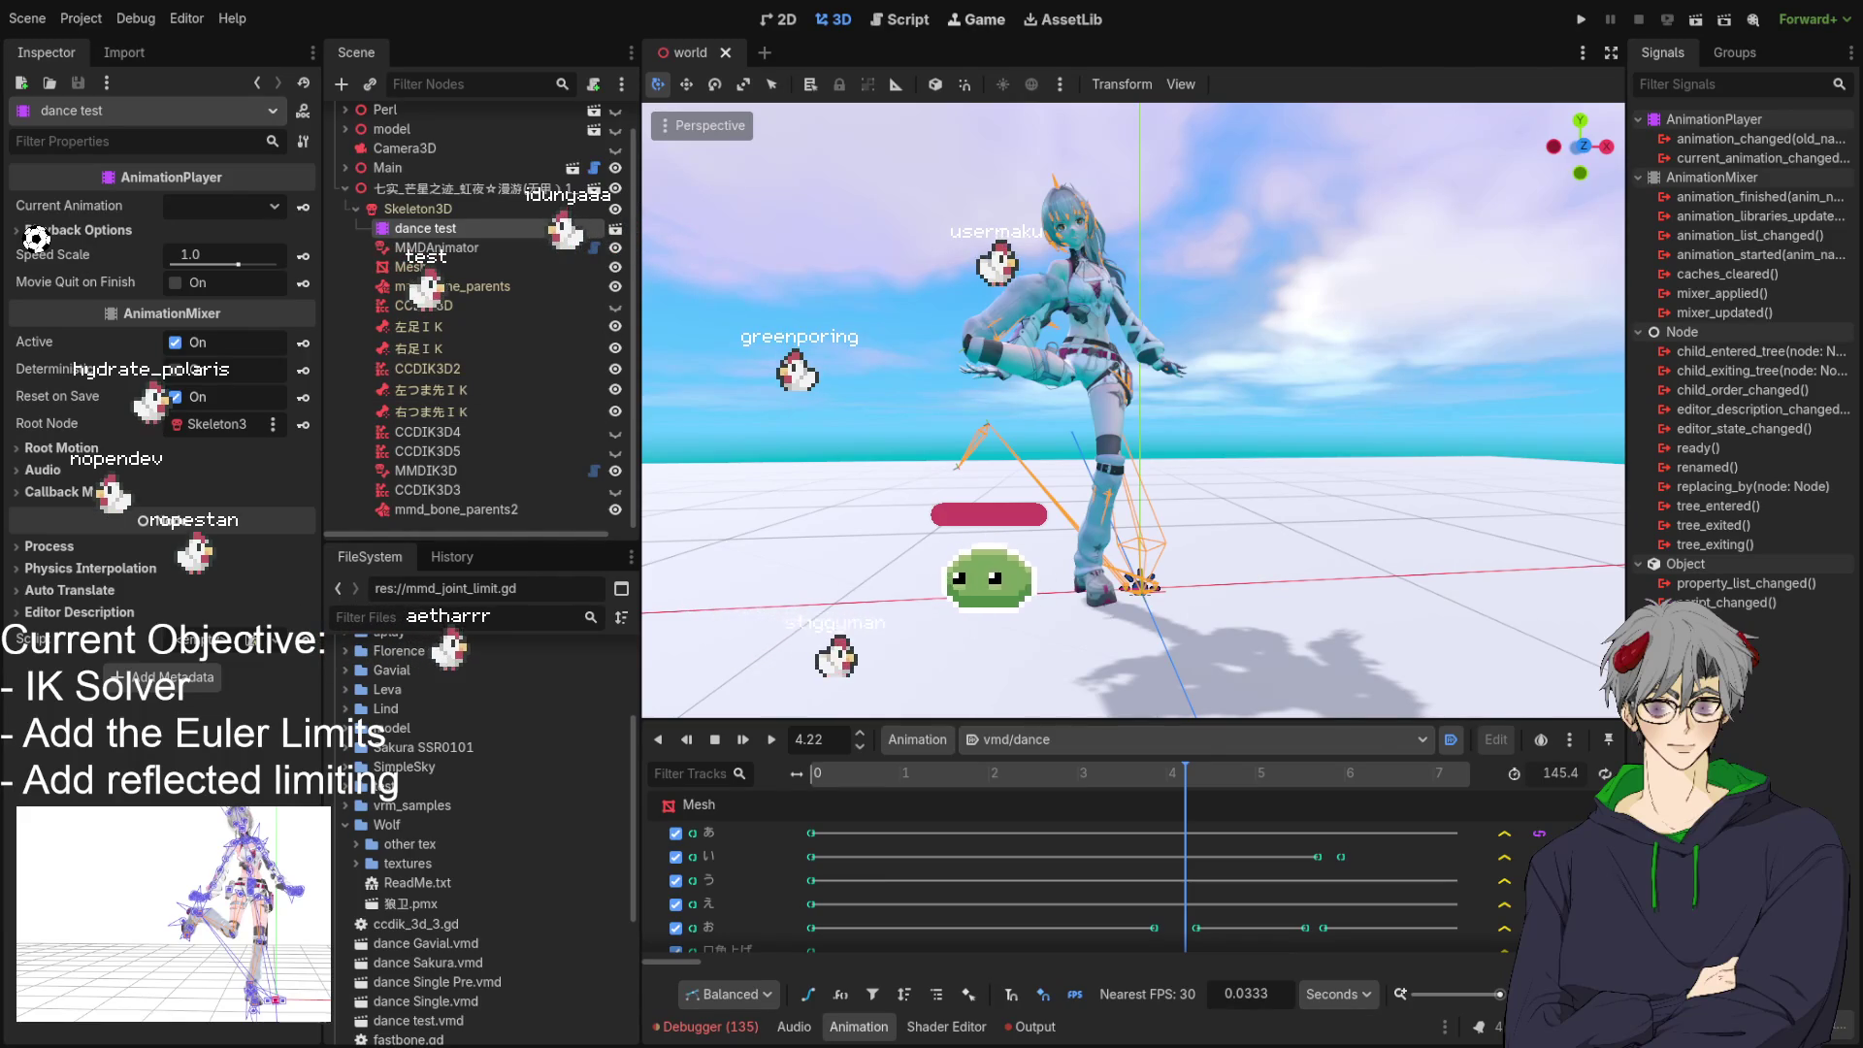
{"action": "key", "text": "ctrl+F3"}
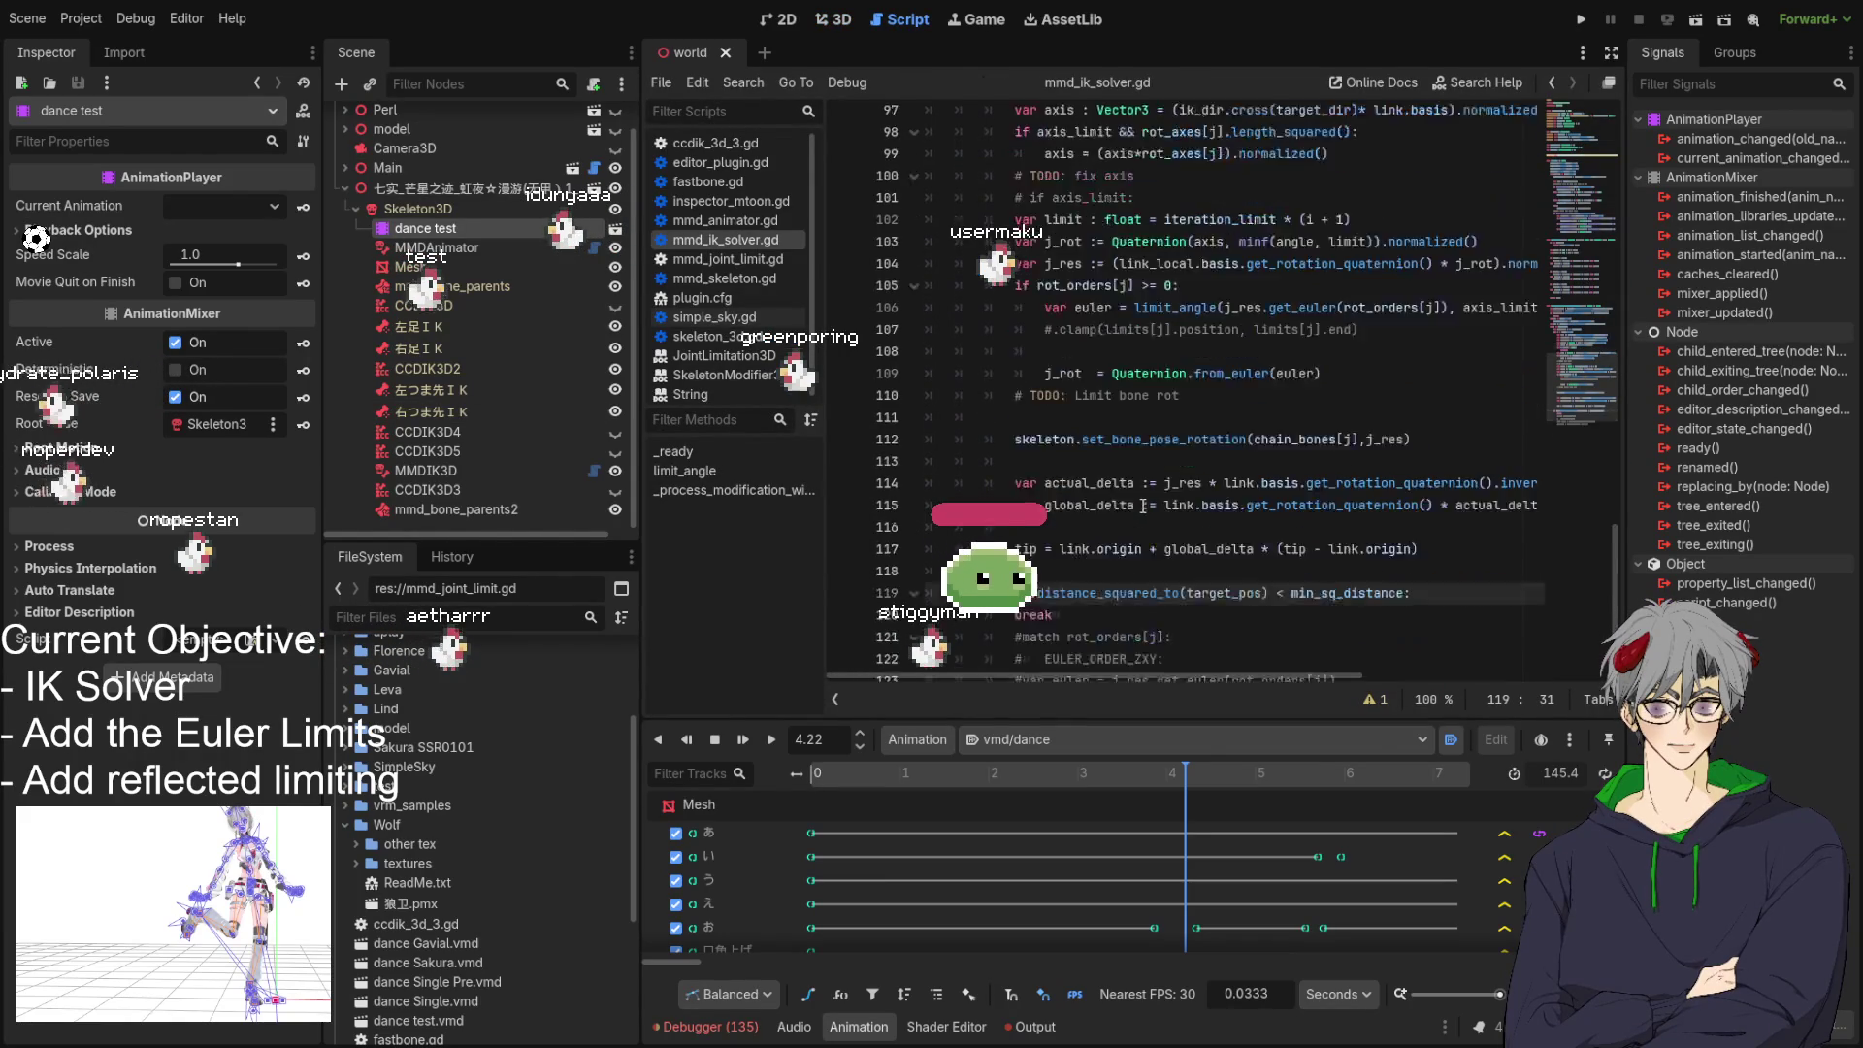
{"action": "scroll", "coordinate": [1143, 506], "scroll_direction": "down", "scroll_amount": 2}
{"action": "double_click", "coordinate": [1087, 445]}
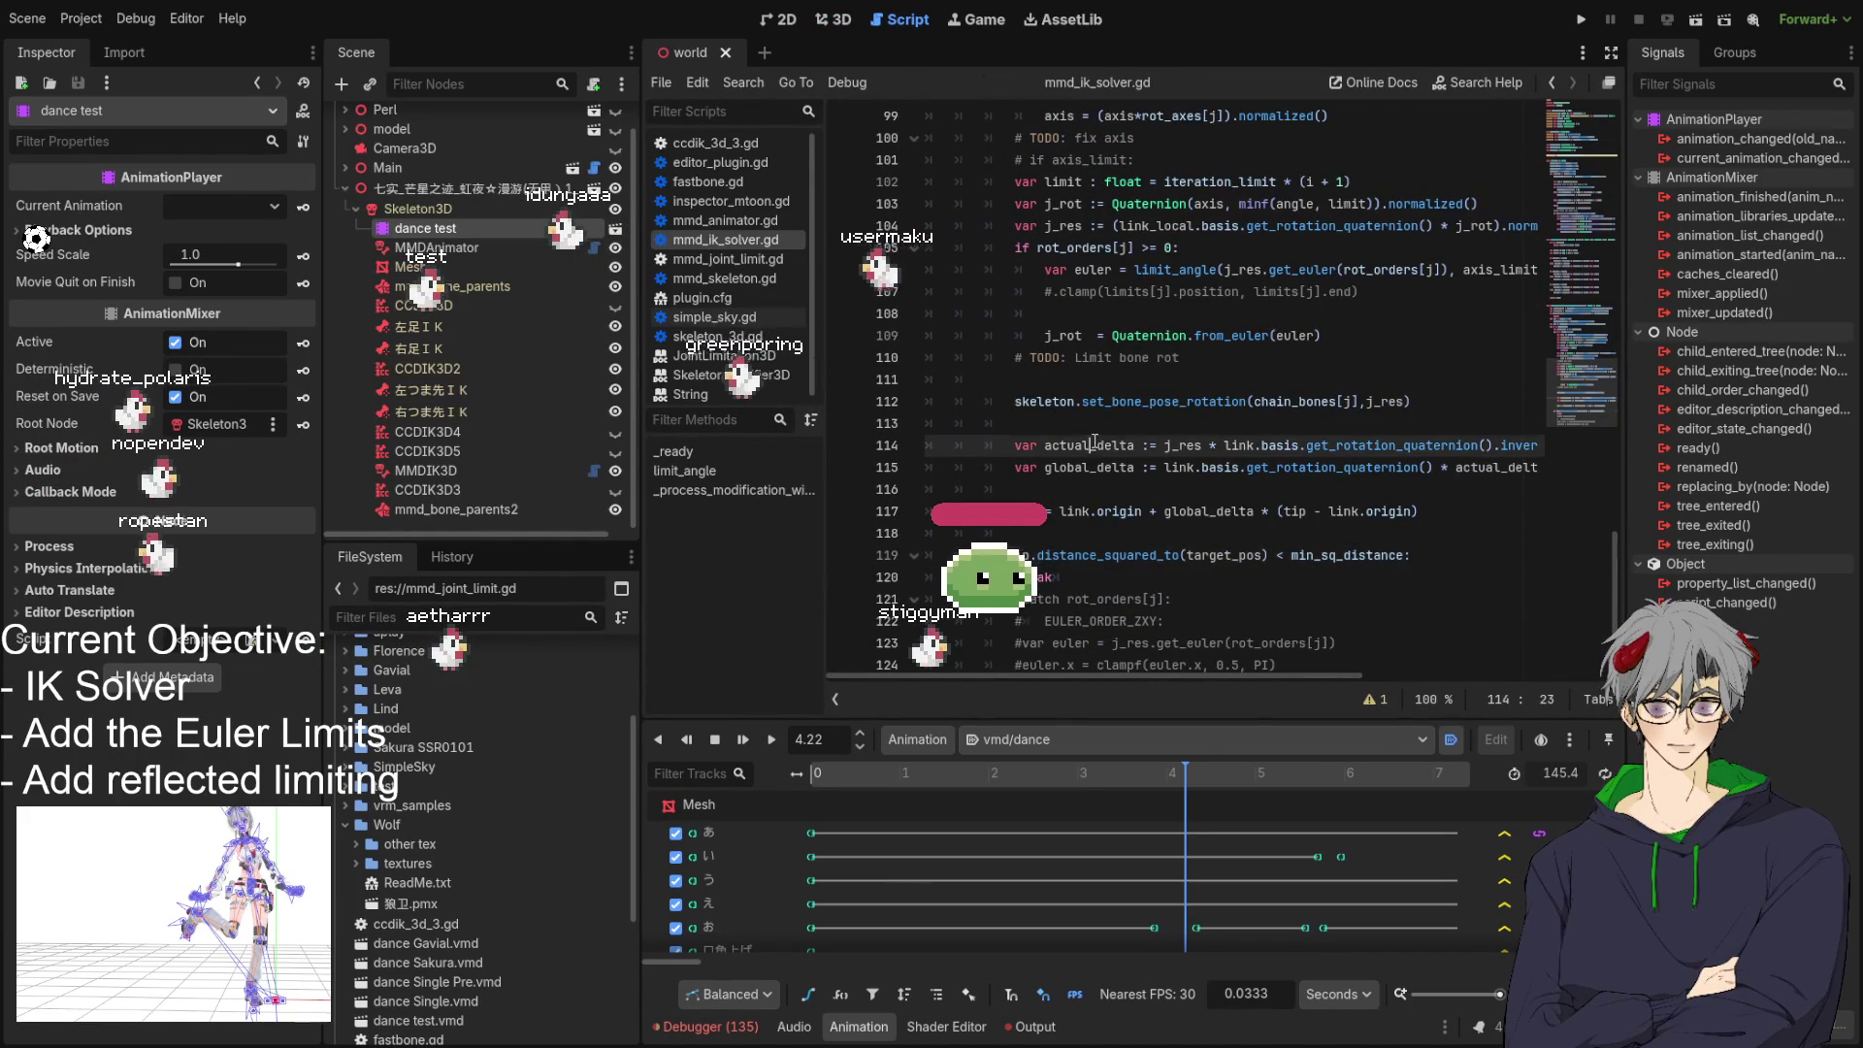
{"action": "mouse_move", "coordinate": [1098, 678]}
{"action": "left_mouse_down"}
{"action": "mouse_move", "coordinate": [1343, 691]}
{"action": "mouse_move", "coordinate": [1039, 683]}
{"action": "left_mouse_up"}
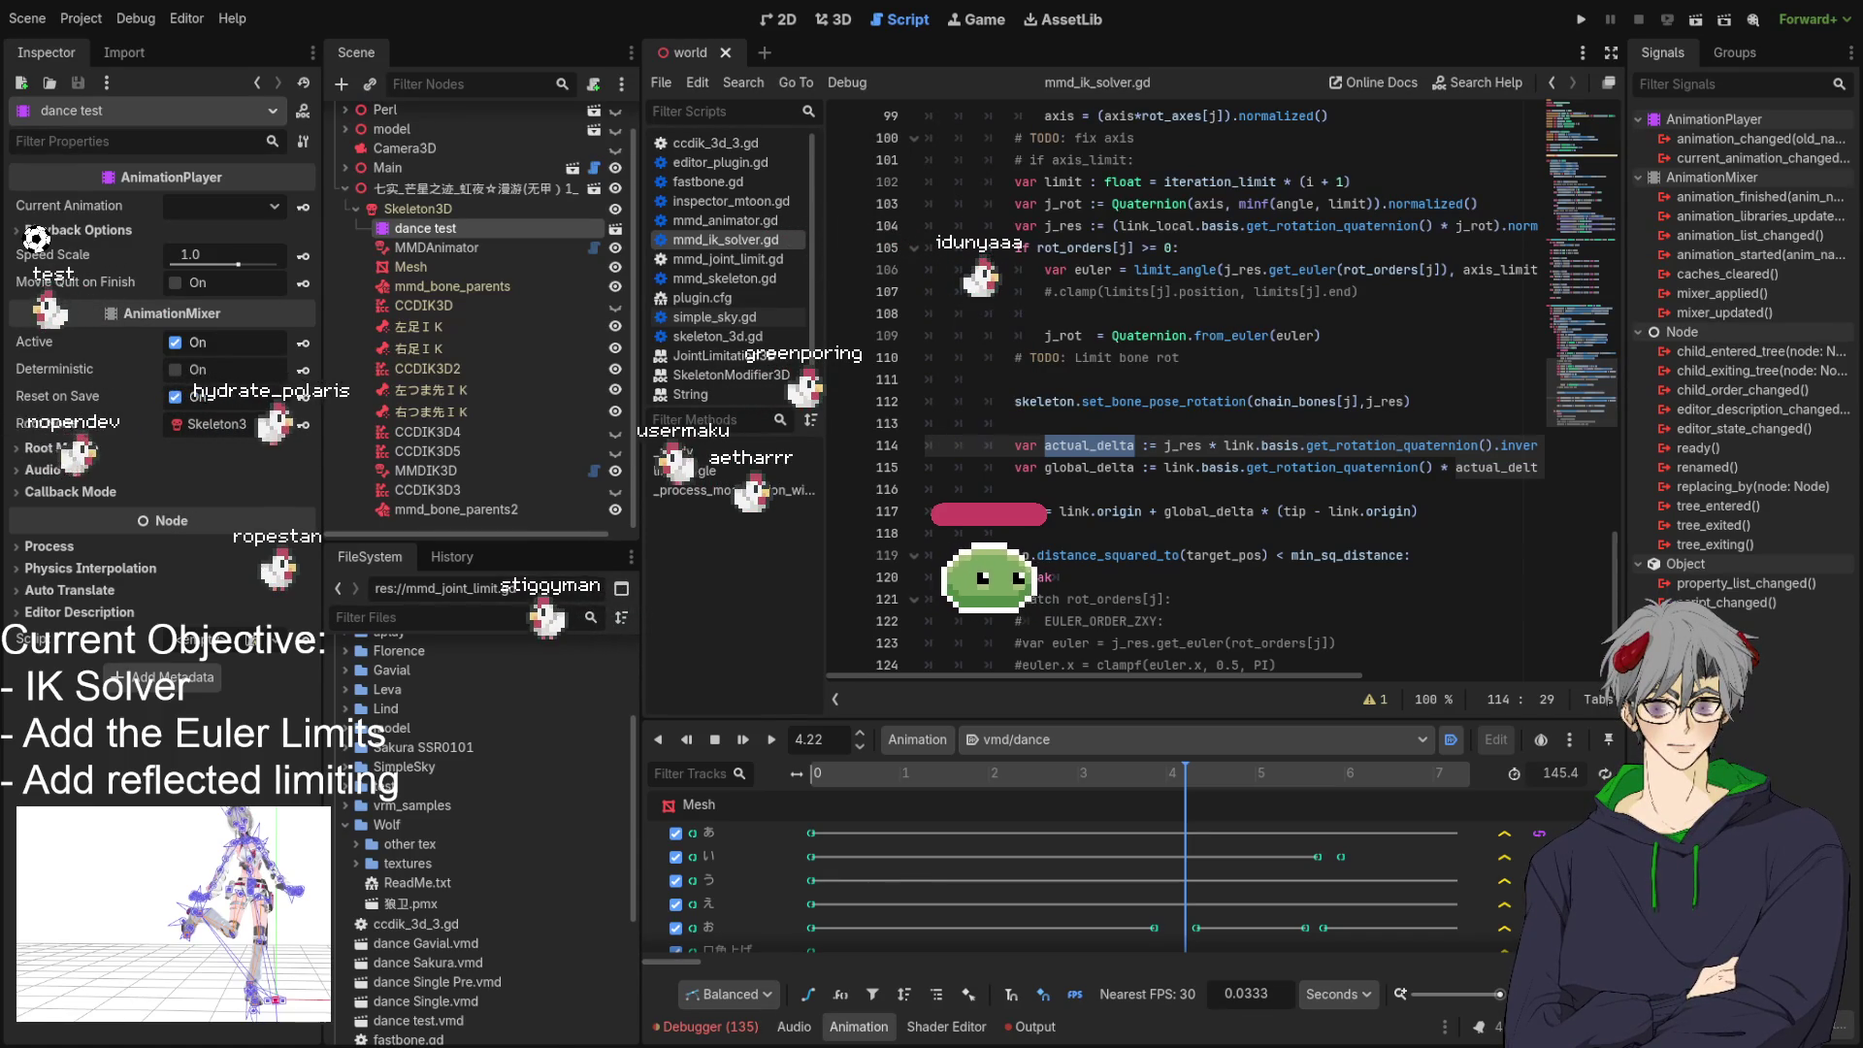
{"action": "left_click", "coordinate": [1231, 467]}
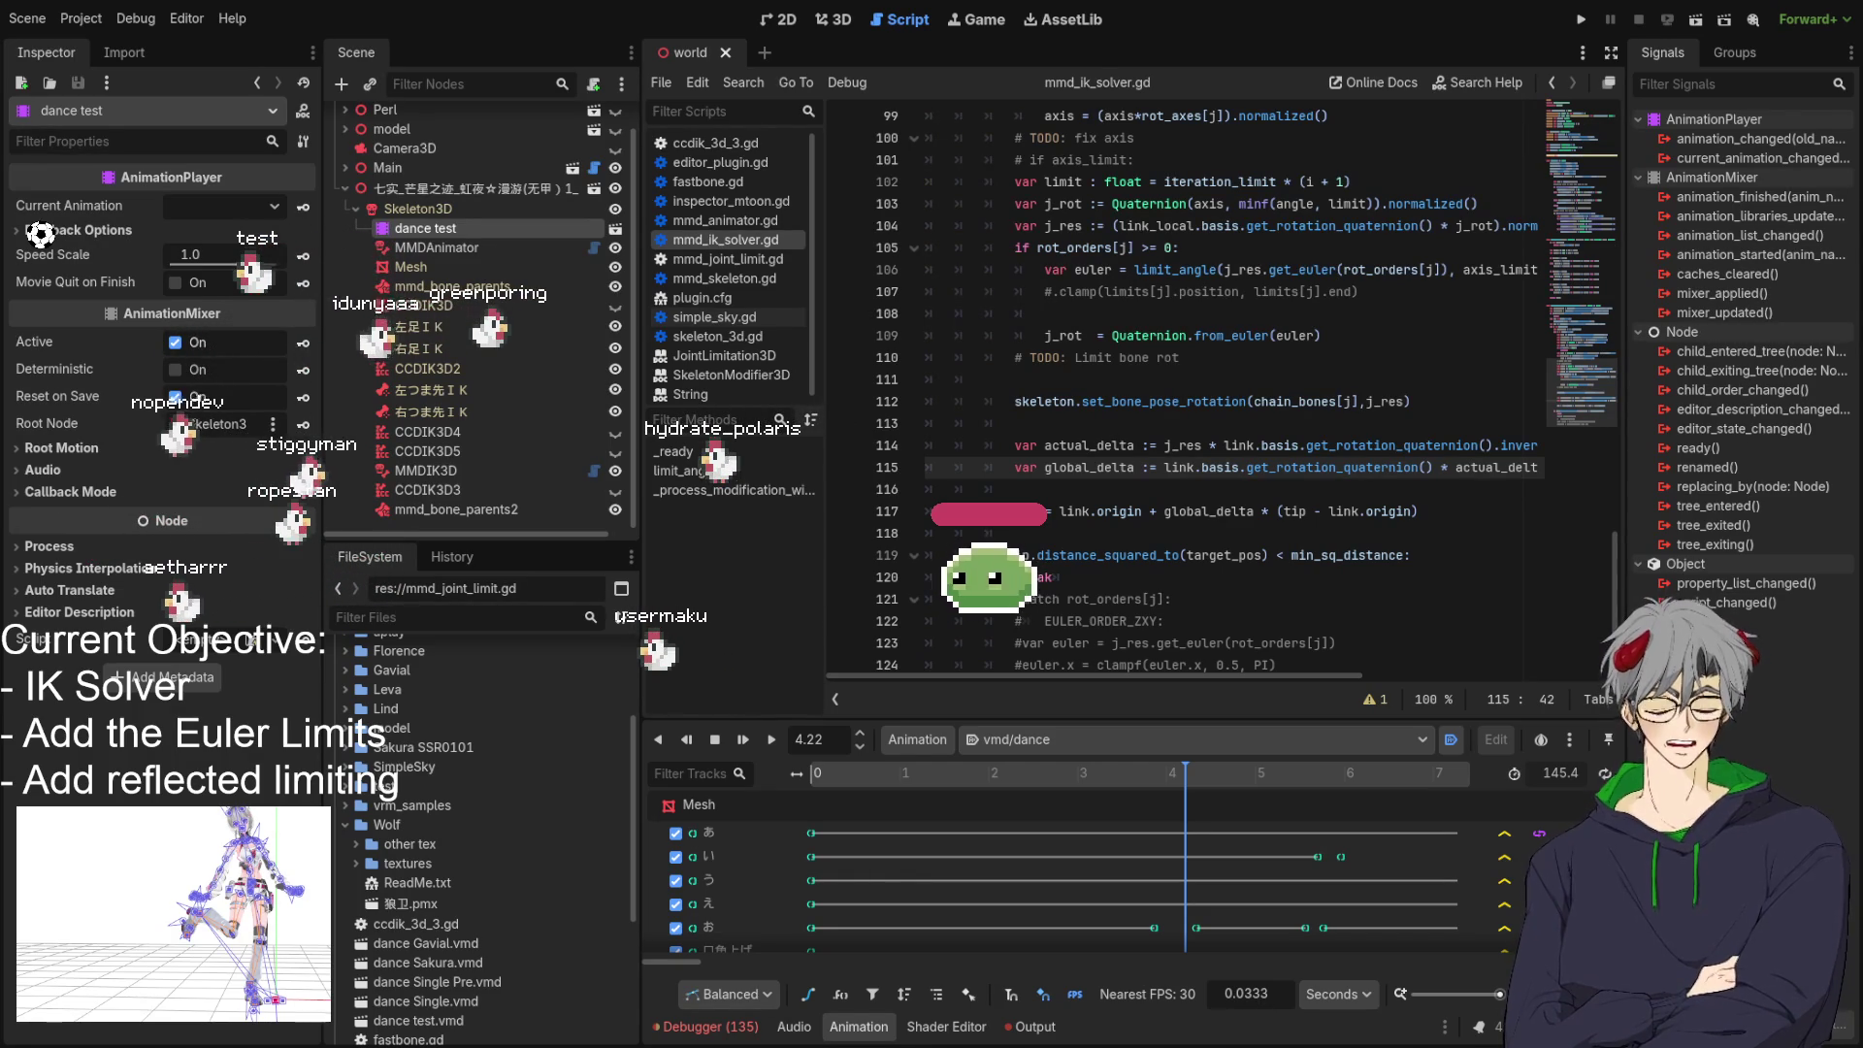
{"action": "left_click", "coordinate": [1279, 466]}
{"action": "mouse_move", "coordinate": [1165, 466]}
{"action": "left_mouse_down"}
{"action": "mouse_move", "coordinate": [1553, 471]}
{"action": "mouse_move", "coordinate": [1699, 543]}
{"action": "mouse_move", "coordinate": [1693, 482]}
{"action": "left_mouse_up"}
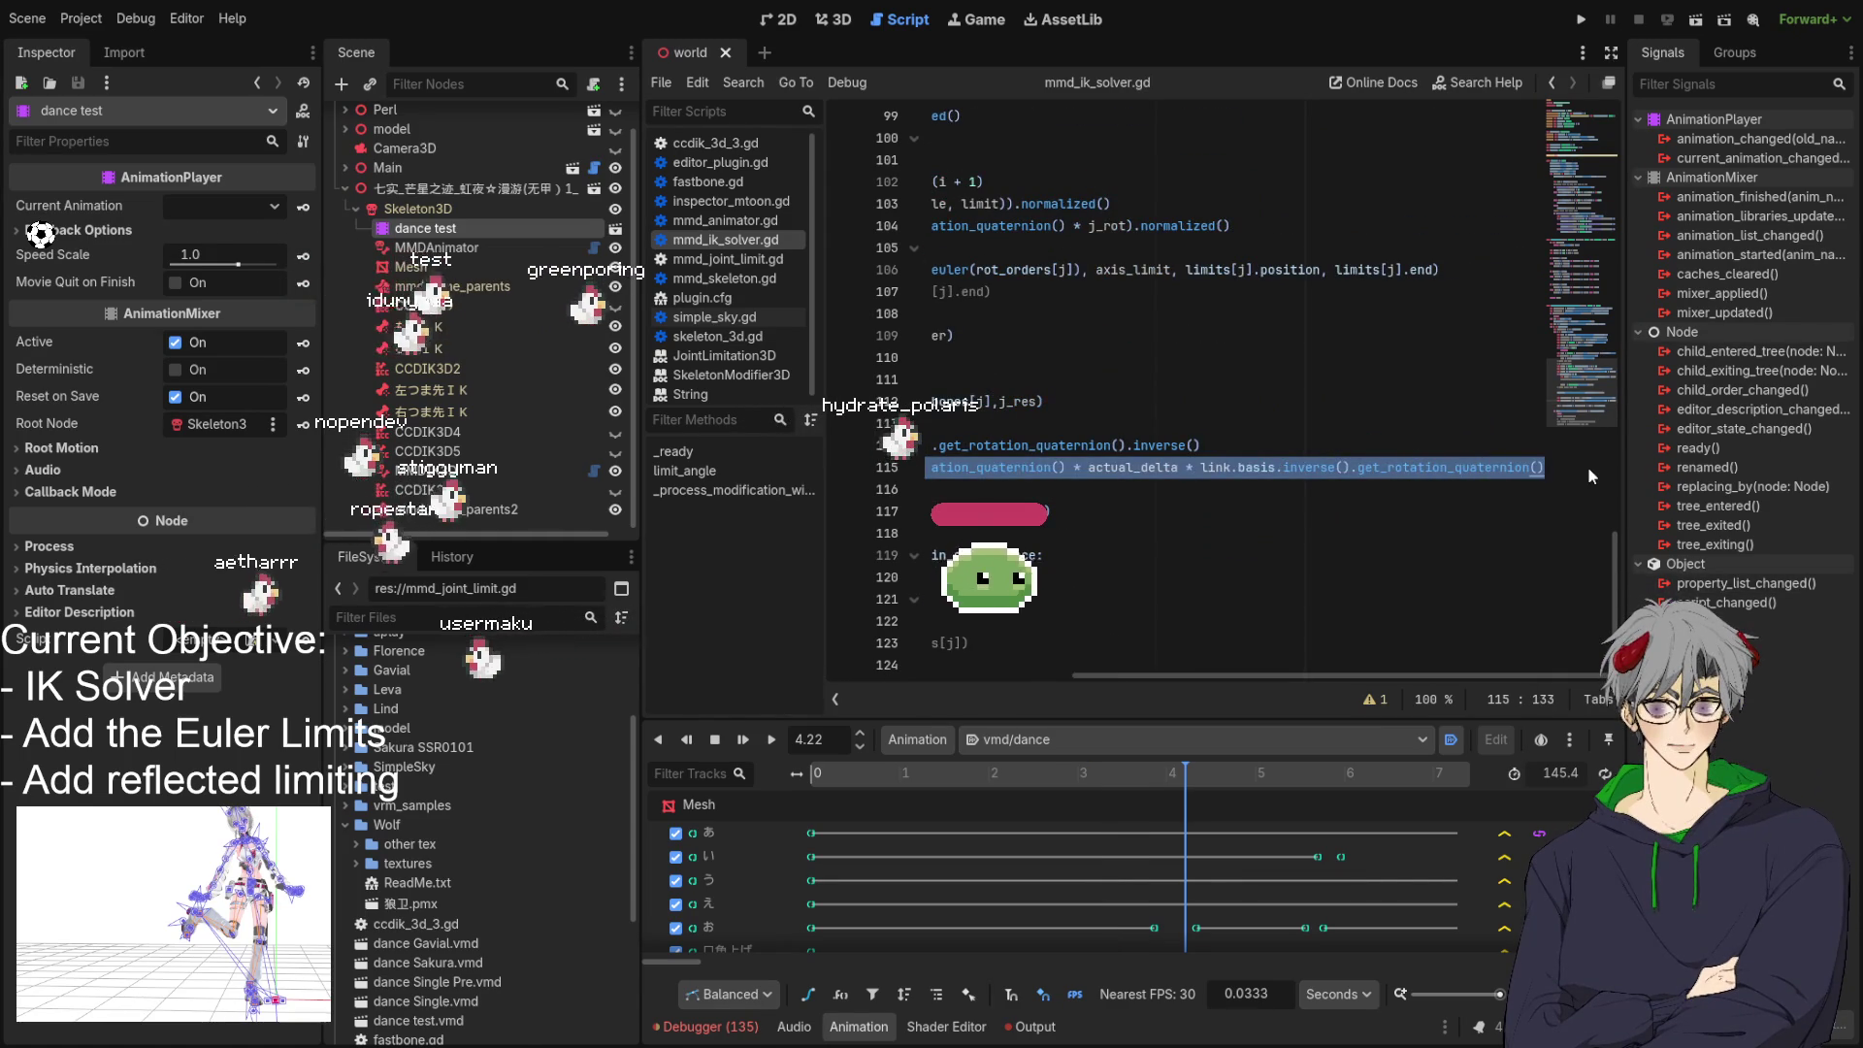
Rewrite global_delta as link.basis * Basis(actual_delta) * link.basis.inverse().
{"action": "key", "text": "BackSpace"}
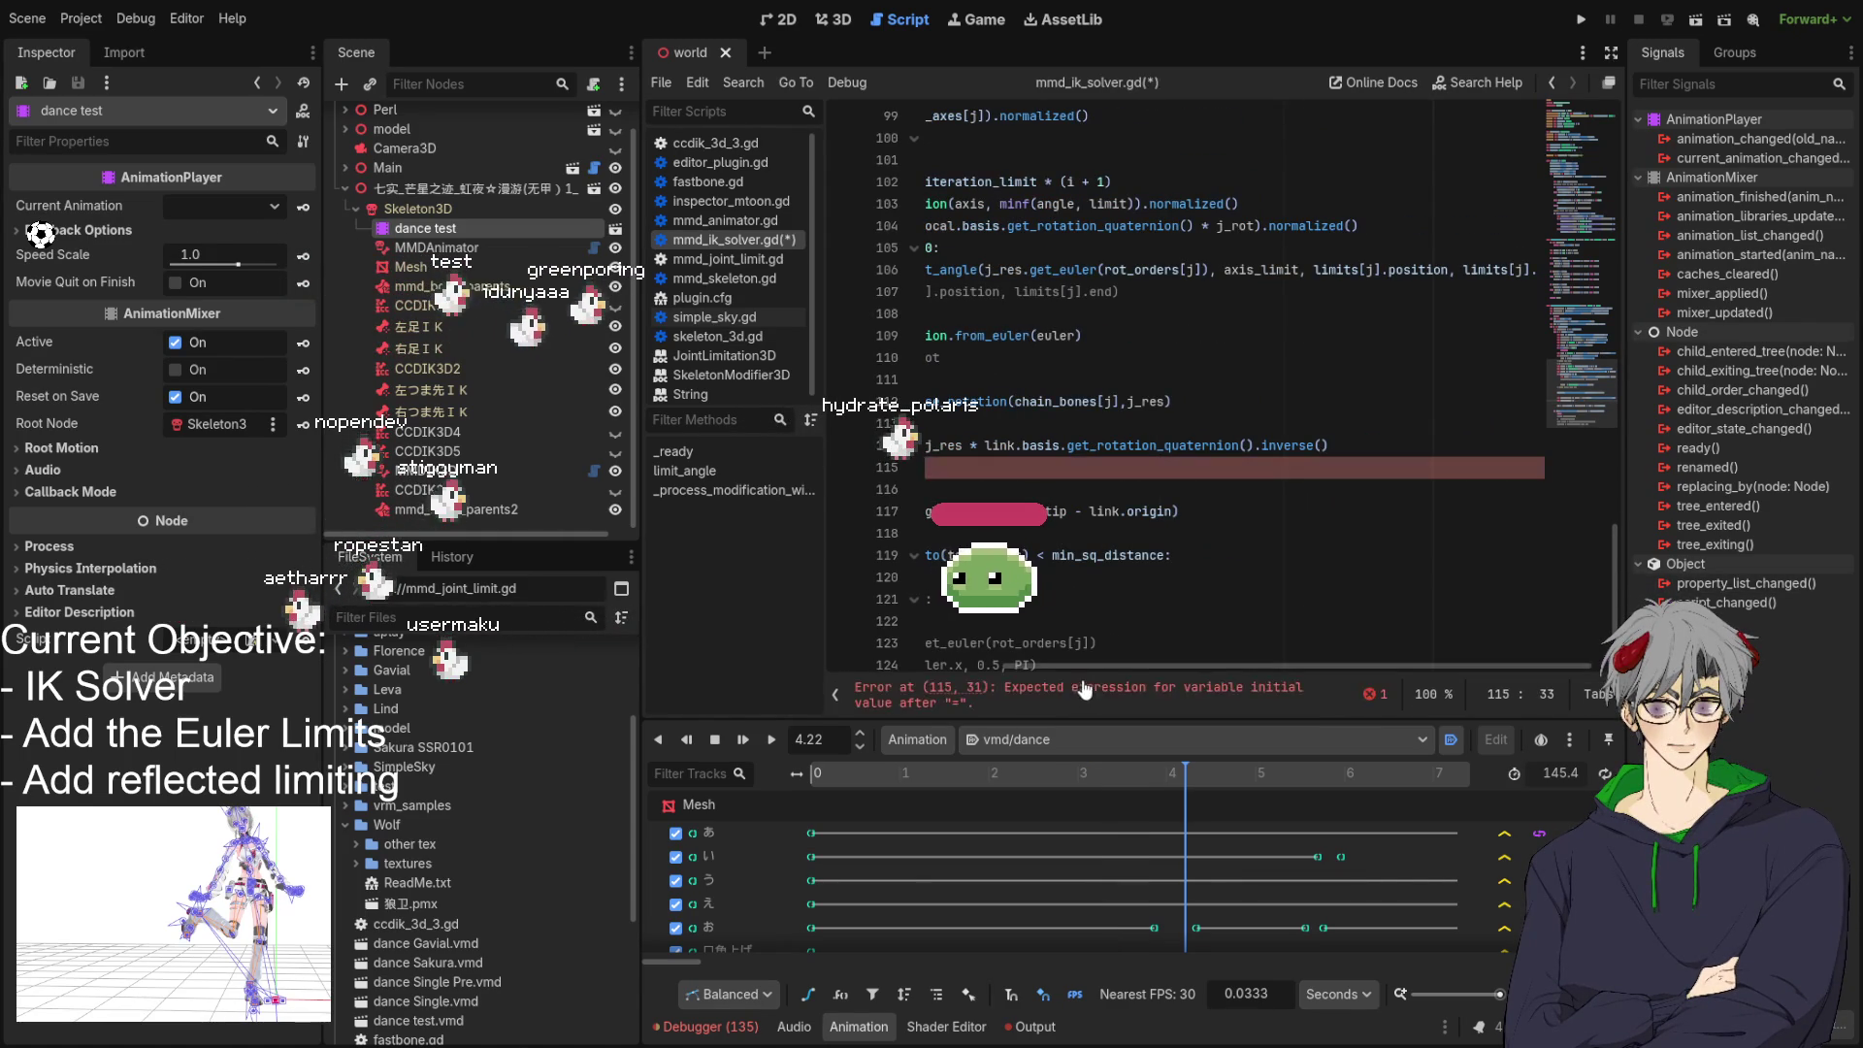
{"action": "scroll", "coordinate": [1083, 666], "scroll_direction": "left", "scroll_amount": 5}
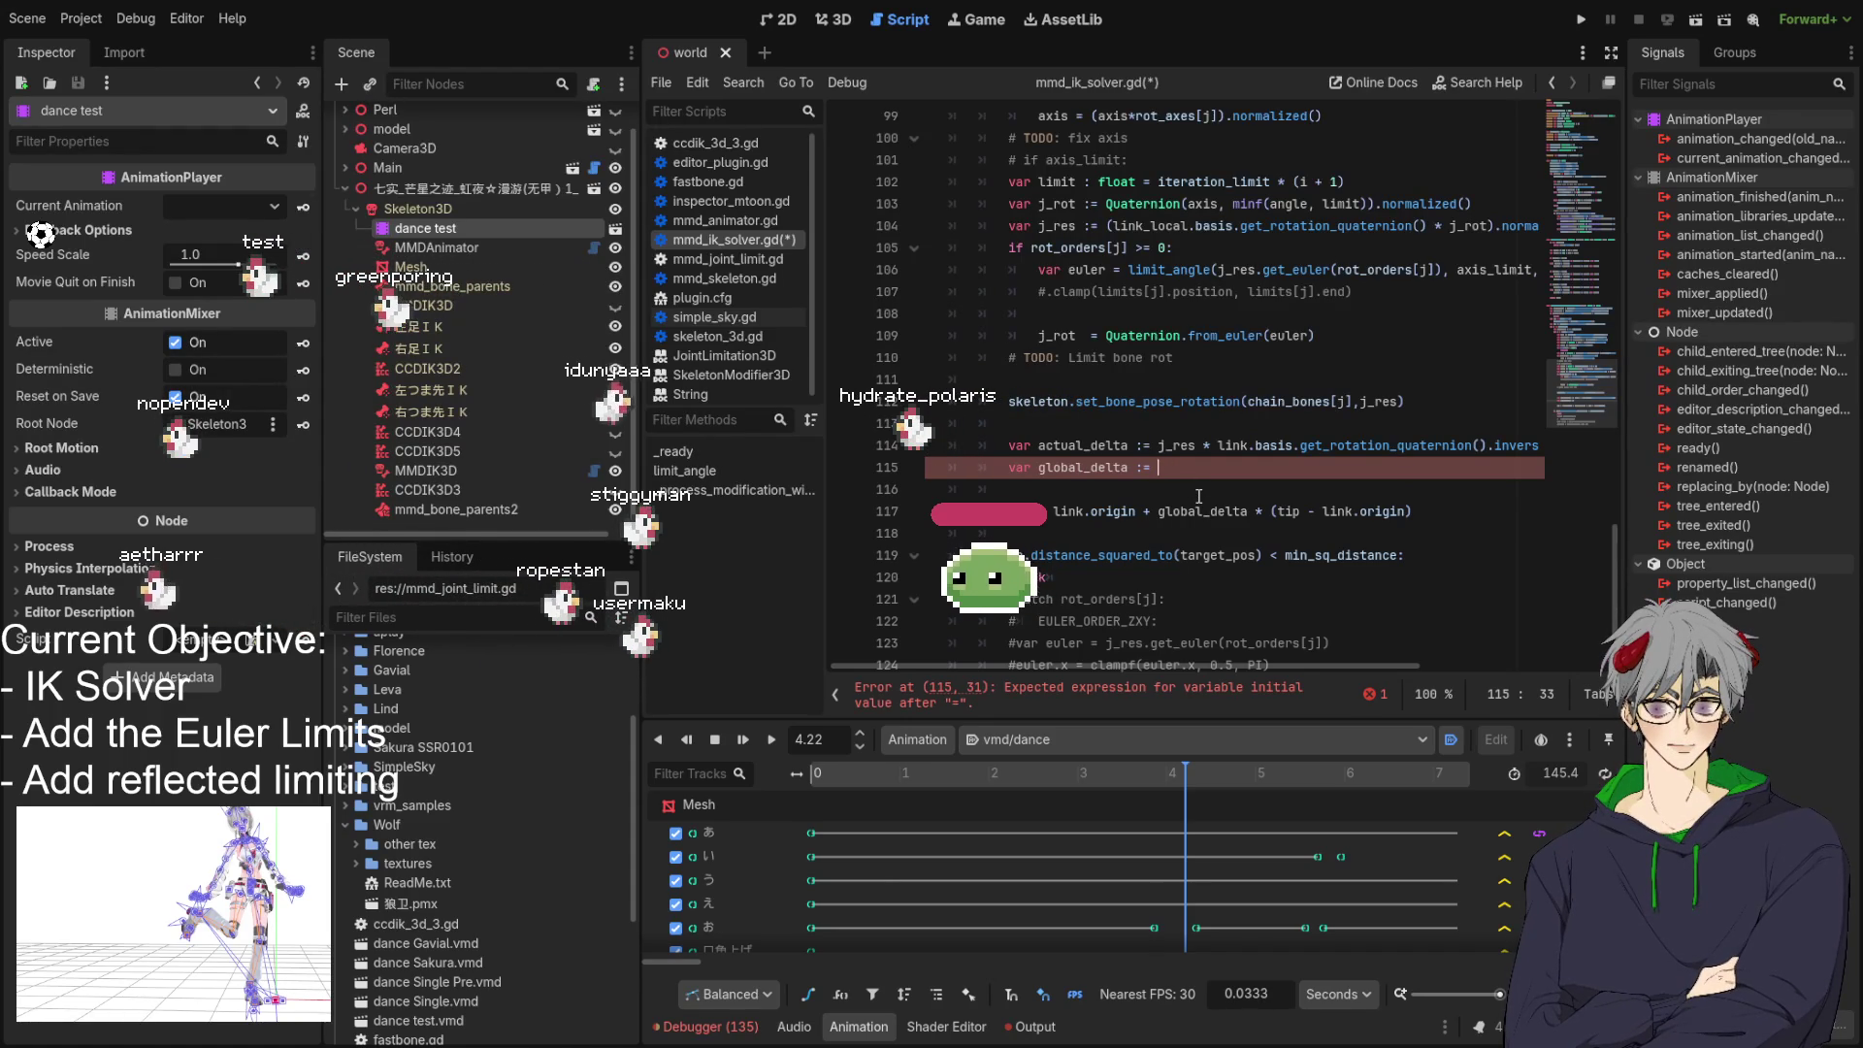
{"action": "type", "text": "link.basis"}
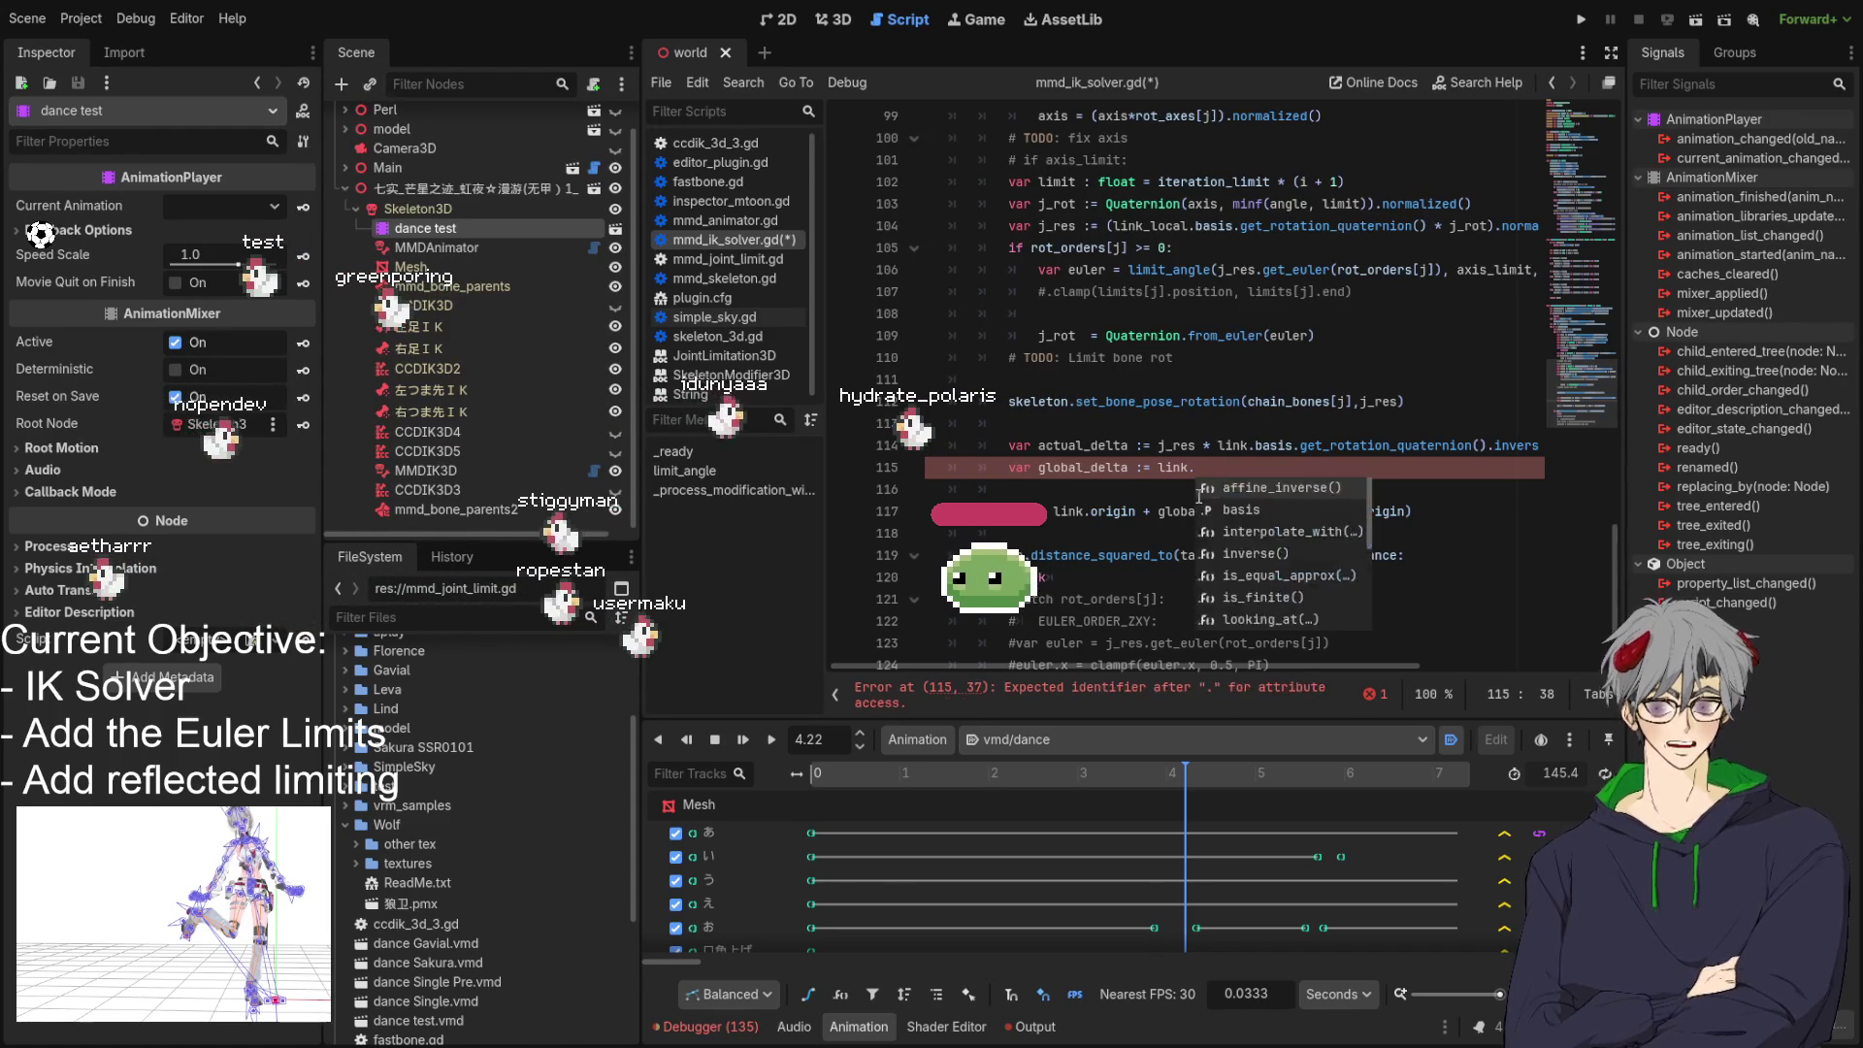
{"action": "type", "text": " * Basis"}
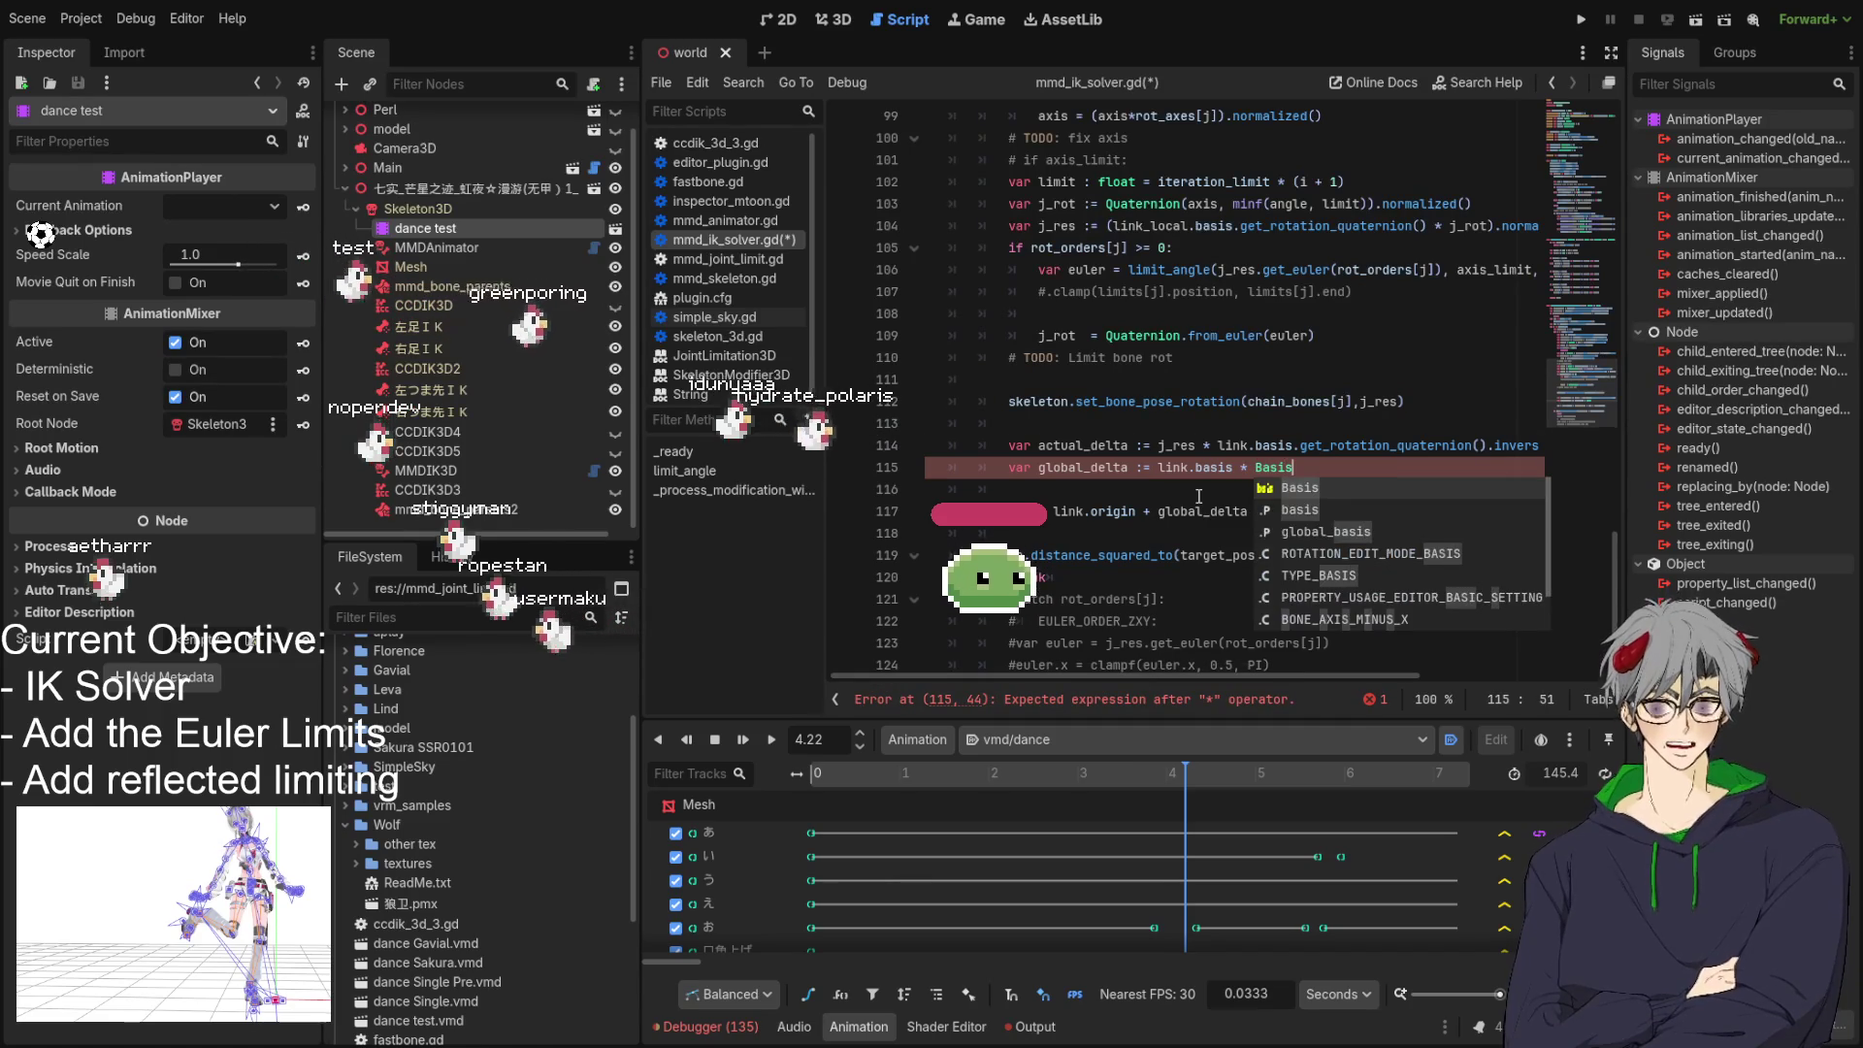
{"action": "key", "text": "Return"}
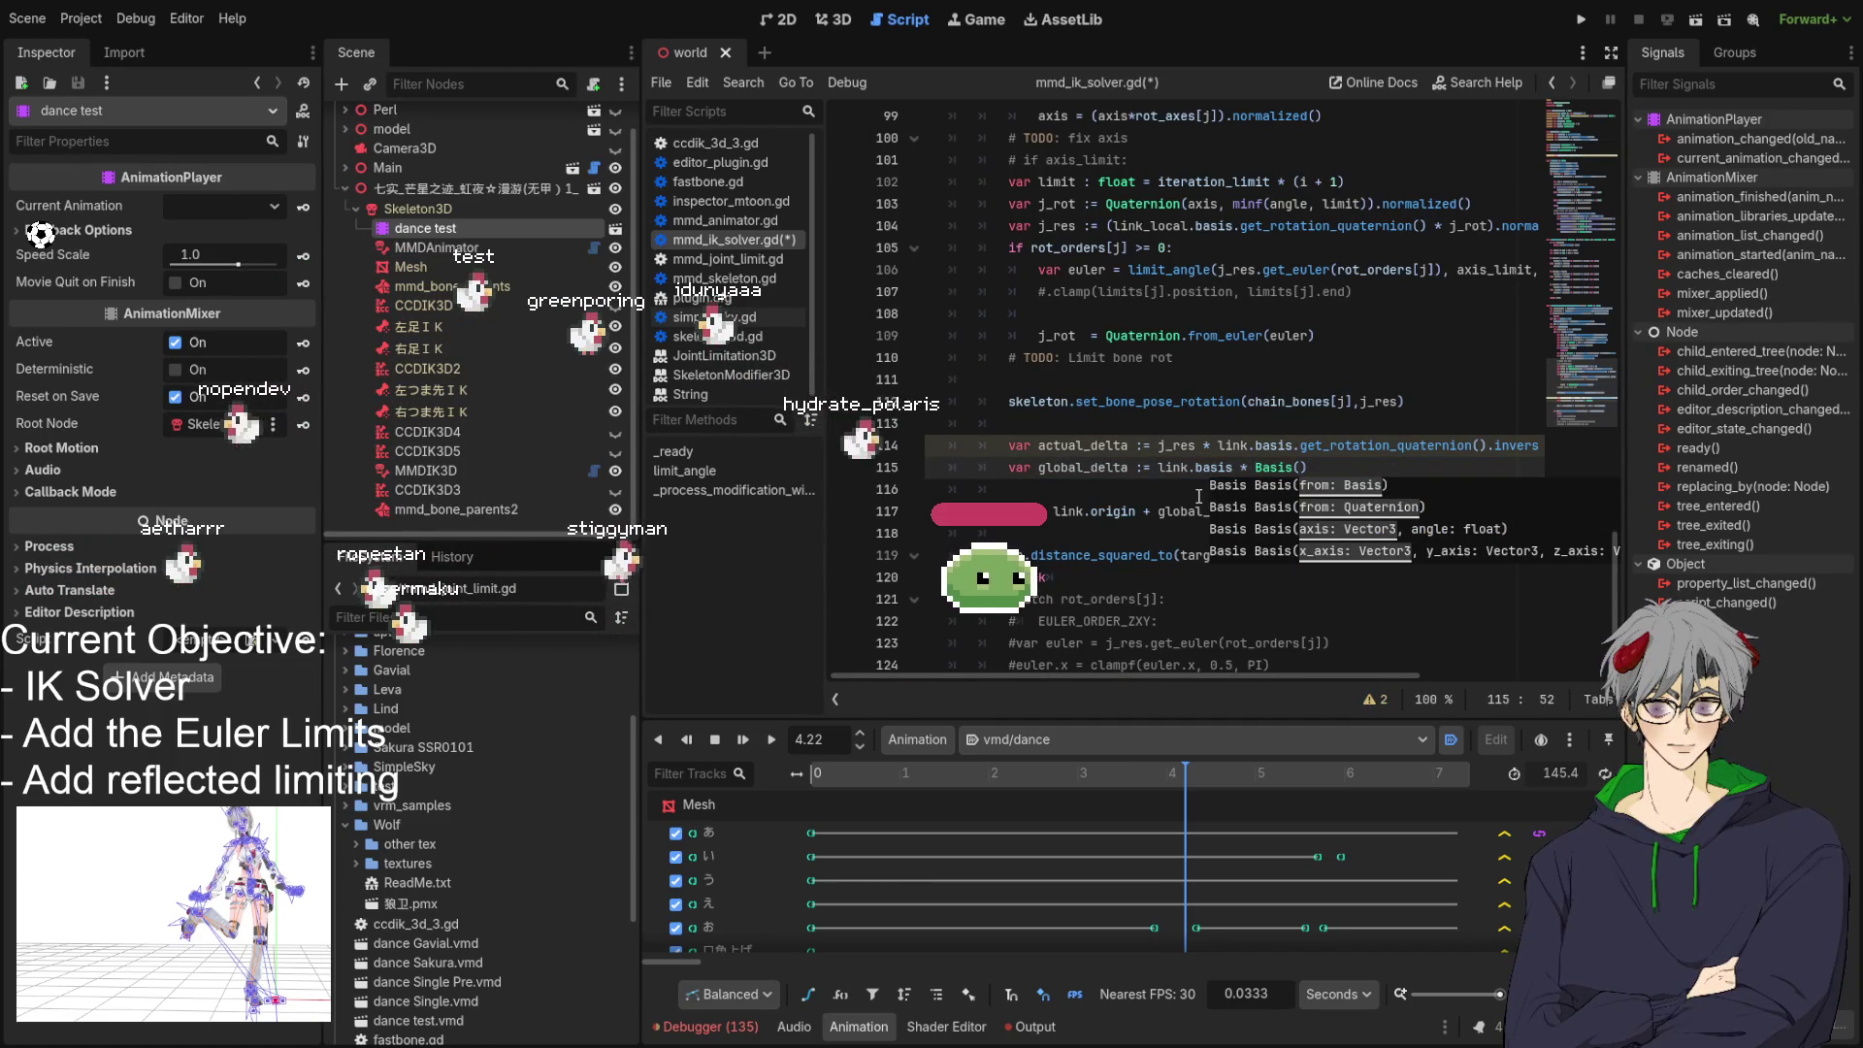
{"action": "type", "text": "ac"}
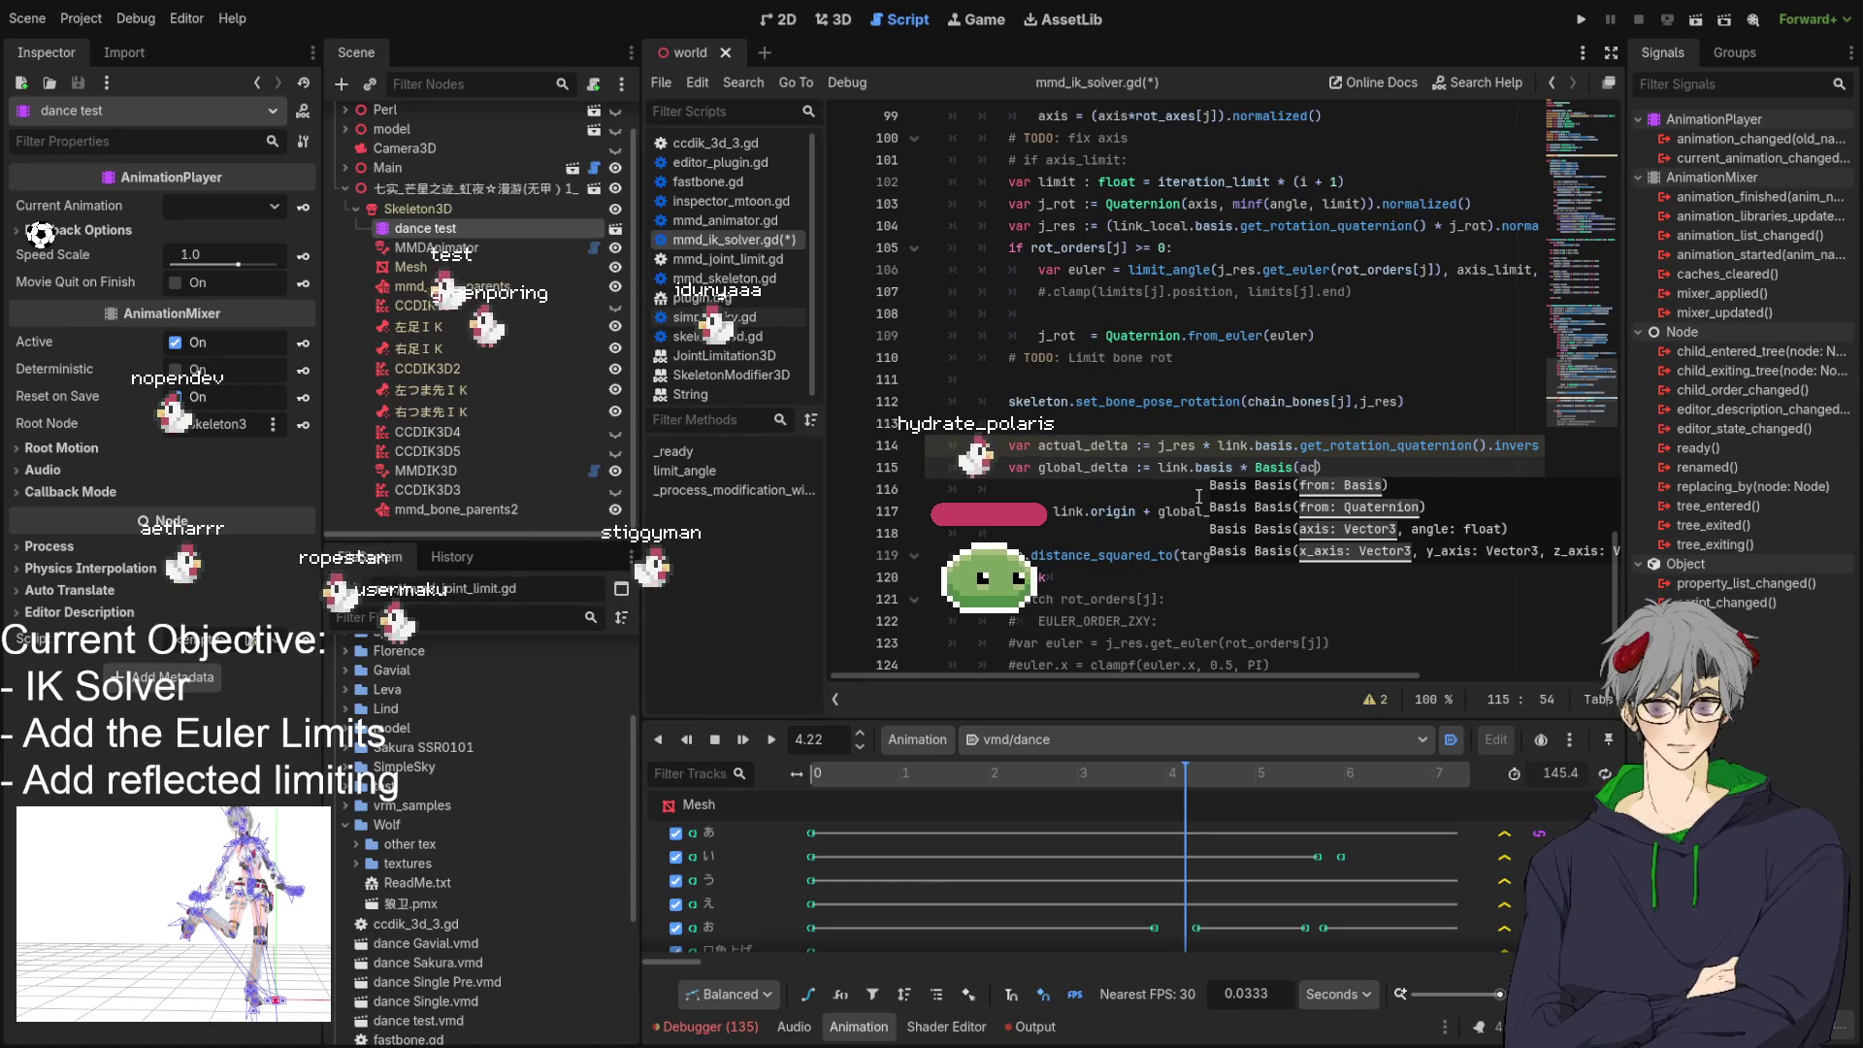
{"action": "type", "text": "tua"}
{"action": "key", "text": "Return"}
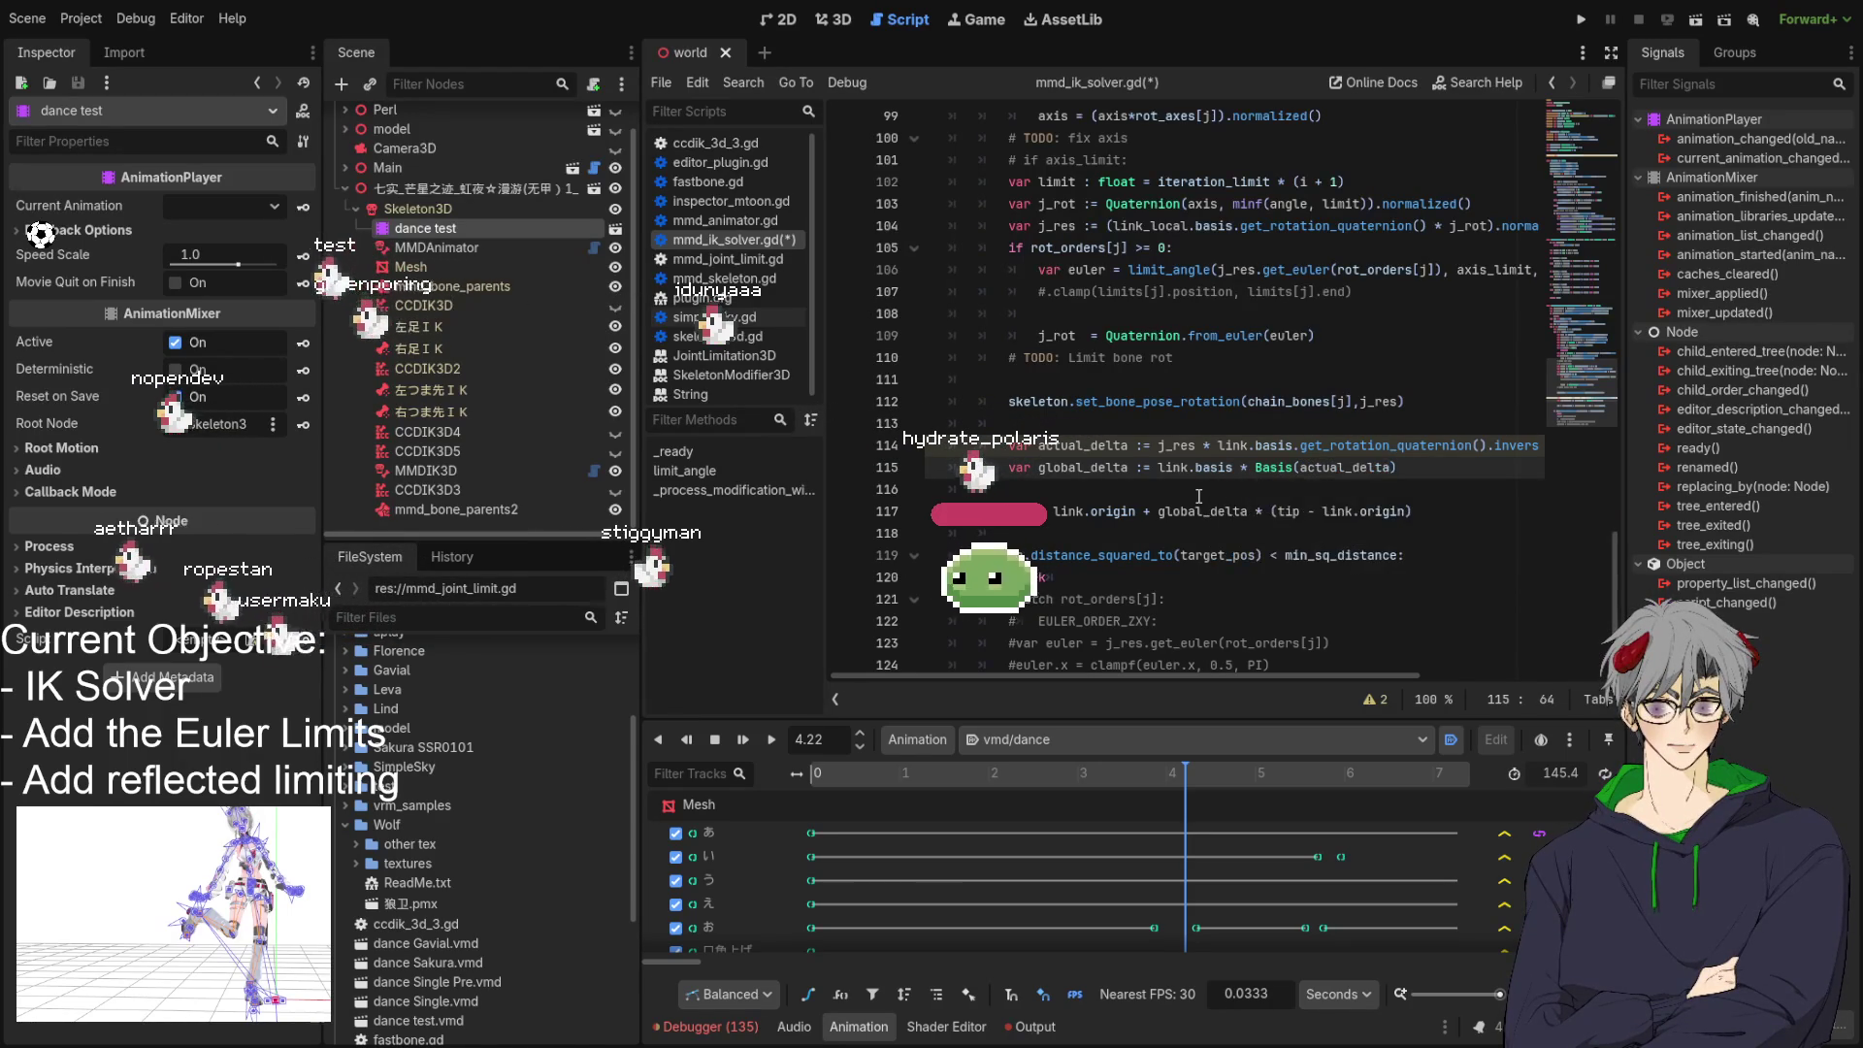
{"action": "type", "text": "*"}
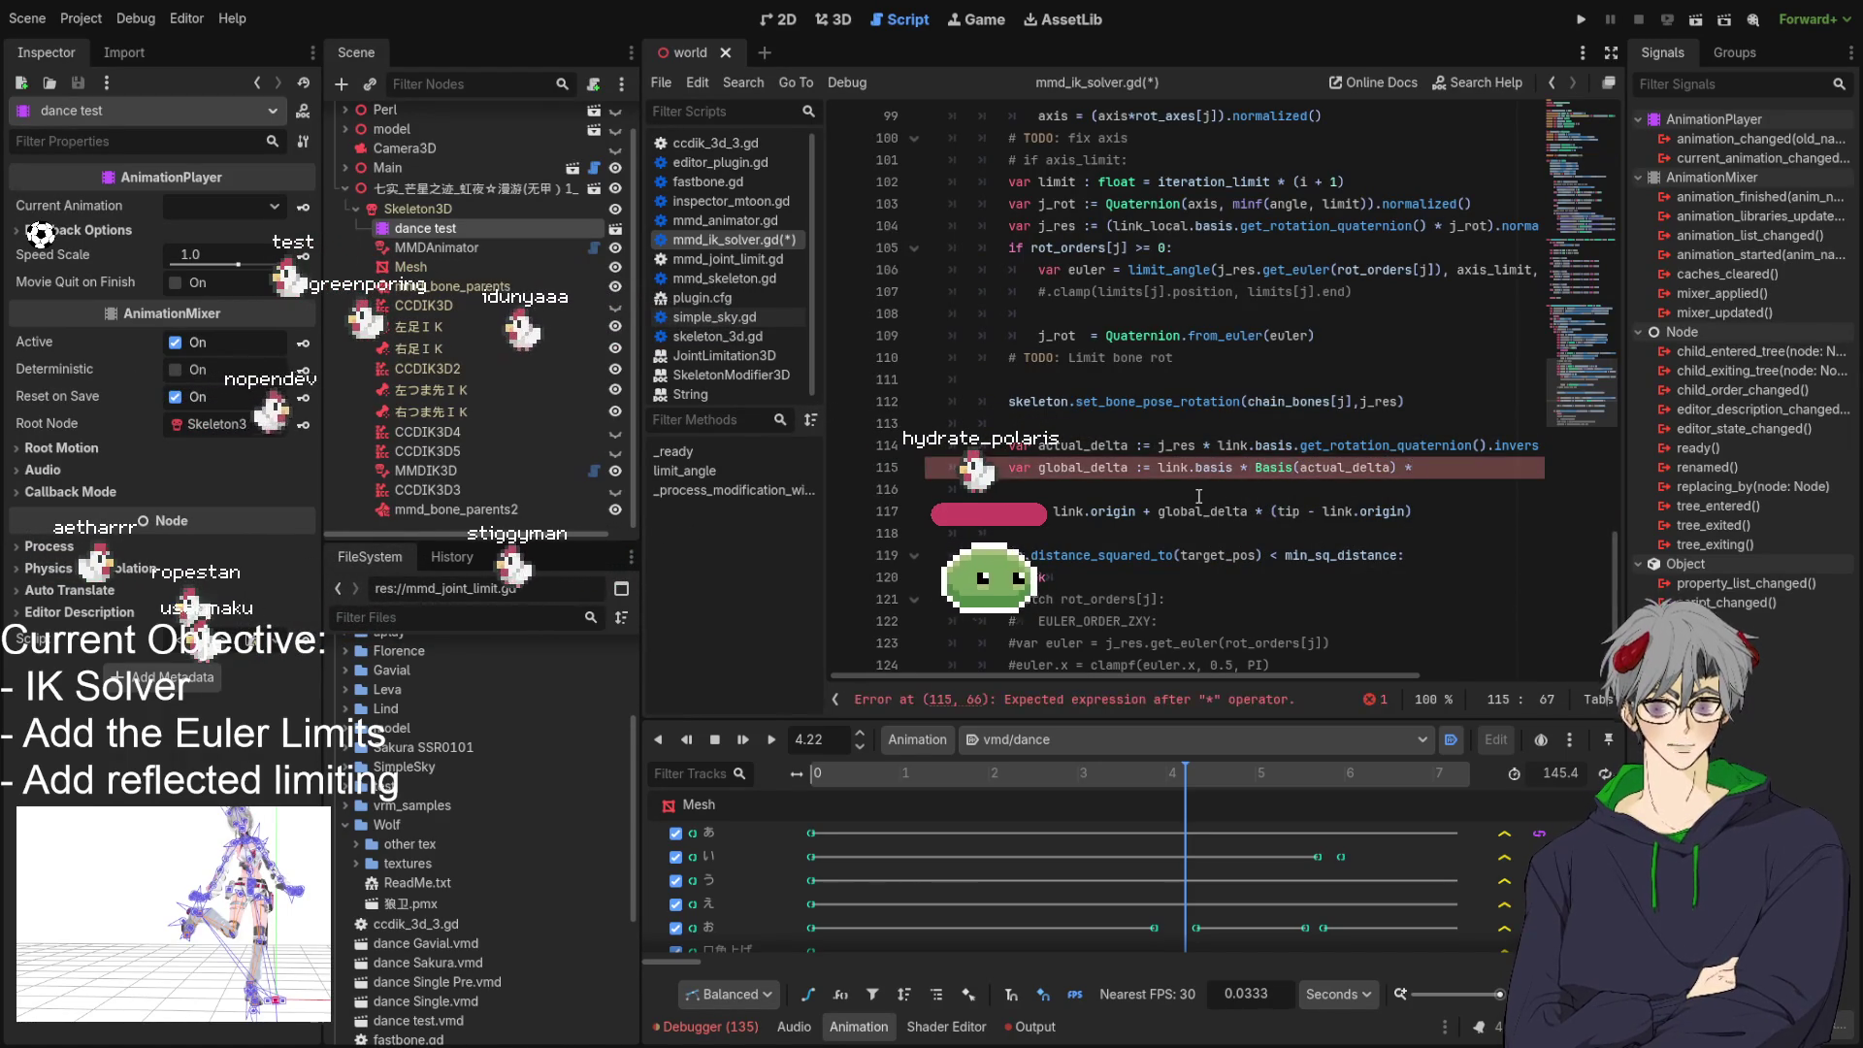
{"action": "type", "text": " lin"}
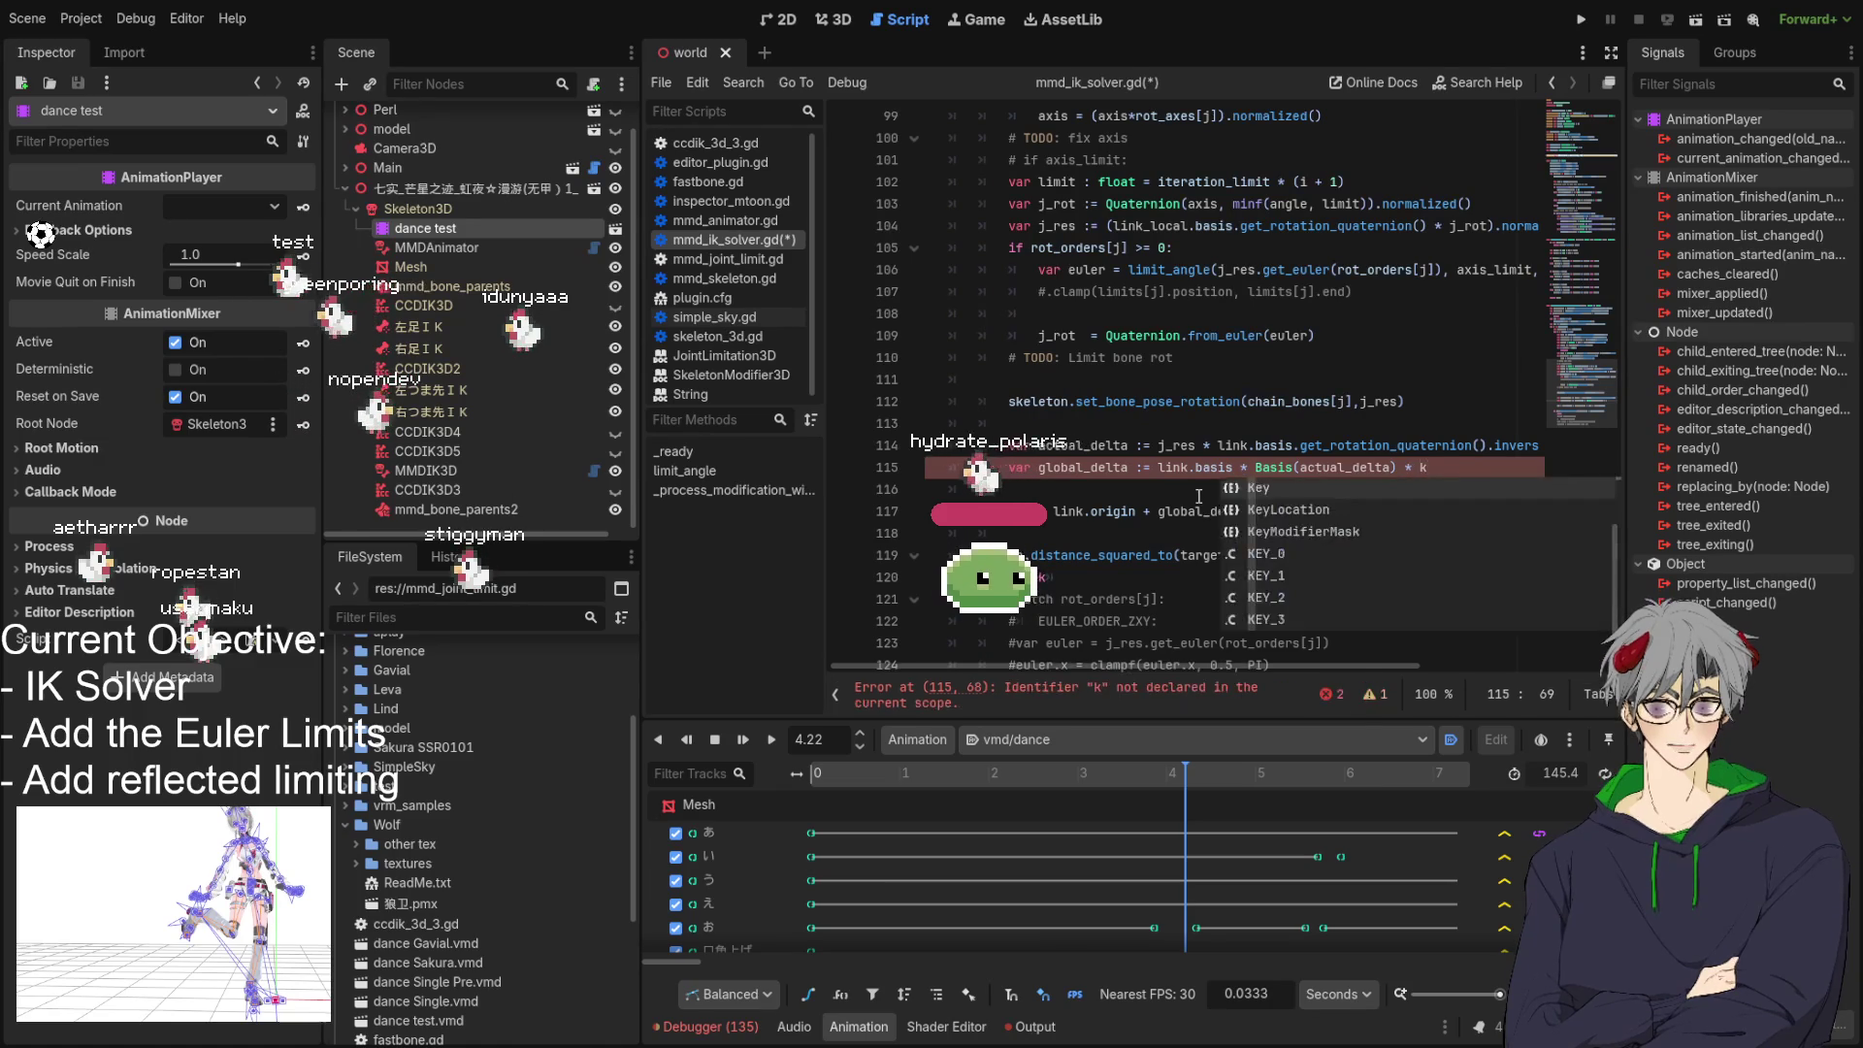
{"action": "type", "text": "k.basis"}
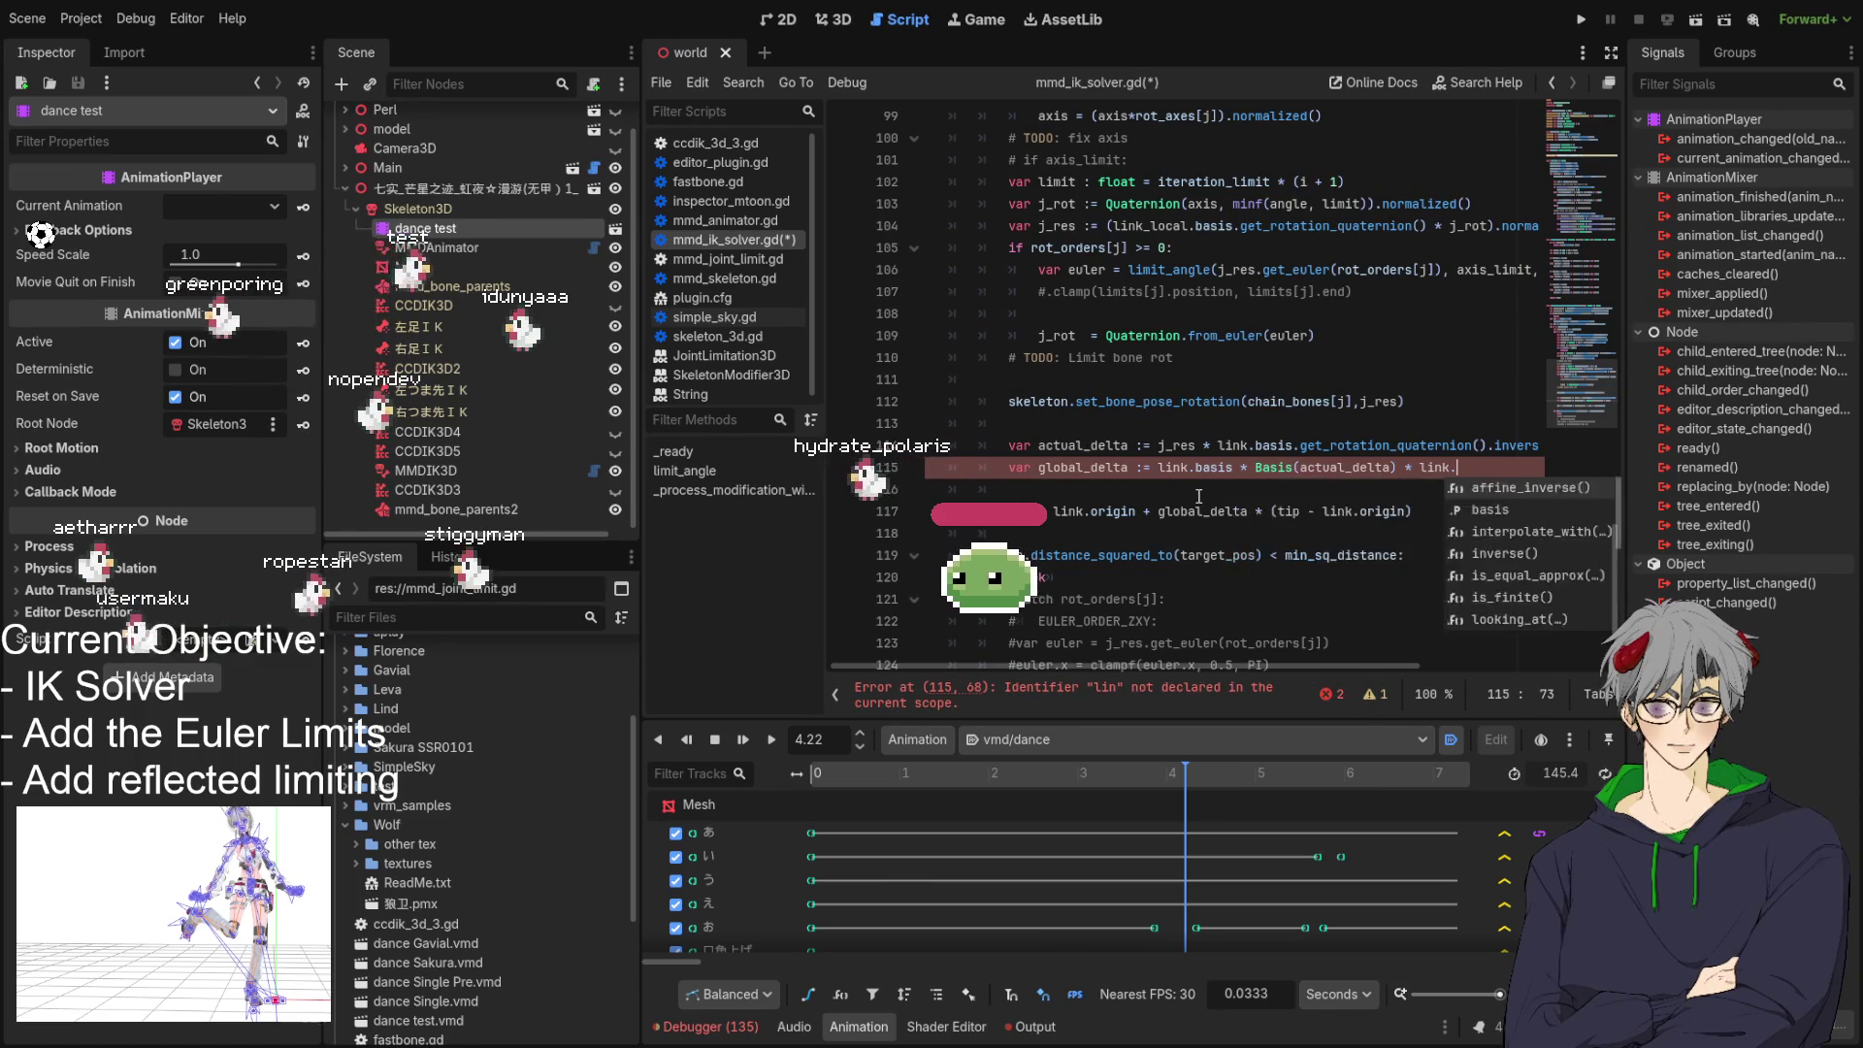
{"action": "type", "text": ".inv"}
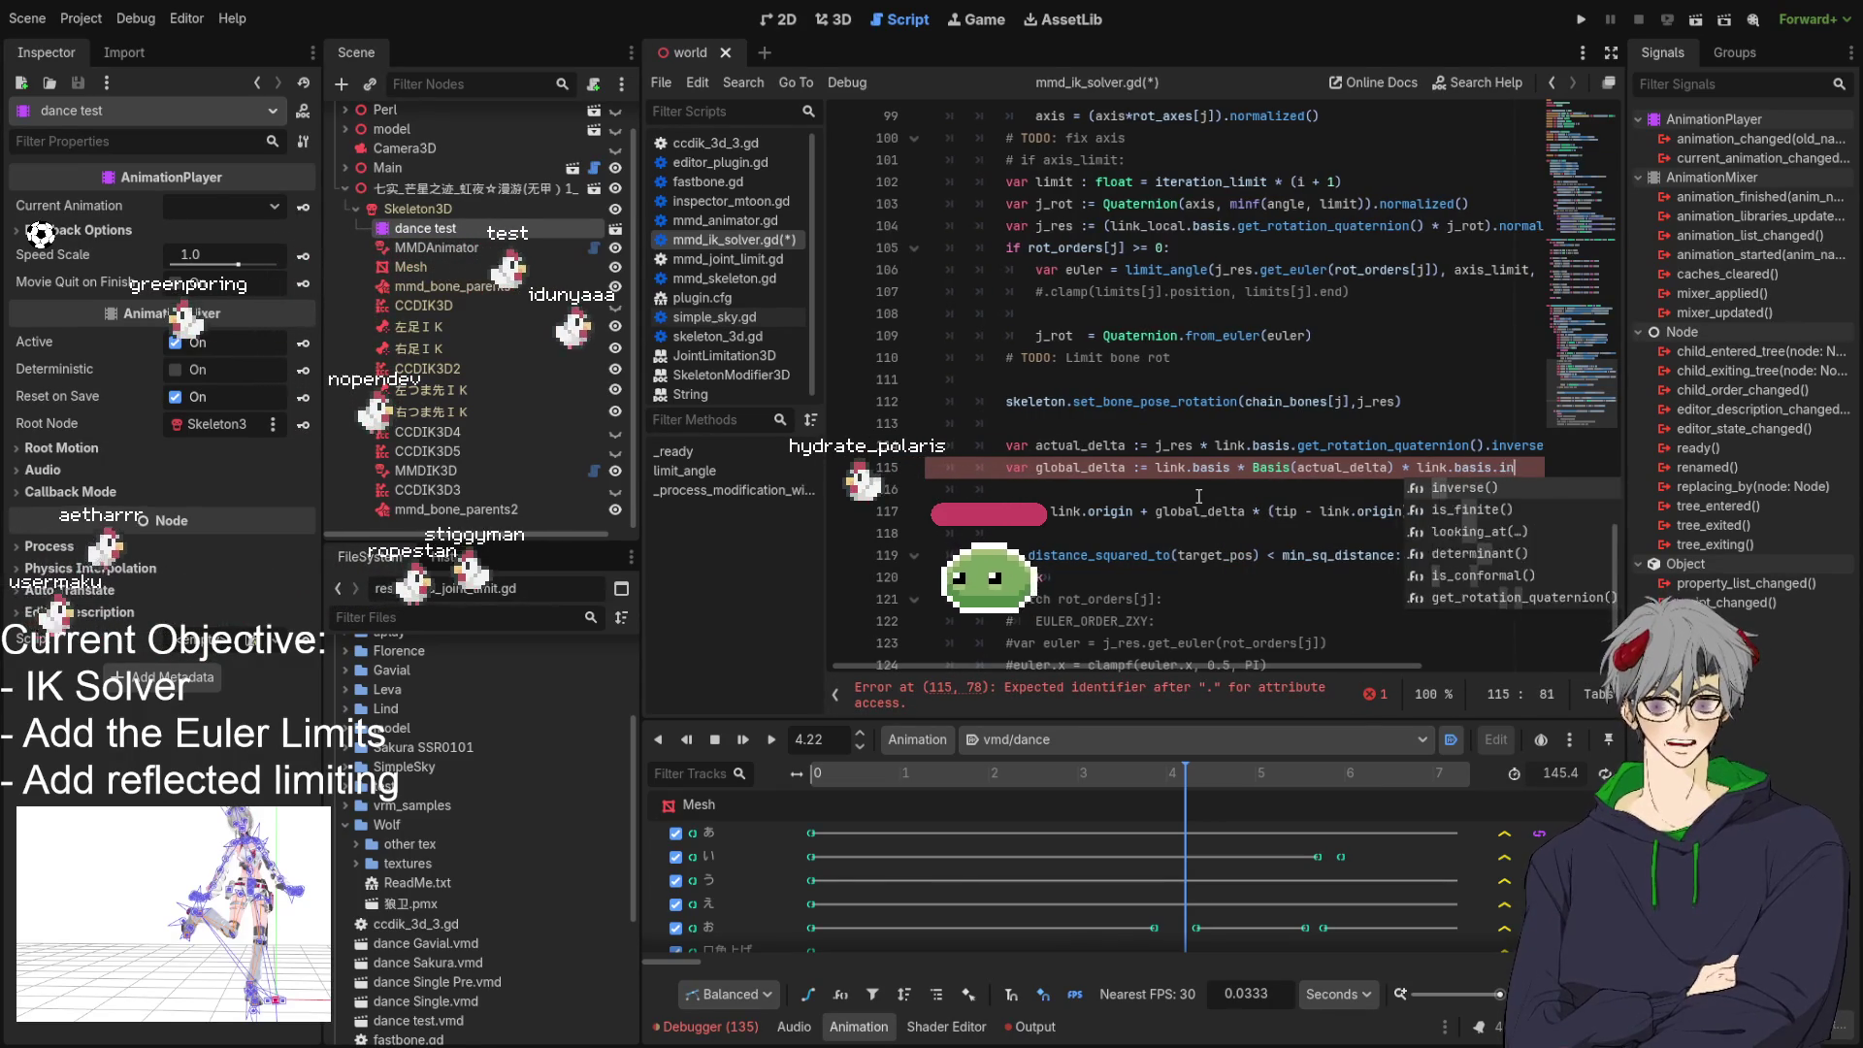
{"action": "key", "text": "Return"}
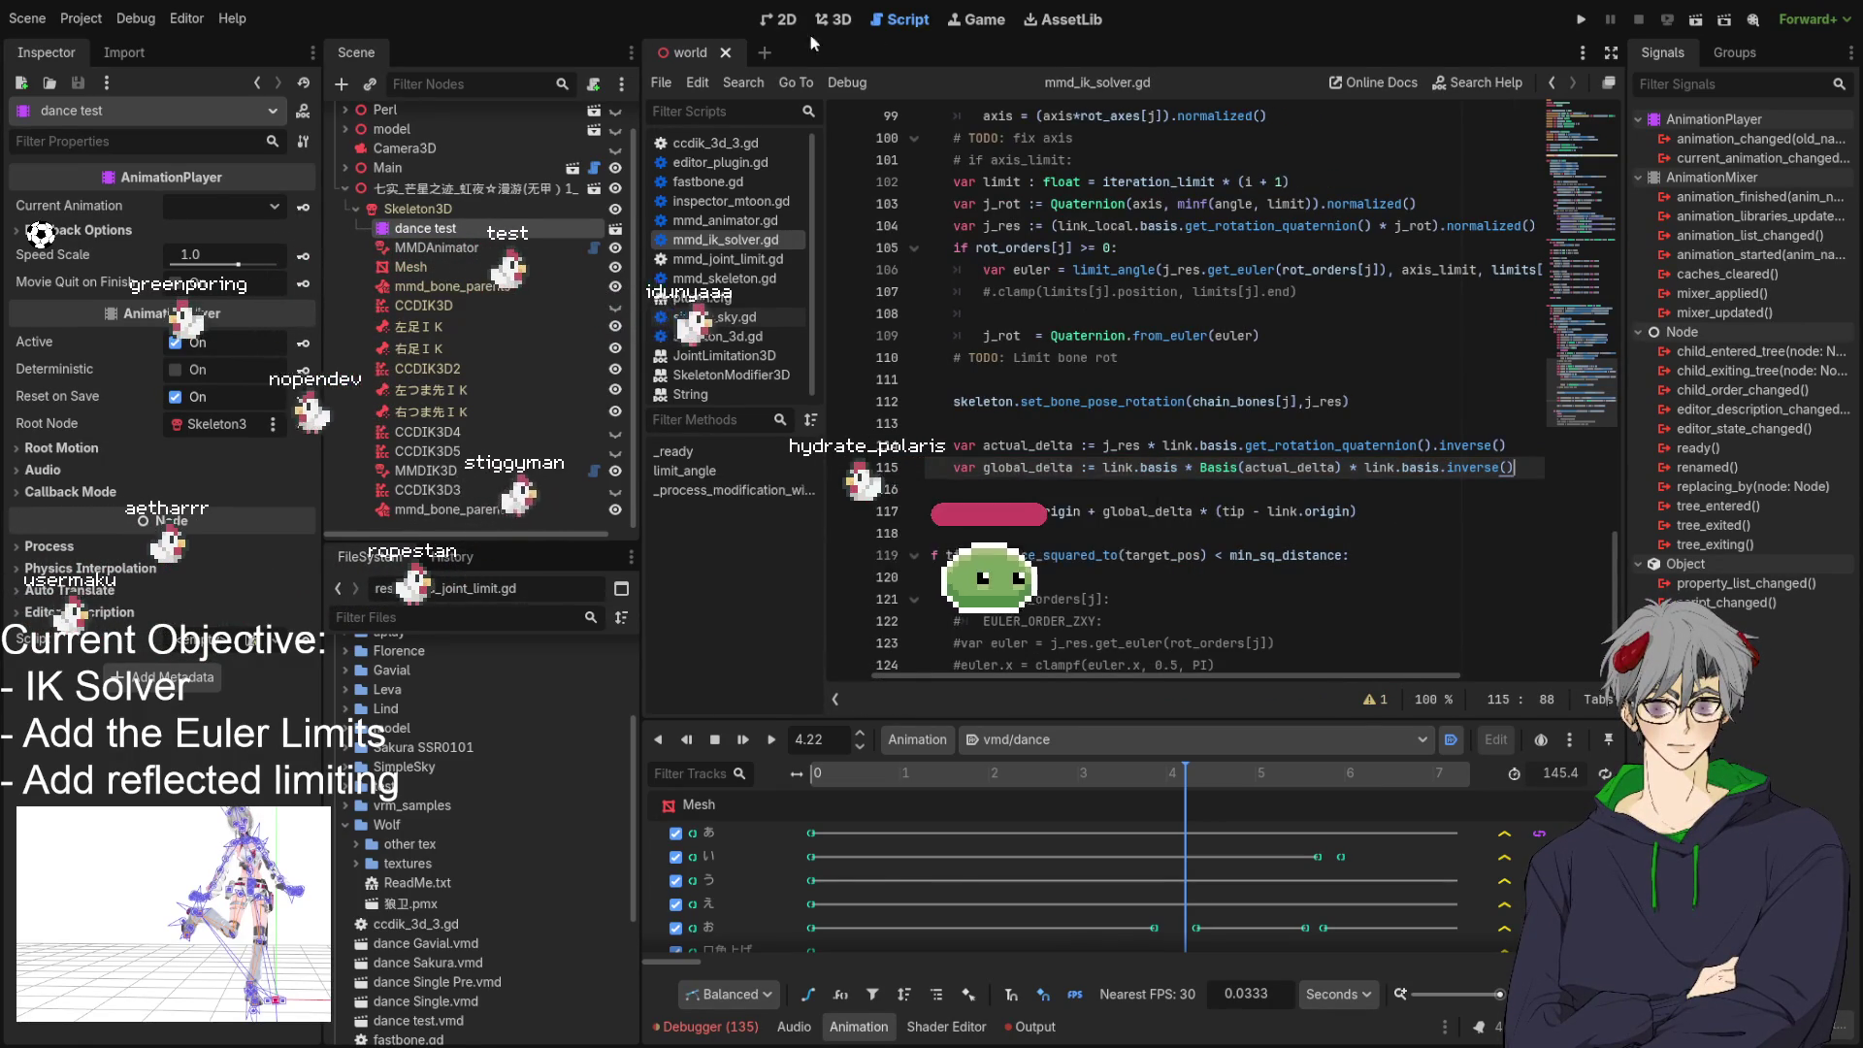
{"action": "left_click", "coordinate": [832, 19]}
Orbit the model and scrub the dance animation to 3.1 seconds.
{"action": "left_click_drag", "start_coordinate": [1123, 406], "coordinate": [1103, 508]}
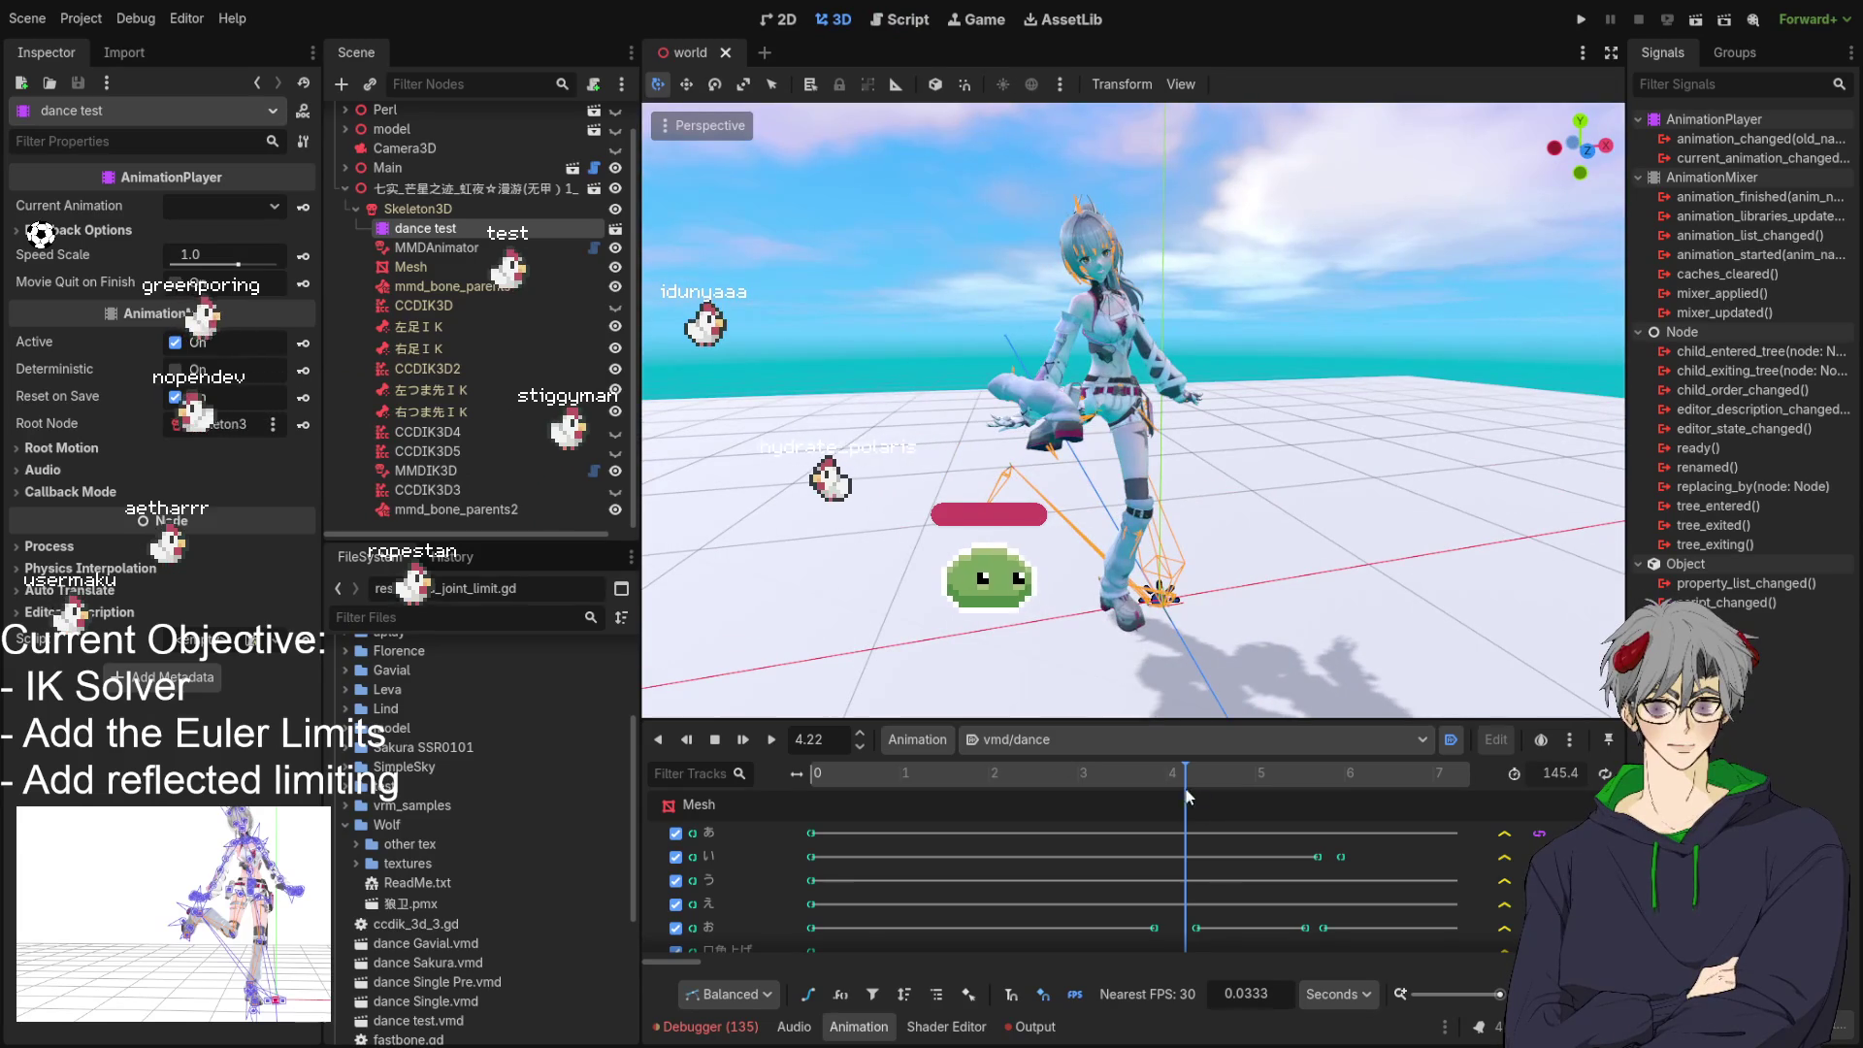
{"action": "left_click_drag", "start_coordinate": [1047, 766], "coordinate": [1087, 791]}
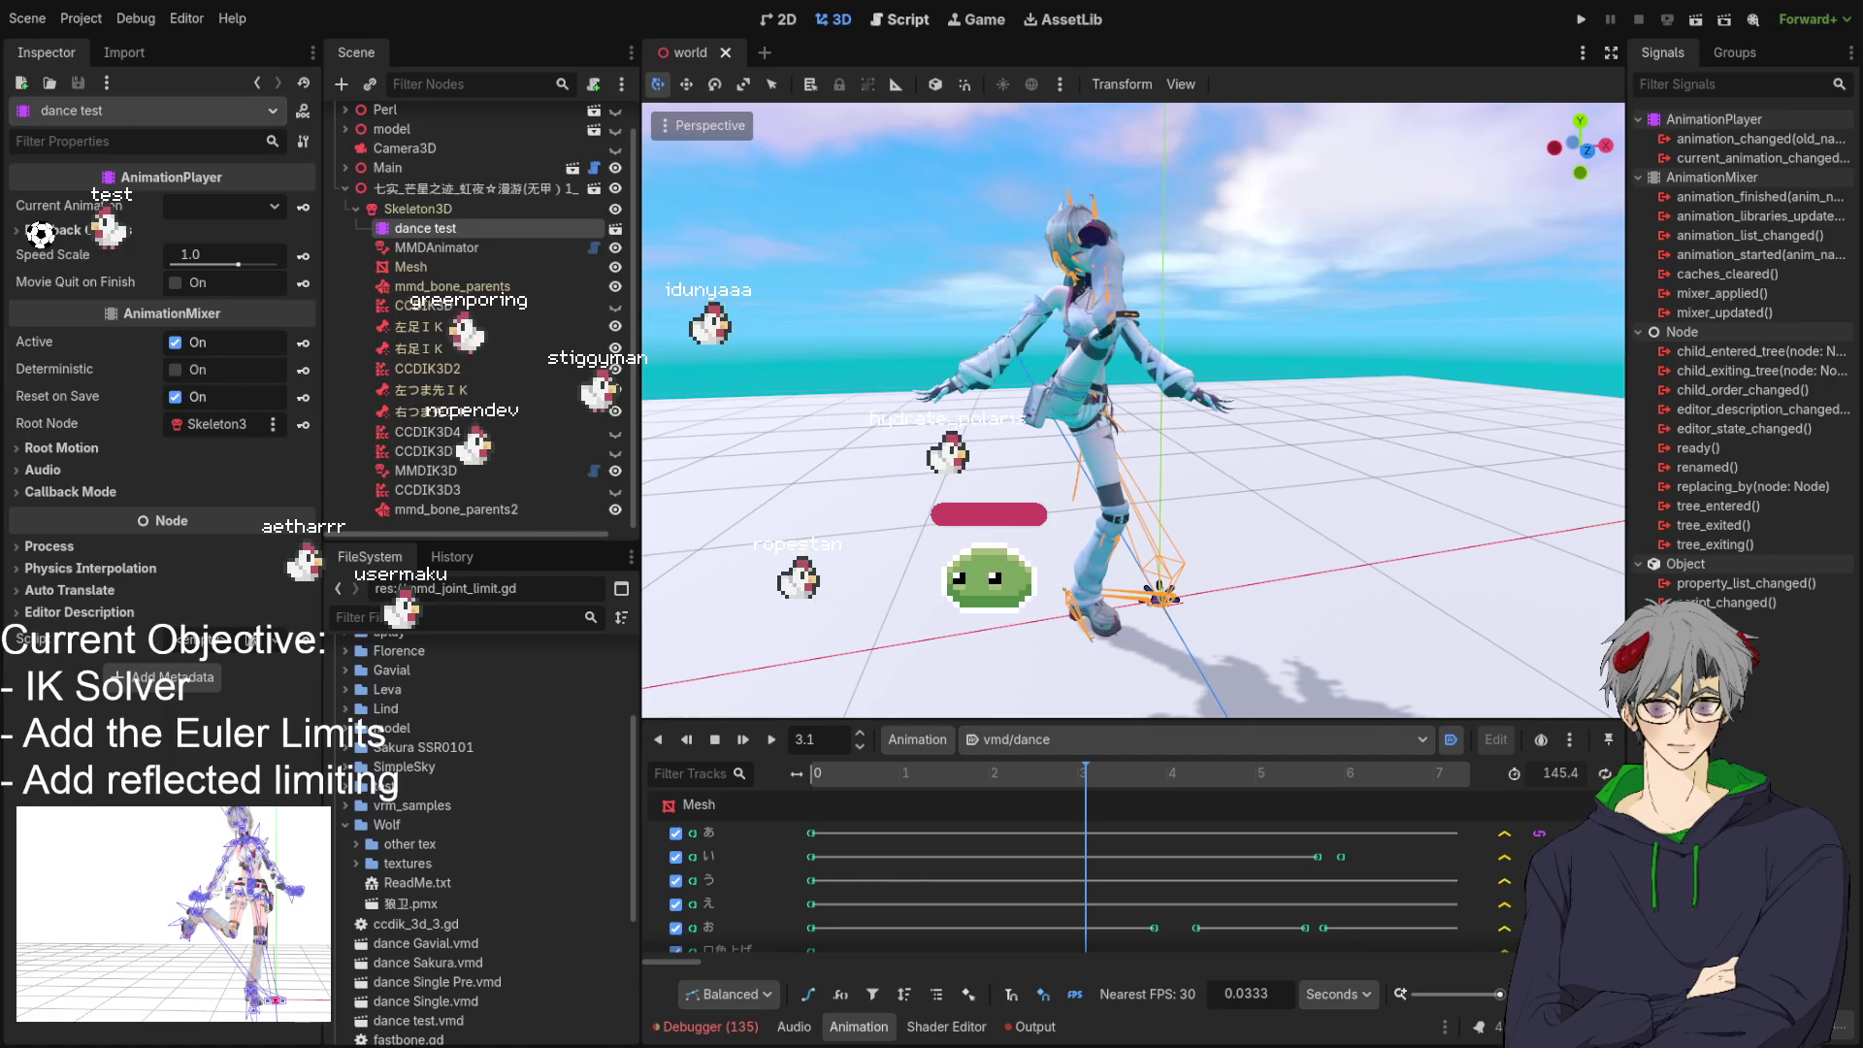
{"action": "key", "text": "ctrl+F3"}
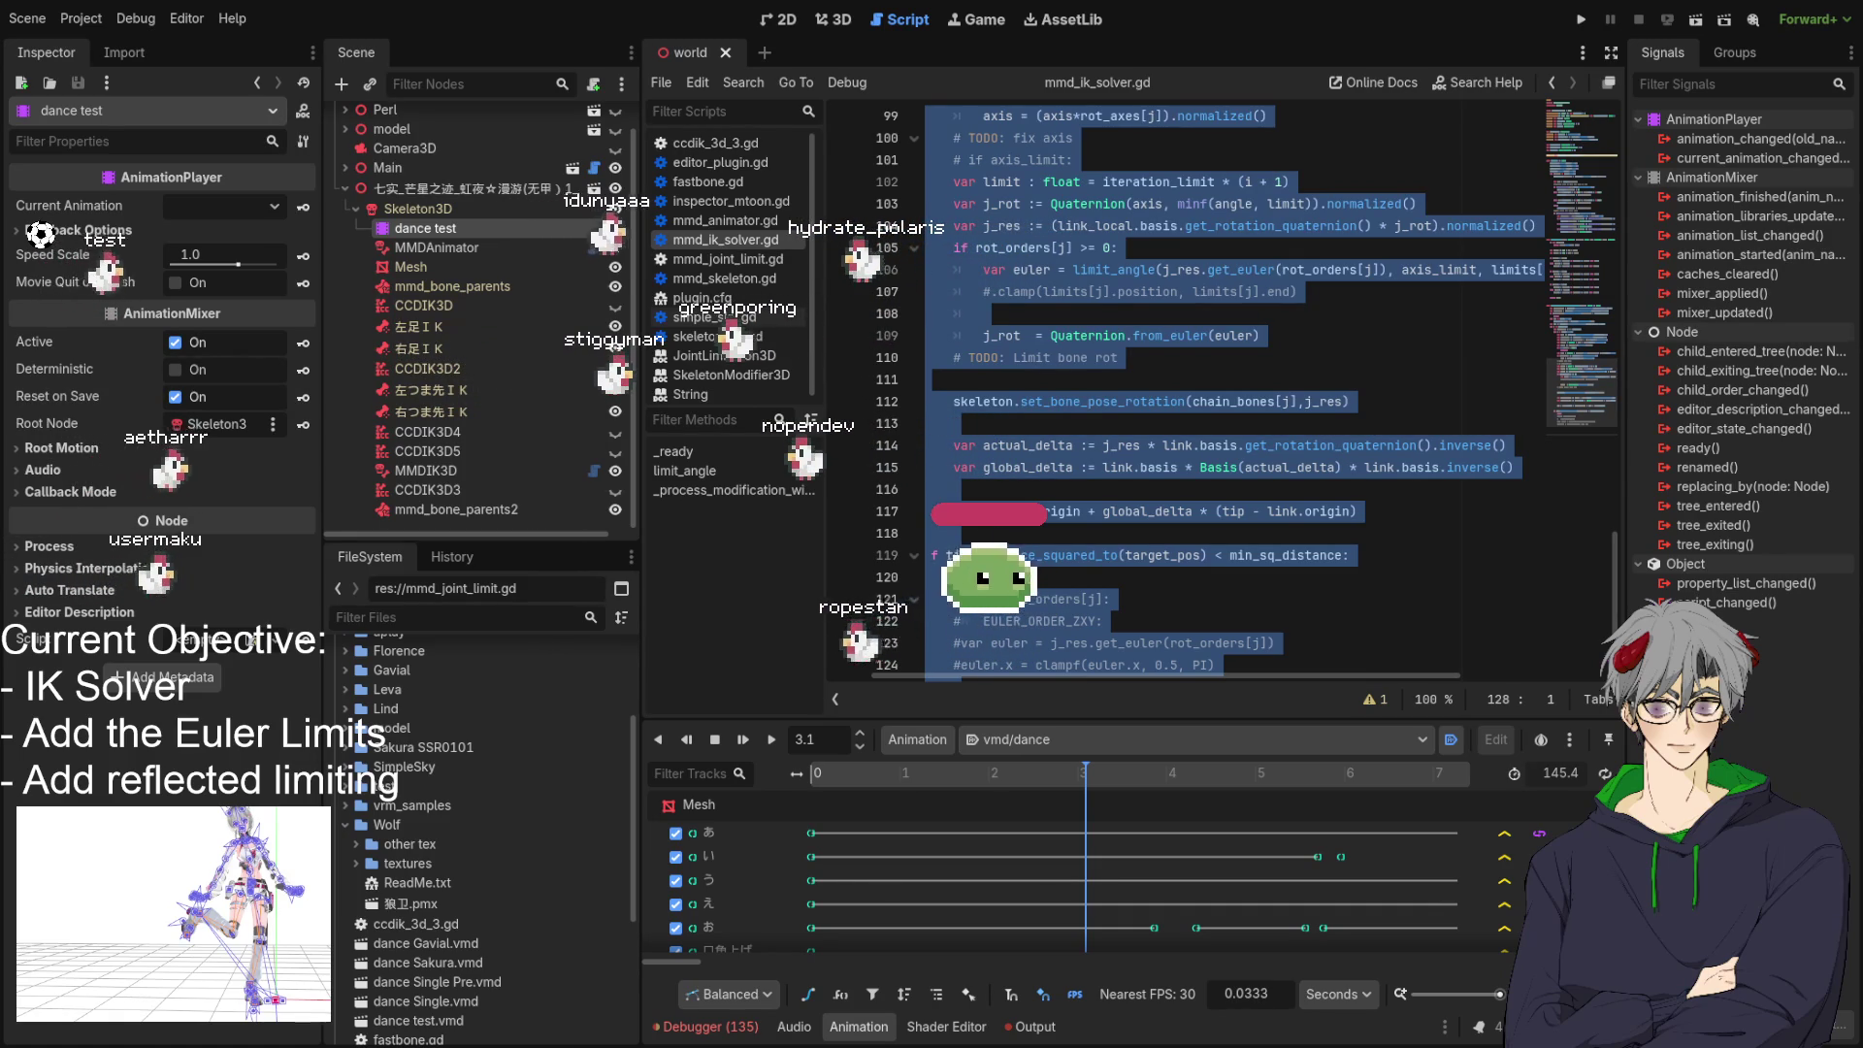
Clear the current selection and select the old solver loop lines in mmd_ik_solver.gd.
{"action": "left_click", "coordinate": [1150, 477]}
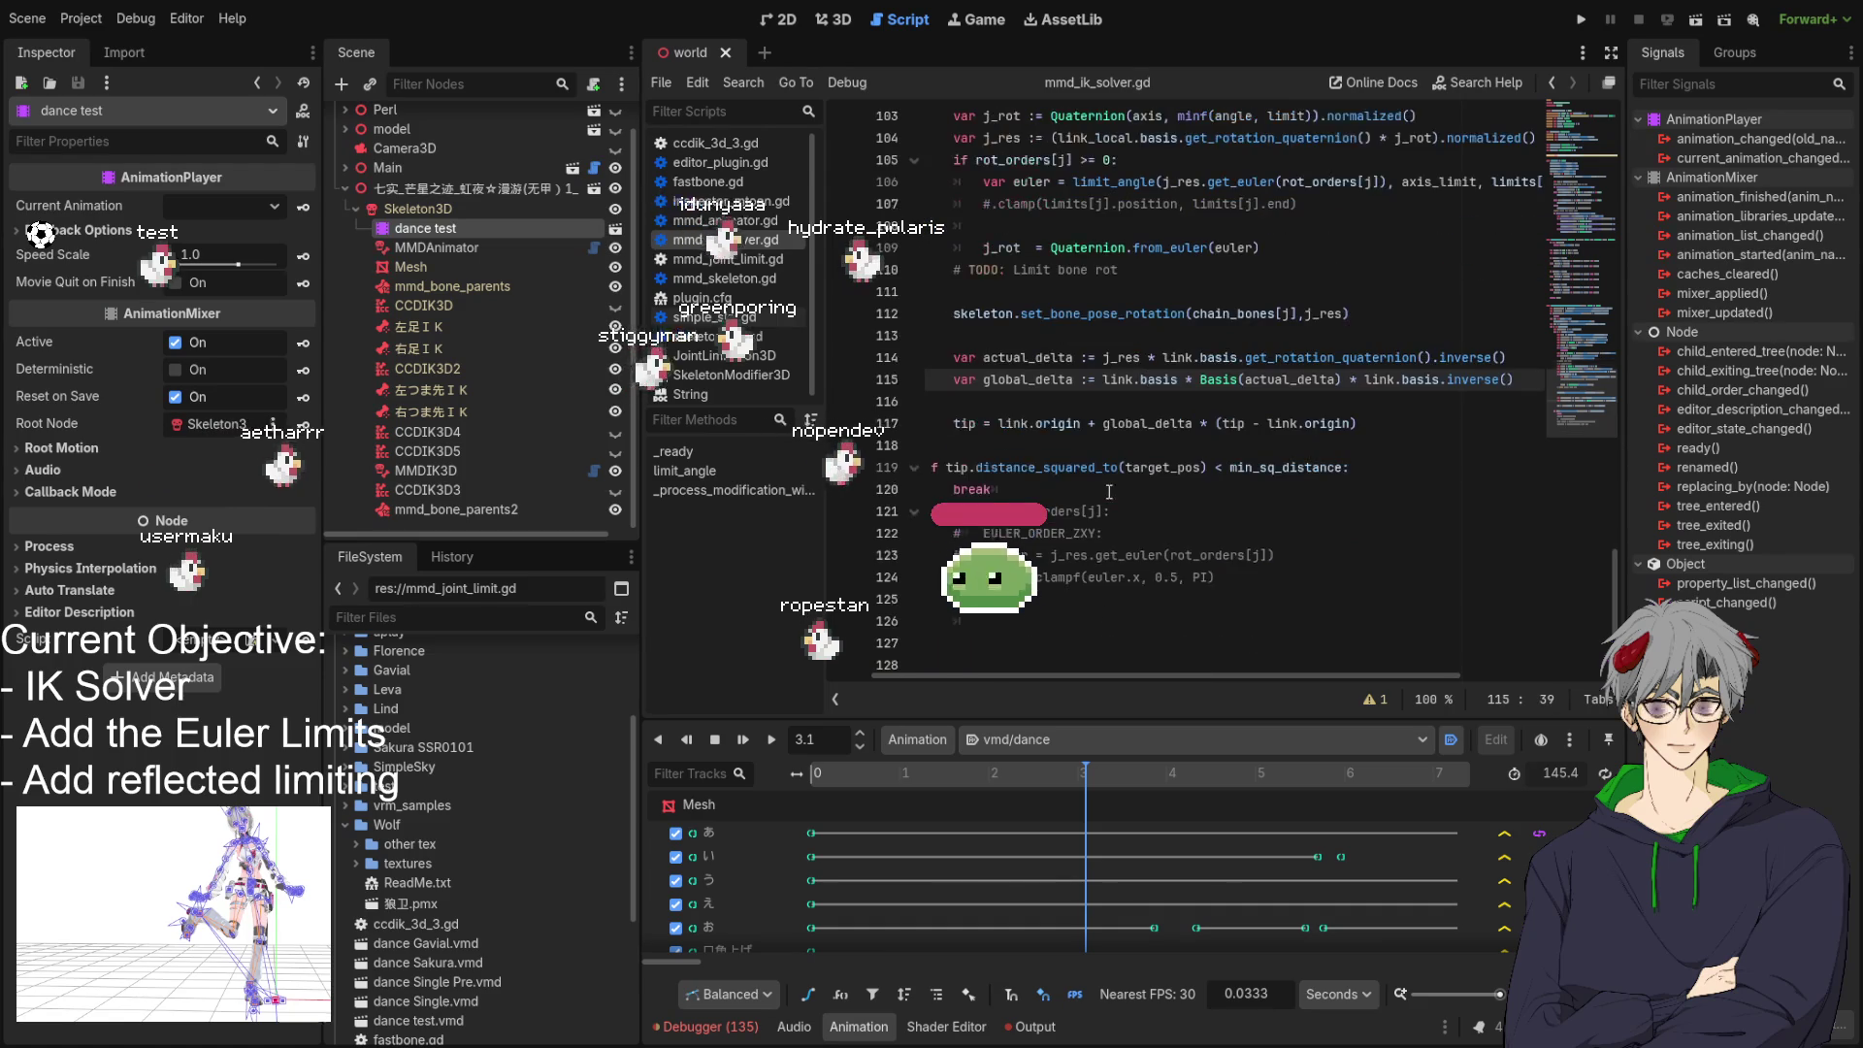
{"action": "scroll", "coordinate": [1174, 506], "scroll_direction": "up", "scroll_amount": 1}
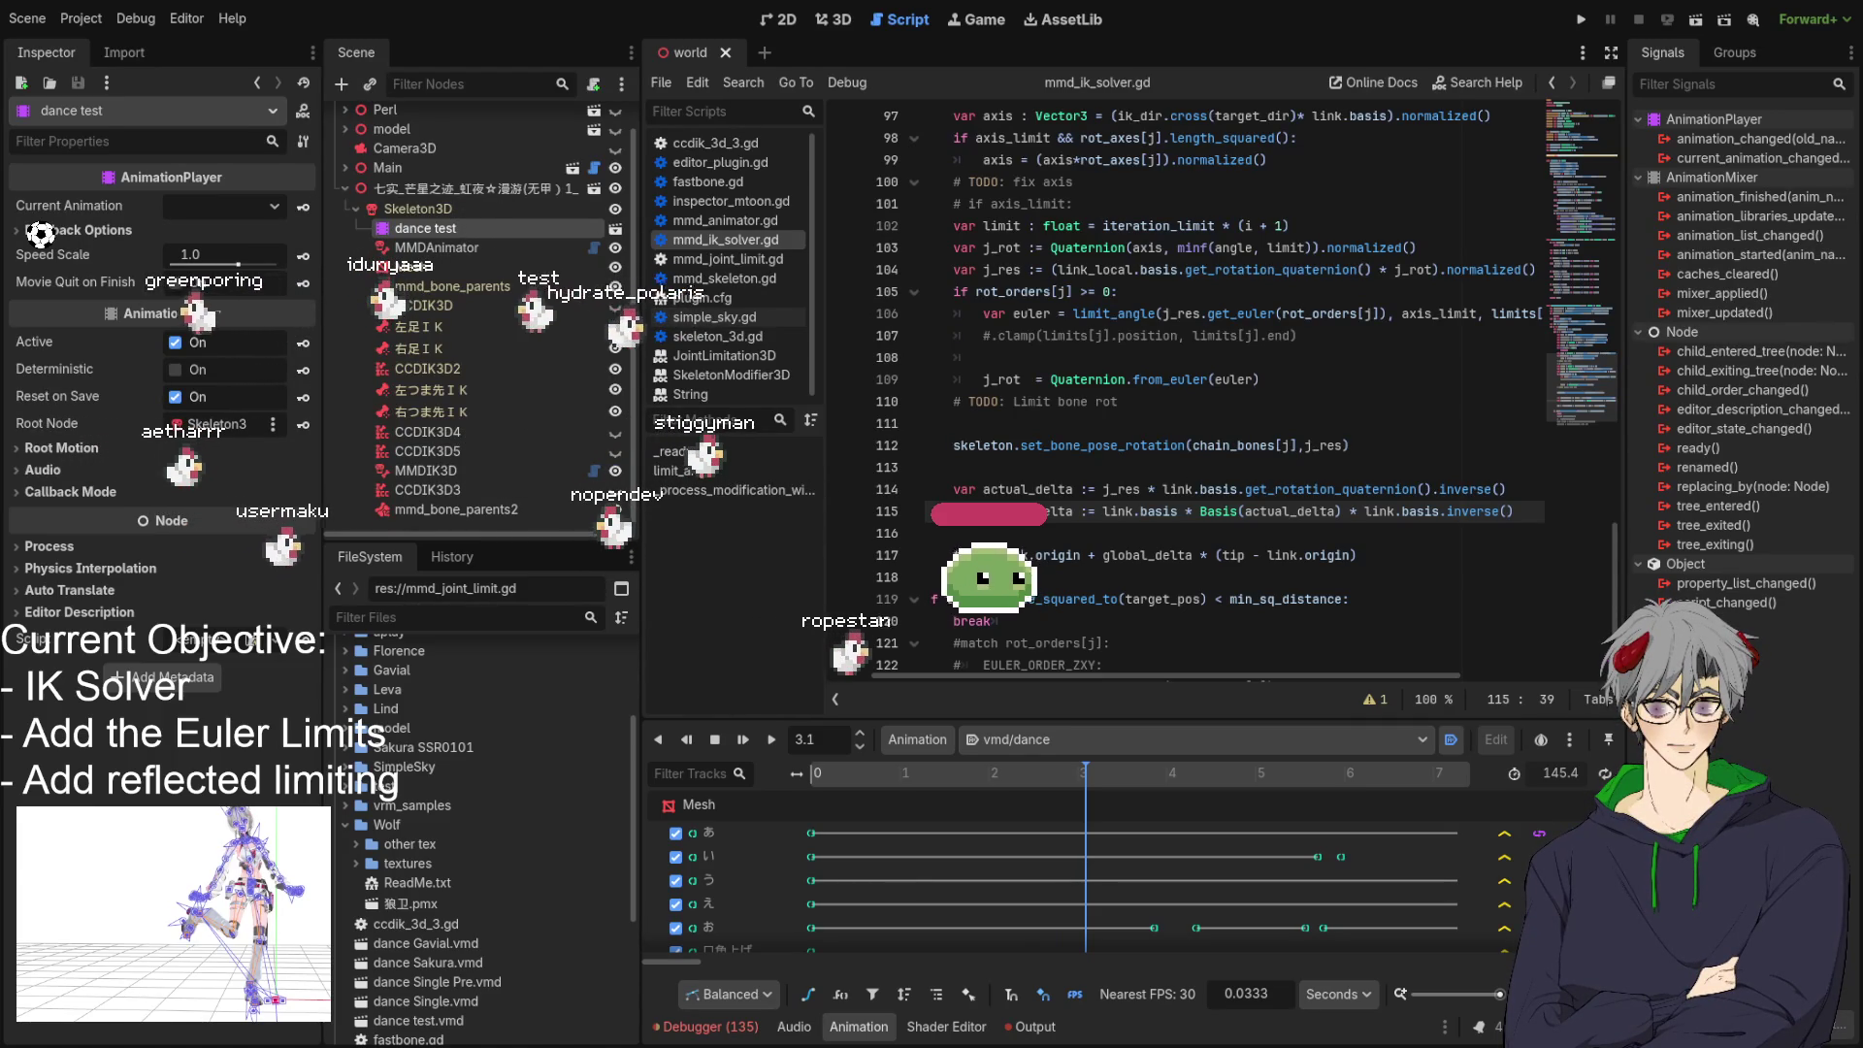
{"action": "scroll", "coordinate": [1184, 389], "scroll_direction": "down", "scroll_amount": 2}
{"action": "mouse_move", "coordinate": [970, 489]}
{"action": "left_mouse_down"}
{"action": "mouse_move", "coordinate": [902, 145]}
{"action": "mouse_move", "coordinate": [894, 453]}
{"action": "left_mouse_up"}
Undo the last two edits and locate the from_euler call on line 121.
{"action": "key", "text": "ctrl+z"}
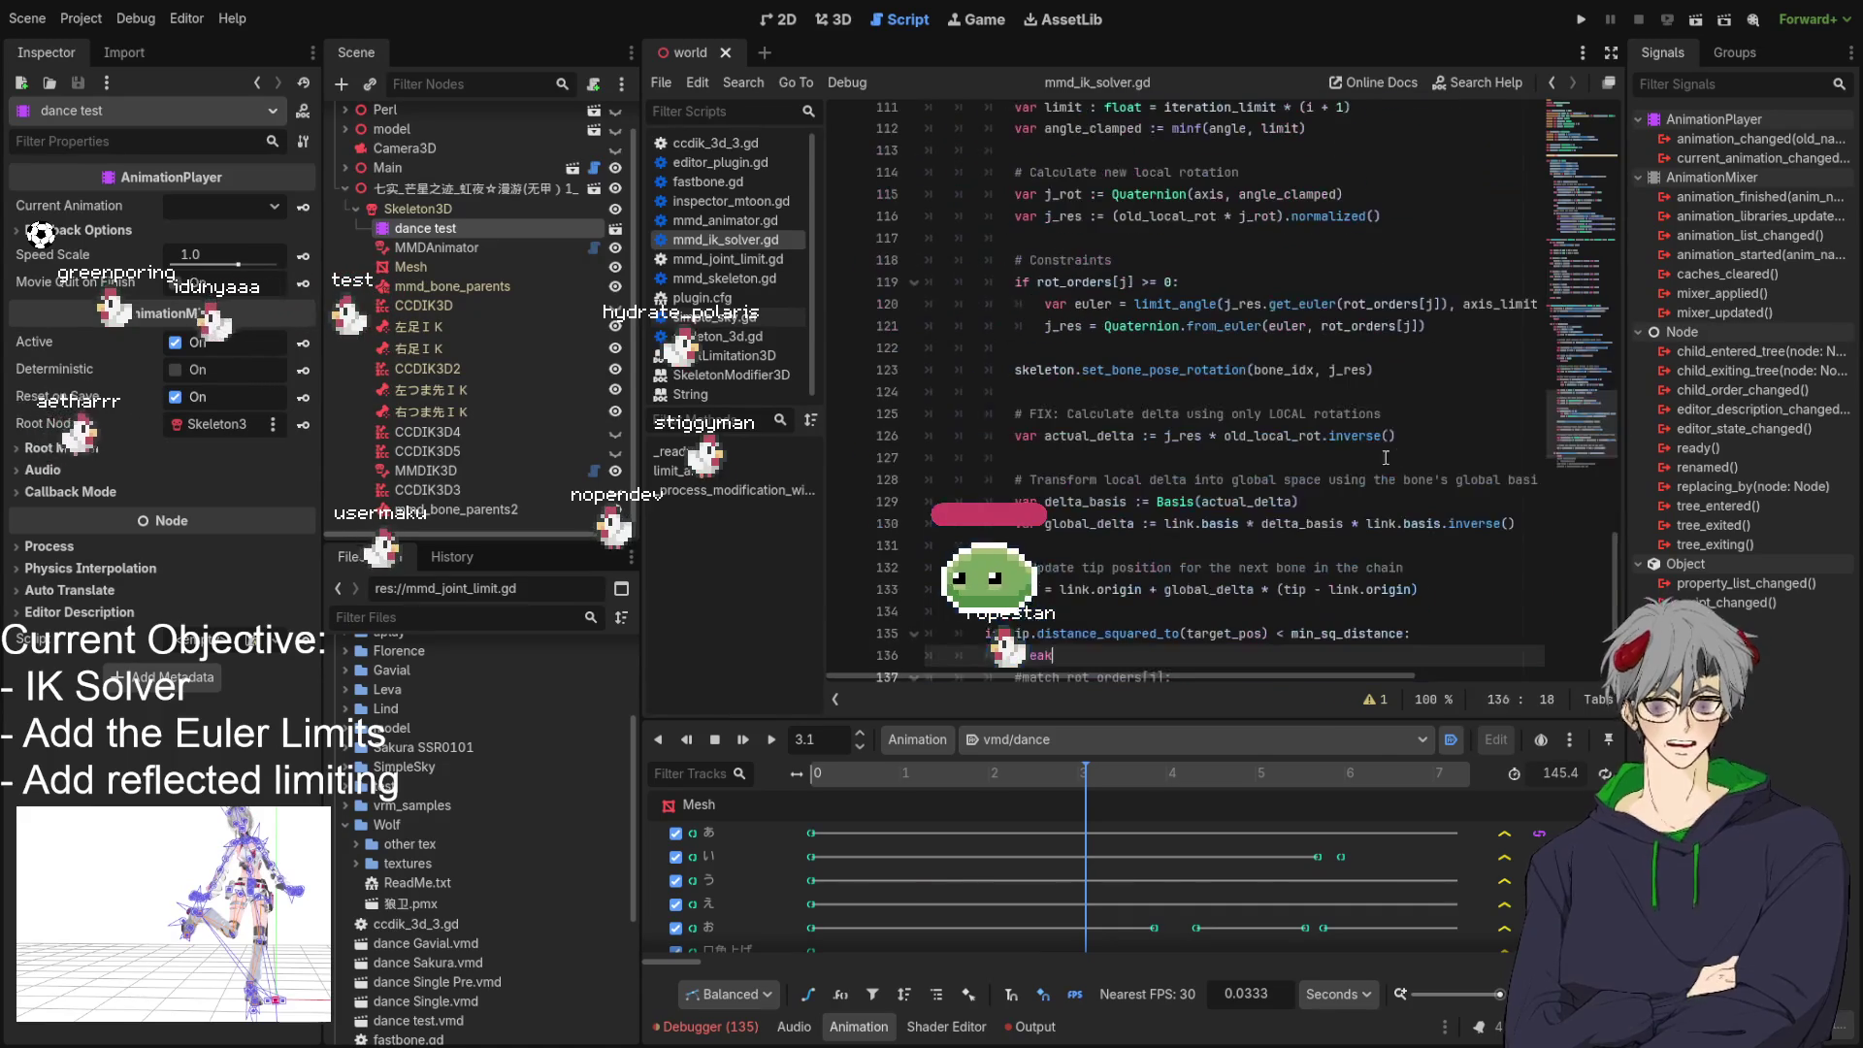
{"action": "key", "text": "ctrl+z"}
{"action": "key", "text": "ctrl+z"}
{"action": "key", "text": "ctrl+z"}
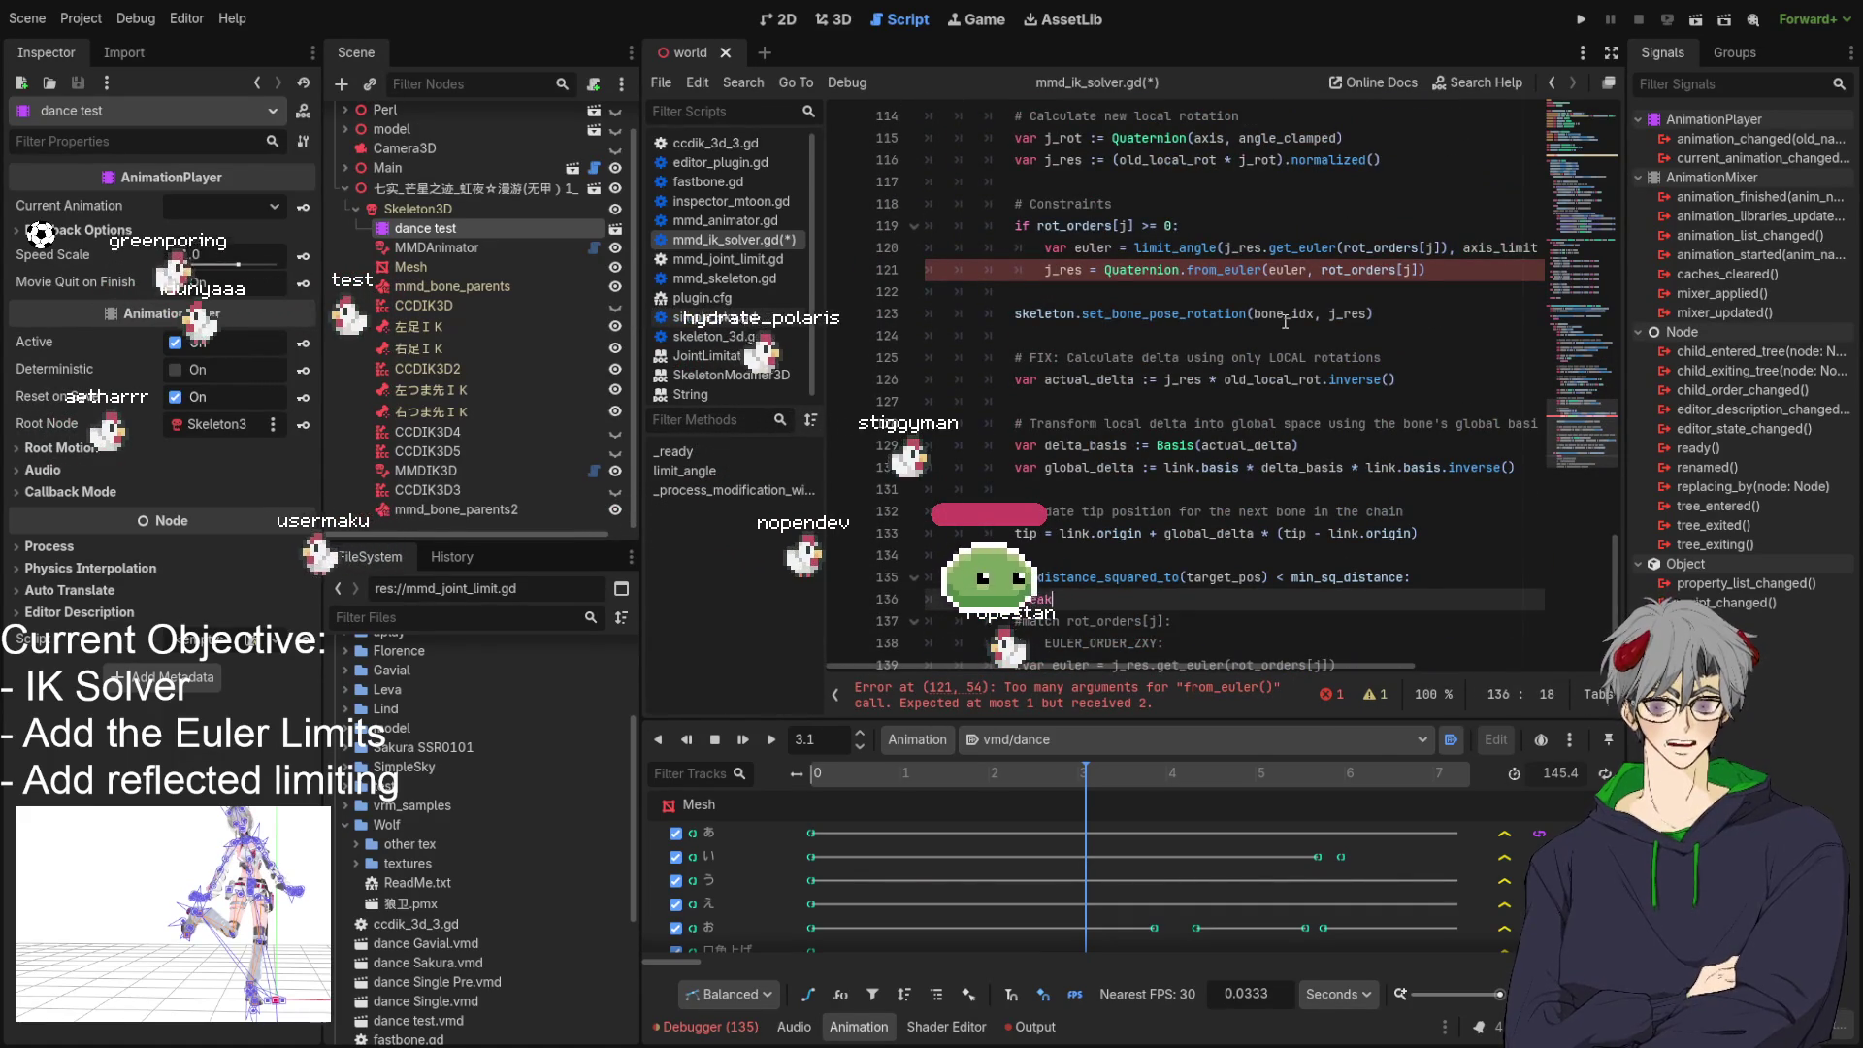
{"action": "scroll", "coordinate": [1291, 323], "scroll_direction": "down", "scroll_amount": 1}
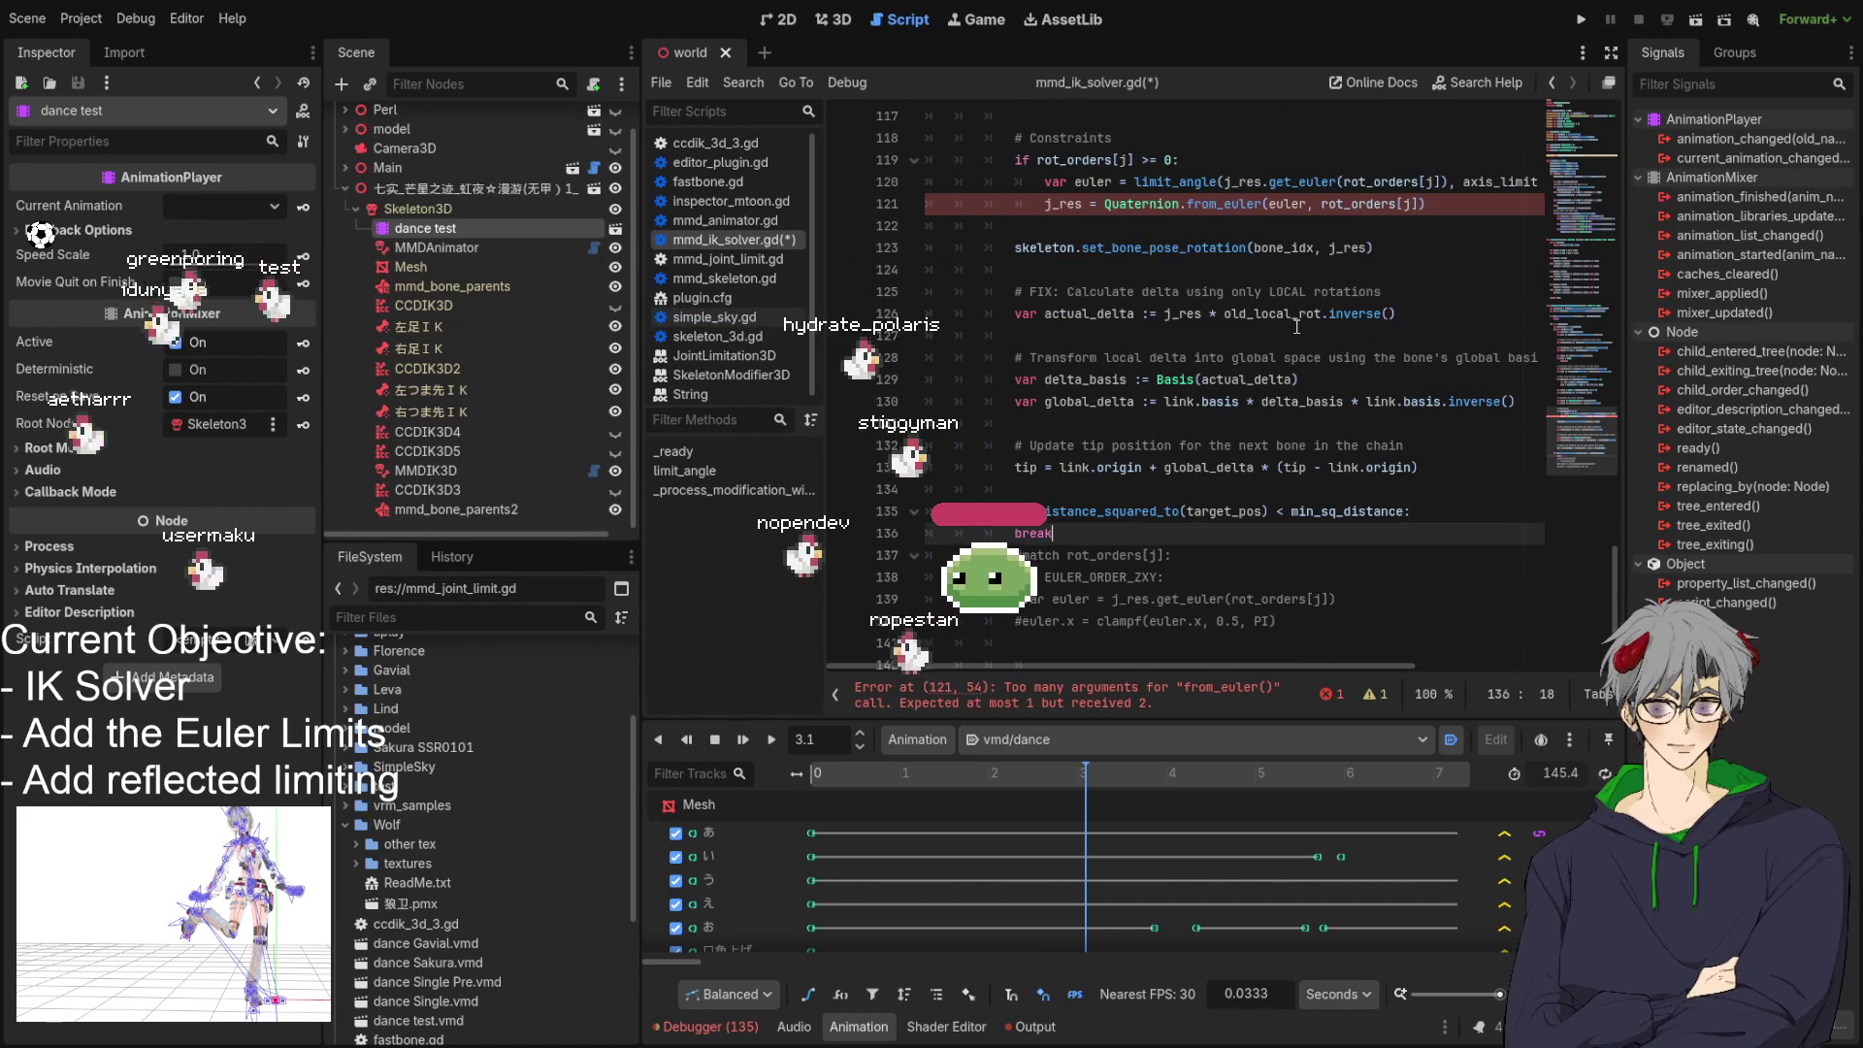
{"action": "scroll", "coordinate": [1294, 330], "scroll_direction": "up", "scroll_amount": 2}
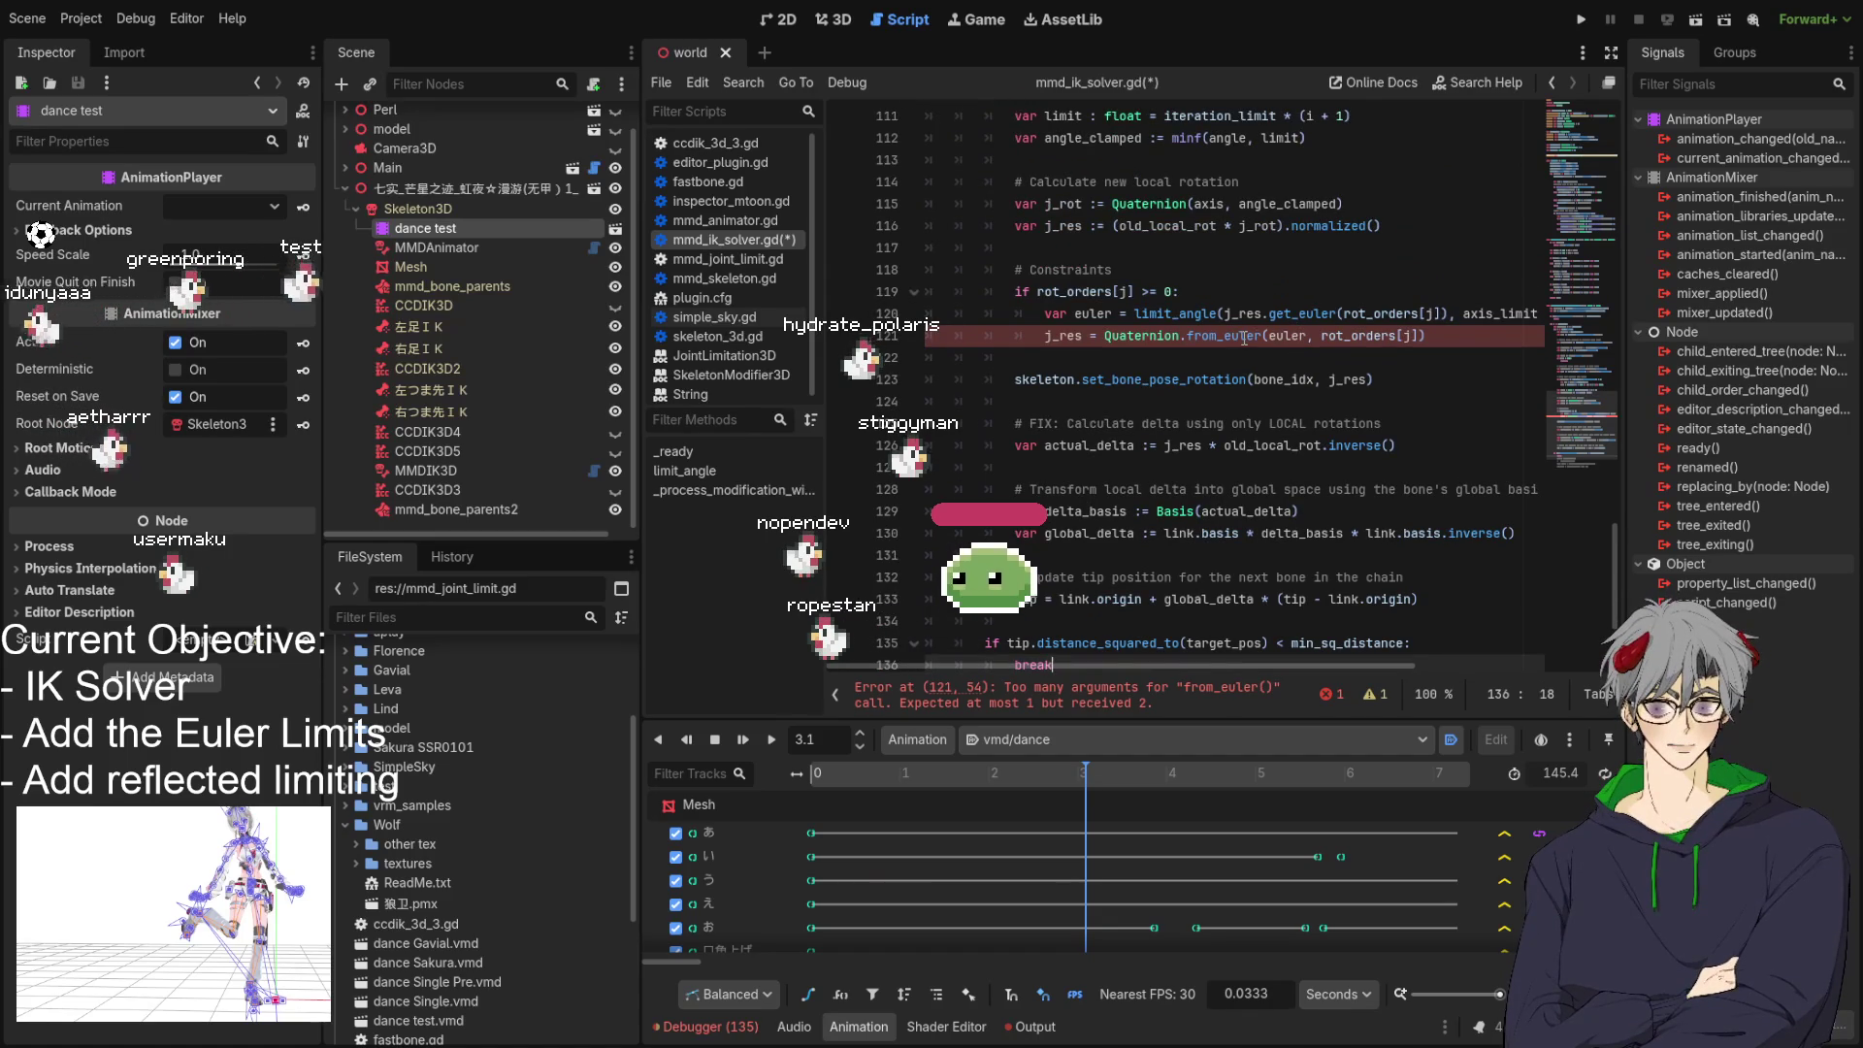
{"action": "double_click", "coordinate": [1293, 339]}
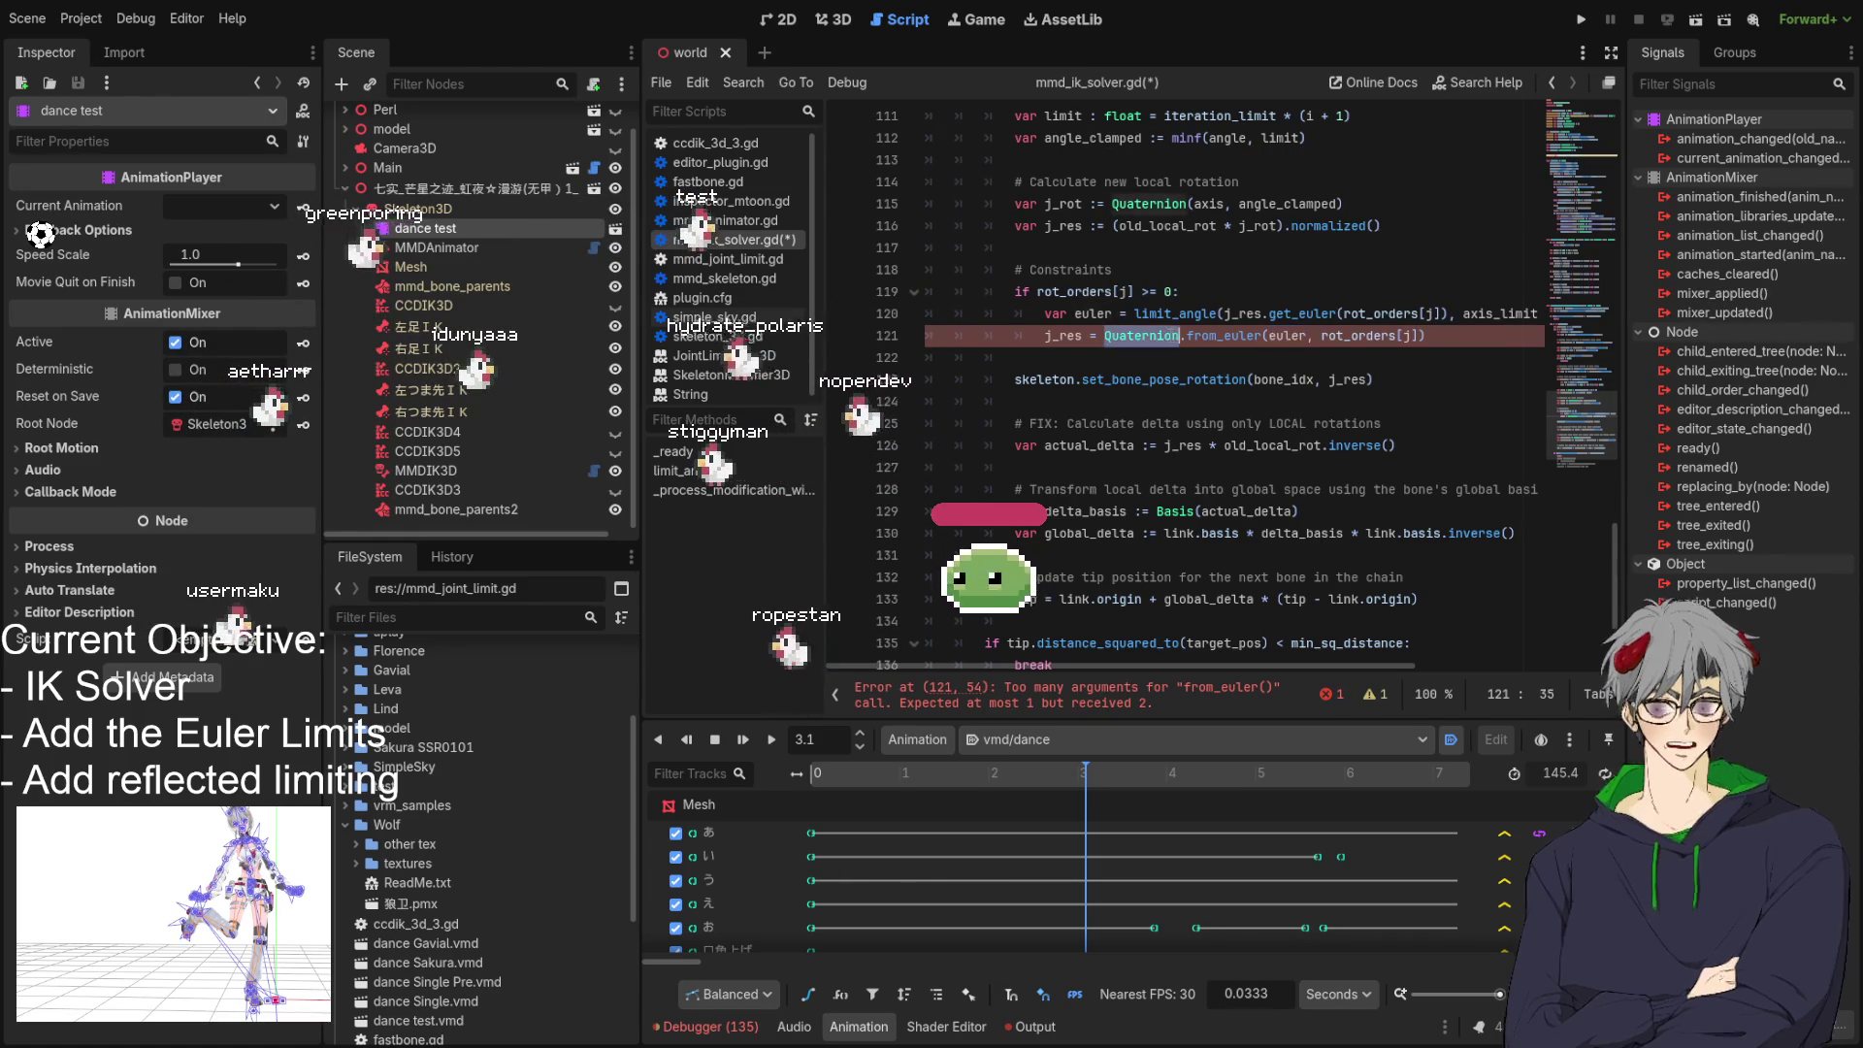
{"action": "type", "text": "B"}
Change line 121 to Basis.from_euler(euler, rot_orders[j]).get_rotation_quaternion().
{"action": "double_click", "coordinate": [1110, 336]}
{"action": "type", "text": "B"}
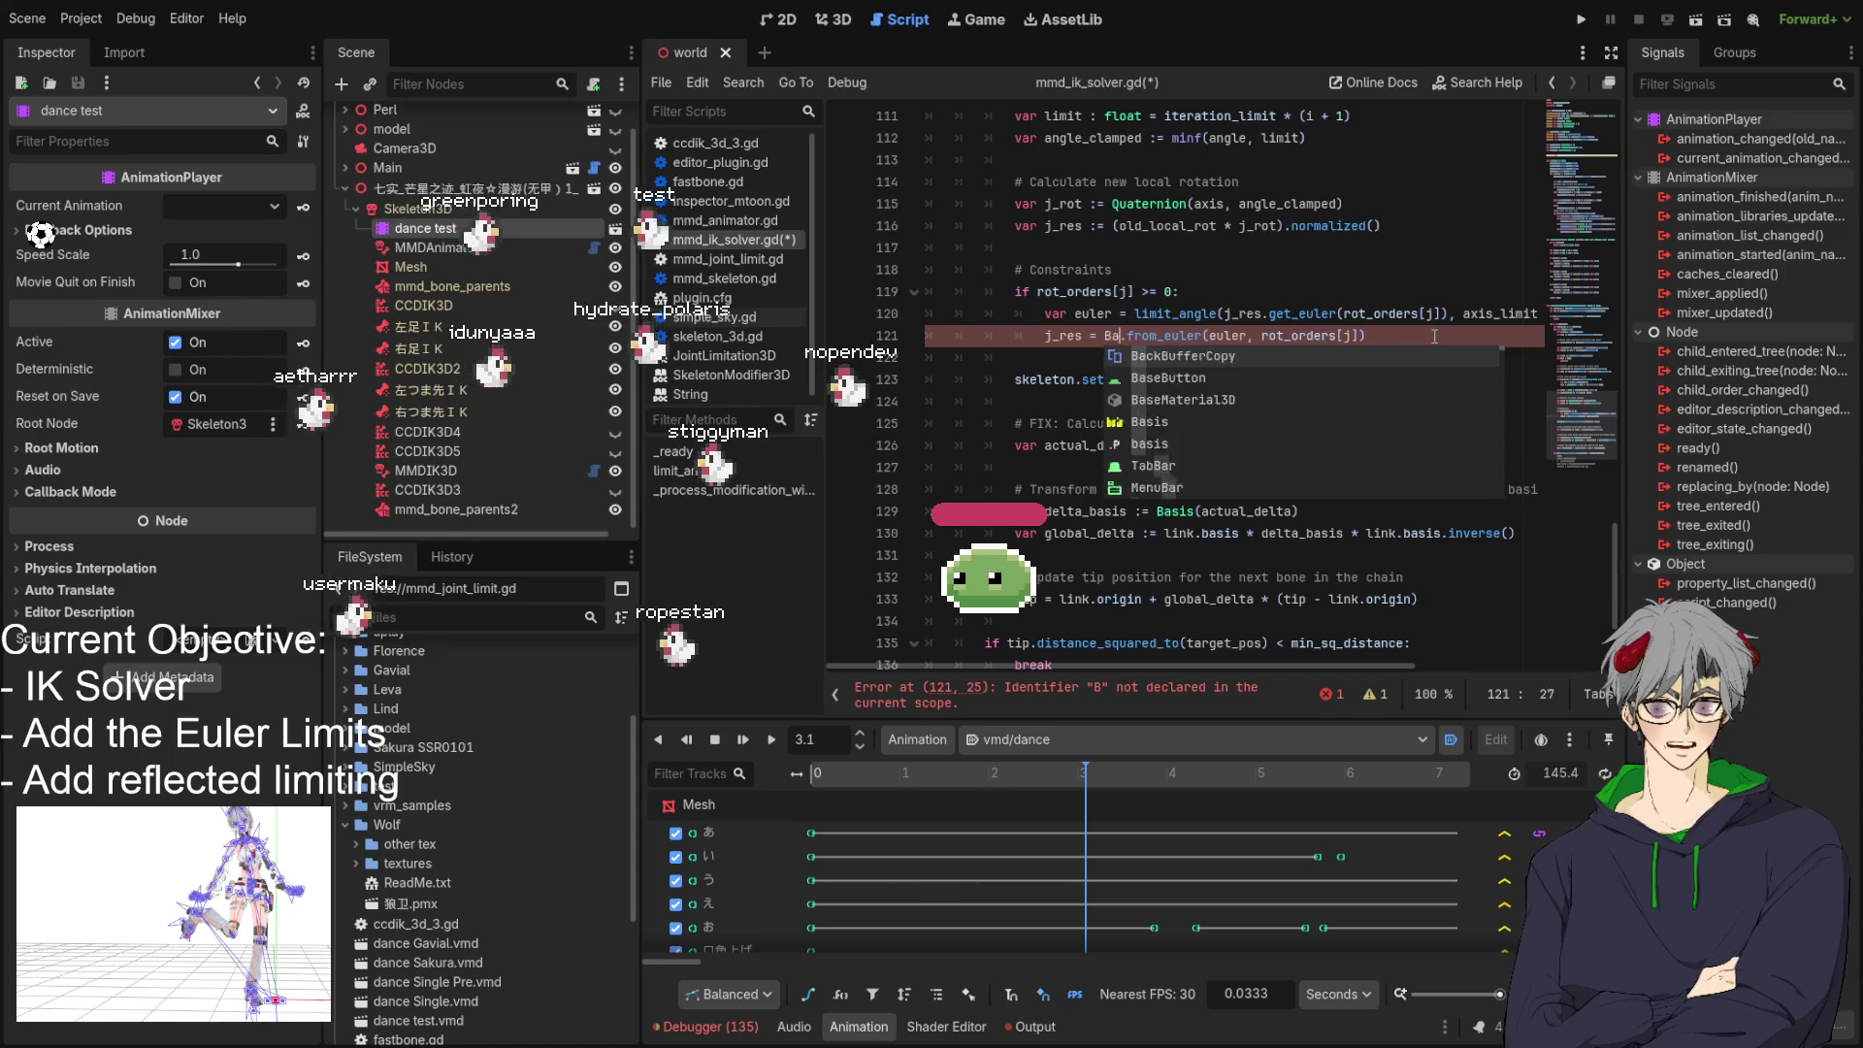
{"action": "type", "text": "asis"}
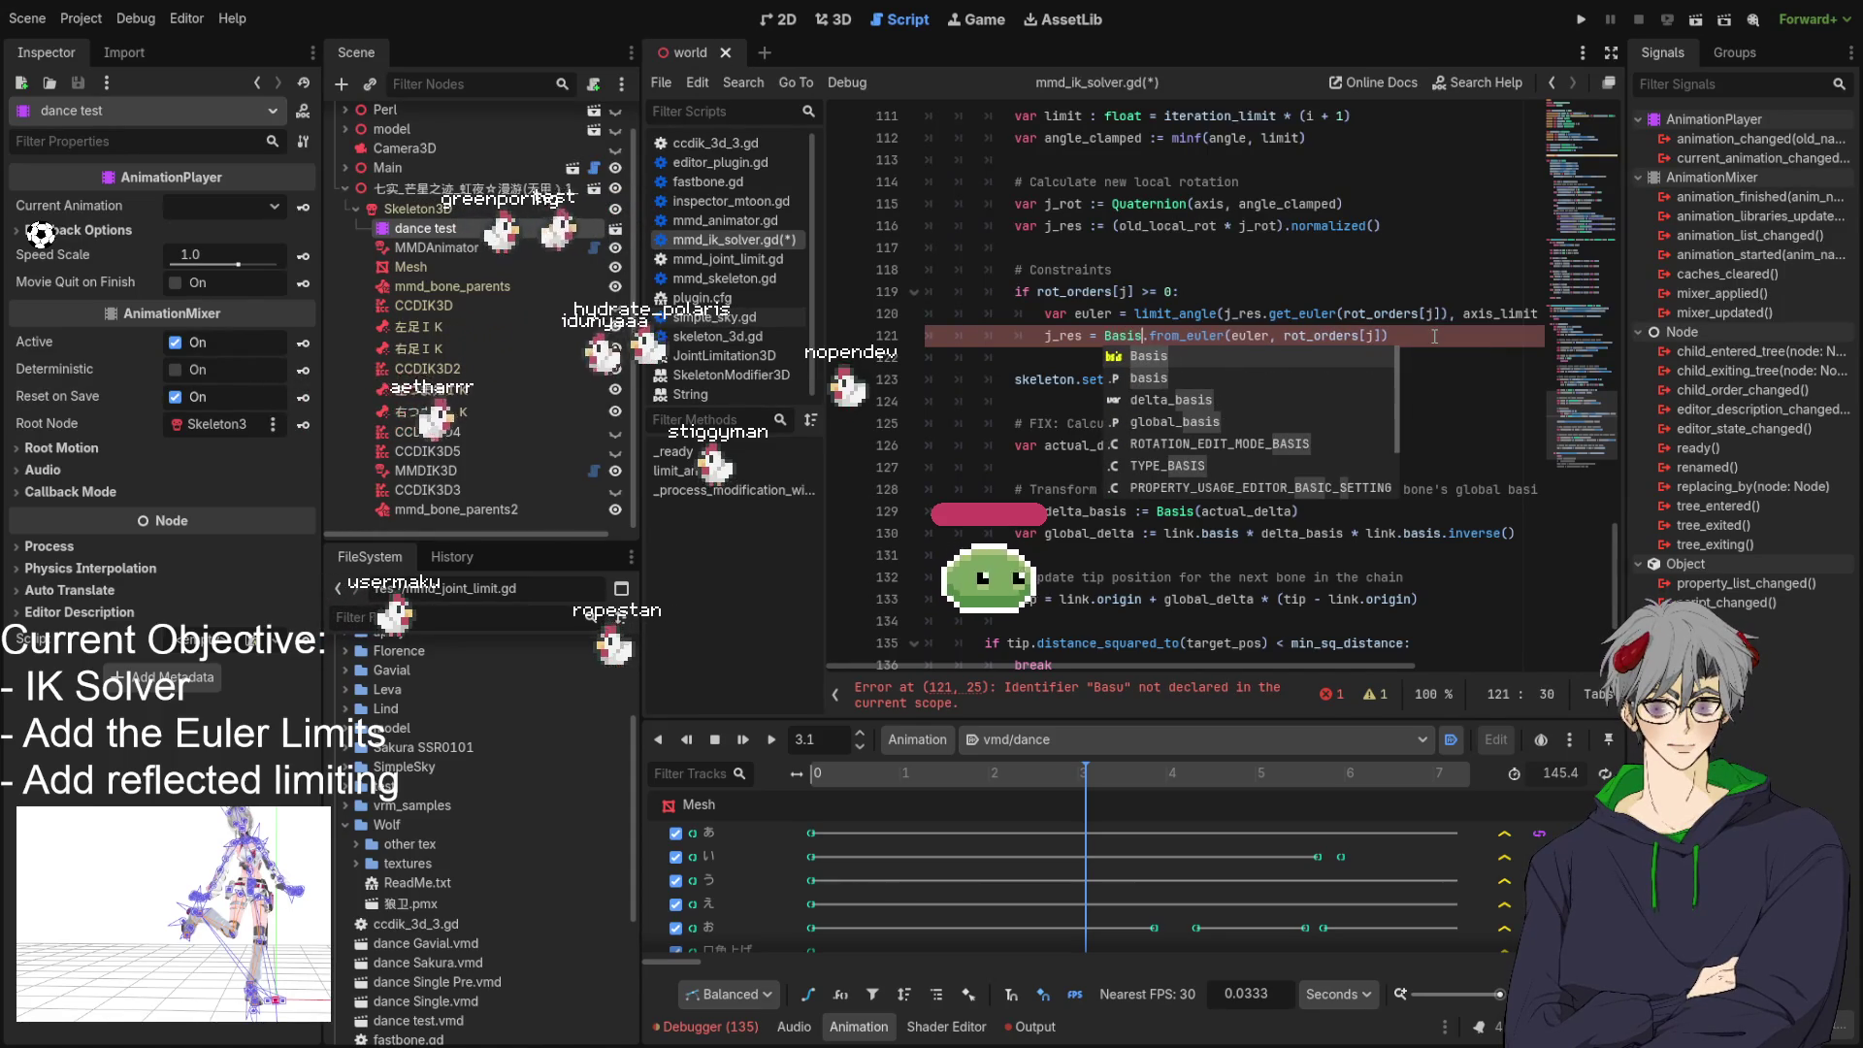
{"action": "left_click", "coordinate": [1406, 336]}
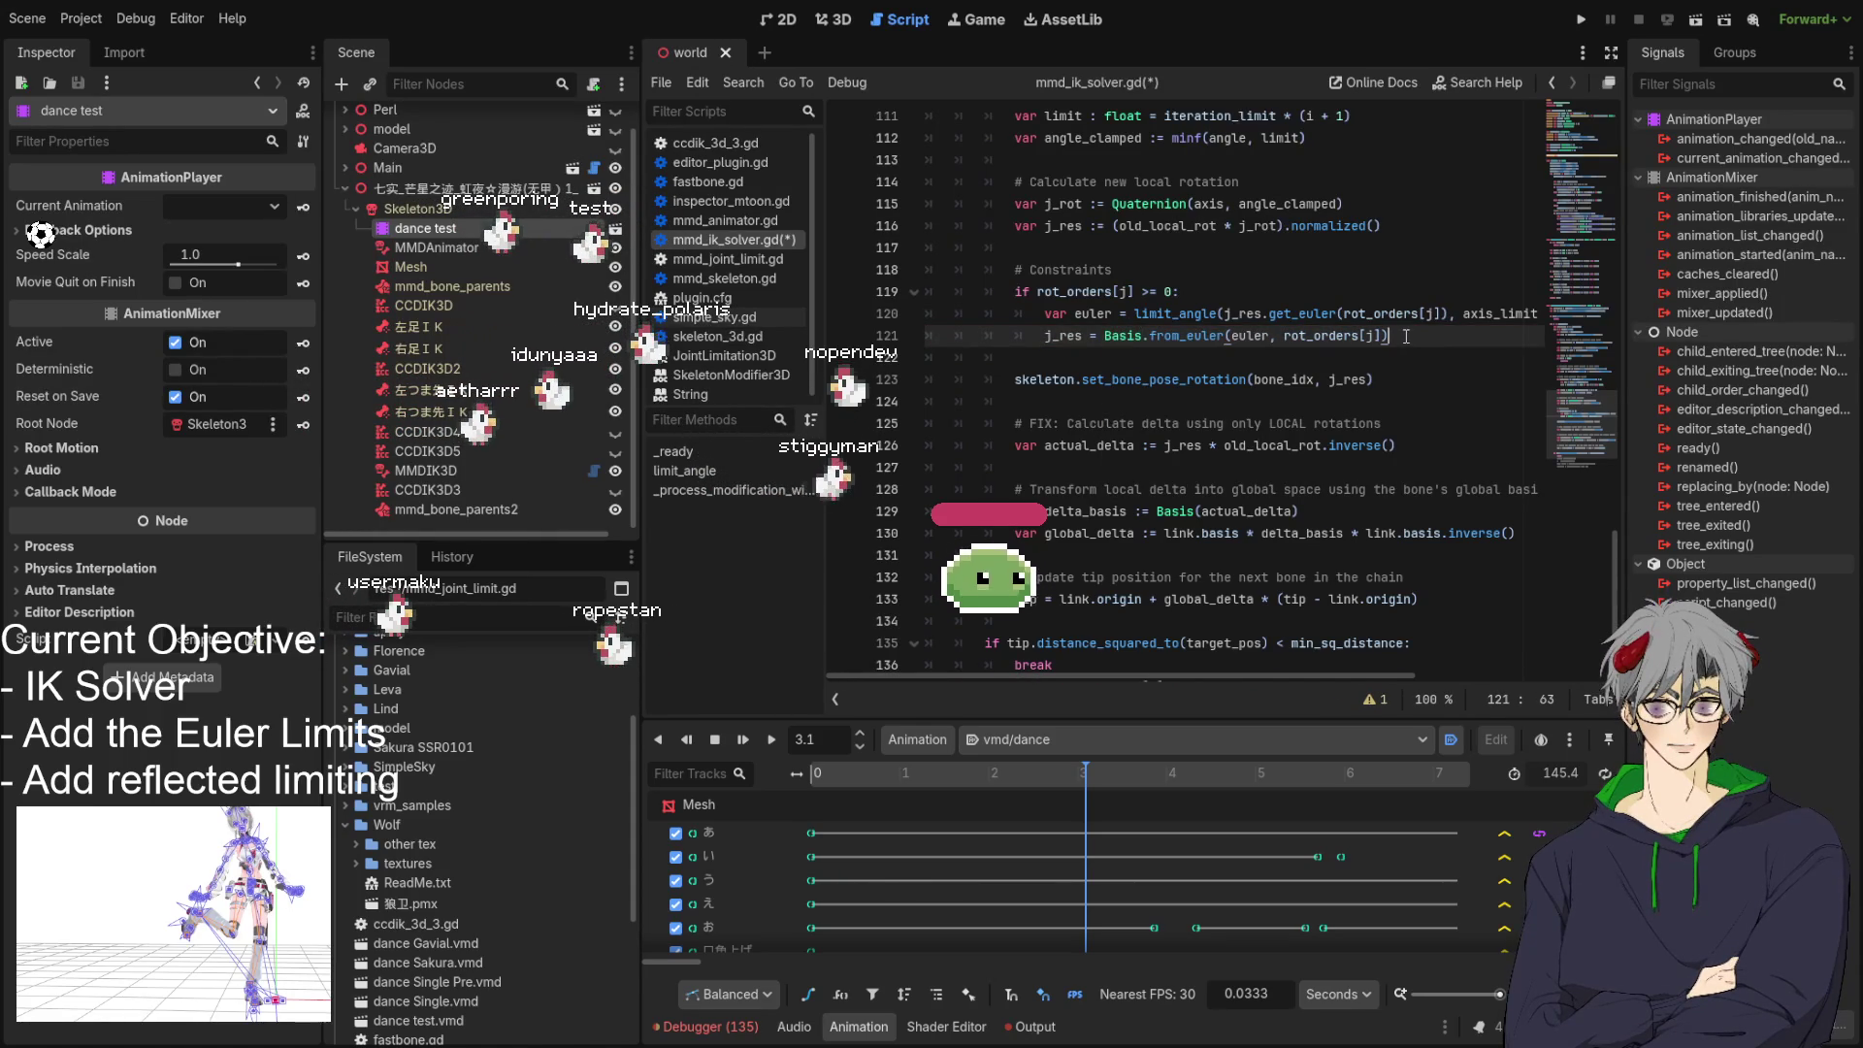
{"action": "type", "text": ".q"}
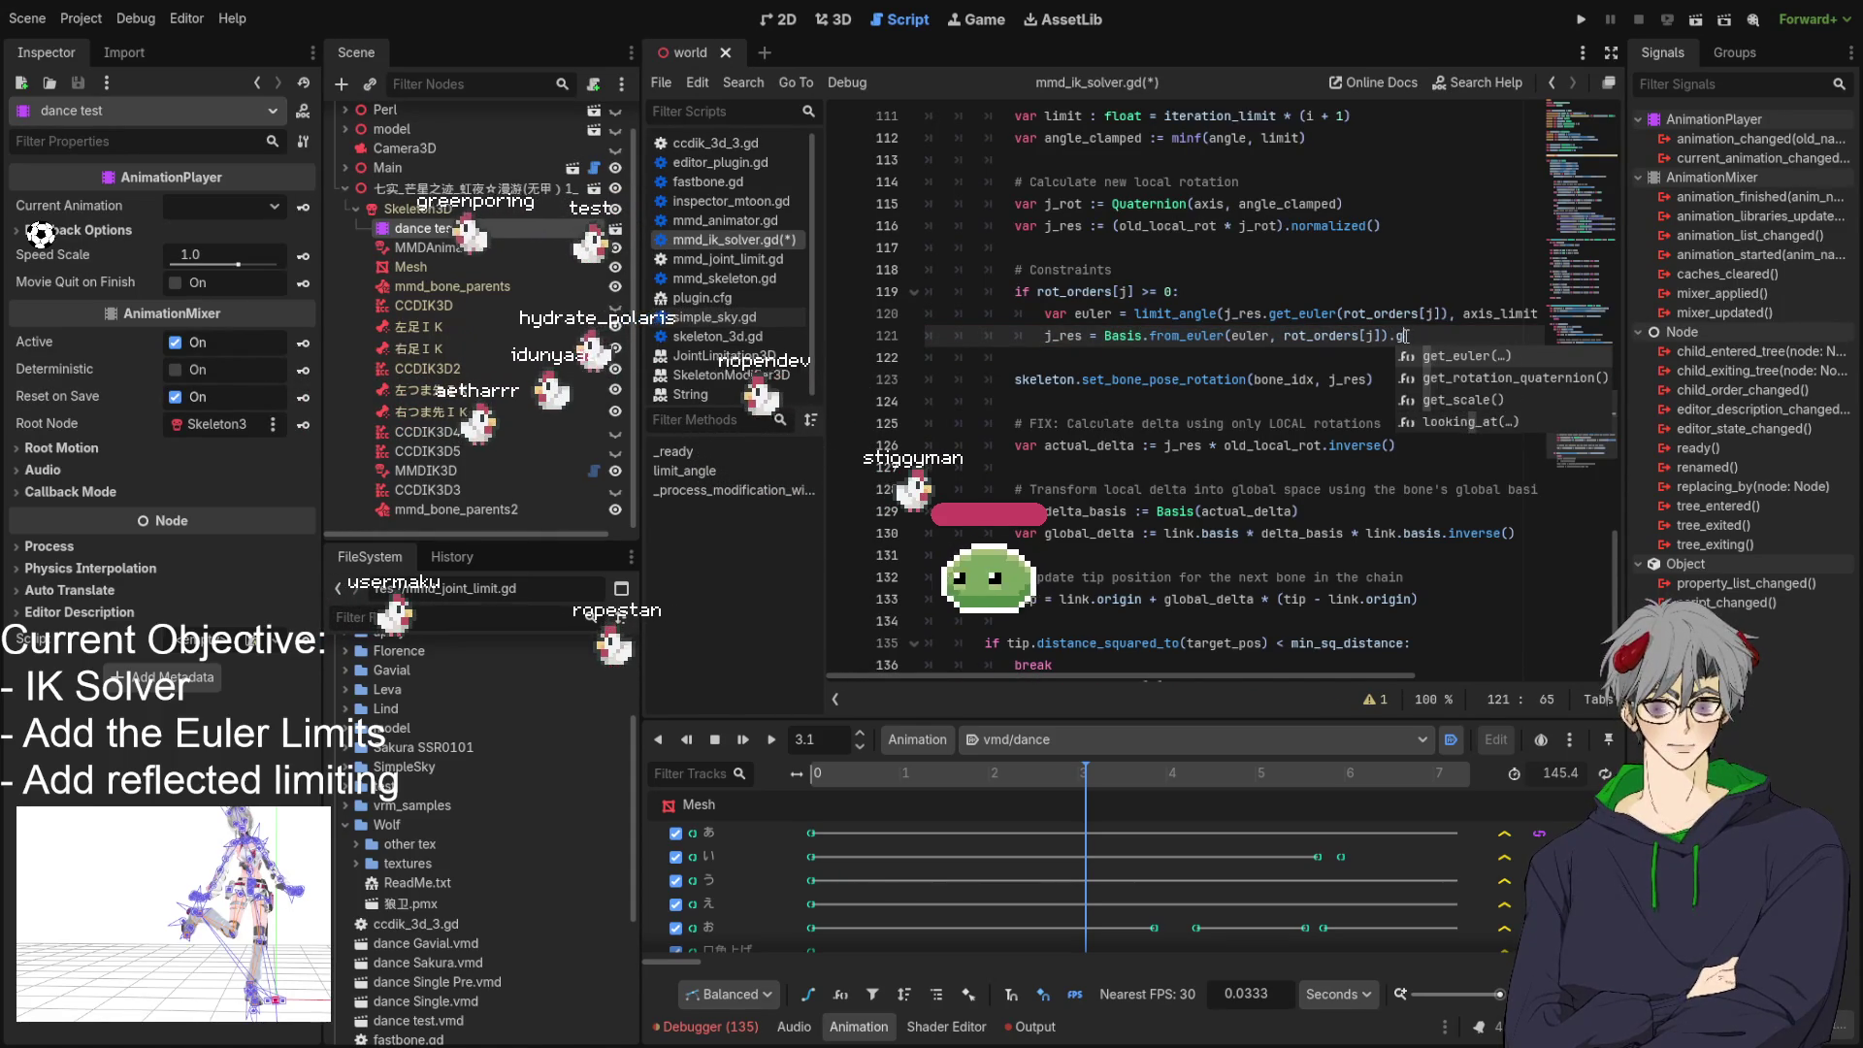
{"action": "type", "text": "u"}
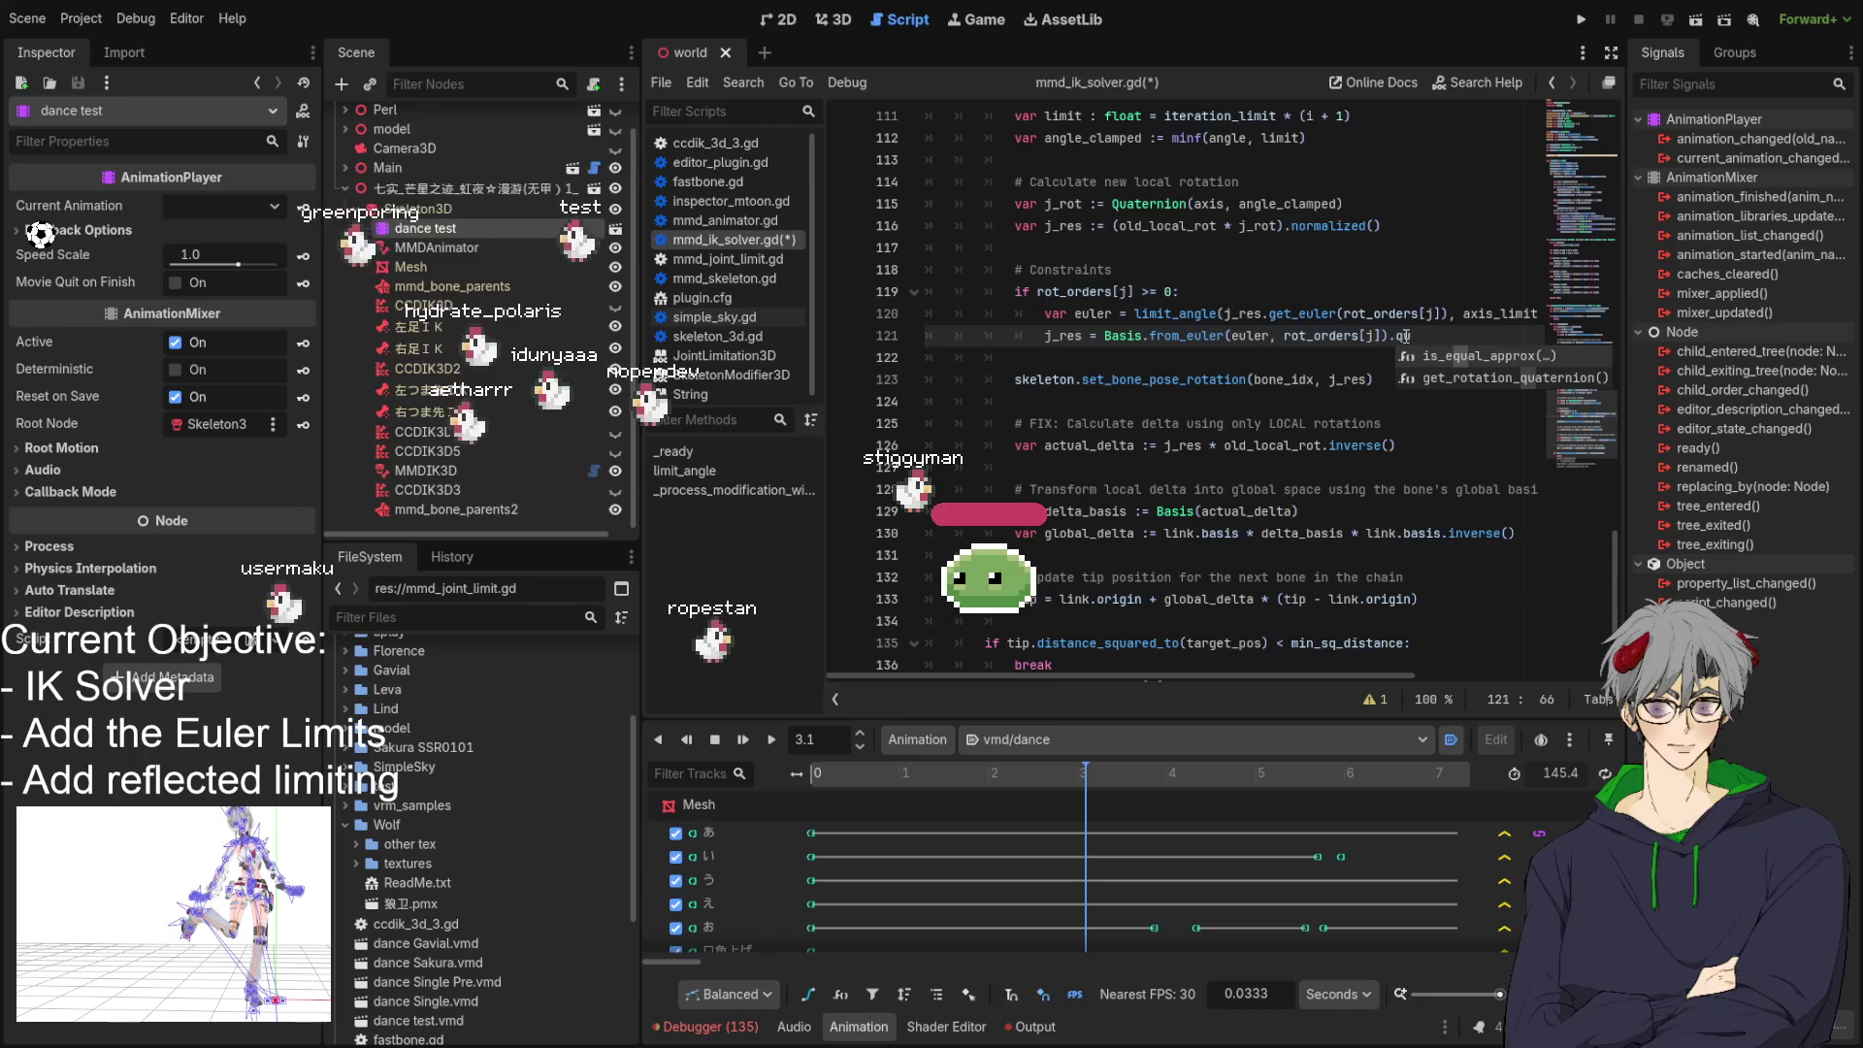
{"action": "key", "text": "Down"}
{"action": "key", "text": "Return"}
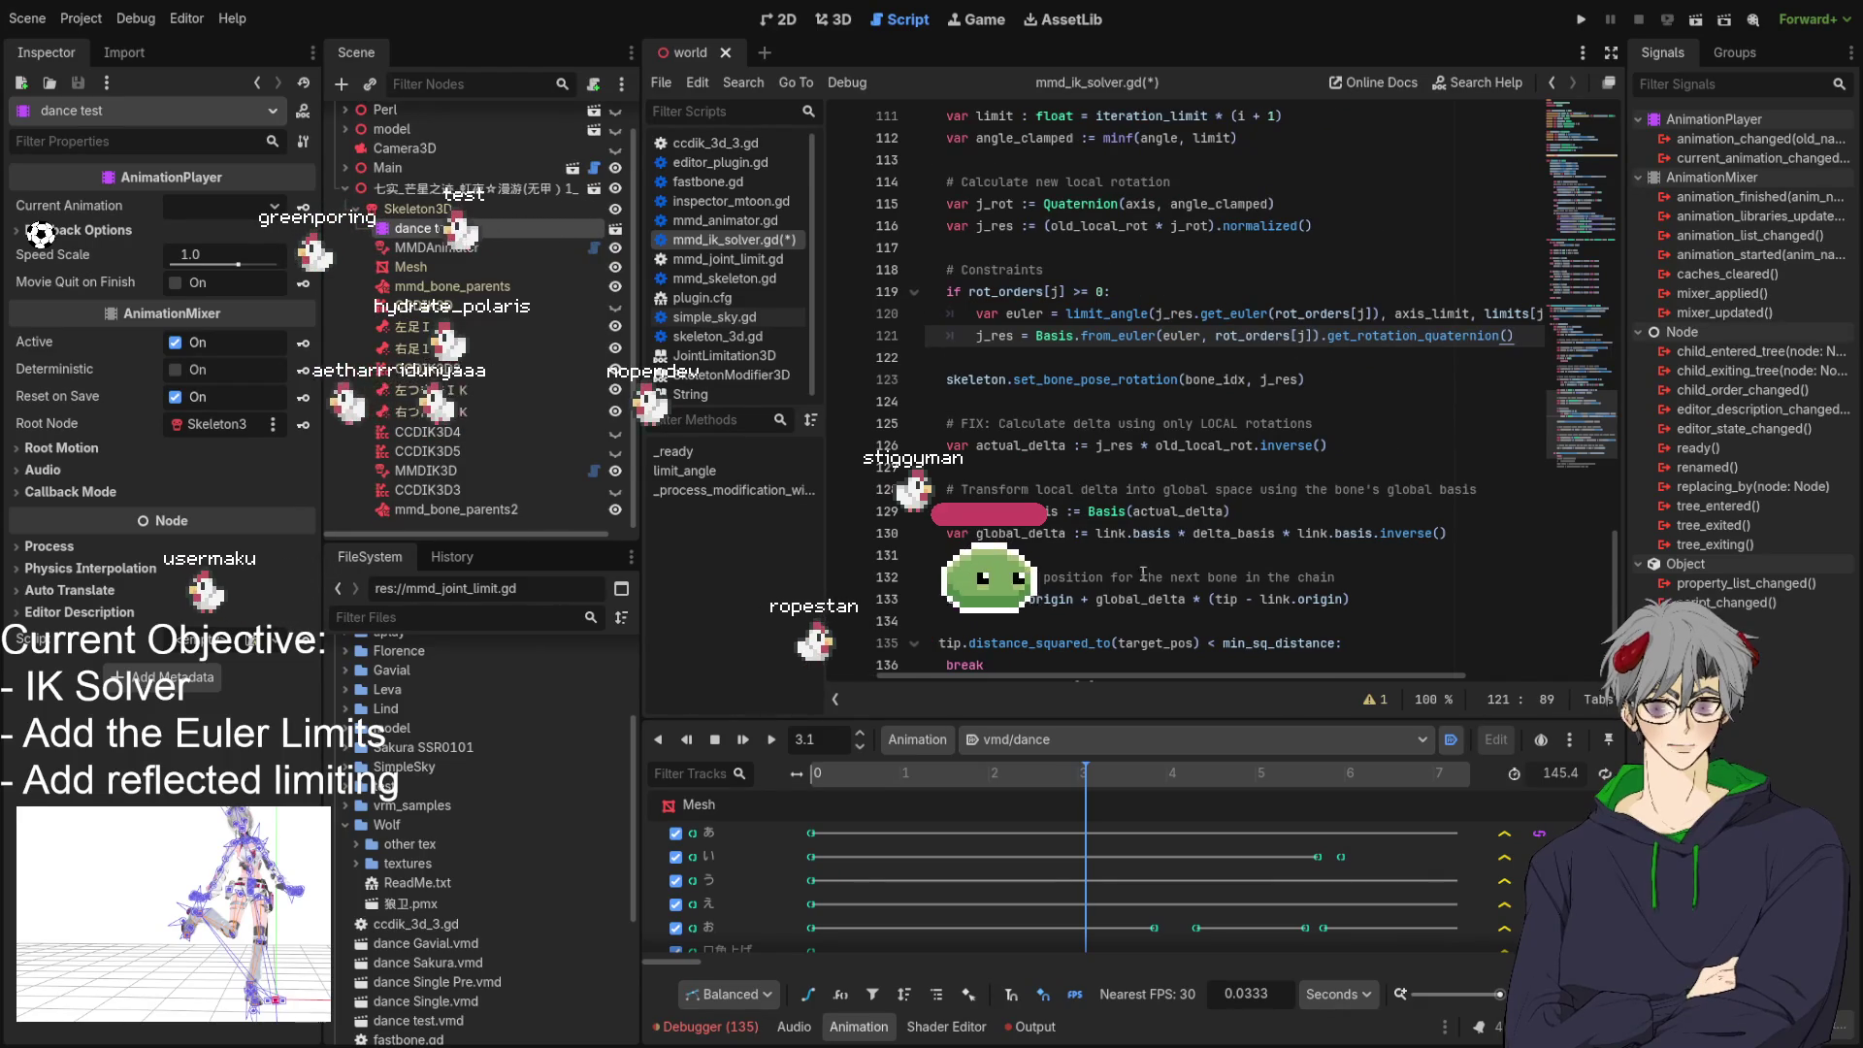
{"action": "scroll", "coordinate": [1269, 147], "scroll_direction": "down", "scroll_amount": 3}
{"action": "left_click", "coordinate": [832, 20]}
Orbit around the model and scrub the dance between 2.9 s and 5.29 s, ending at 4.23 s.
{"action": "left_click_drag", "start_coordinate": [1143, 464], "coordinate": [935, 492]}
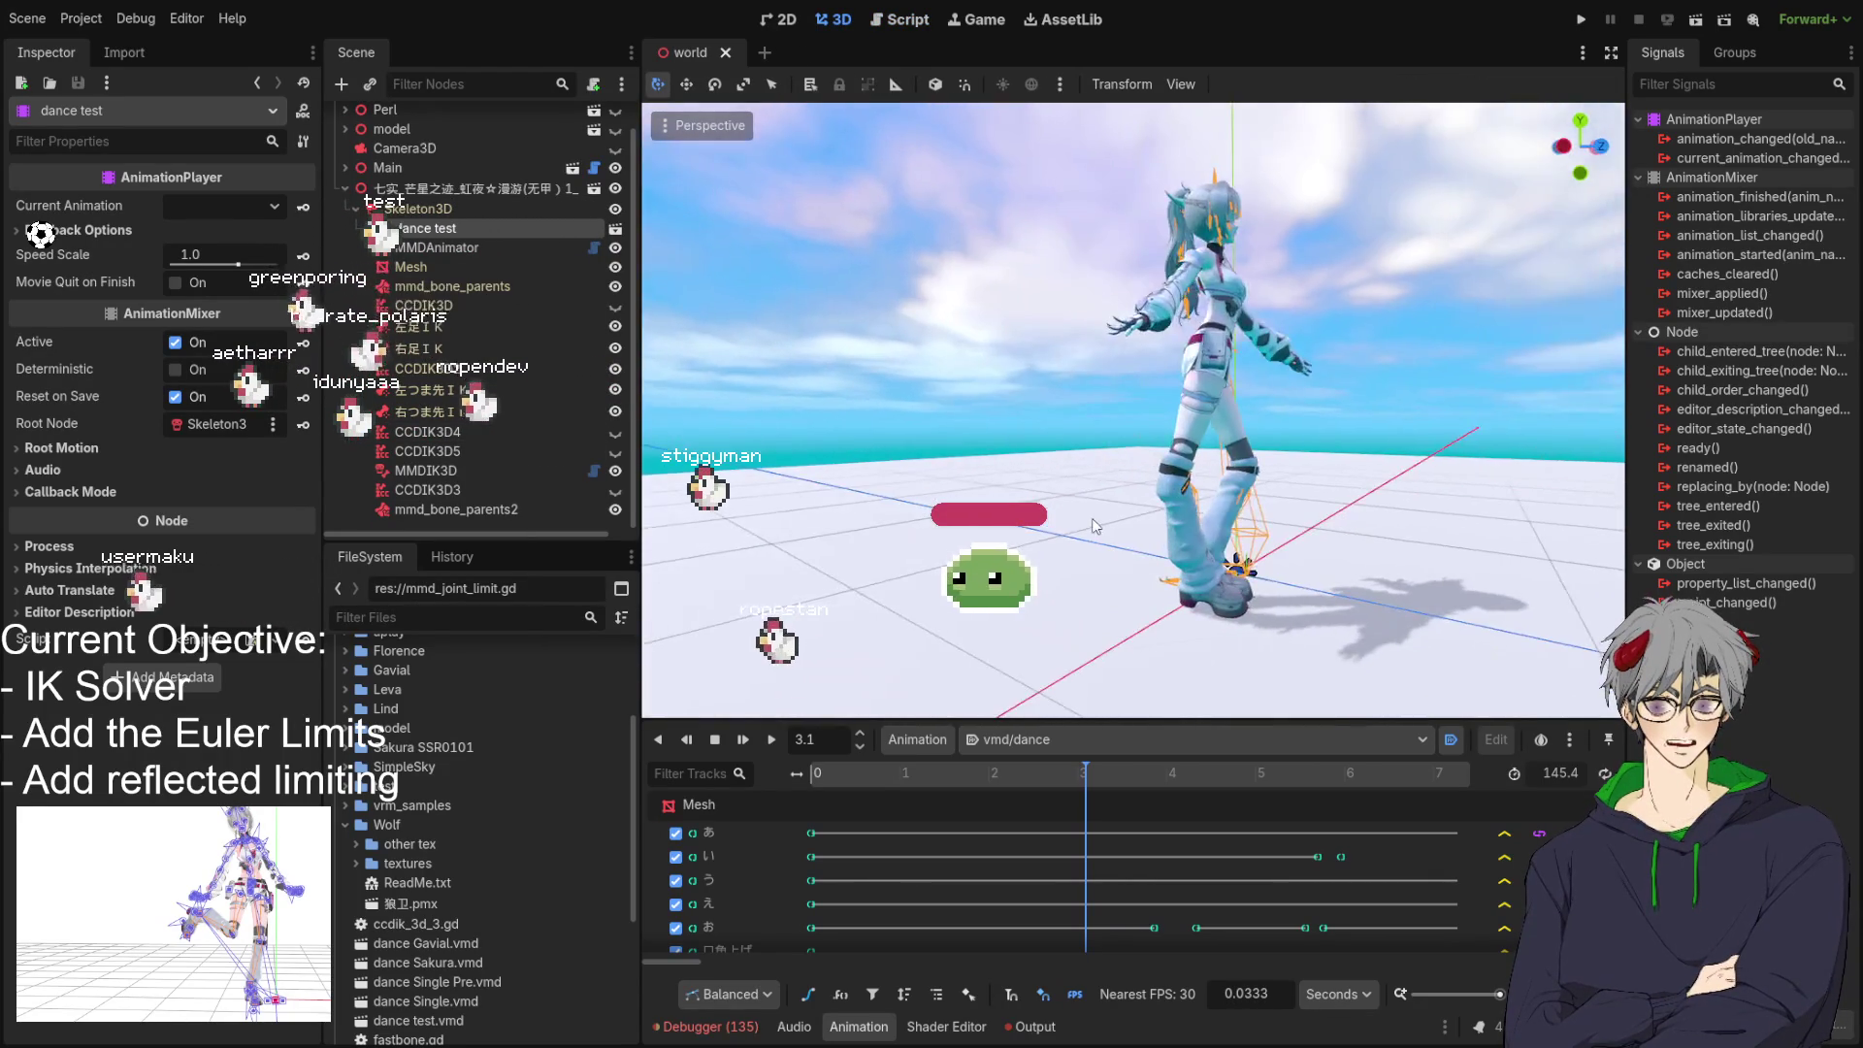
{"action": "left_click_drag", "start_coordinate": [1085, 773], "coordinate": [1237, 790]}
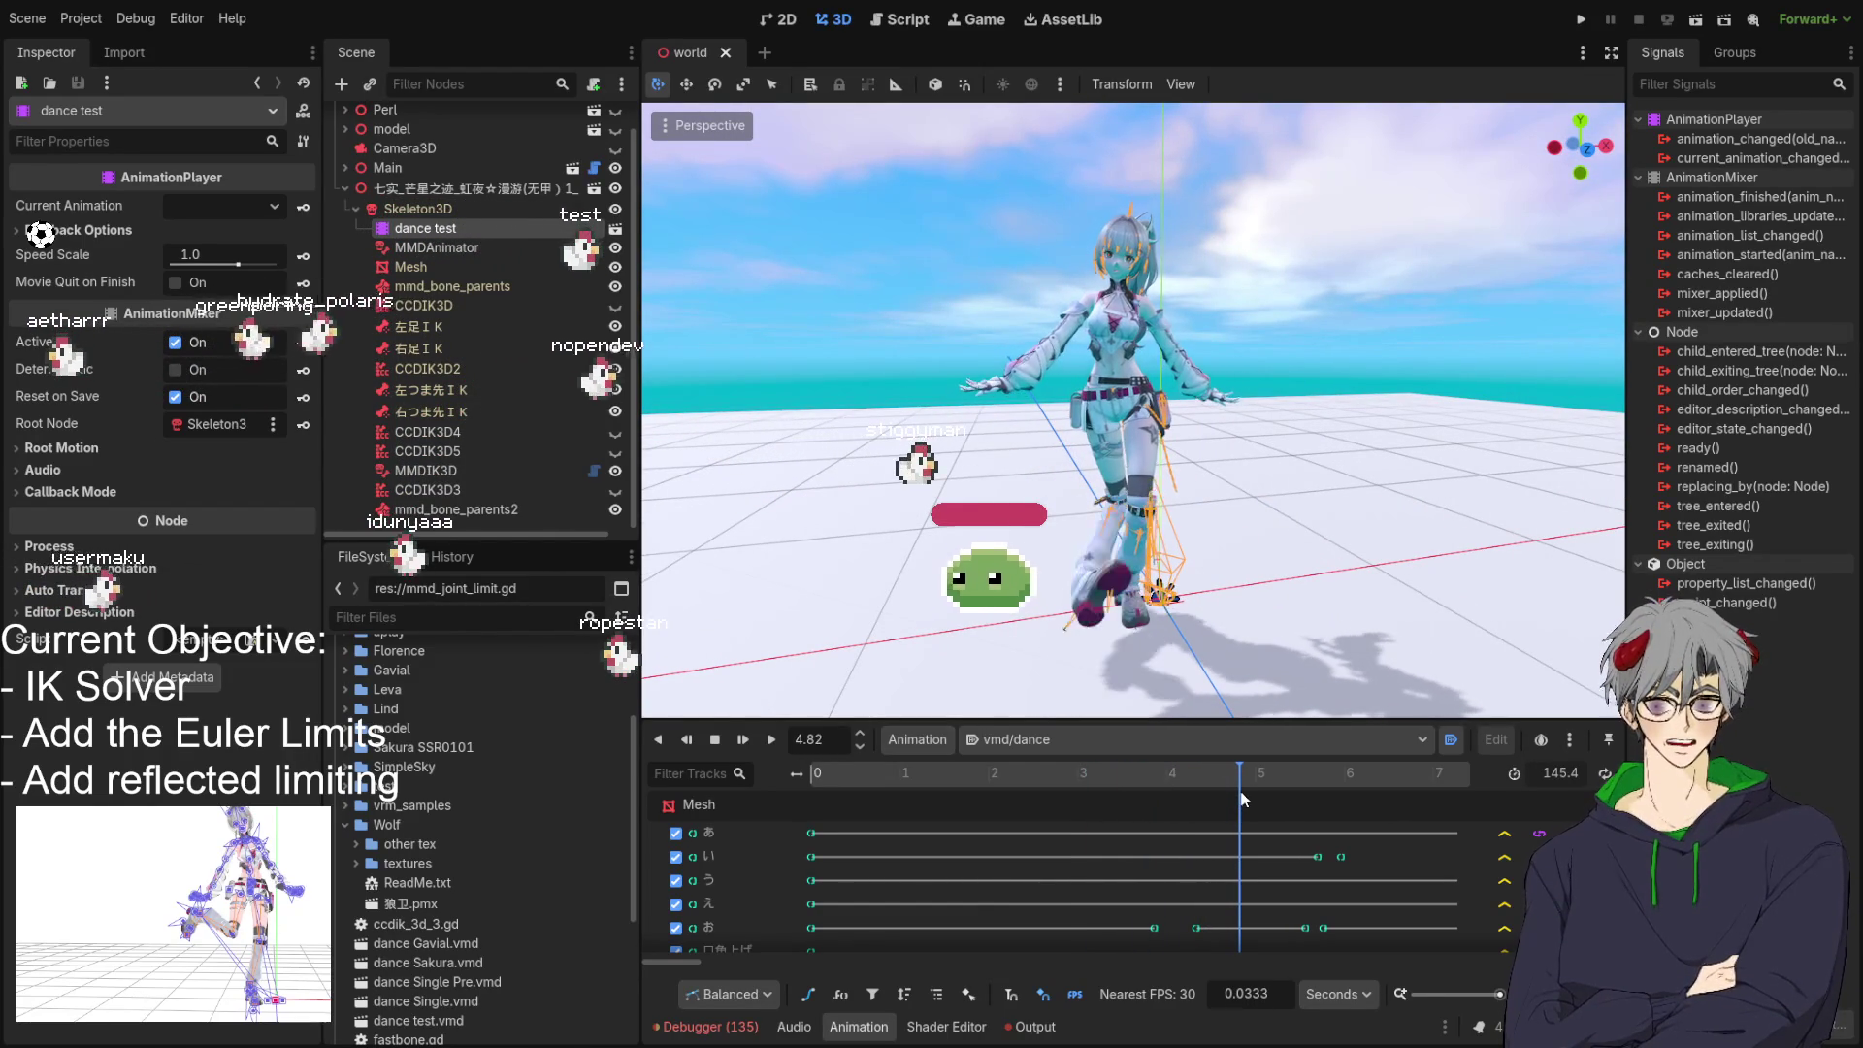
{"action": "mouse_move", "coordinate": [1244, 584]}
{"action": "left_mouse_down"}
{"action": "mouse_move", "coordinate": [1120, 596]}
{"action": "mouse_move", "coordinate": [1174, 612]}
{"action": "left_mouse_up"}
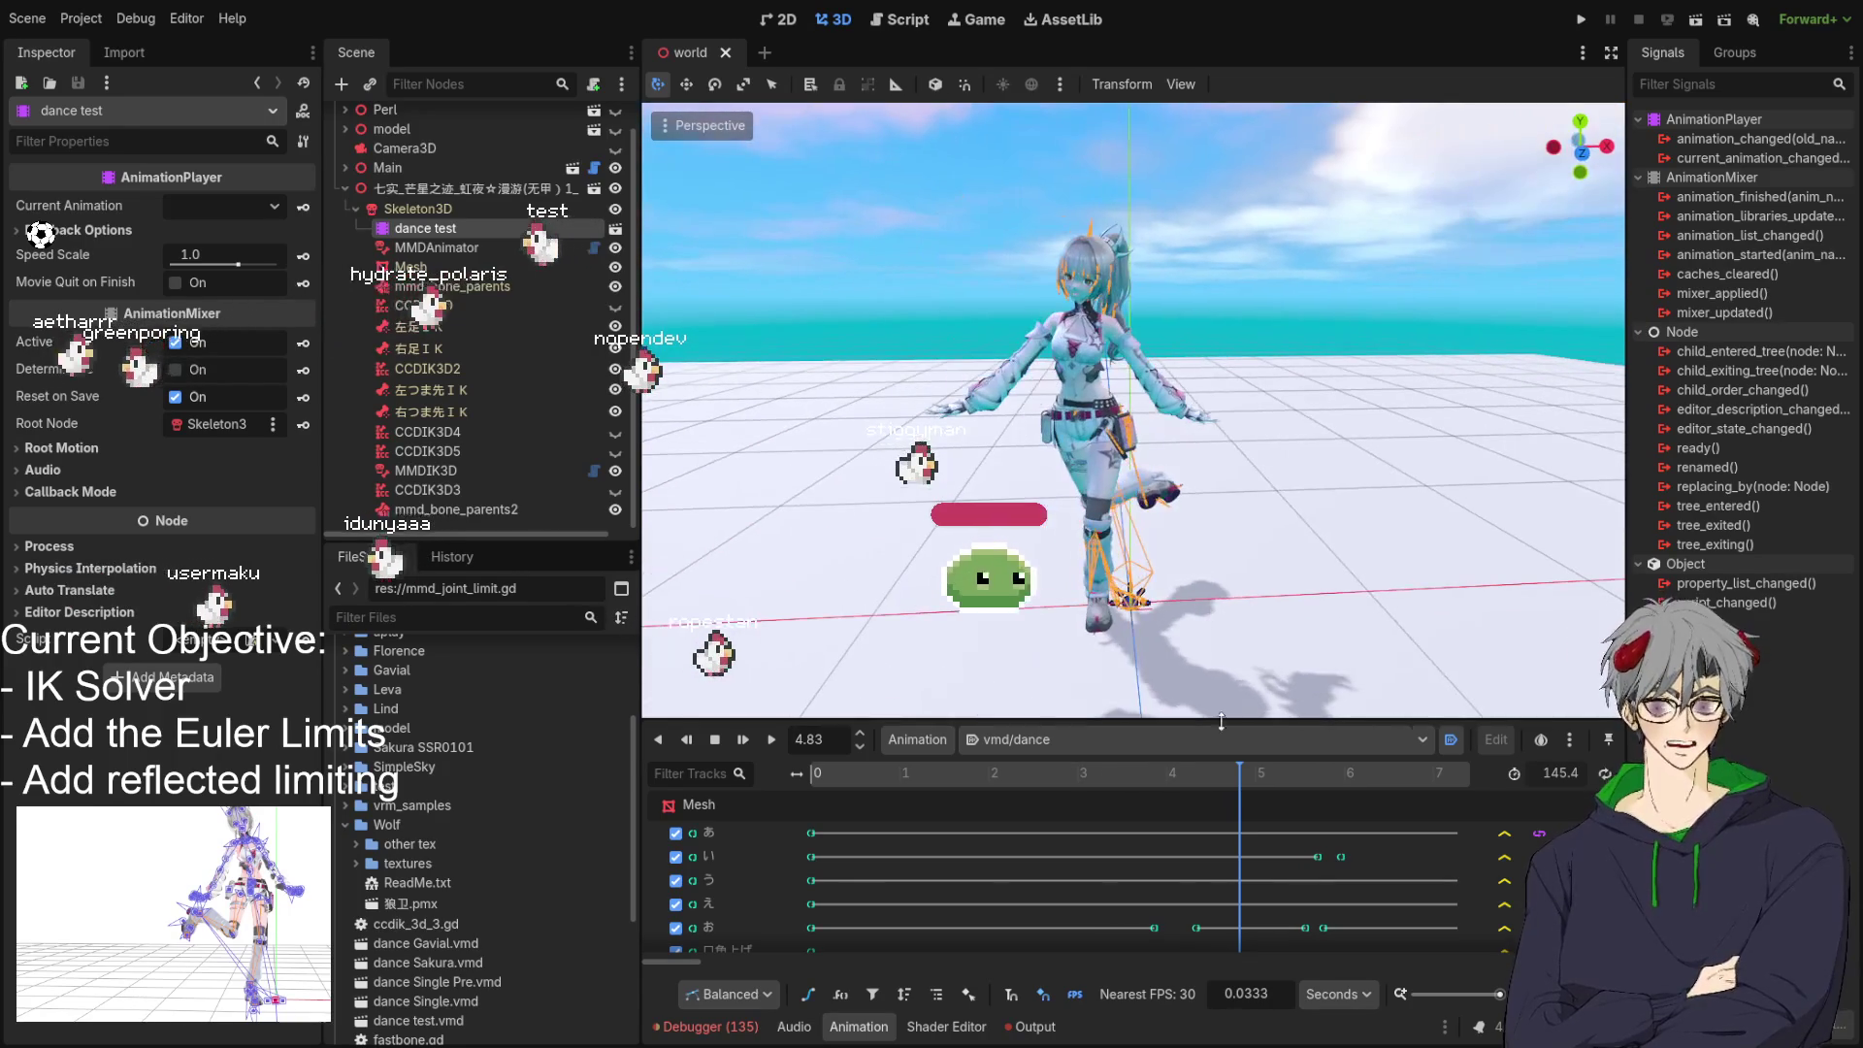
{"action": "left_click", "coordinate": [1259, 782]}
{"action": "left_click_drag", "start_coordinate": [1259, 781], "coordinate": [1385, 749]}
{"action": "key", "text": "d"}
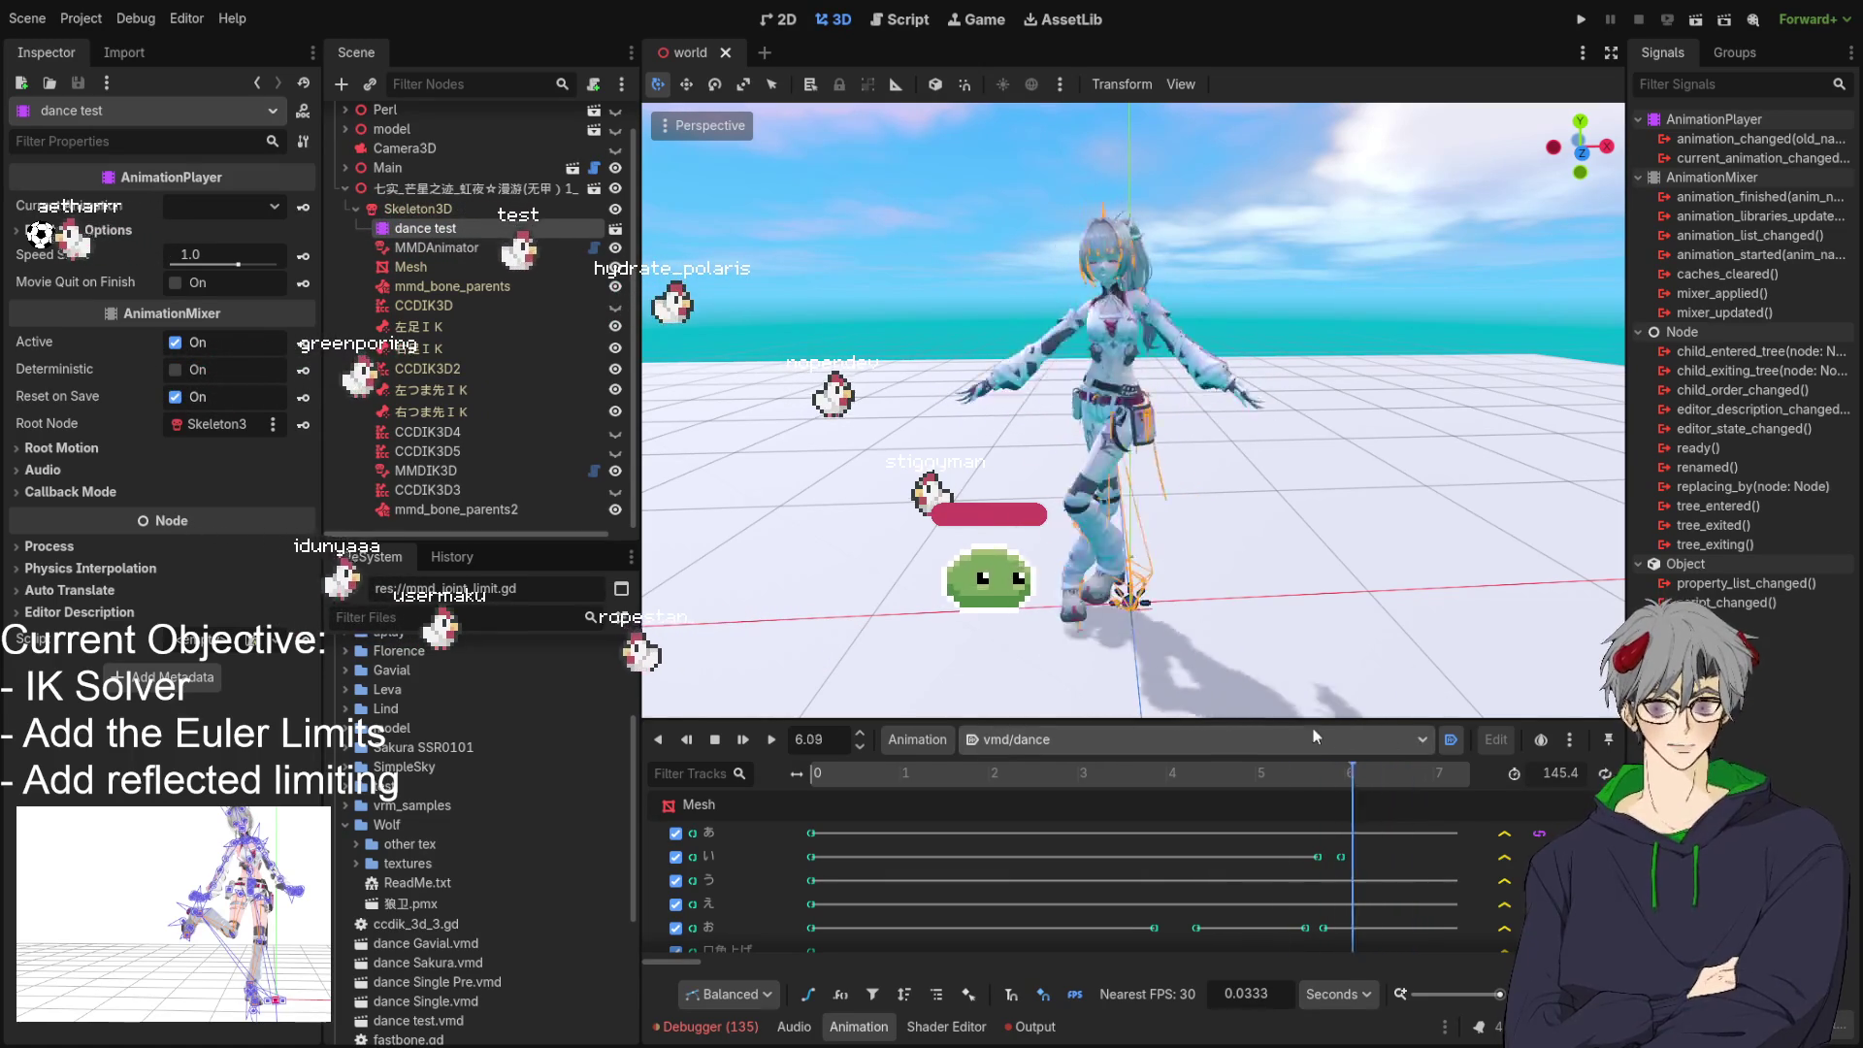
{"action": "left_click_drag", "start_coordinate": [931, 750], "coordinate": [1189, 774]}
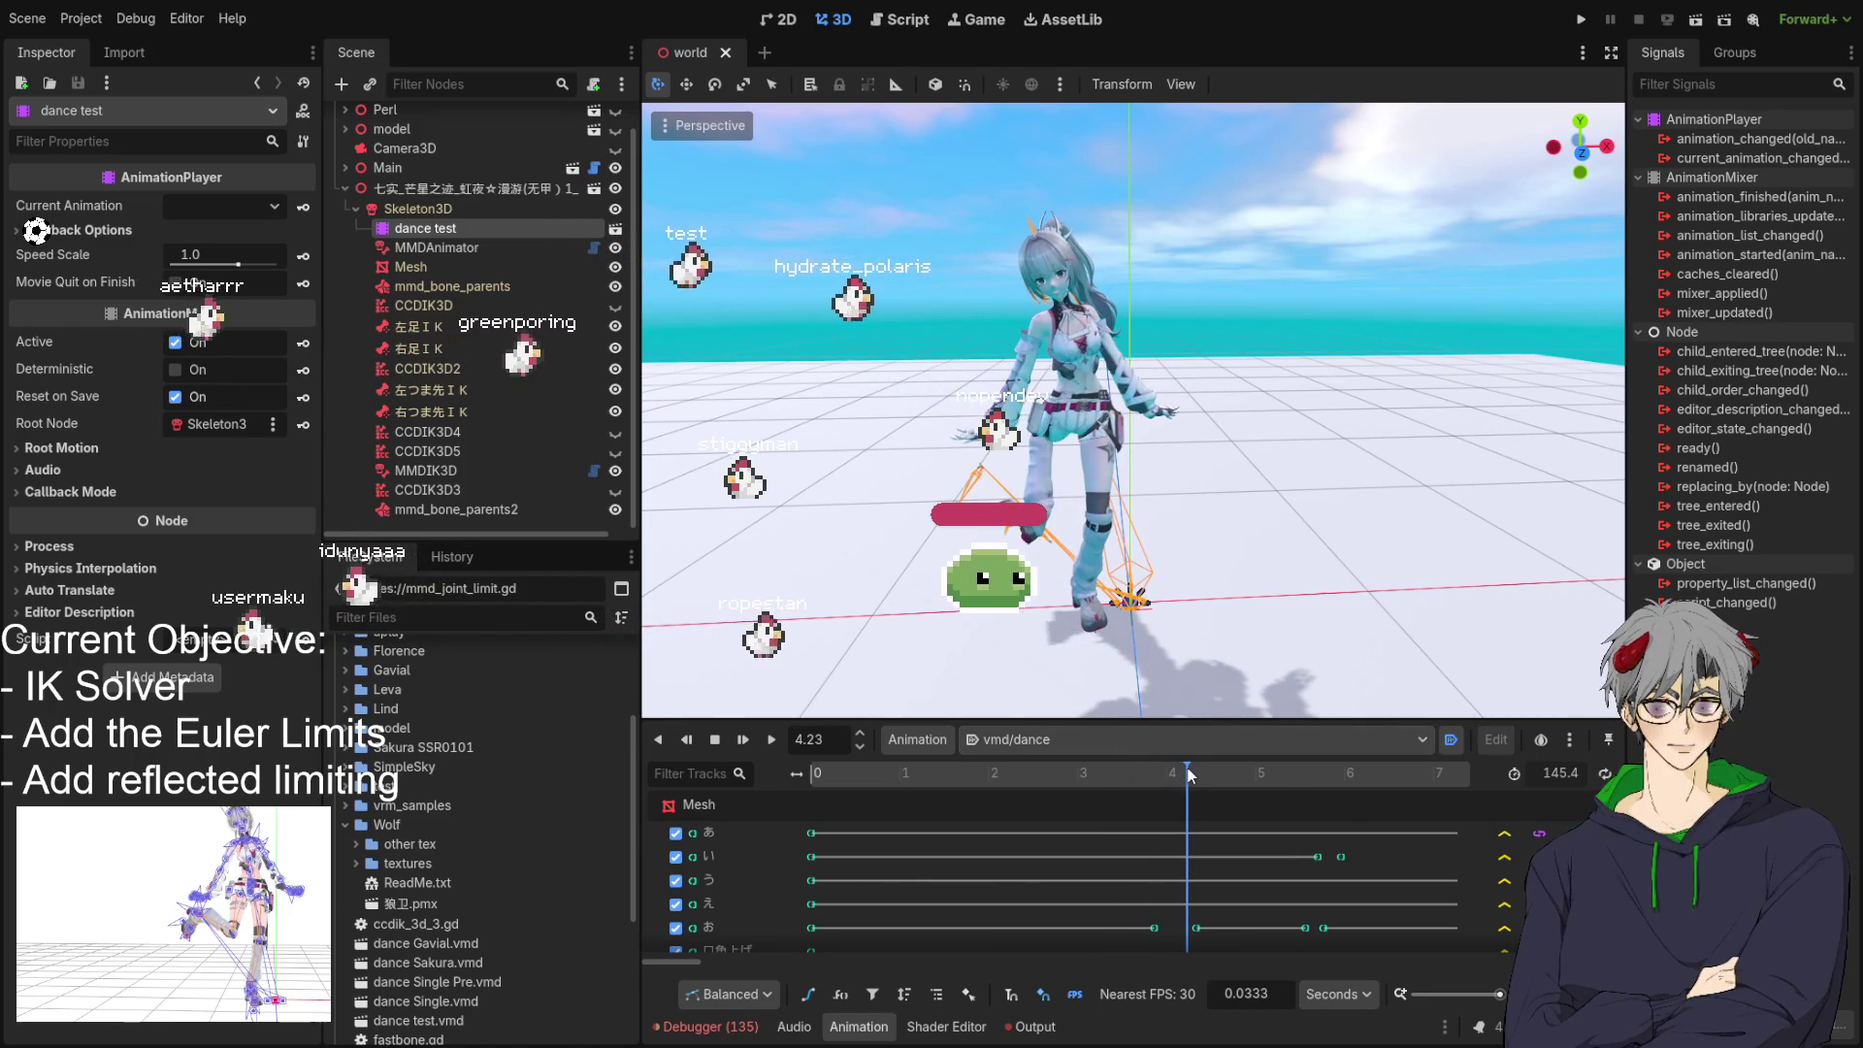
{"action": "left_click_drag", "start_coordinate": [1262, 524], "coordinate": [1175, 521]}
Zoom and orbit to an angled side view of the legs, scrub to 4.73 s, then play vmd/dance.
{"action": "scroll", "coordinate": [1175, 522], "scroll_direction": "up", "scroll_amount": 5}
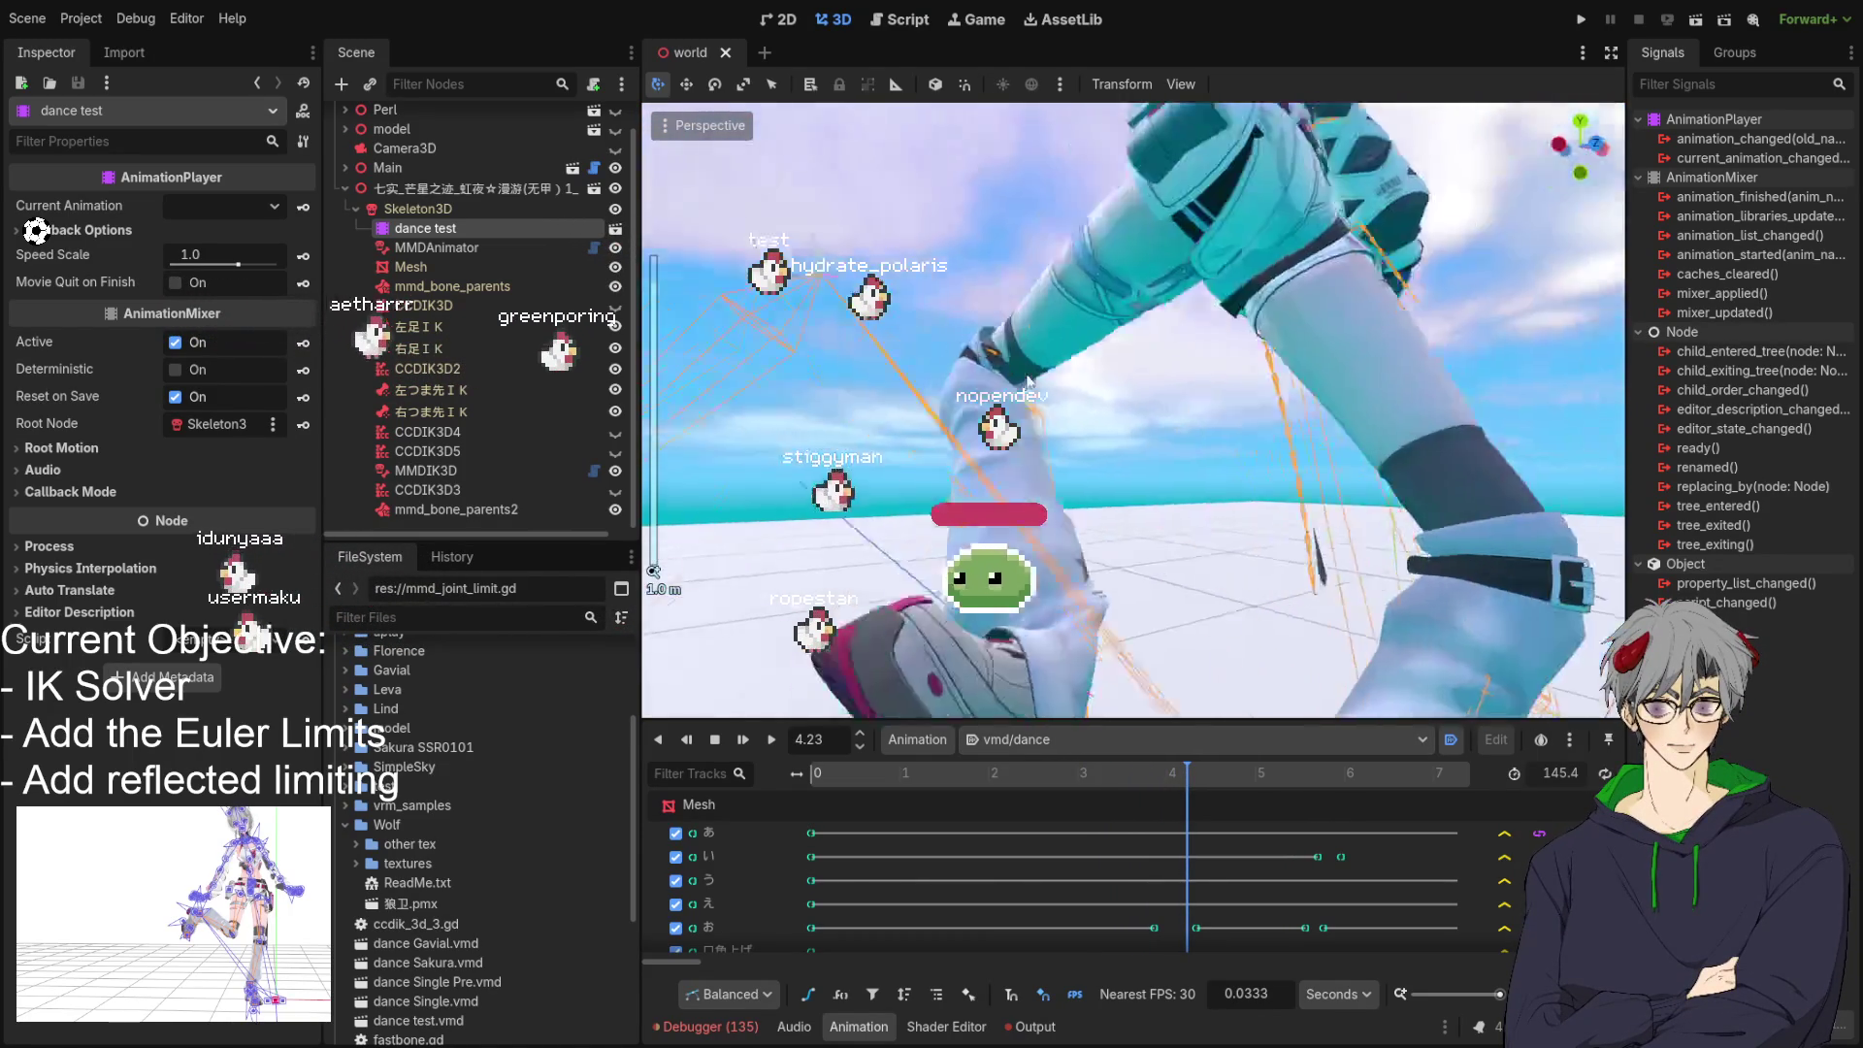
{"action": "mouse_move", "coordinate": [1028, 380]}
{"action": "left_mouse_down"}
{"action": "mouse_move", "coordinate": [800, 373]}
{"action": "mouse_move", "coordinate": [1222, 391]}
{"action": "mouse_move", "coordinate": [1132, 443]}
{"action": "mouse_move", "coordinate": [840, 419]}
{"action": "mouse_move", "coordinate": [923, 417]}
{"action": "mouse_move", "coordinate": [1068, 544]}
{"action": "mouse_move", "coordinate": [912, 549]}
{"action": "left_mouse_up"}
{"action": "scroll", "coordinate": [1222, 392], "scroll_direction": "up", "scroll_amount": 5}
{"action": "scroll", "coordinate": [1222, 391], "scroll_direction": "down", "scroll_amount": 4}
{"action": "scroll", "coordinate": [923, 416], "scroll_direction": "up", "scroll_amount": 2}
{"action": "scroll", "coordinate": [1069, 545], "scroll_direction": "down", "scroll_amount": 4}
{"action": "left_click_drag", "start_coordinate": [1187, 776], "coordinate": [1449, 791]}
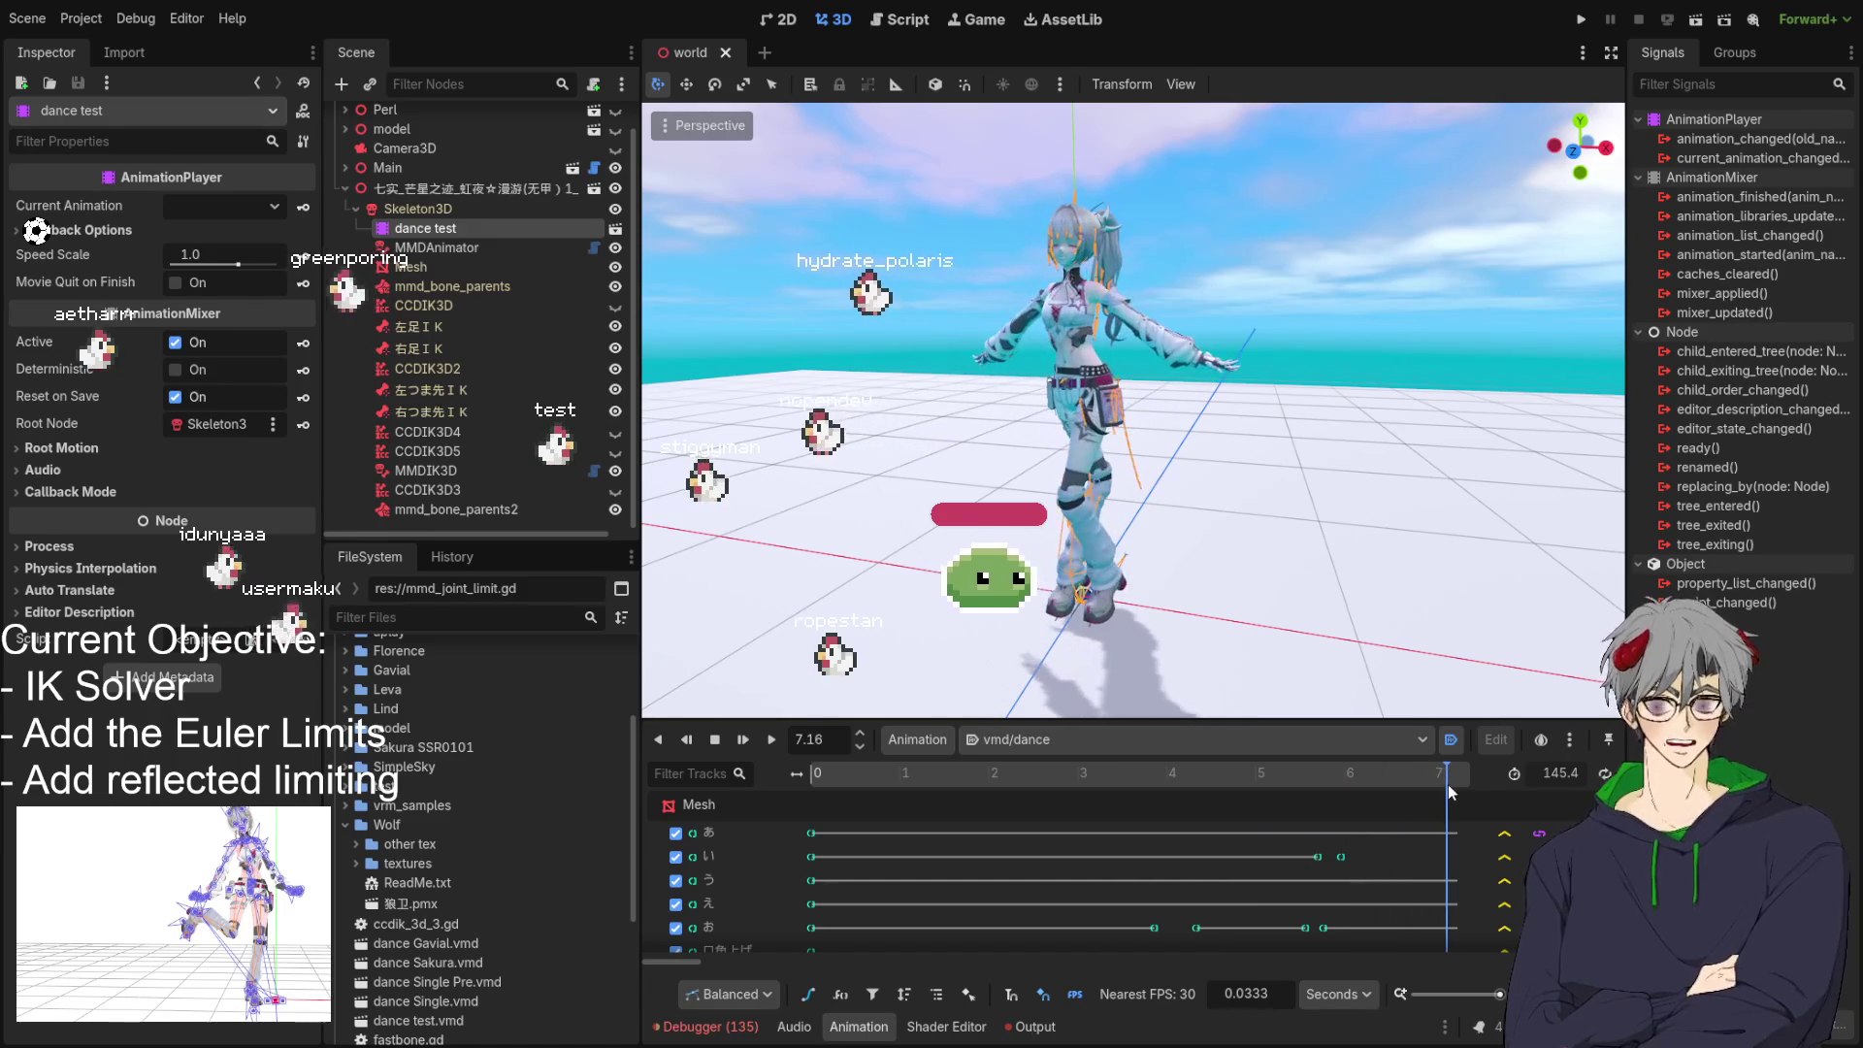
{"action": "left_click", "coordinate": [773, 739]}
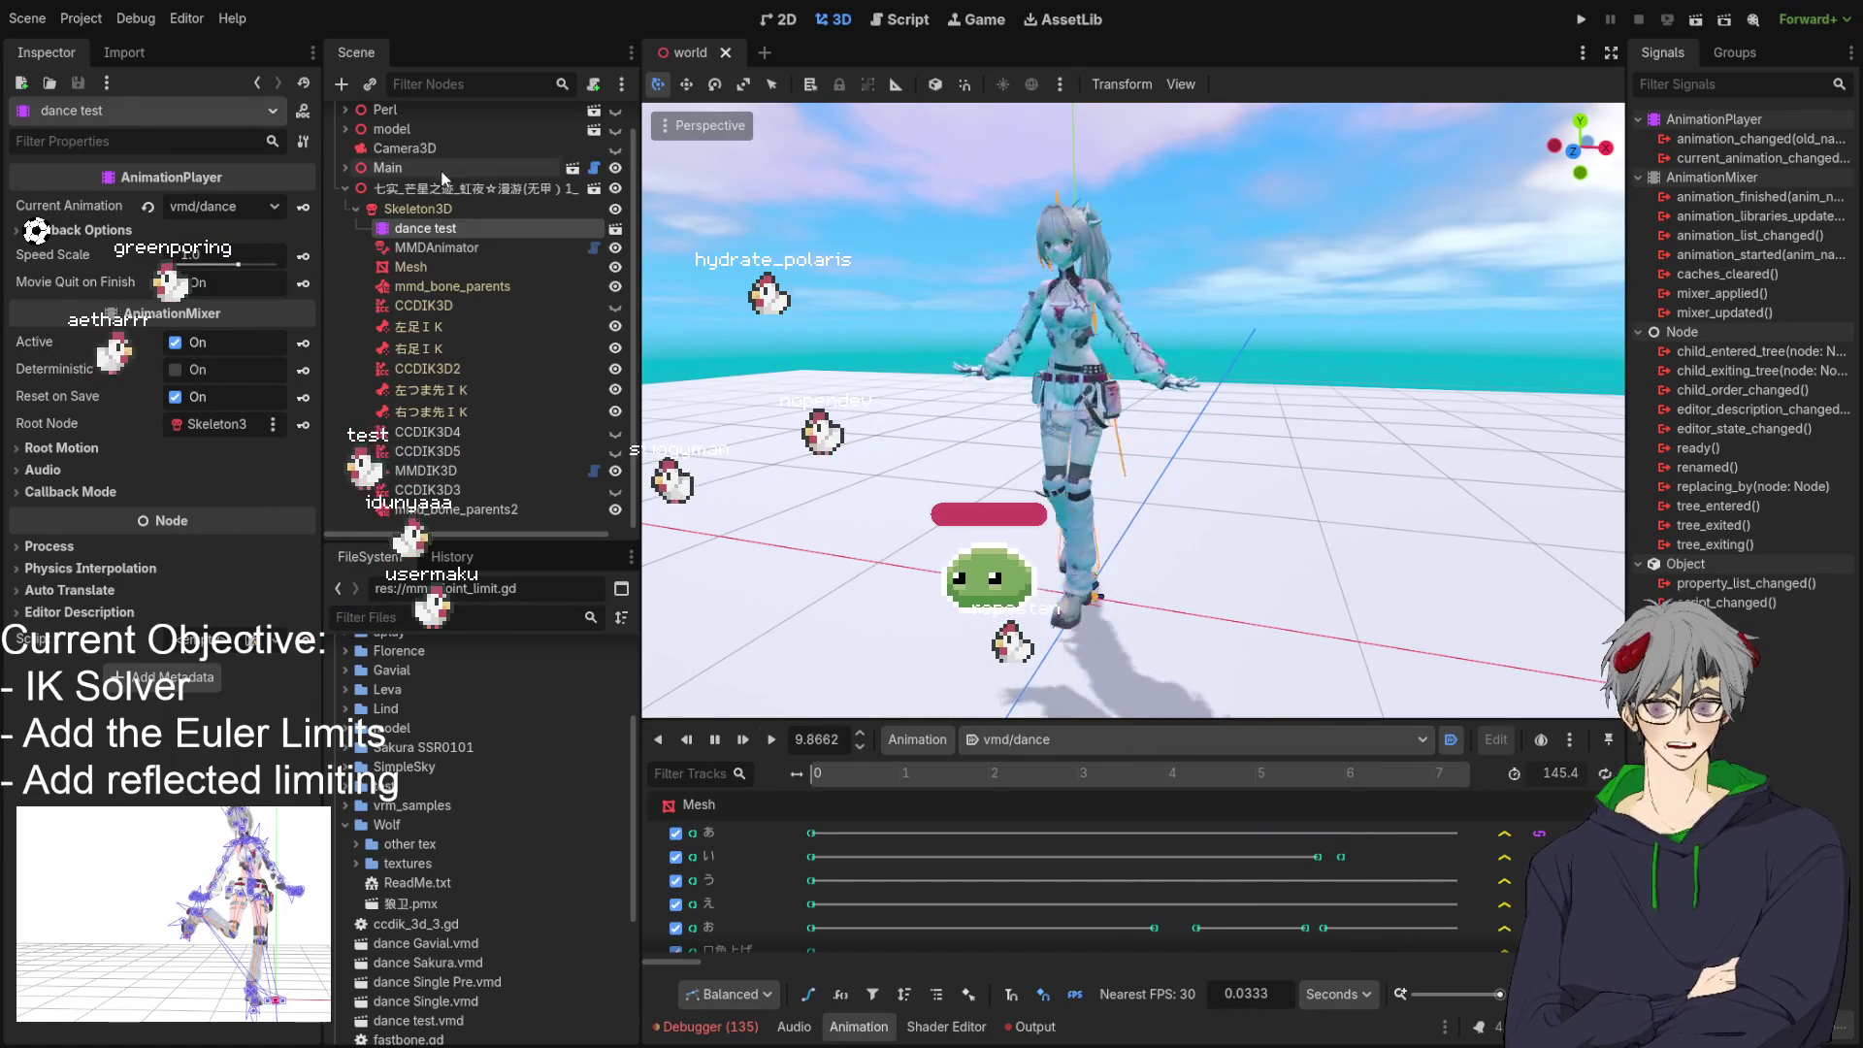
On the MMDIK3D node, set Iterations to 40 and Iteration Limit to 114.0°.
{"action": "left_click", "coordinate": [464, 509]}
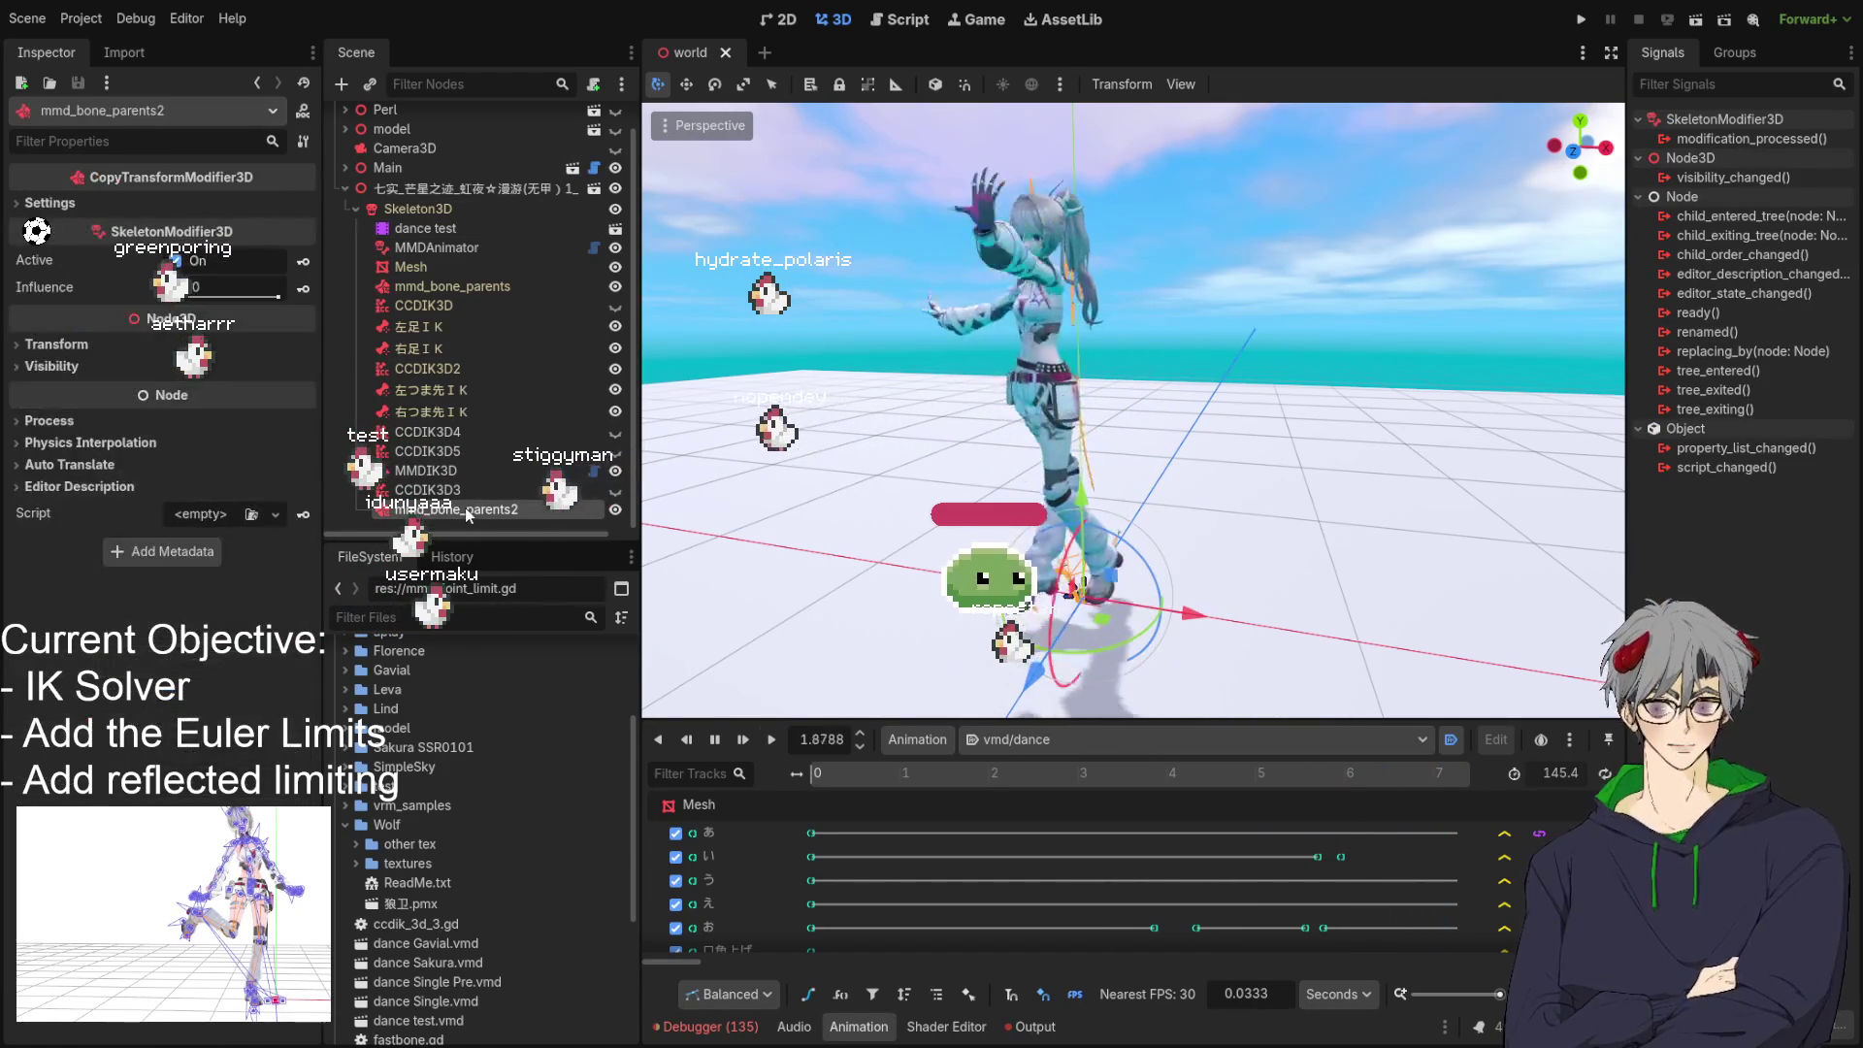
{"action": "left_click", "coordinate": [443, 472]}
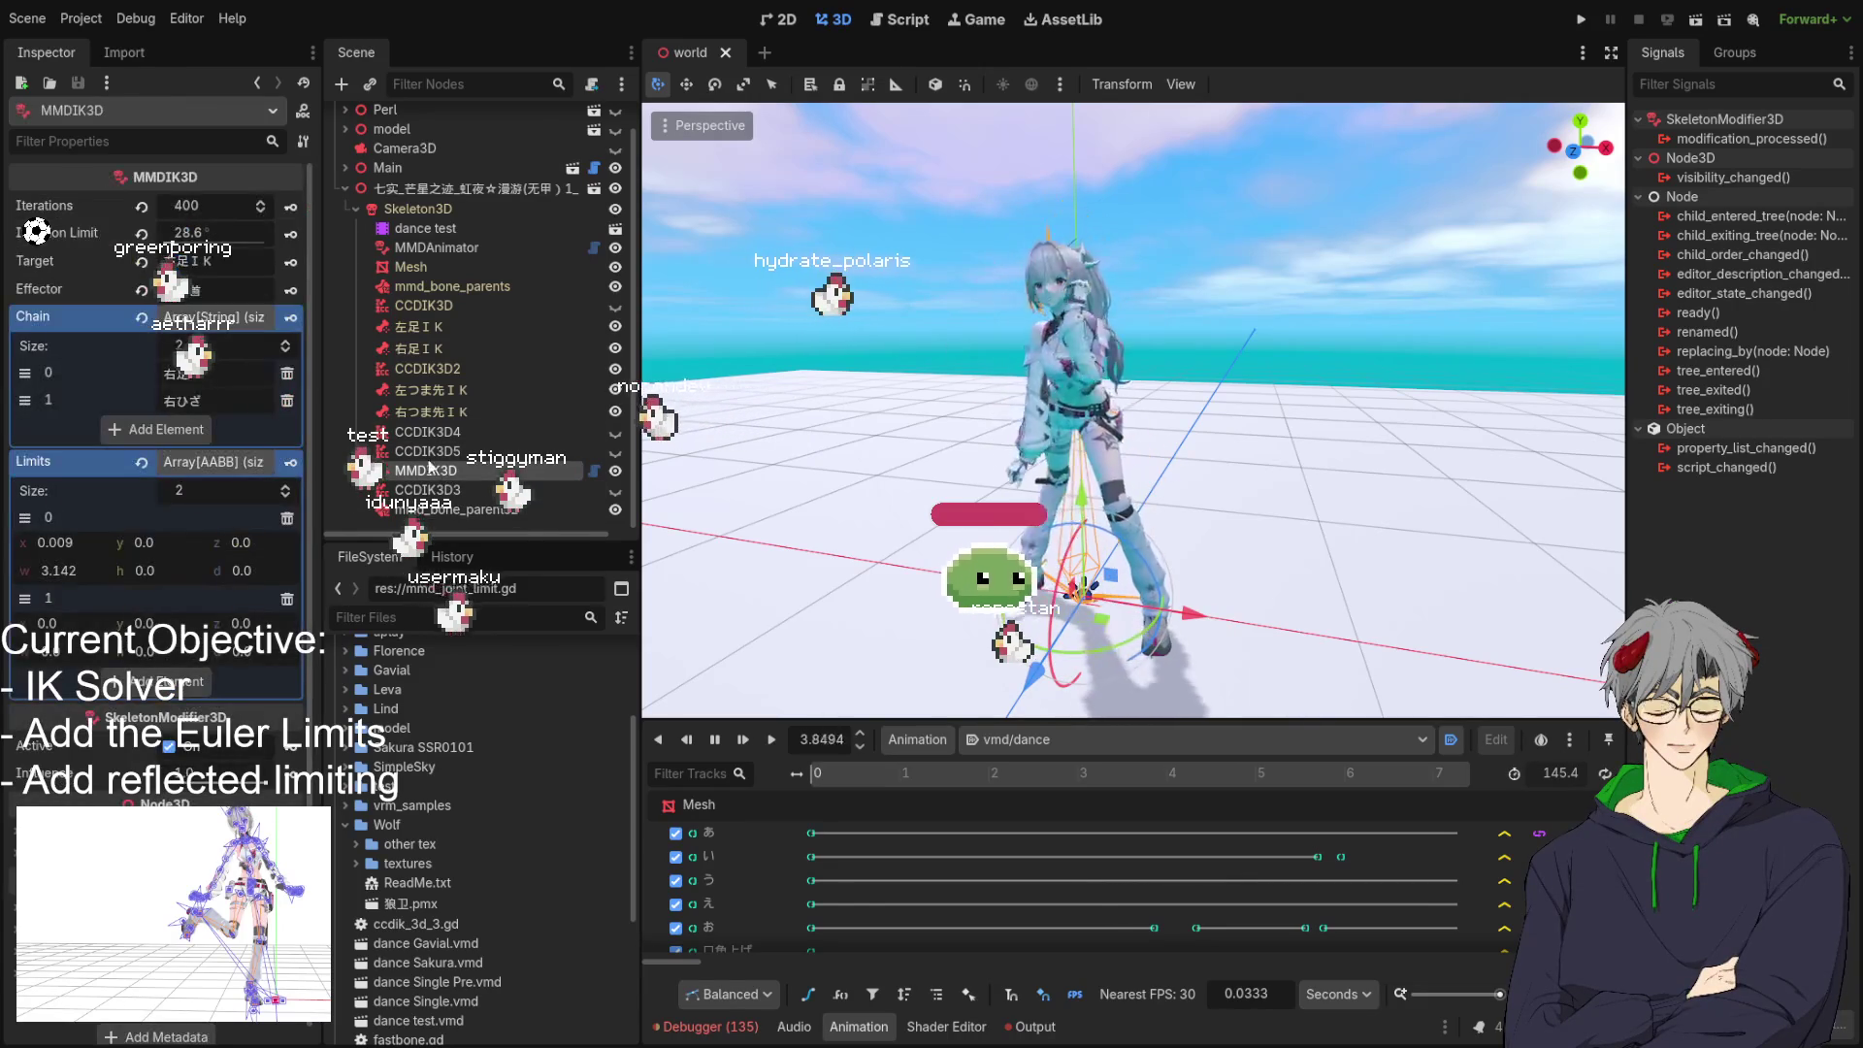
{"action": "left_click", "coordinate": [204, 206]}
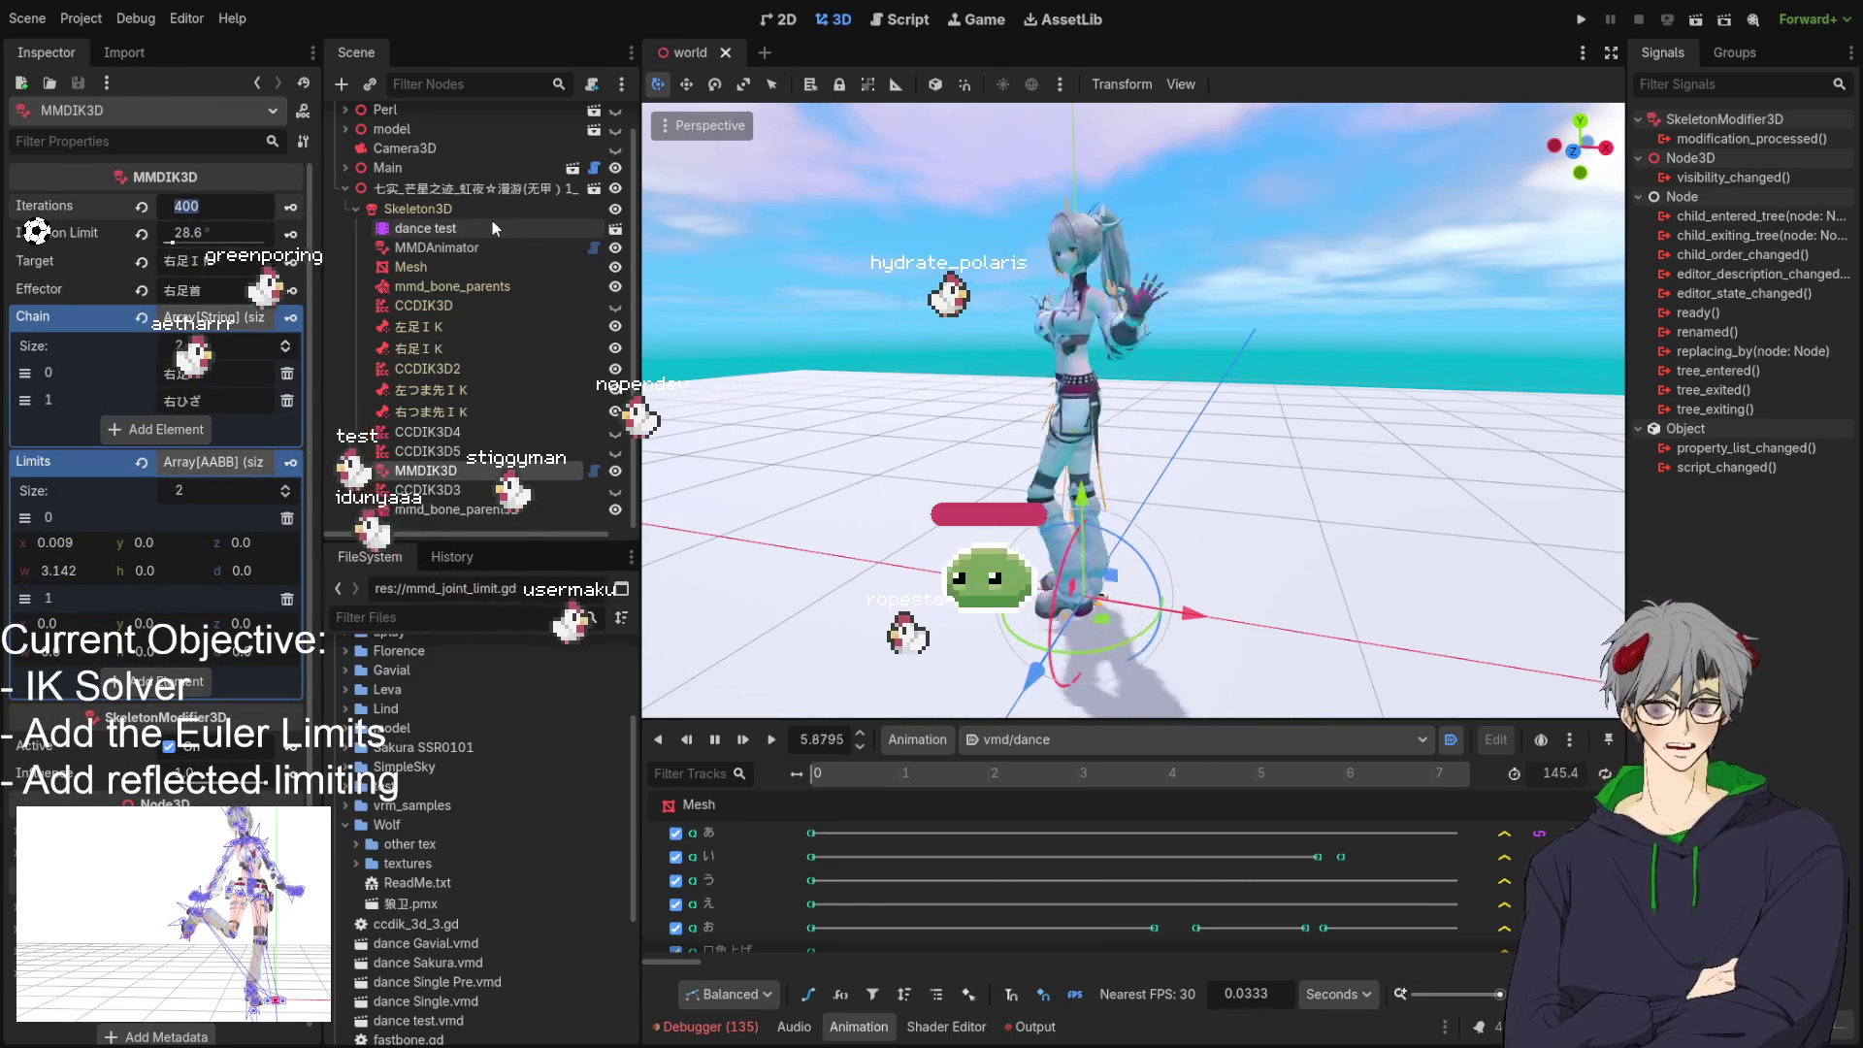
{"action": "type", "text": "40"}
{"action": "key", "text": "Return"}
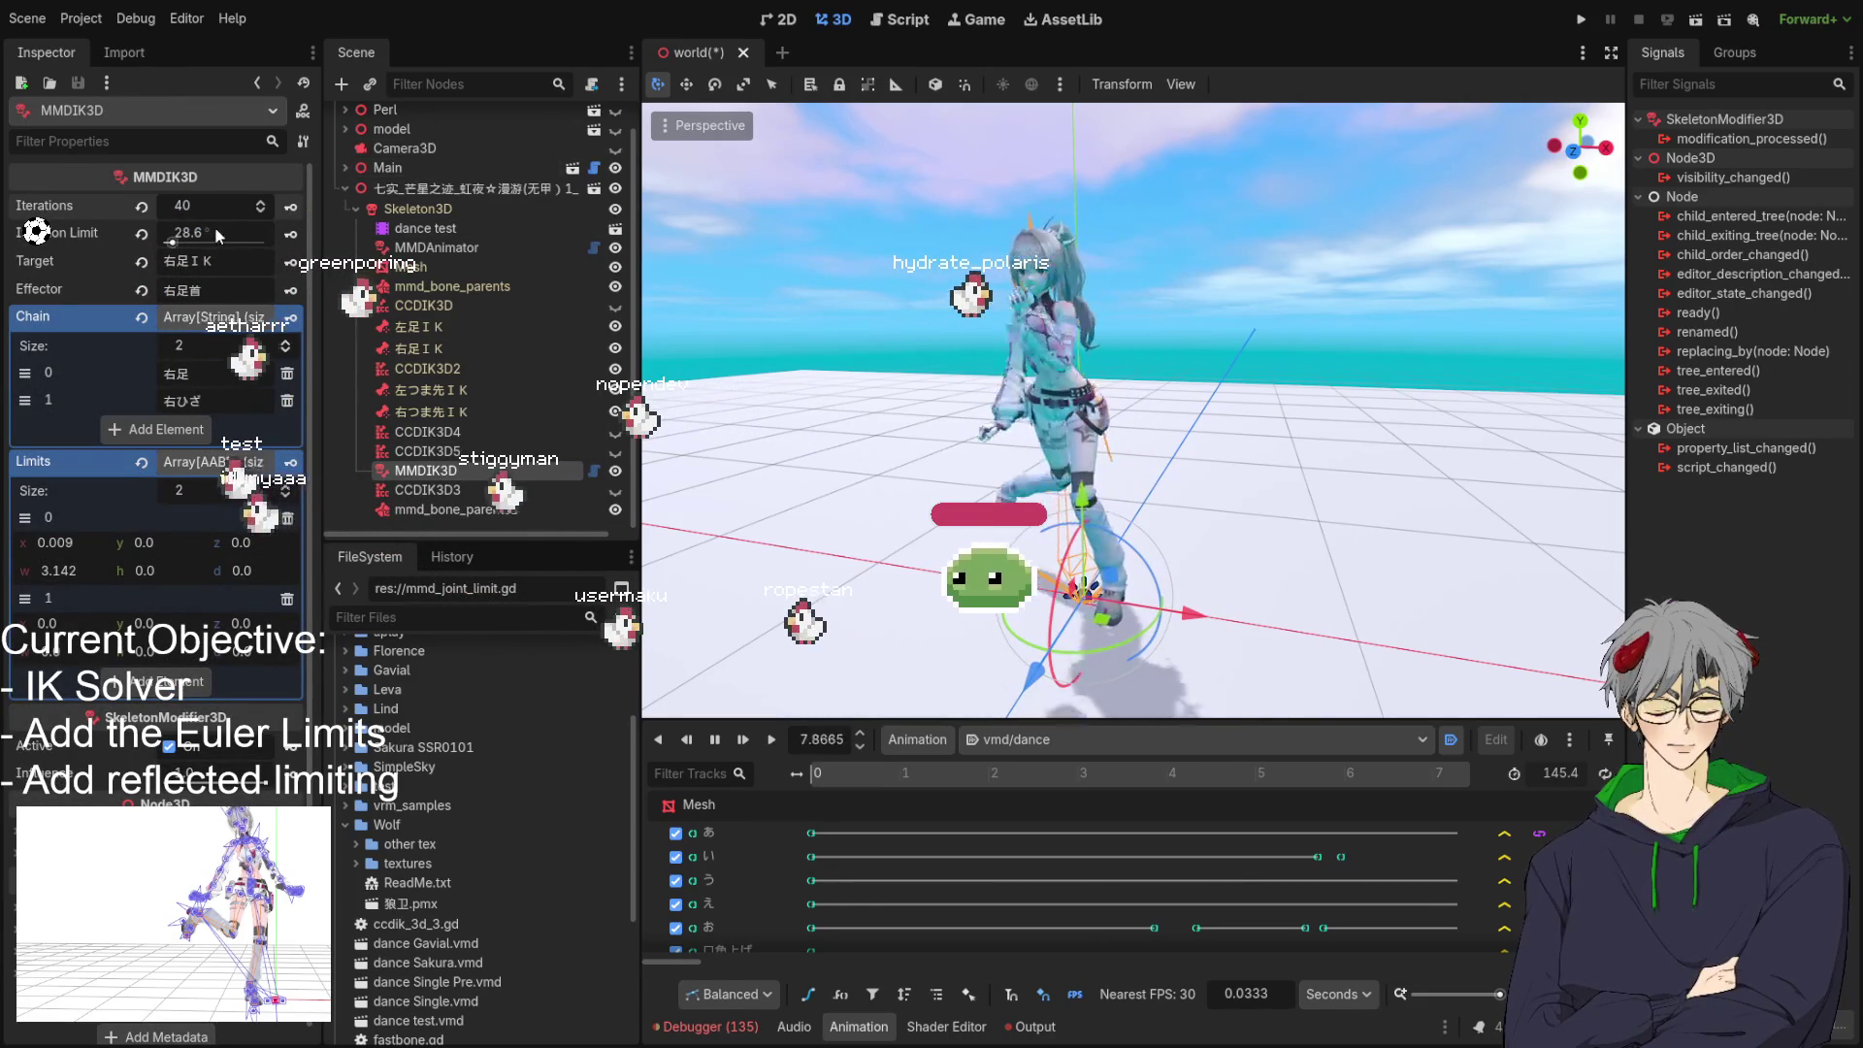
{"action": "left_click_drag", "start_coordinate": [215, 226], "coordinate": [260, 235]}
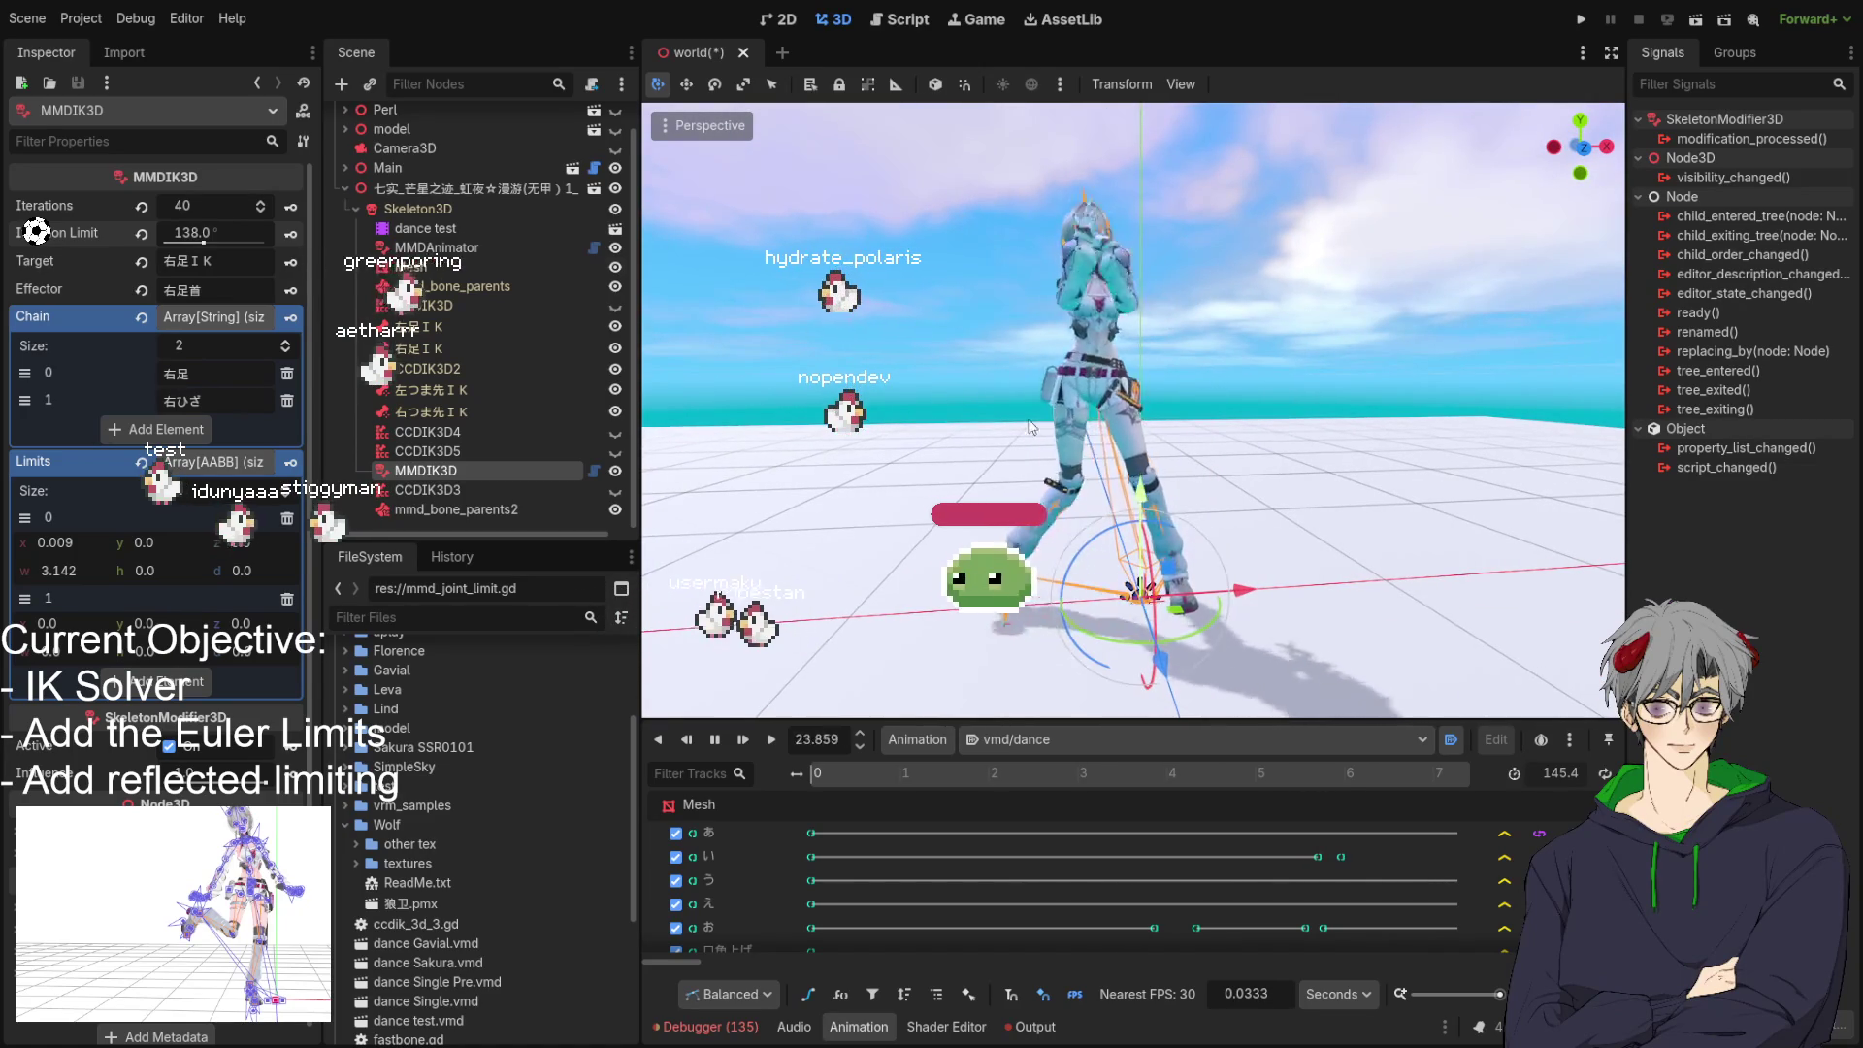
{"action": "left_click", "coordinate": [213, 233]}
{"action": "type", "text": "114"}
{"action": "key", "text": "Return"}
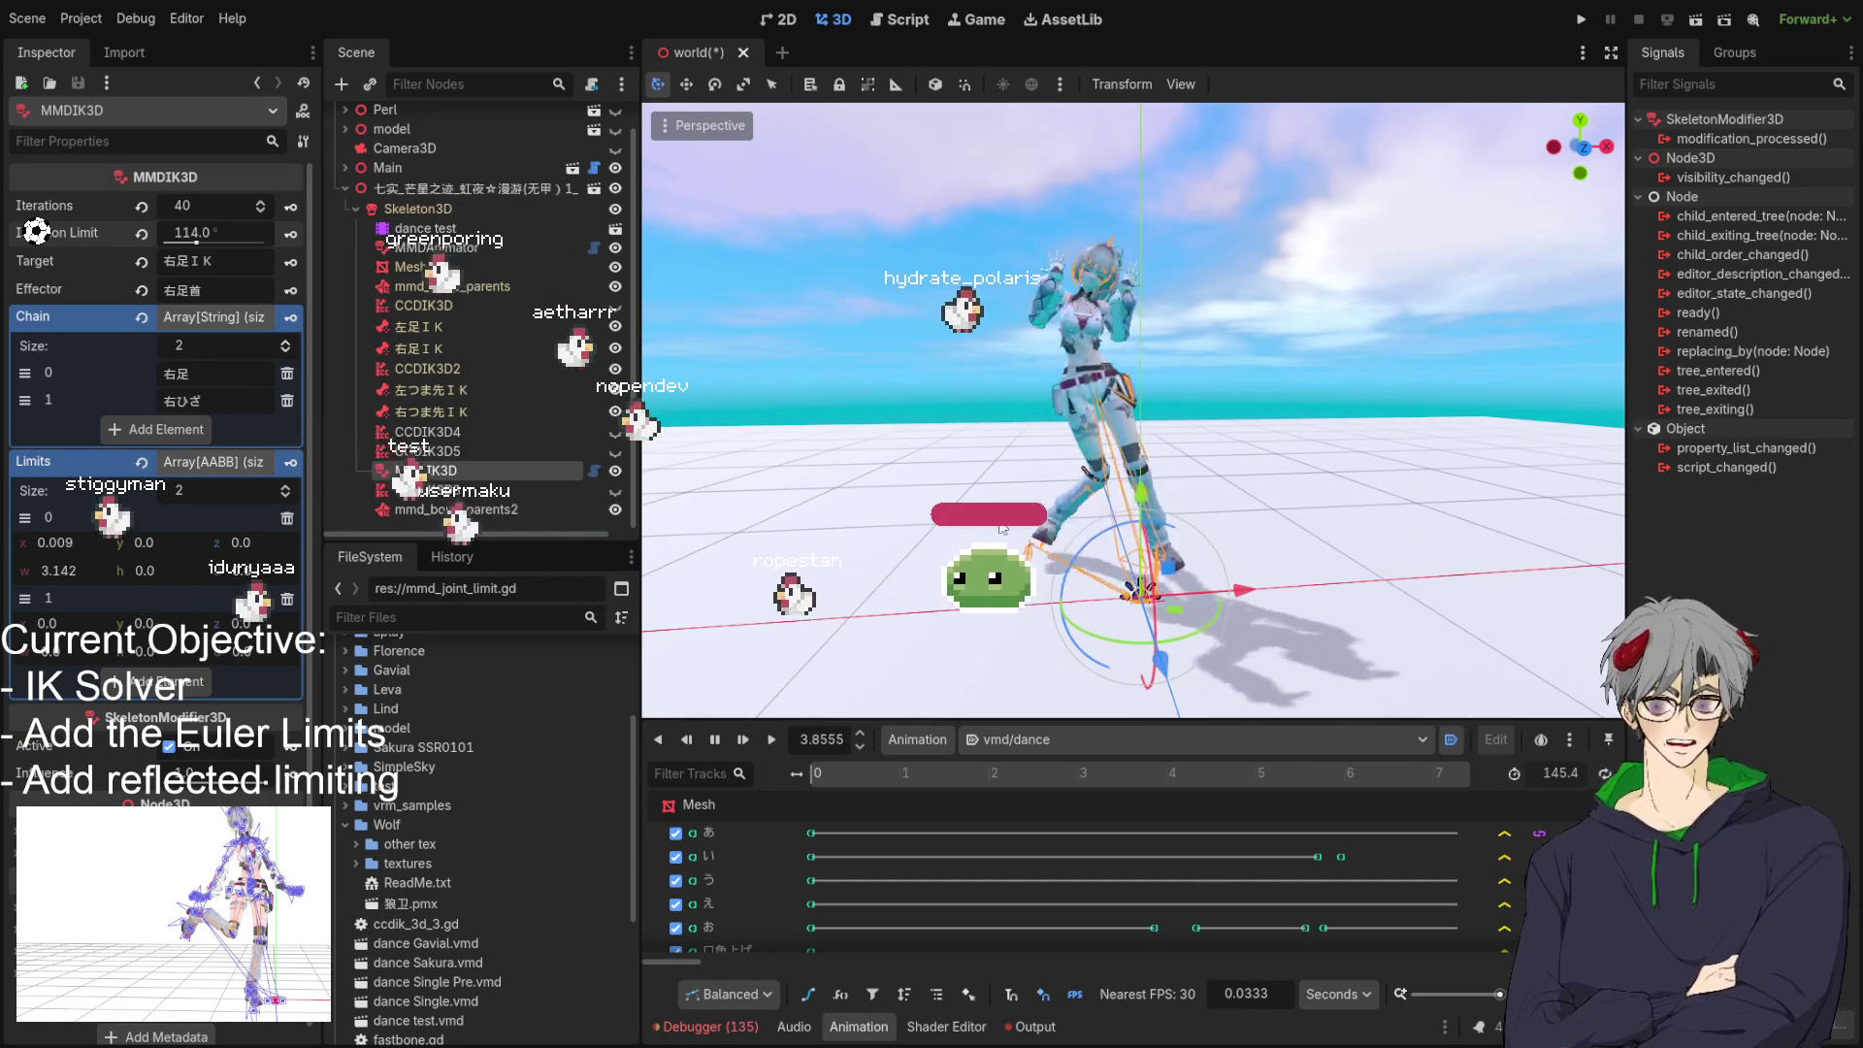
{"action": "scroll", "coordinate": [1000, 525], "scroll_direction": "up", "scroll_amount": 5}
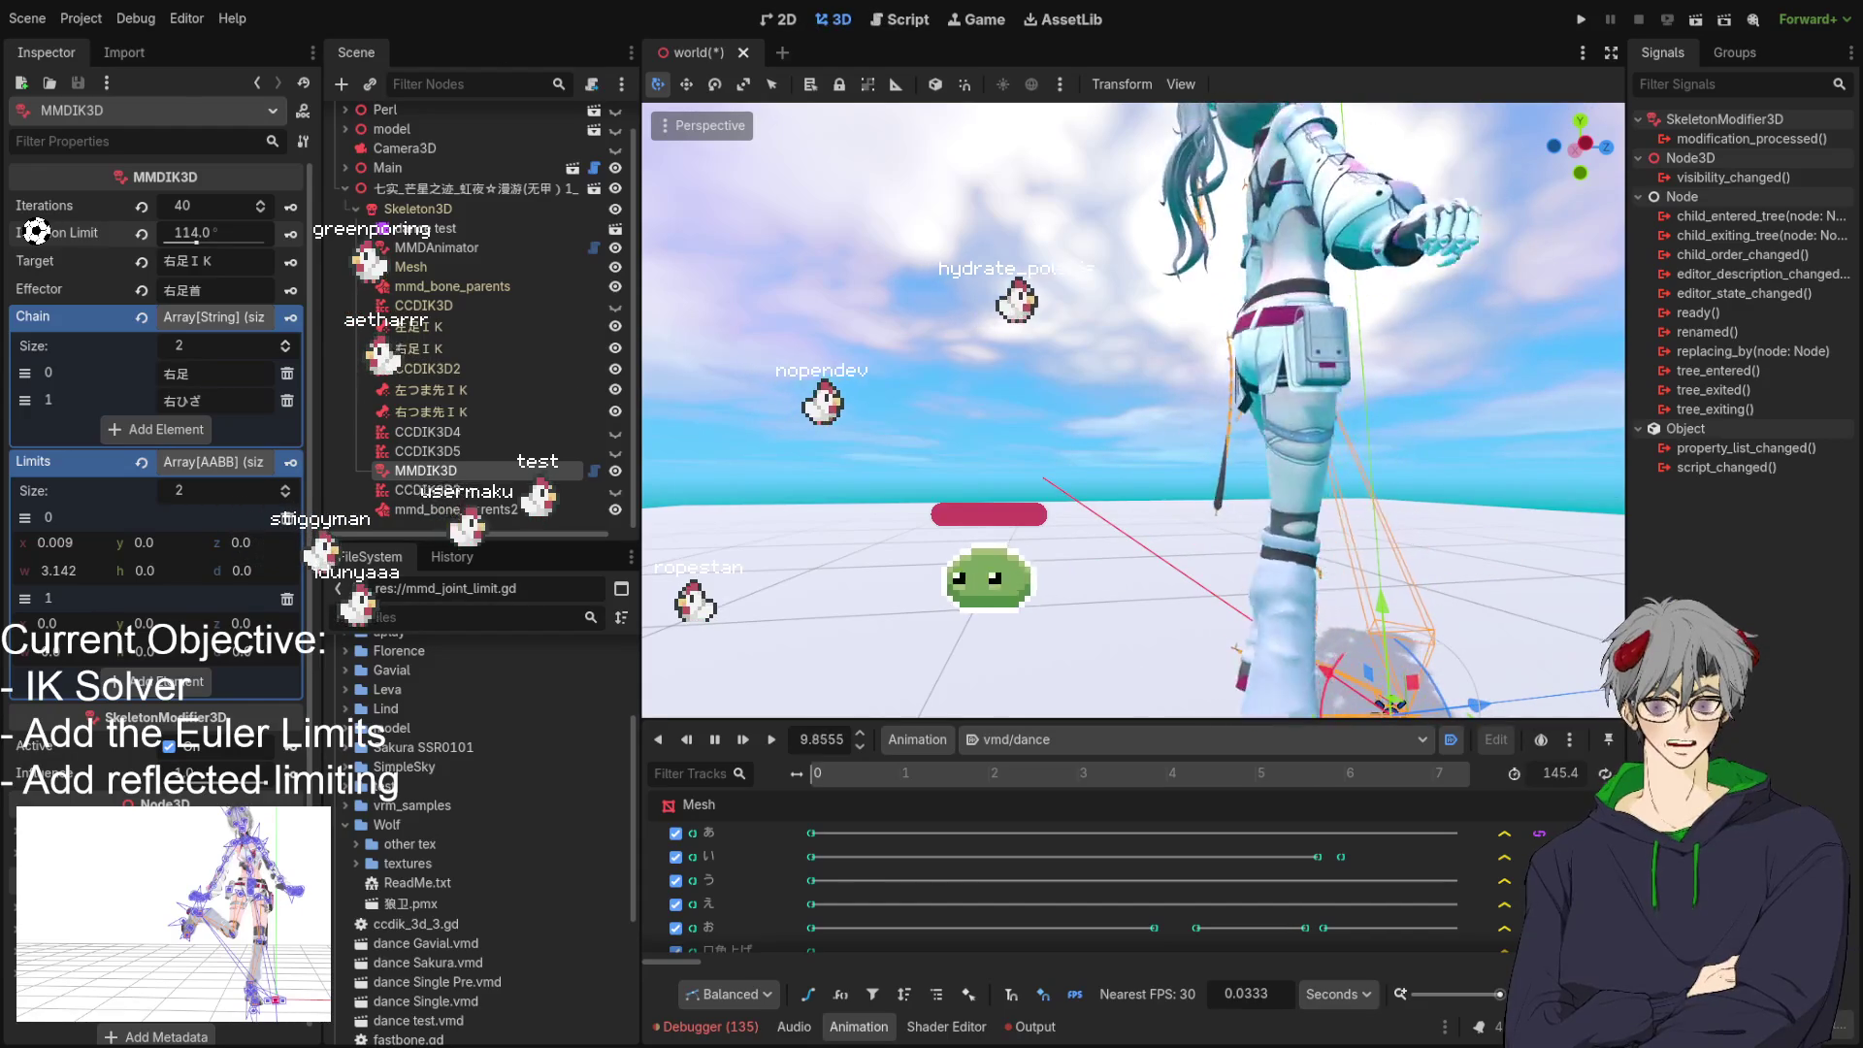
In mmd_ik_solver.gd, delete the local-rotation and cross-product comments and the leftover blank line.
{"action": "key", "text": "ctrl+F3"}
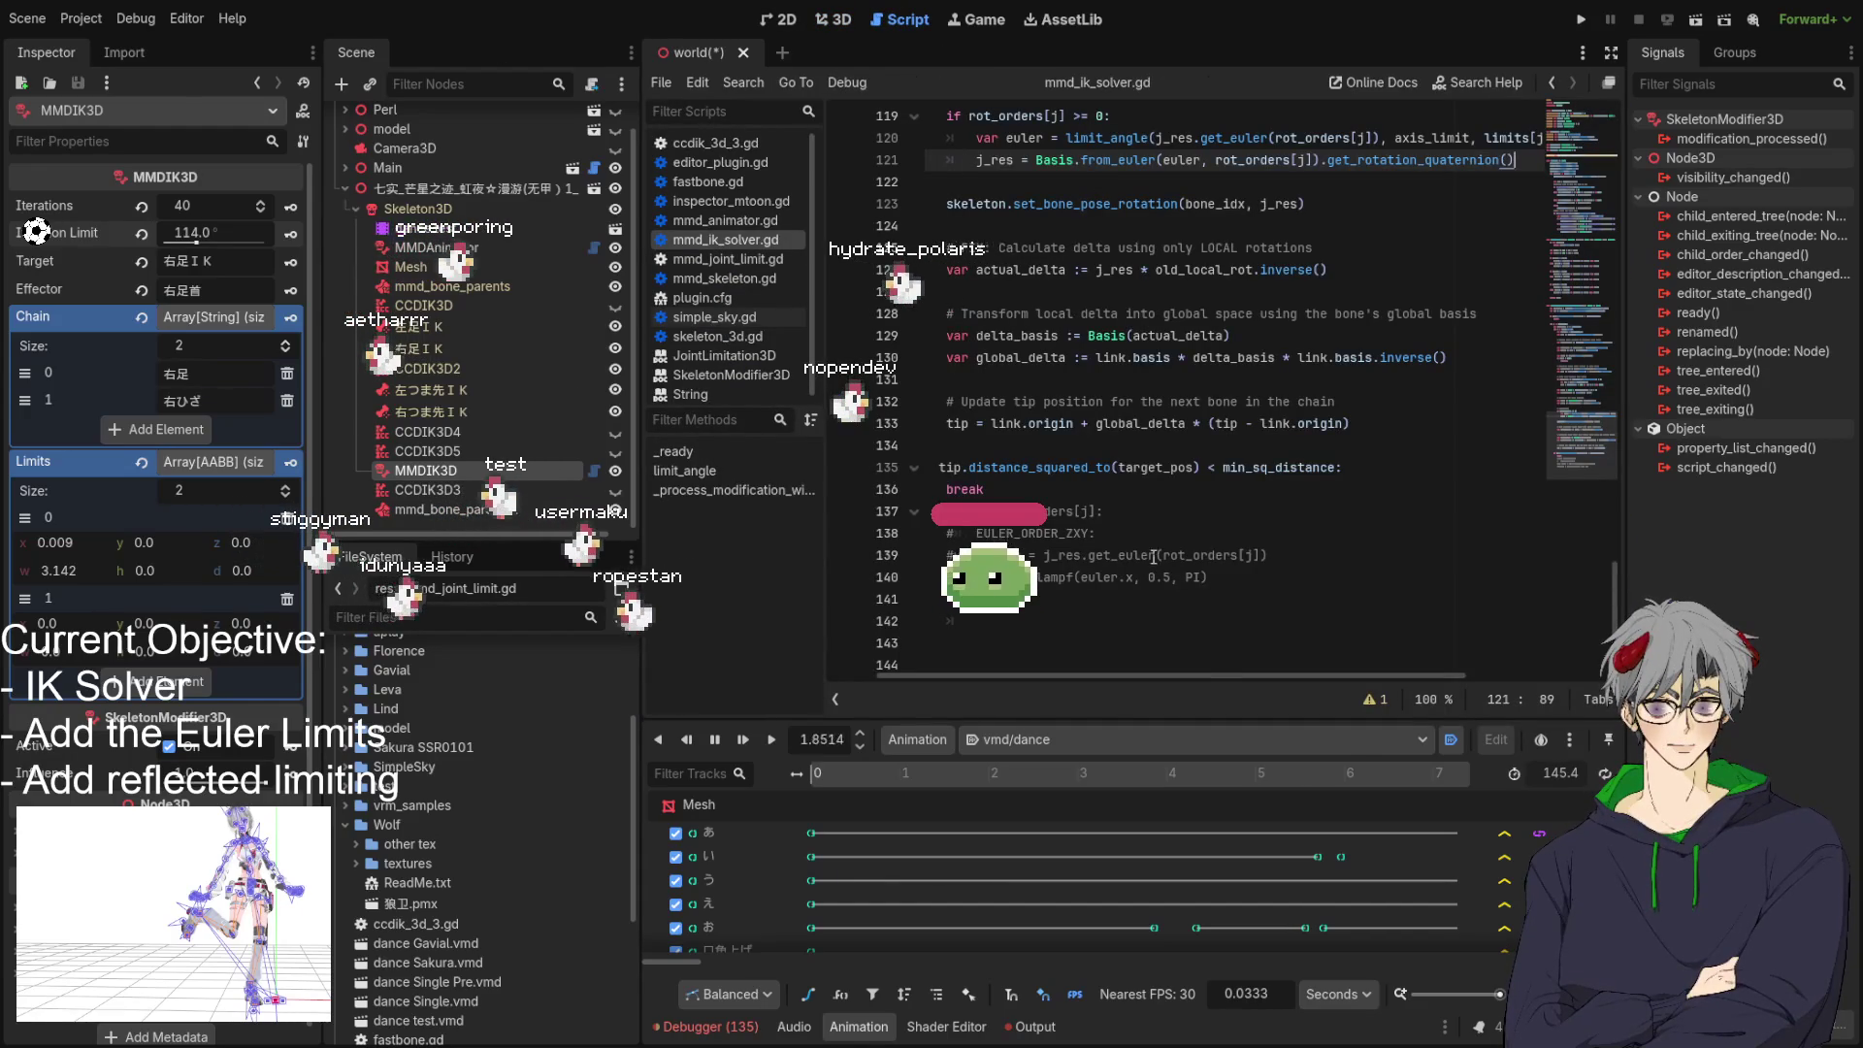
{"action": "scroll", "coordinate": [1165, 552], "scroll_direction": "up", "scroll_amount": 6}
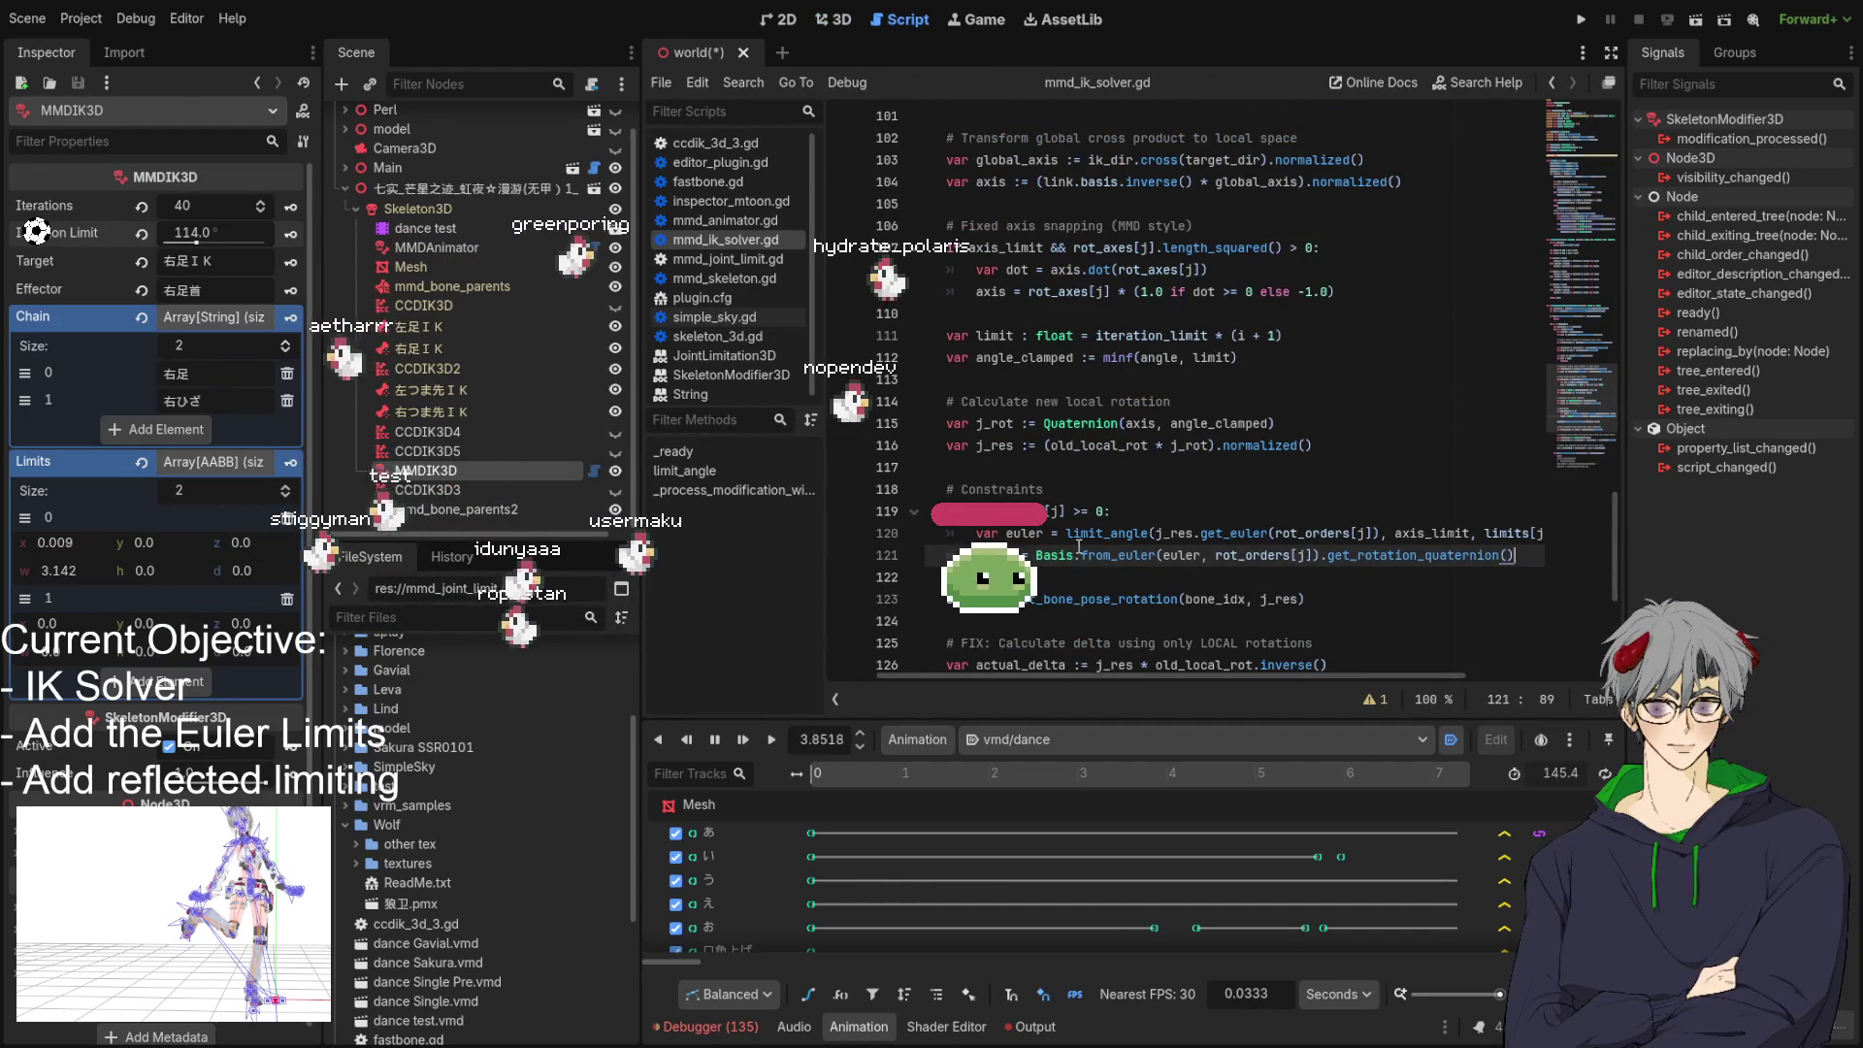
{"action": "scroll", "coordinate": [1079, 547], "scroll_direction": "up", "scroll_amount": 6}
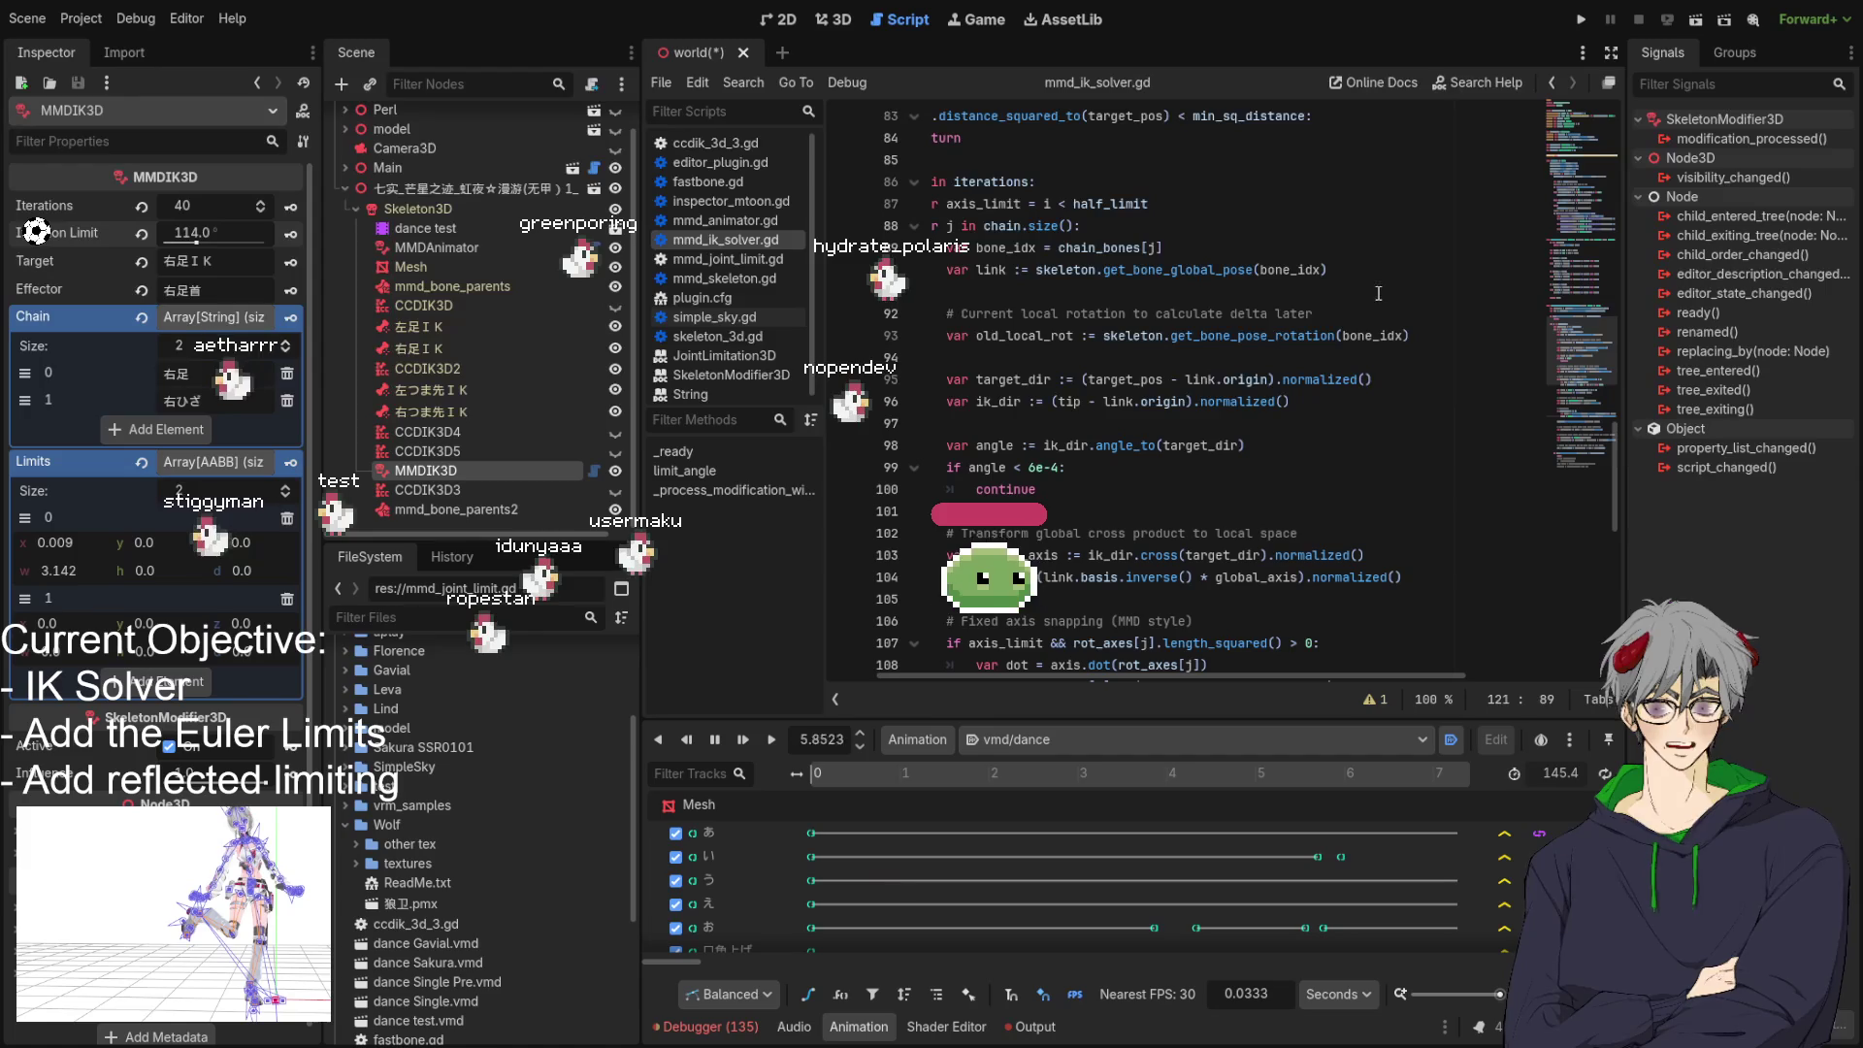
{"action": "left_click_drag", "start_coordinate": [1378, 292], "coordinate": [1409, 313]}
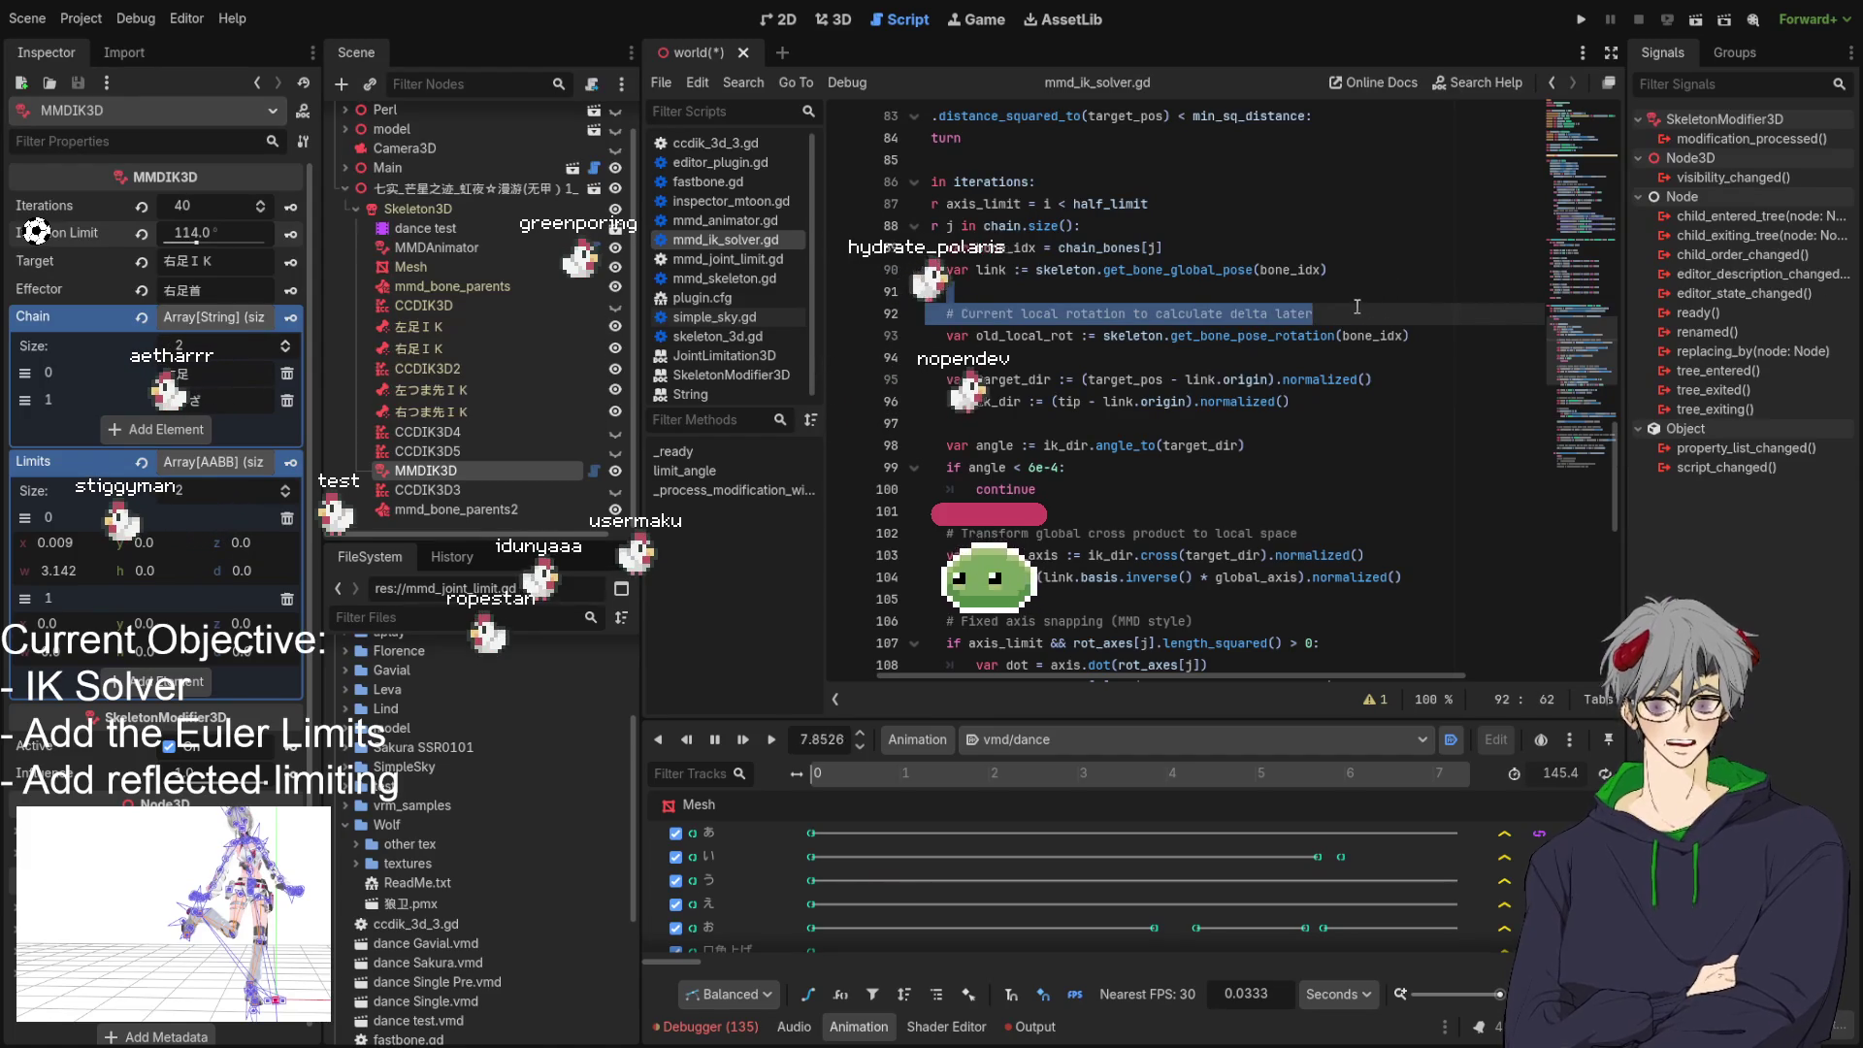
{"action": "key", "text": "BackSpace"}
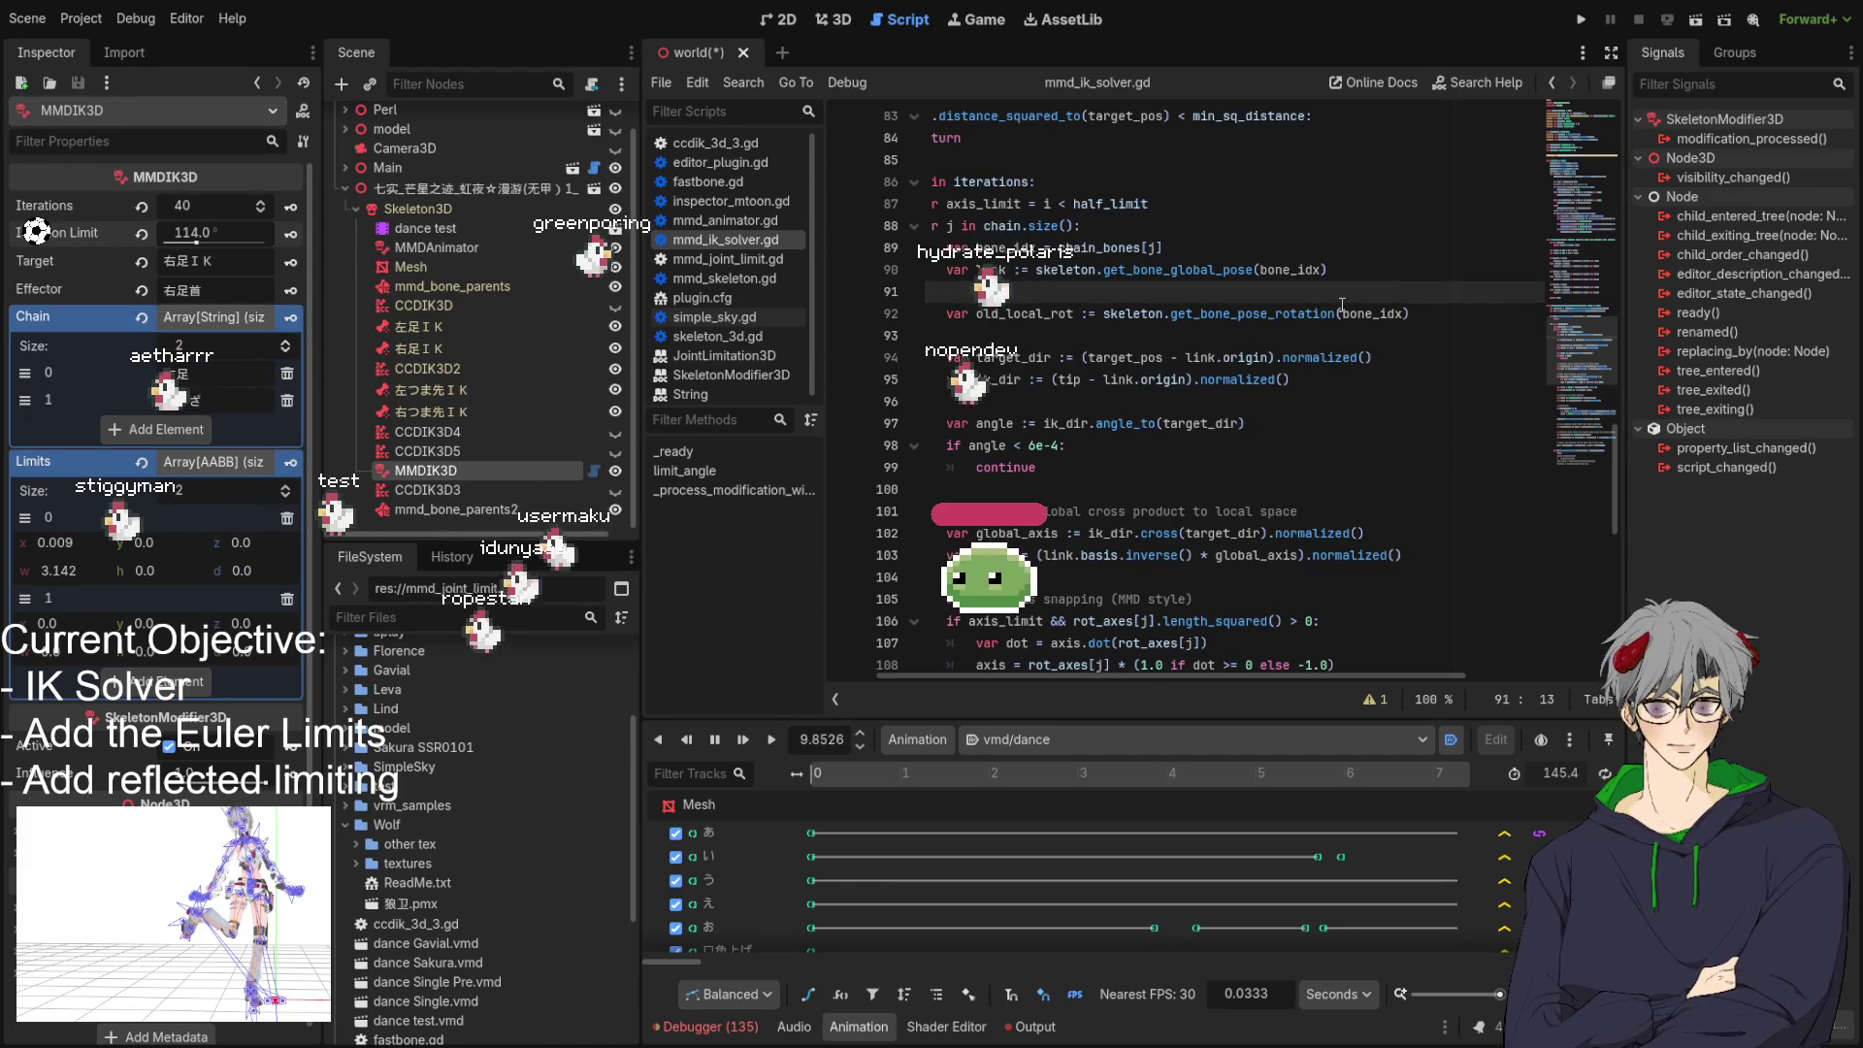
{"action": "scroll", "coordinate": [1165, 369], "scroll_direction": "down", "scroll_amount": 1}
{"action": "left_click_drag", "start_coordinate": [949, 448], "coordinate": [1457, 437]}
{"action": "key", "text": "BackSpace"}
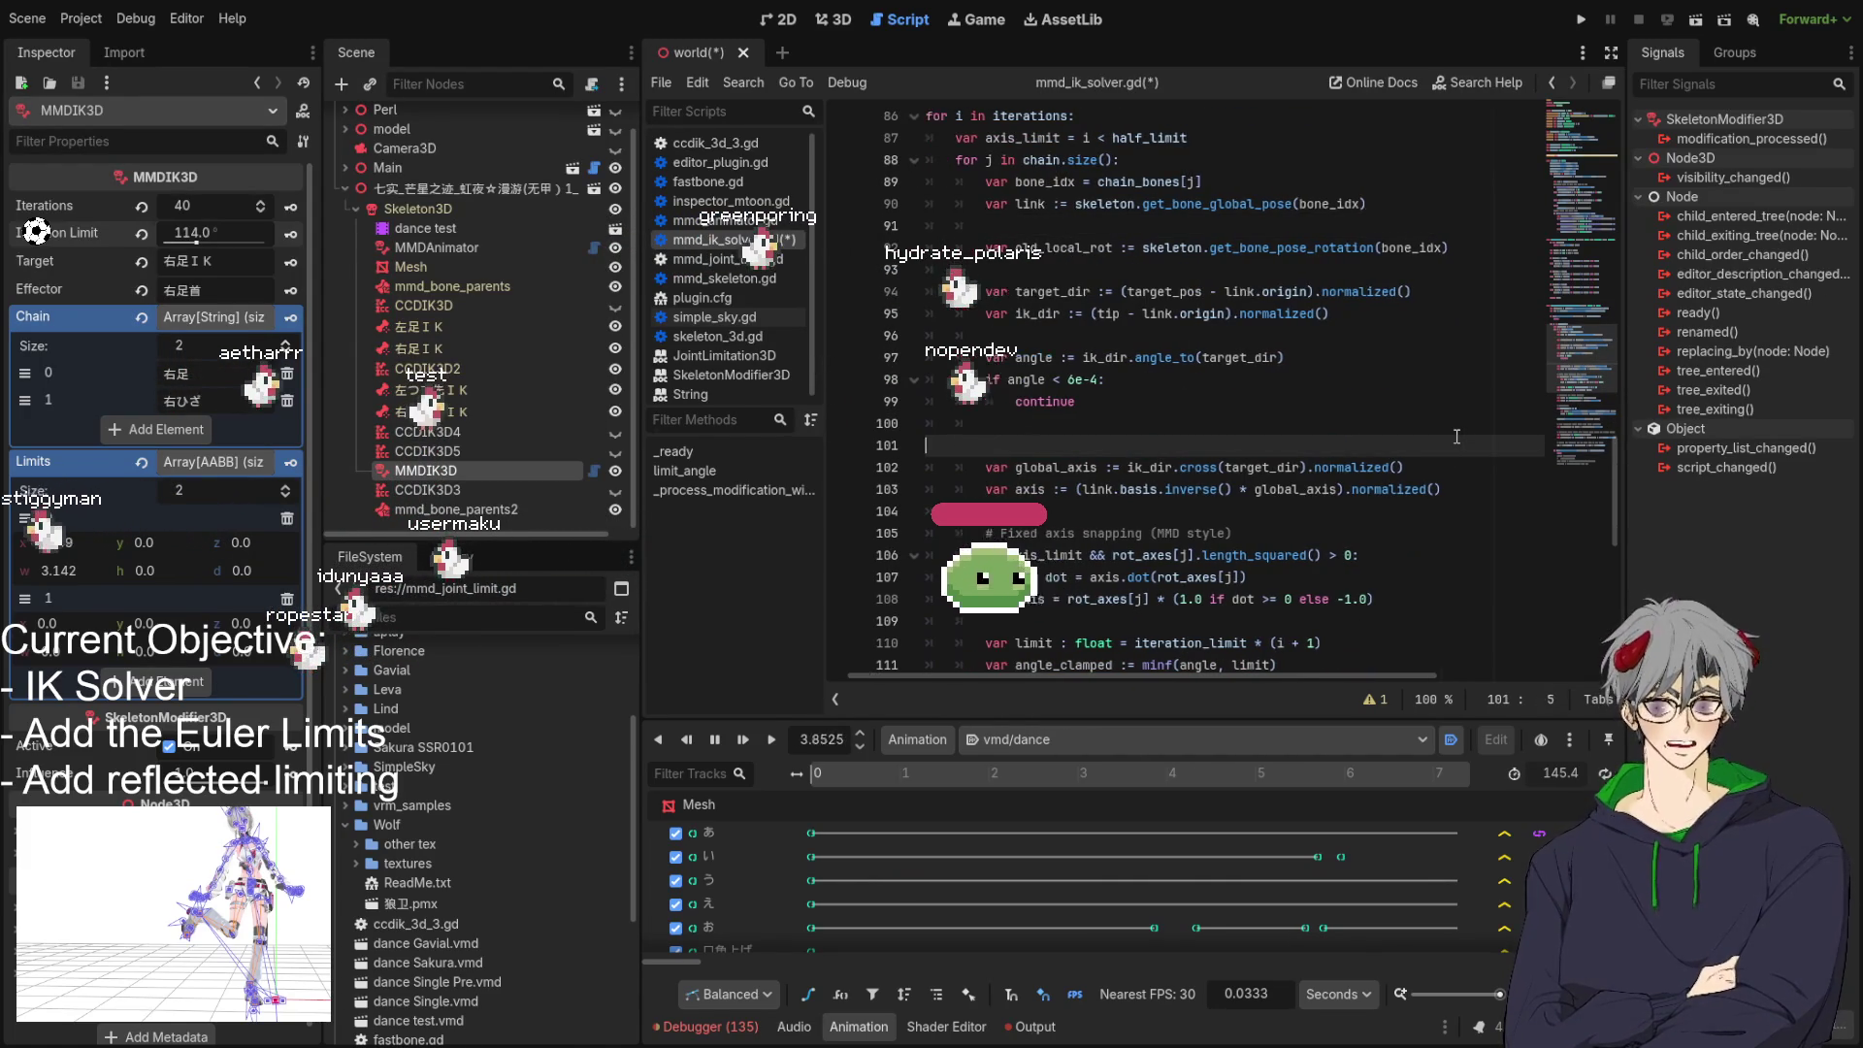
{"action": "key", "text": "Home"}
{"action": "key", "text": "BackSpace"}
Inspect the fixed-axis snapping block on lines 105–107 (axis_limit, rot_axes, length_squared, axis).
{"action": "scroll", "coordinate": [1231, 363], "scroll_direction": "down", "scroll_amount": 2}
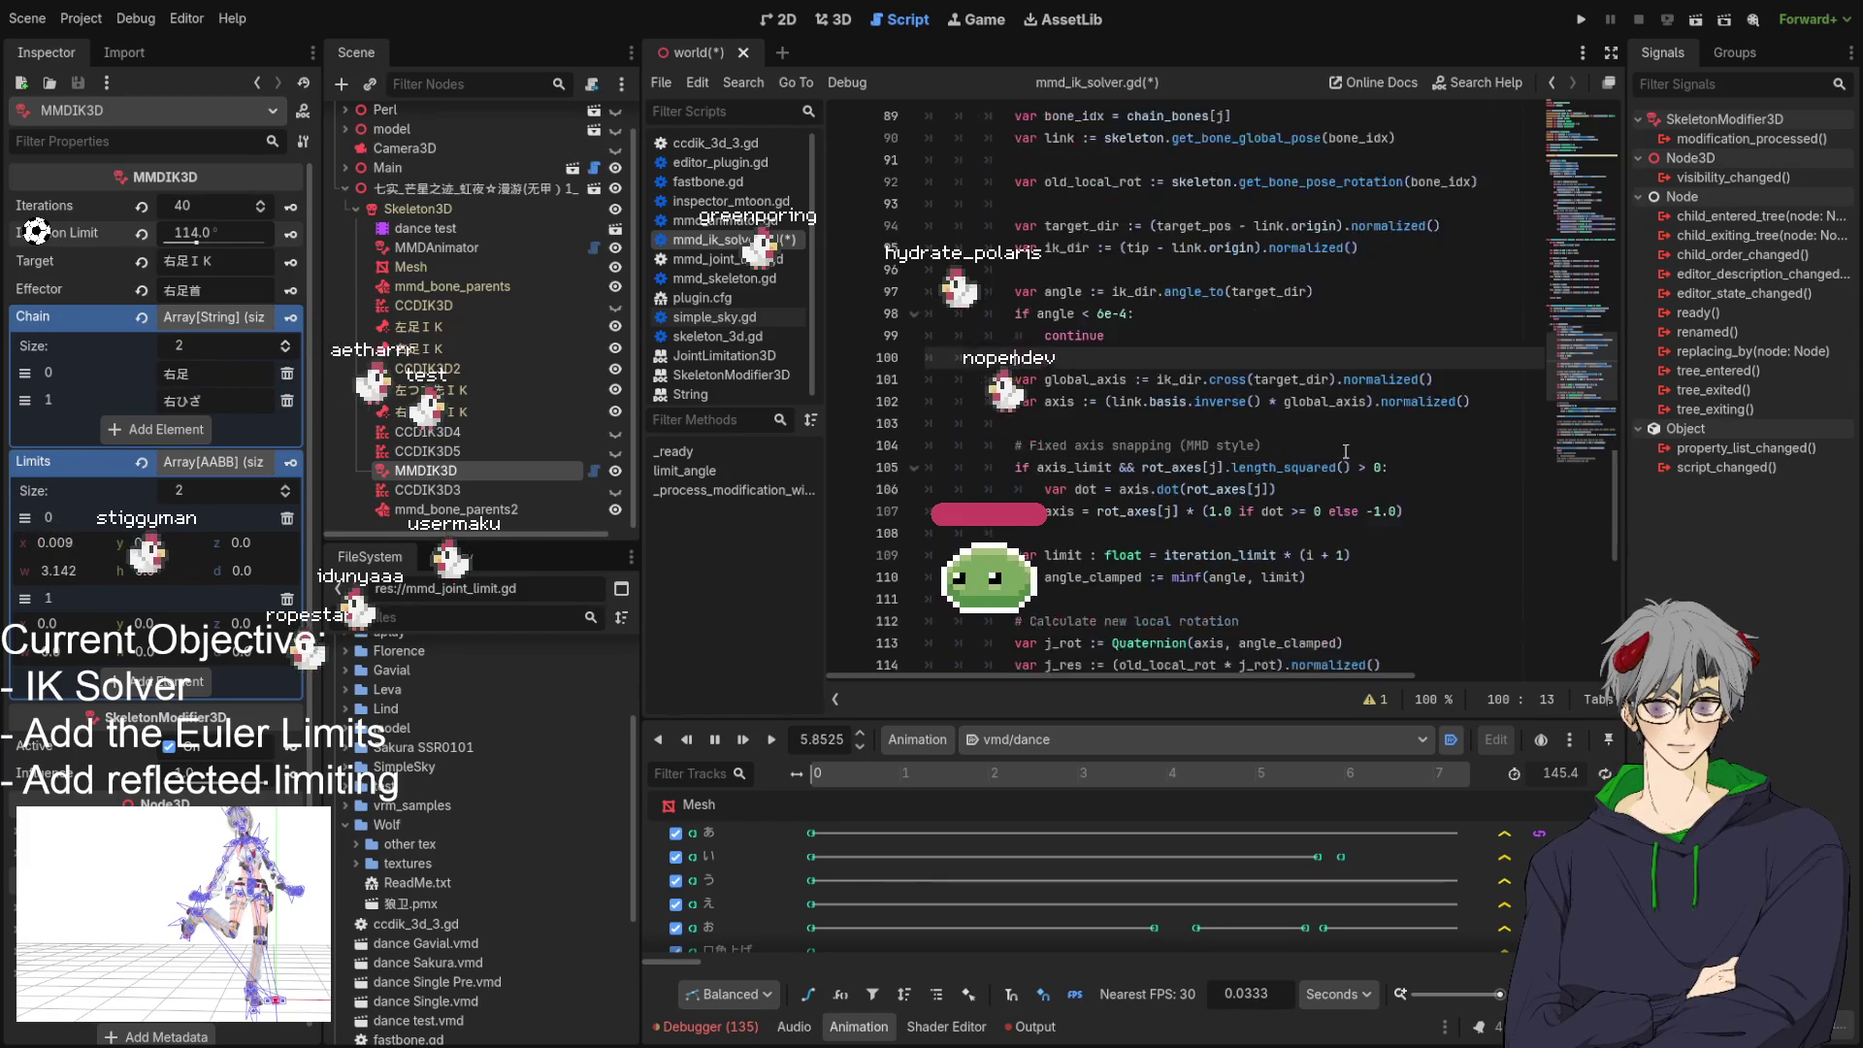
{"action": "left_click_drag", "start_coordinate": [1283, 377], "coordinate": [922, 378]}
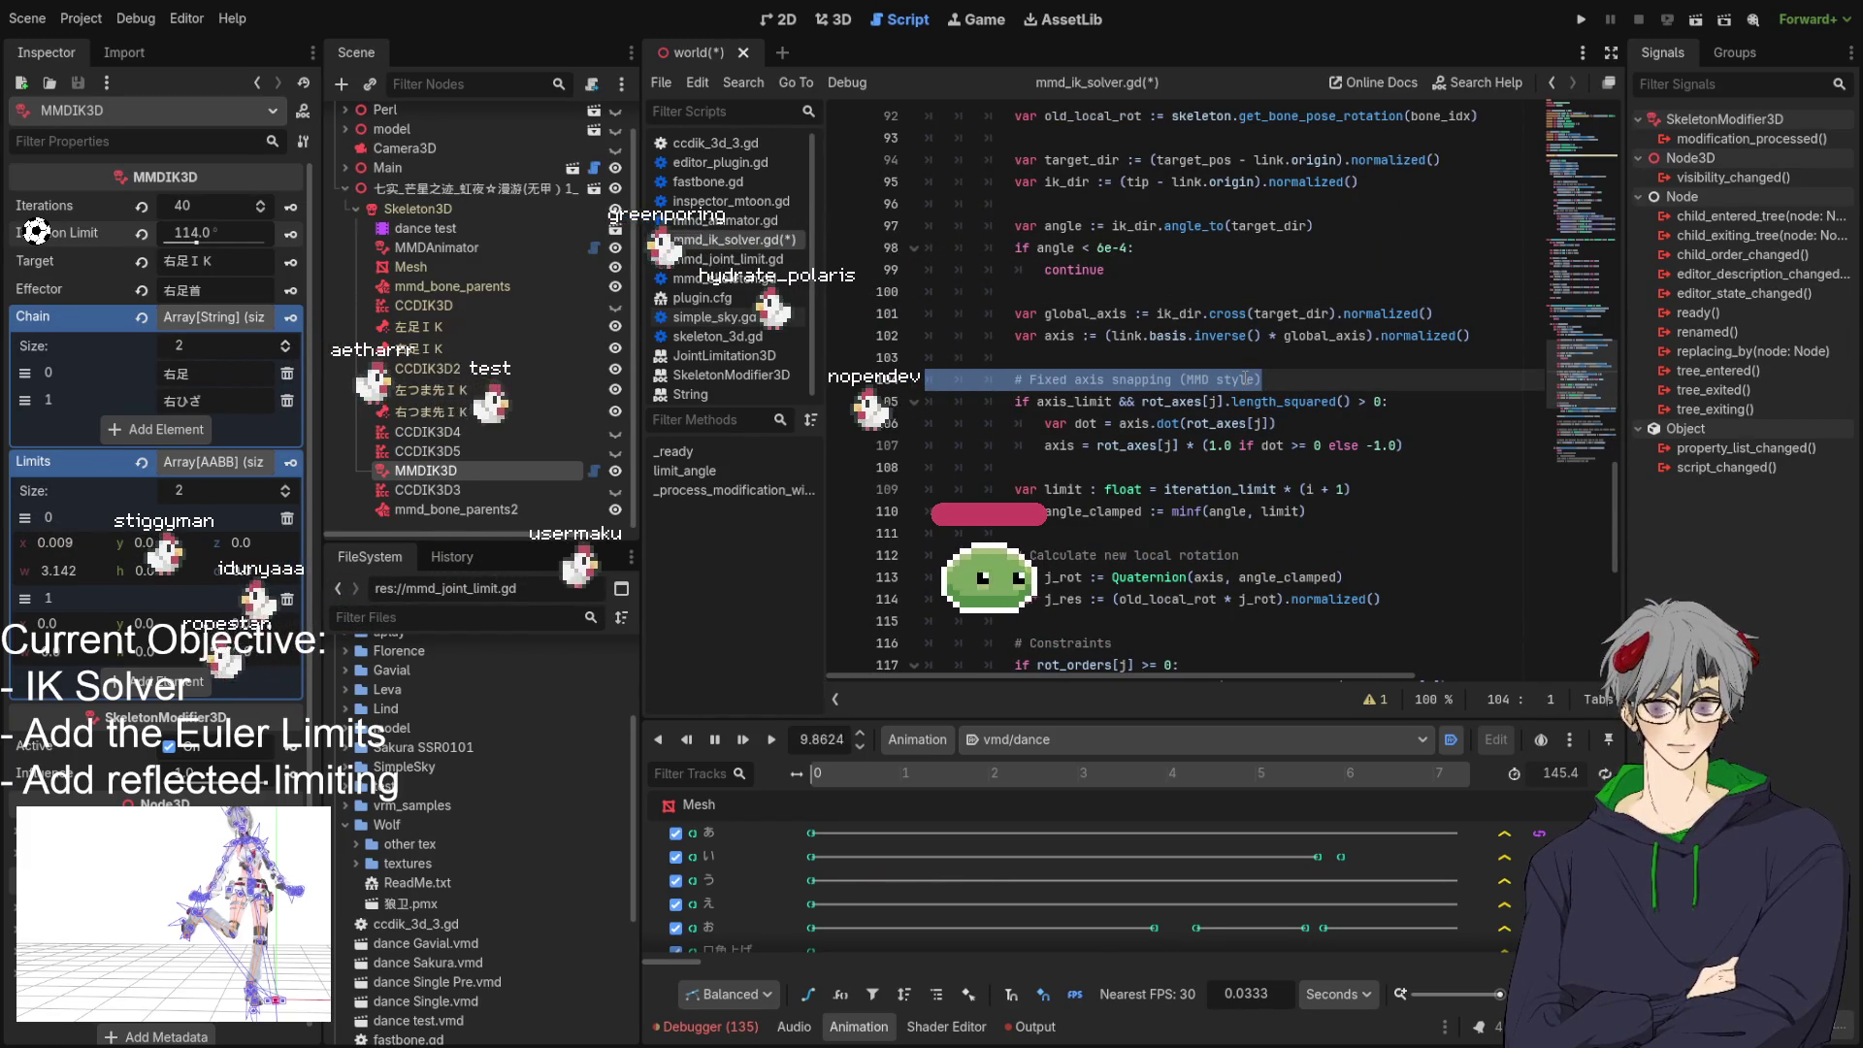
{"action": "left_click", "coordinate": [1159, 378]}
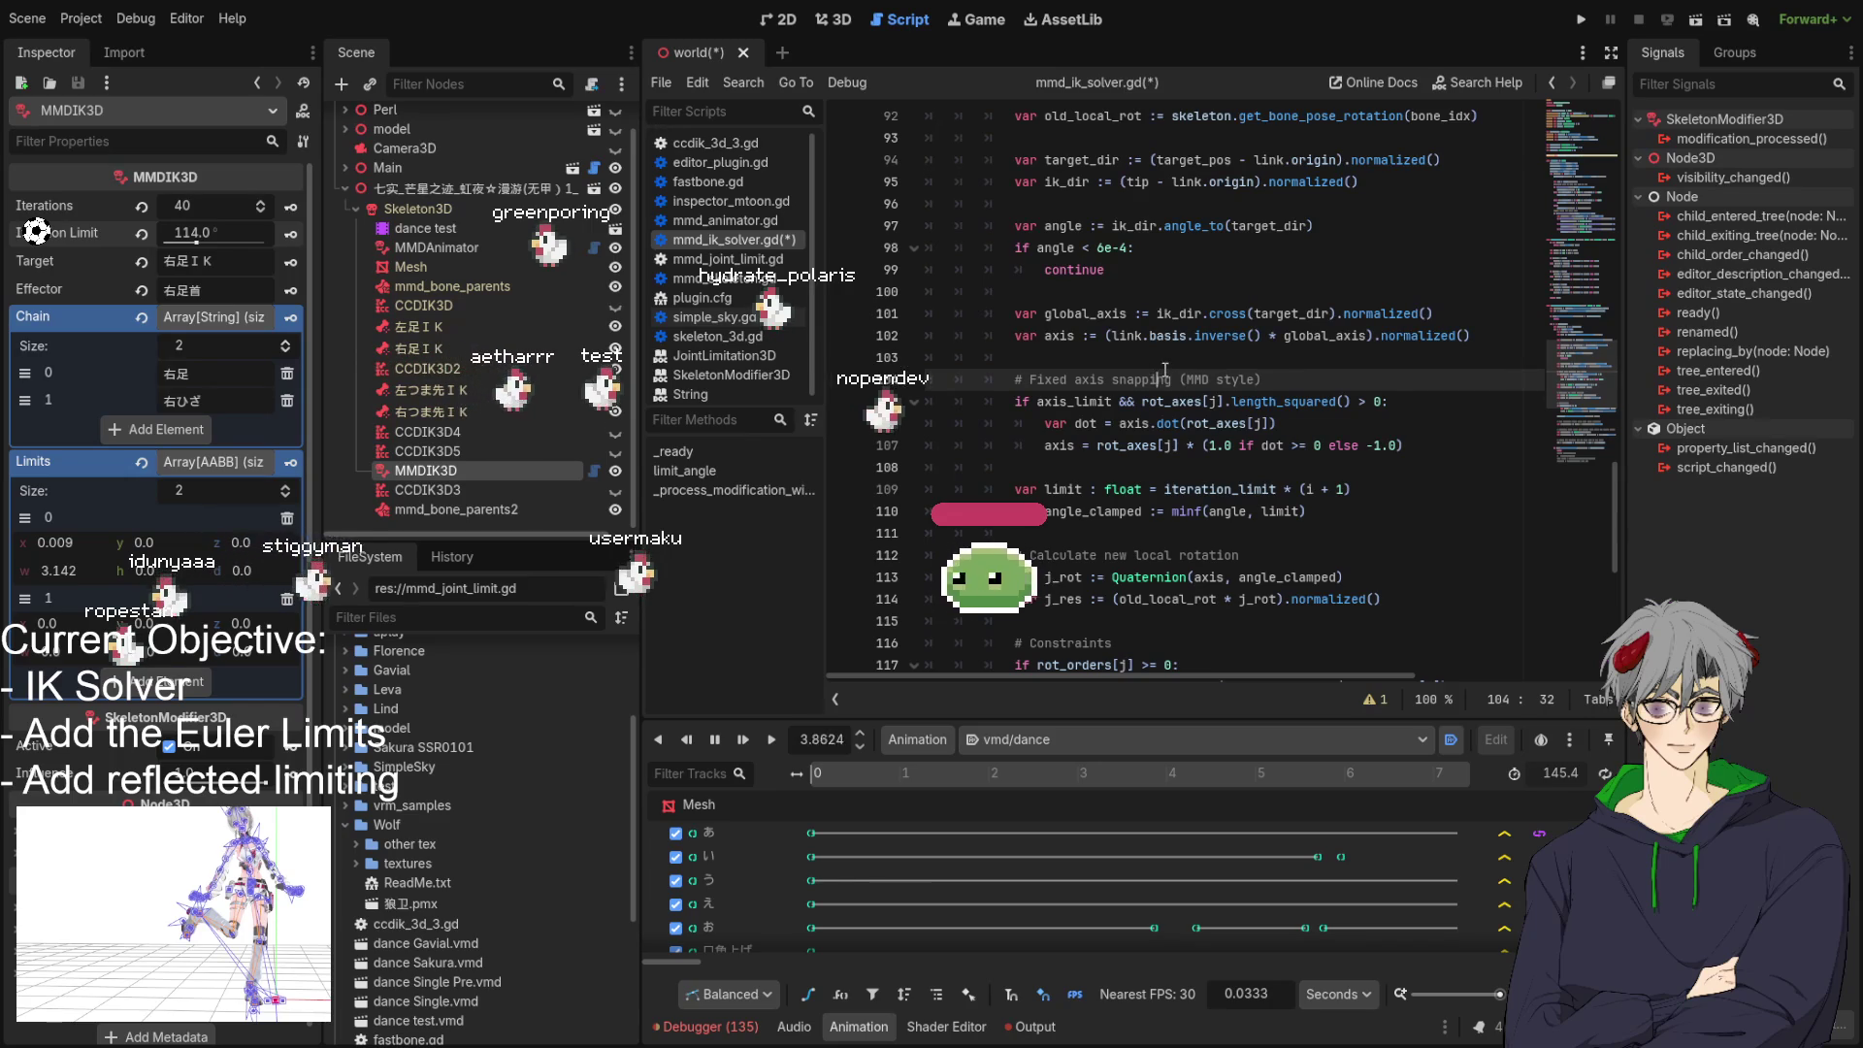
{"action": "double_click", "coordinate": [1074, 402]}
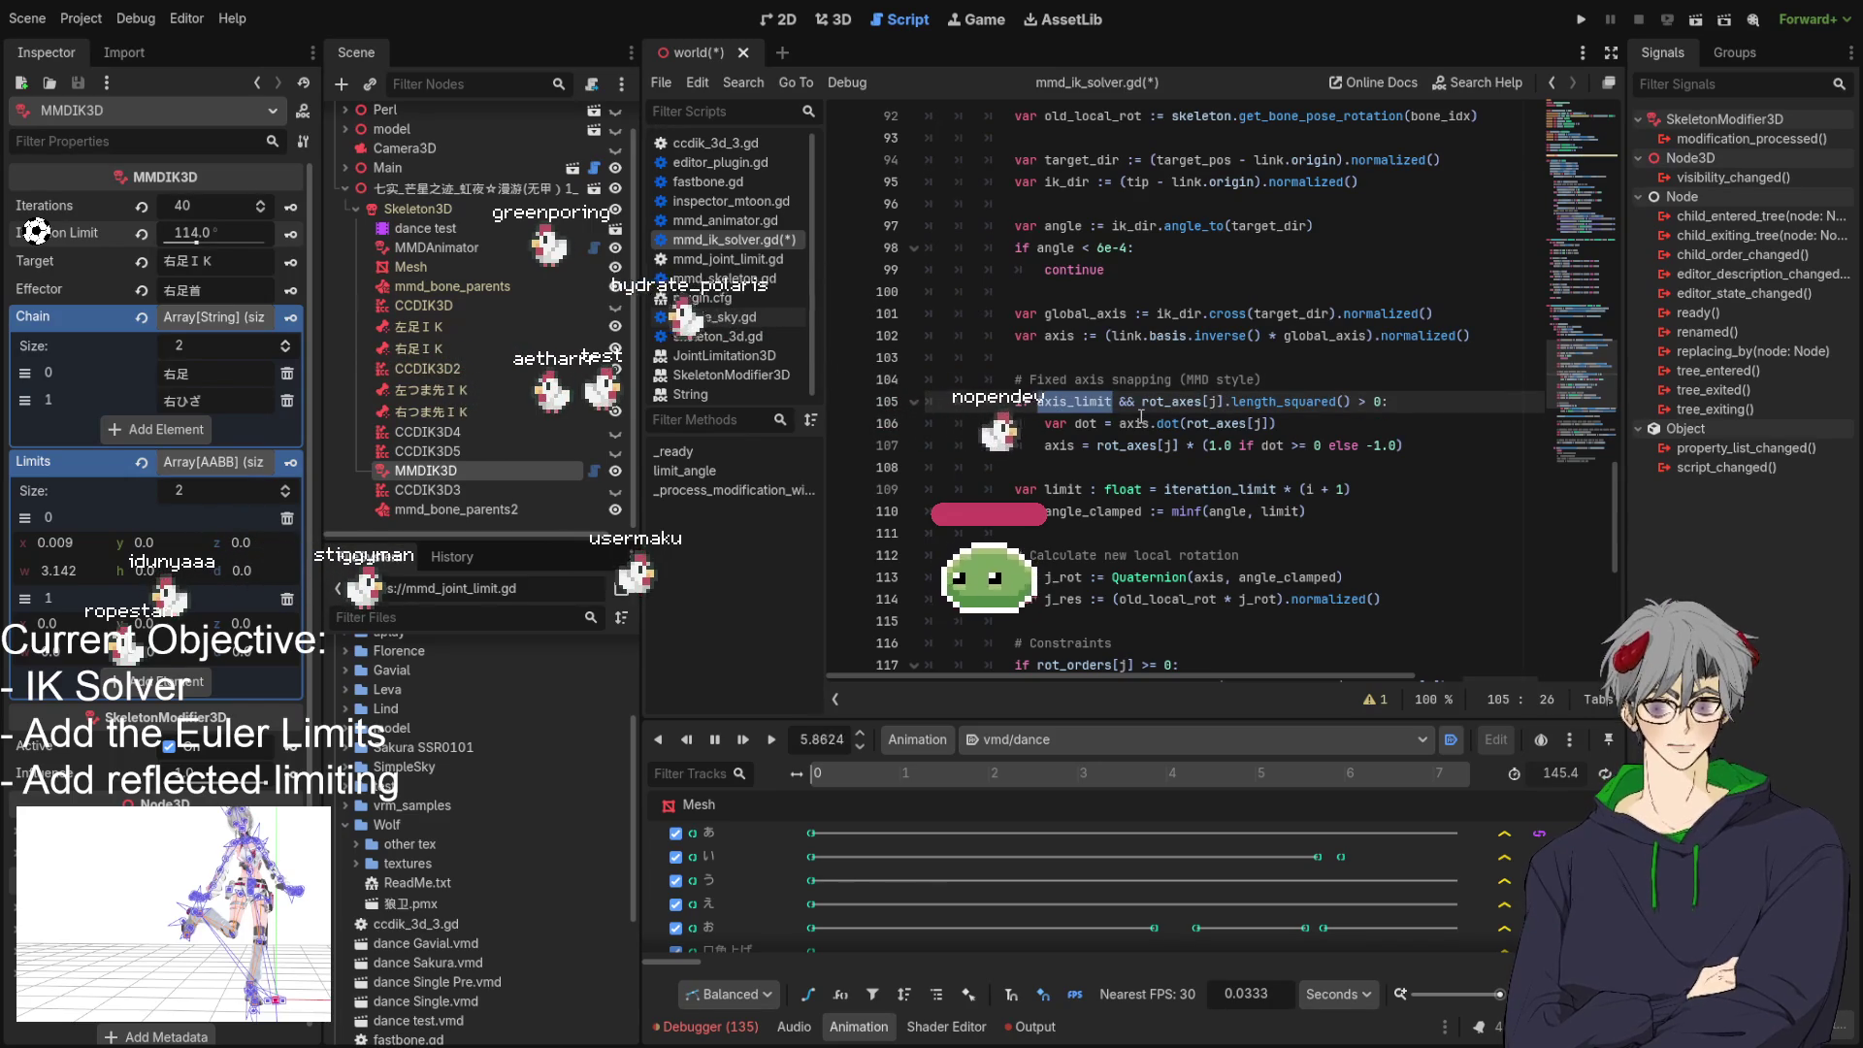
{"action": "double_click", "coordinate": [1172, 402]}
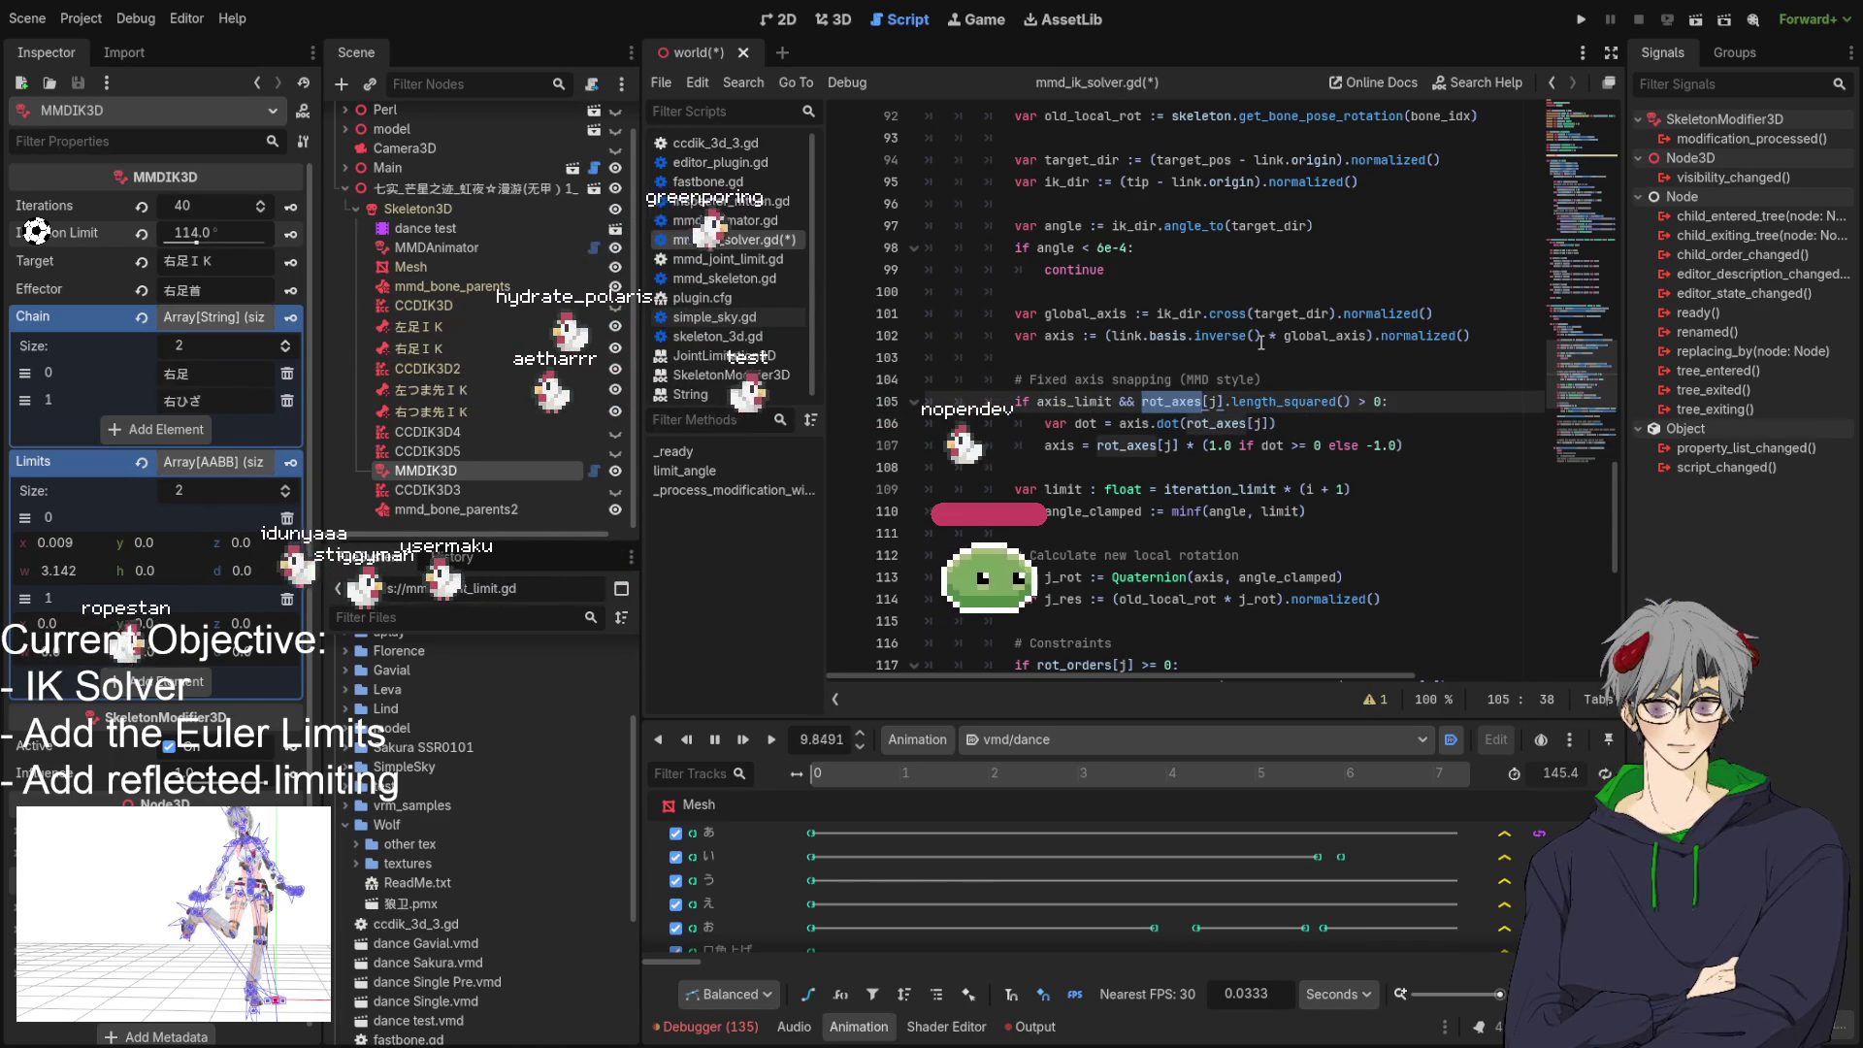
{"action": "double_click", "coordinate": [1289, 401]}
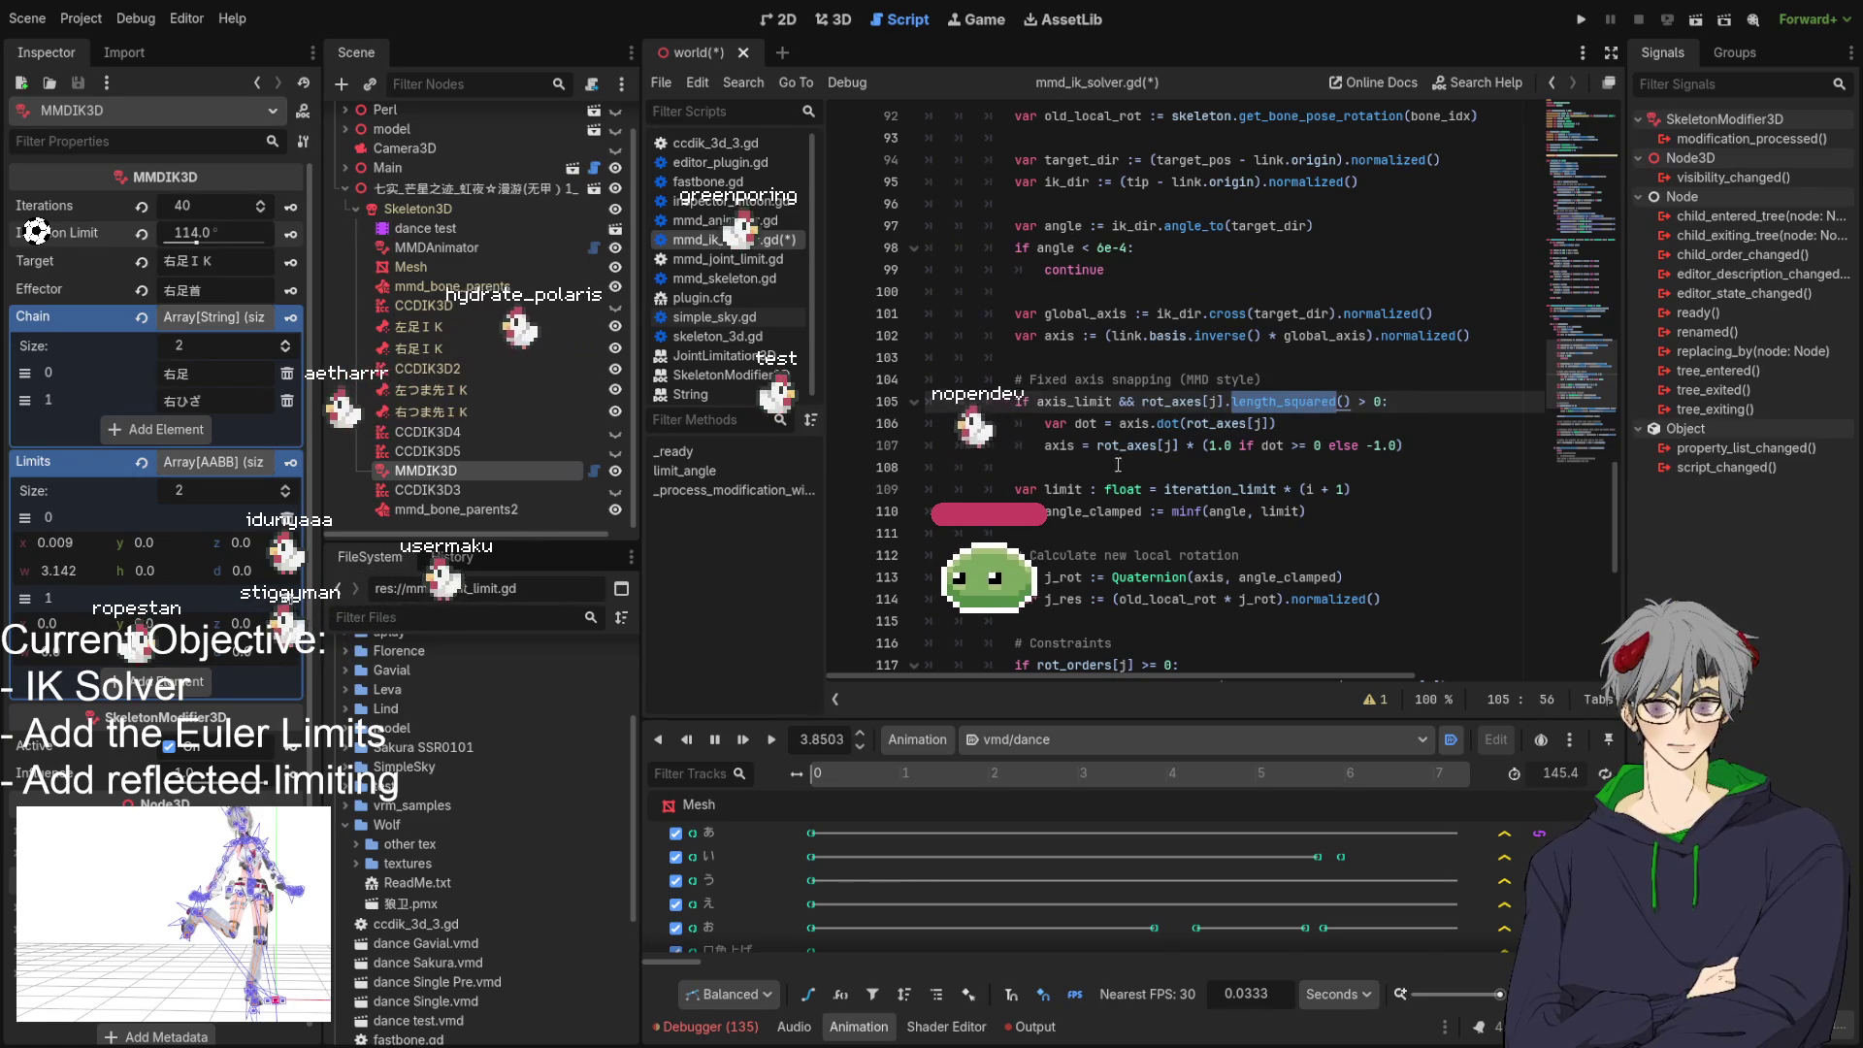
{"action": "left_click", "coordinate": [1047, 423]}
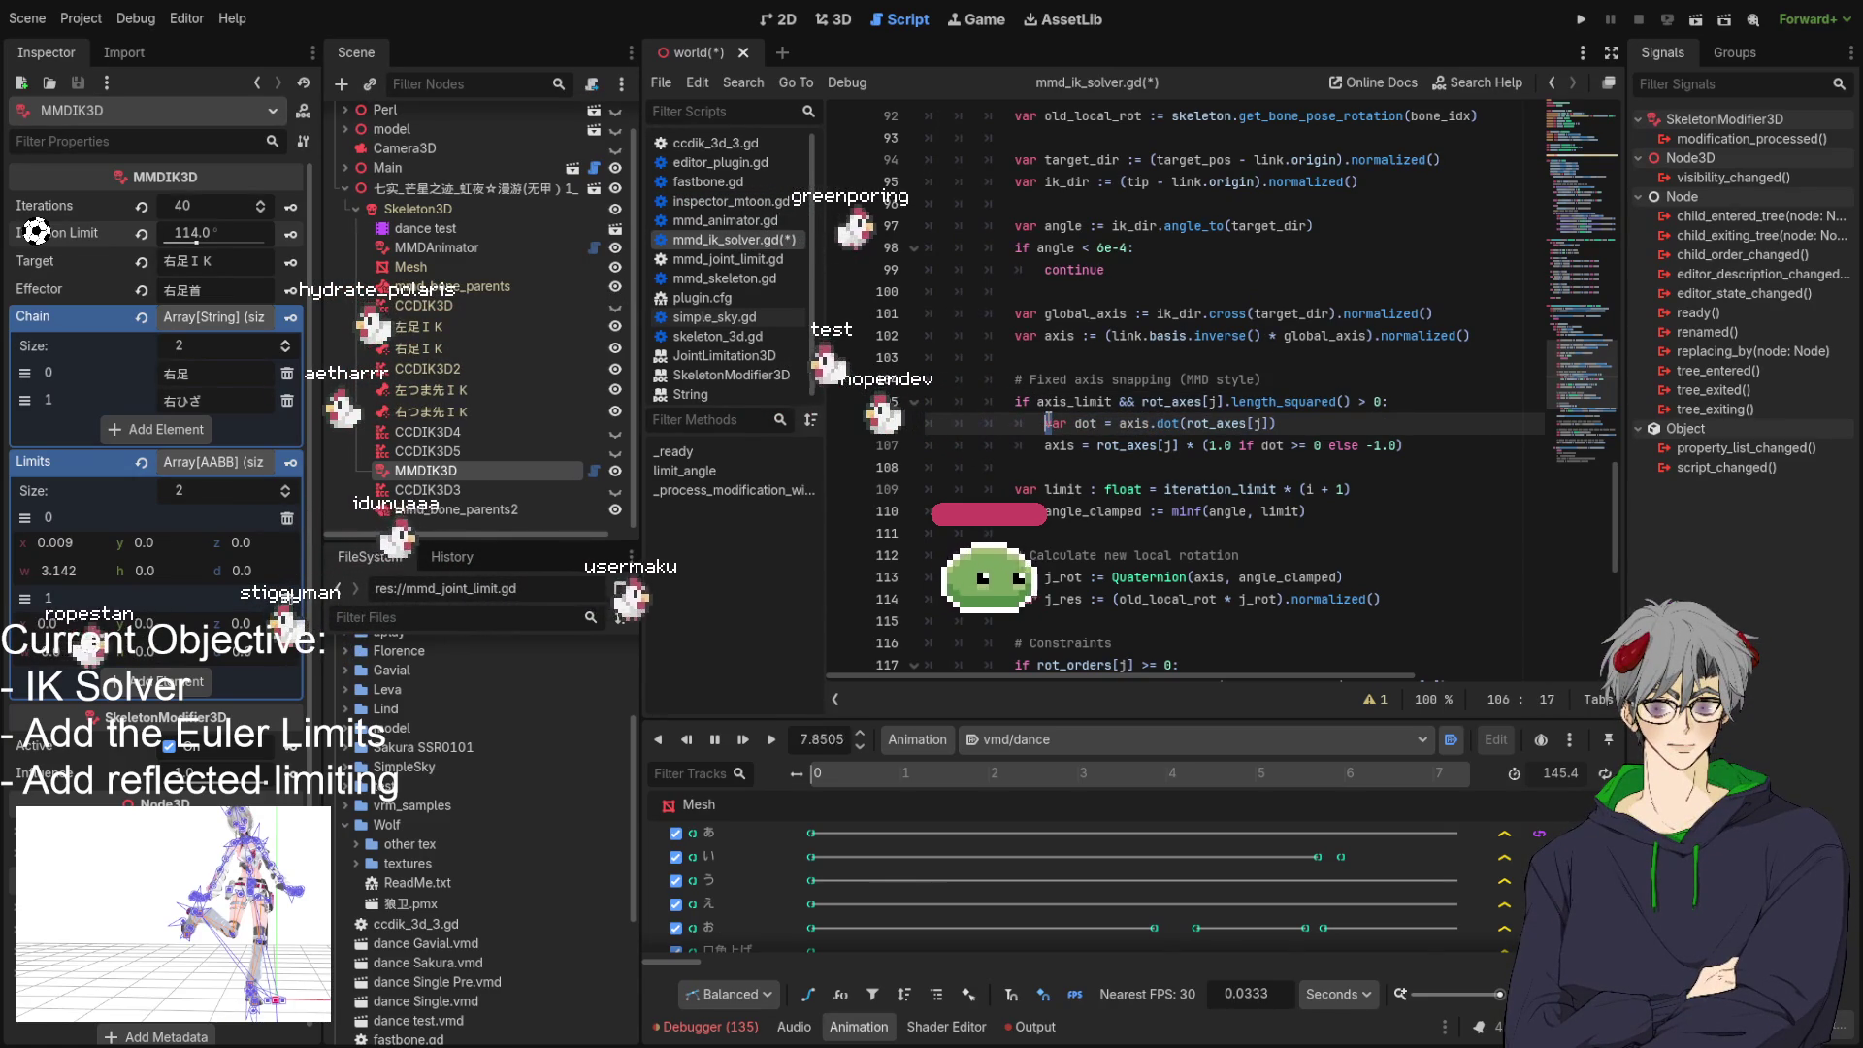
{"action": "left_click", "coordinate": [1112, 423]}
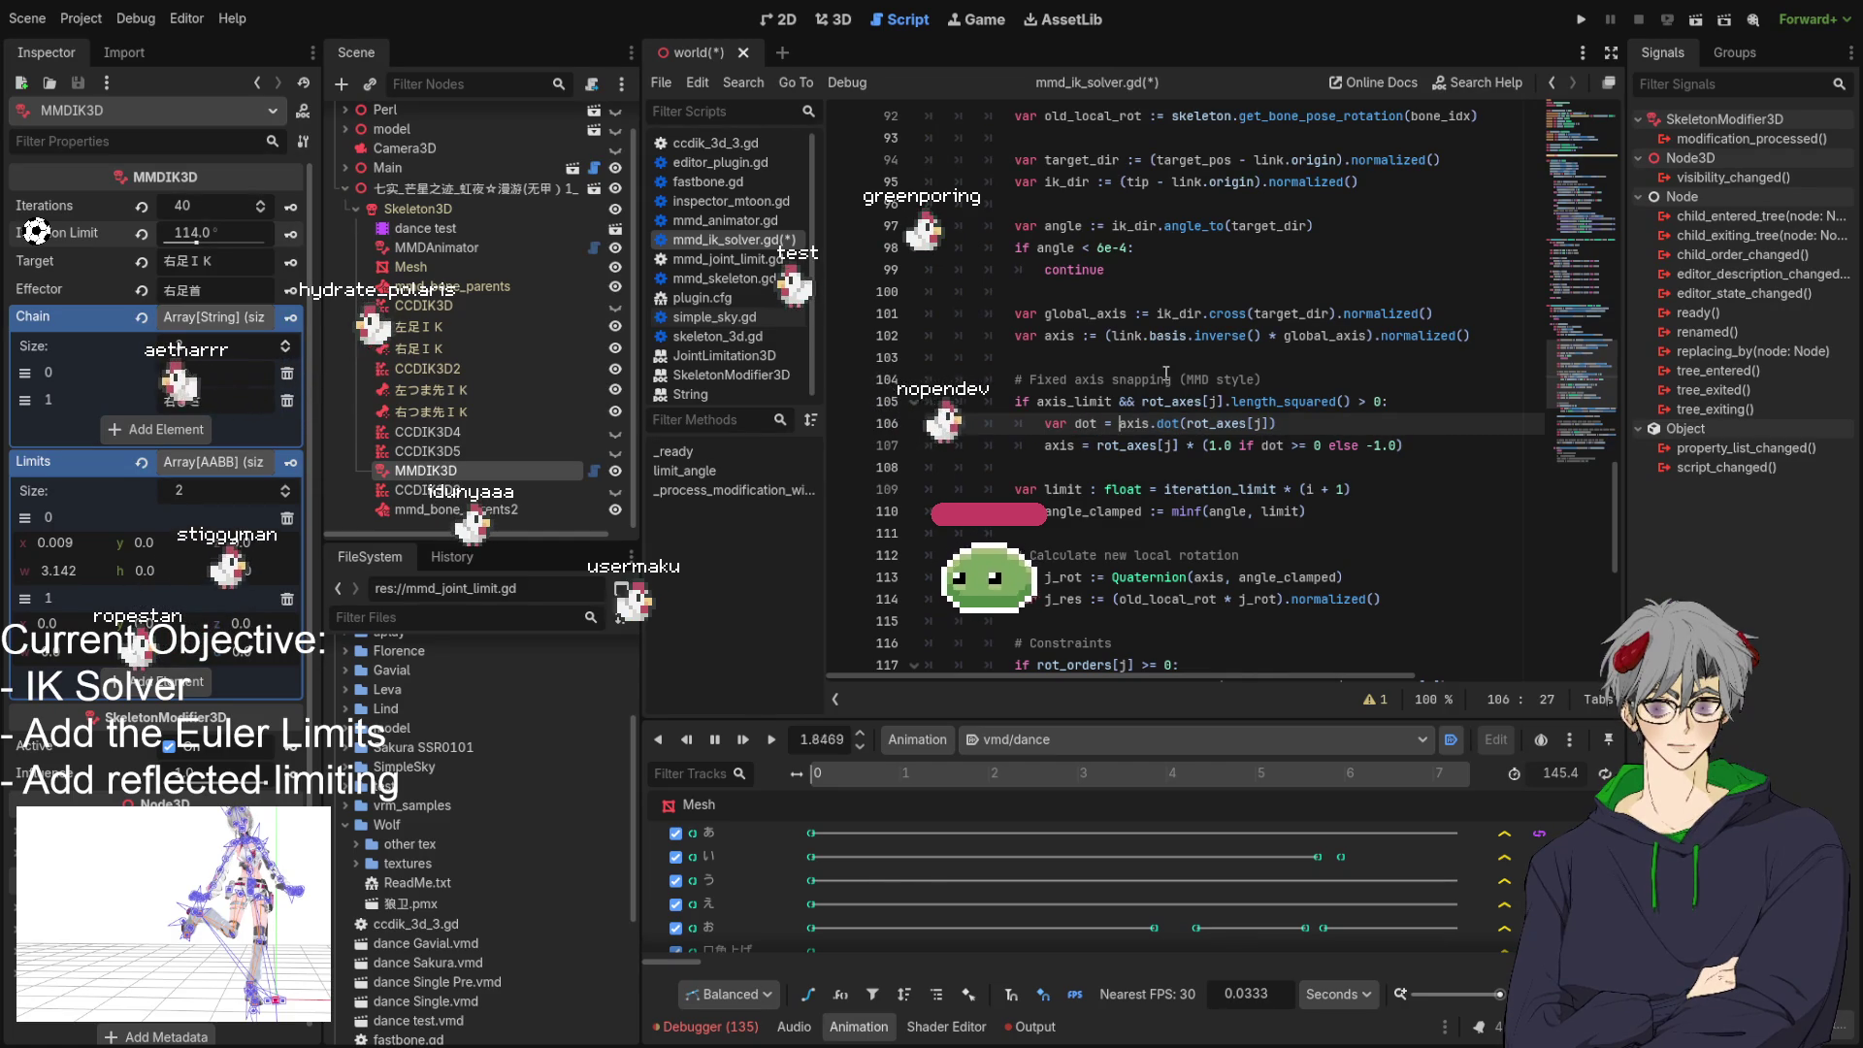
{"action": "double_click", "coordinate": [1059, 447]}
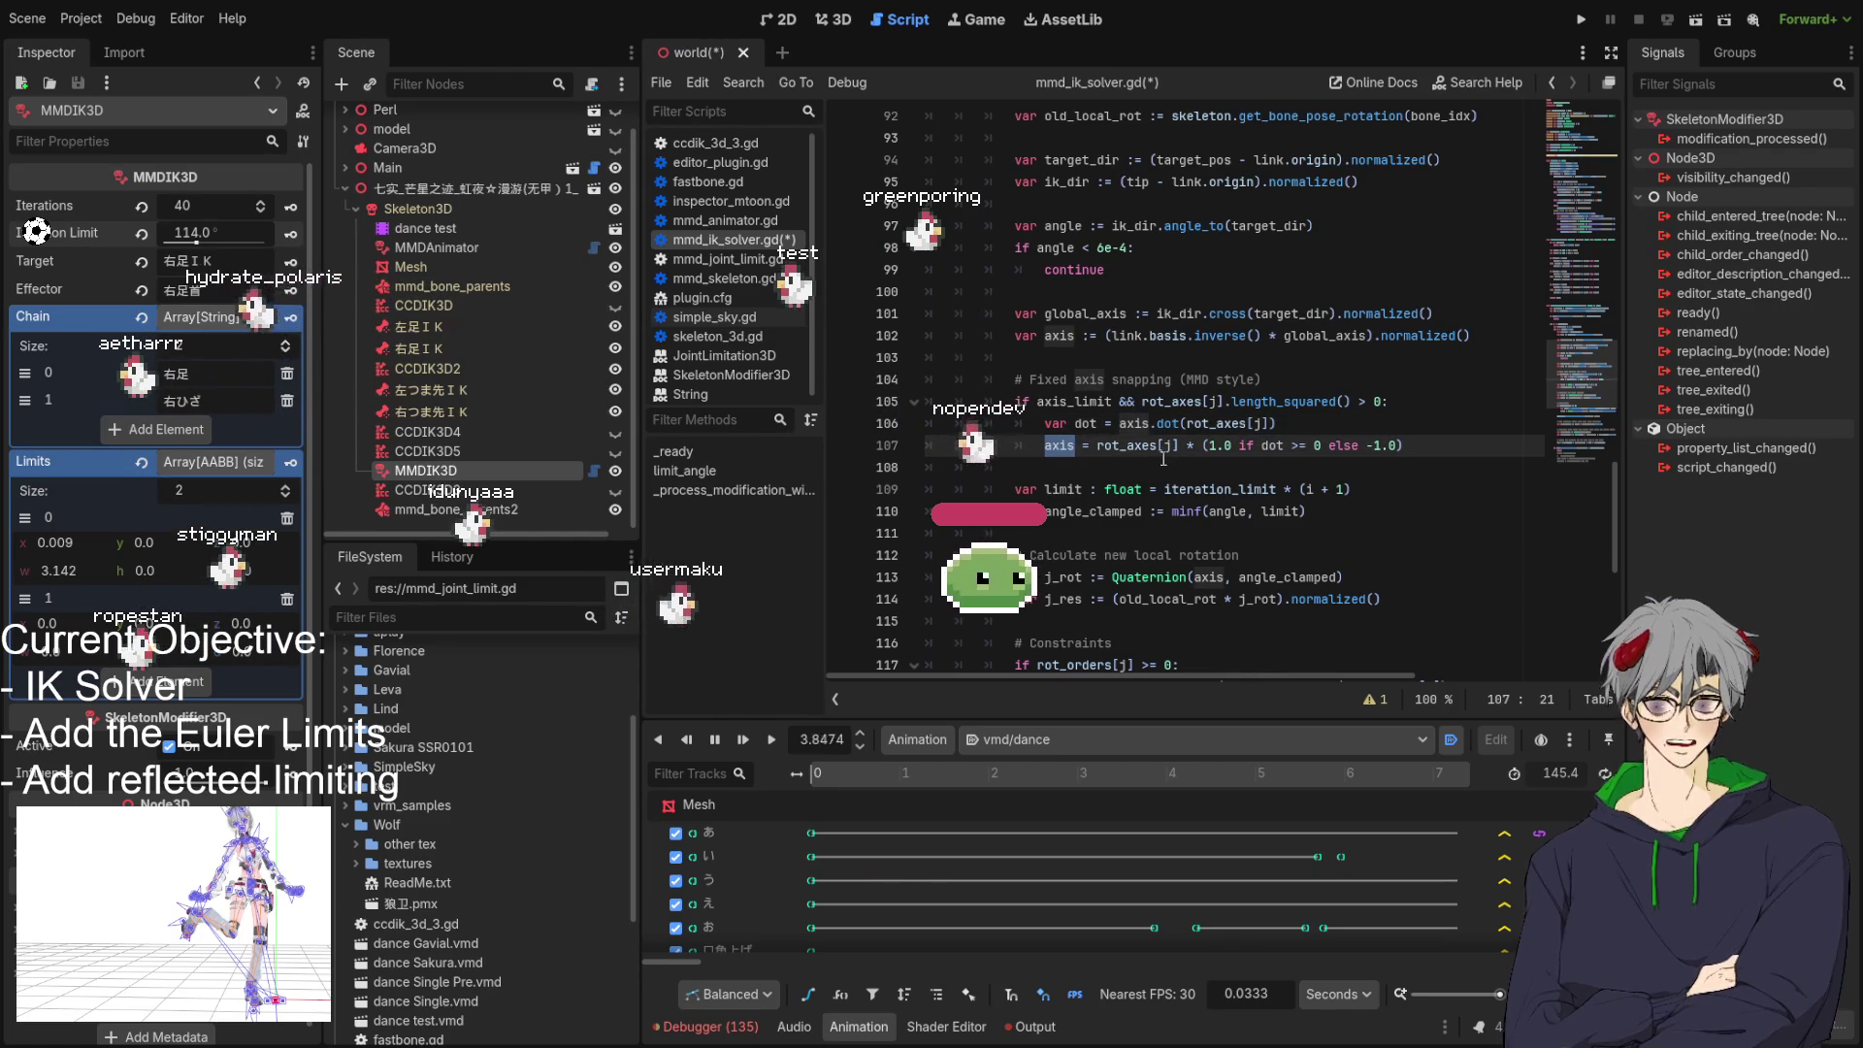